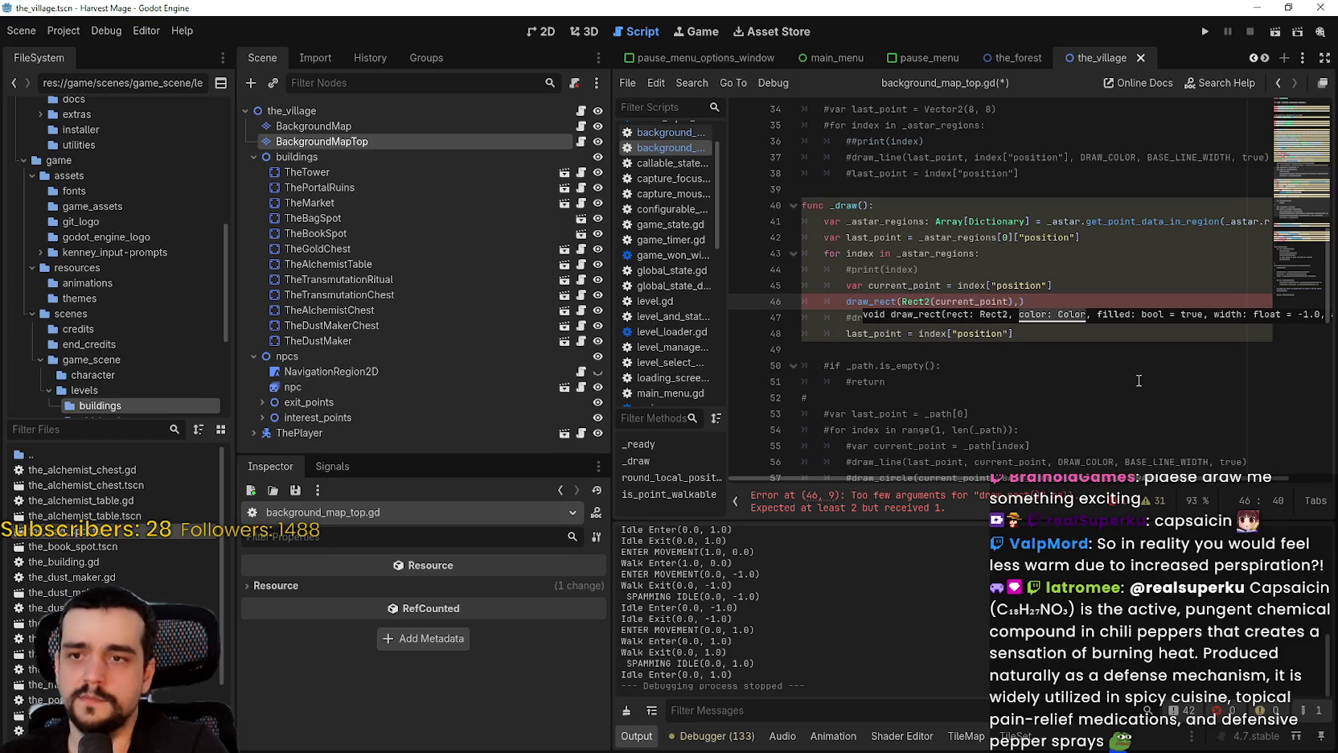
Add DRAW_COLOR as the second argument of the draw_rect call on line 46
double_click(1086, 317)
key("ctrl+c")
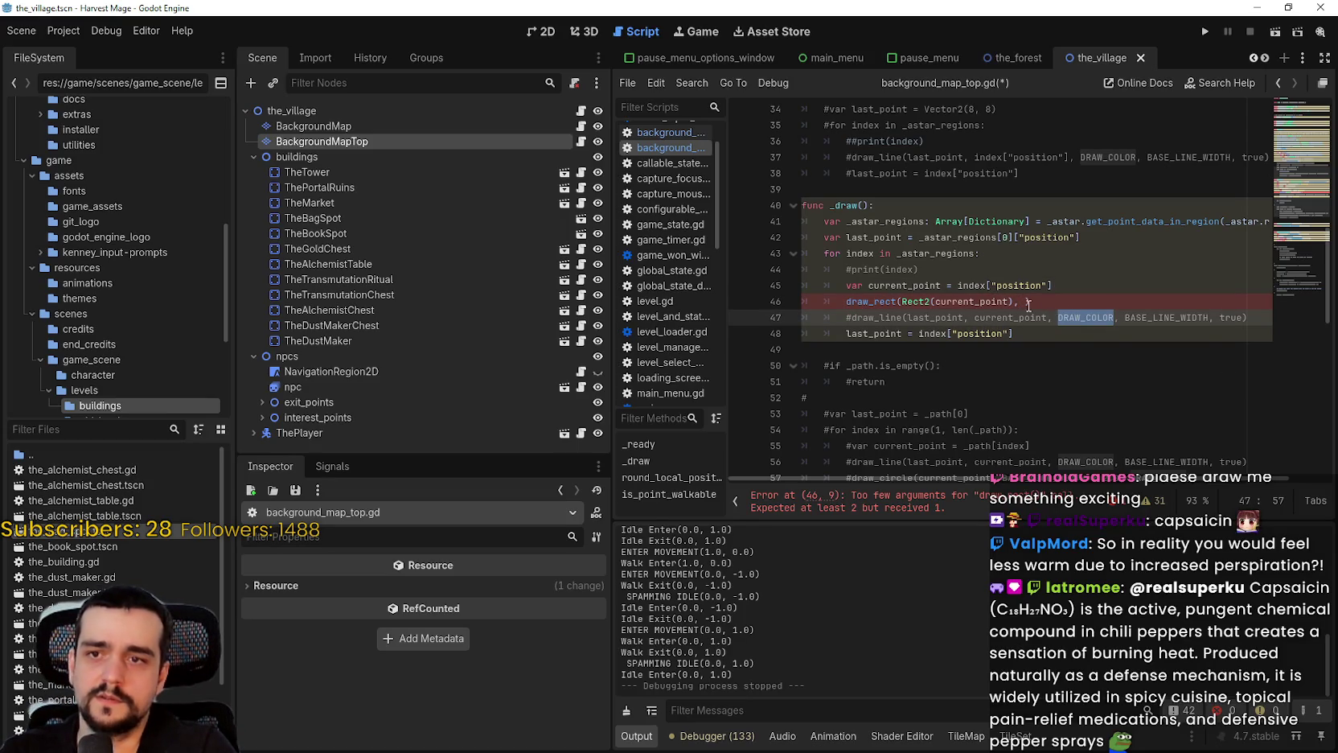
left_click(1022, 302)
key("ctrl+v")
left_click(1081, 301)
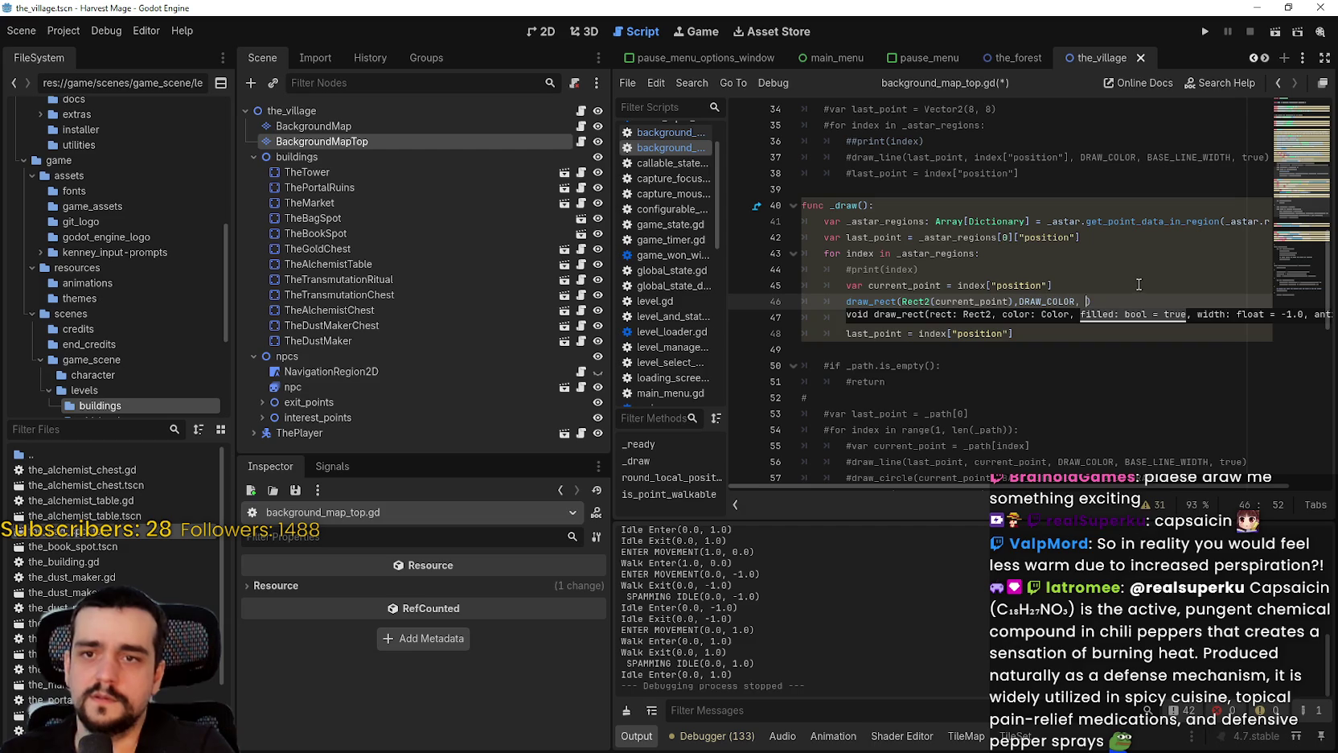
Append BASE_LINE_WIDTH, true to the draw_rect call and save the script
double_click(1170, 316)
key("ctrl+shift+Right")
key("ctrl+c")
left_click(1083, 302)
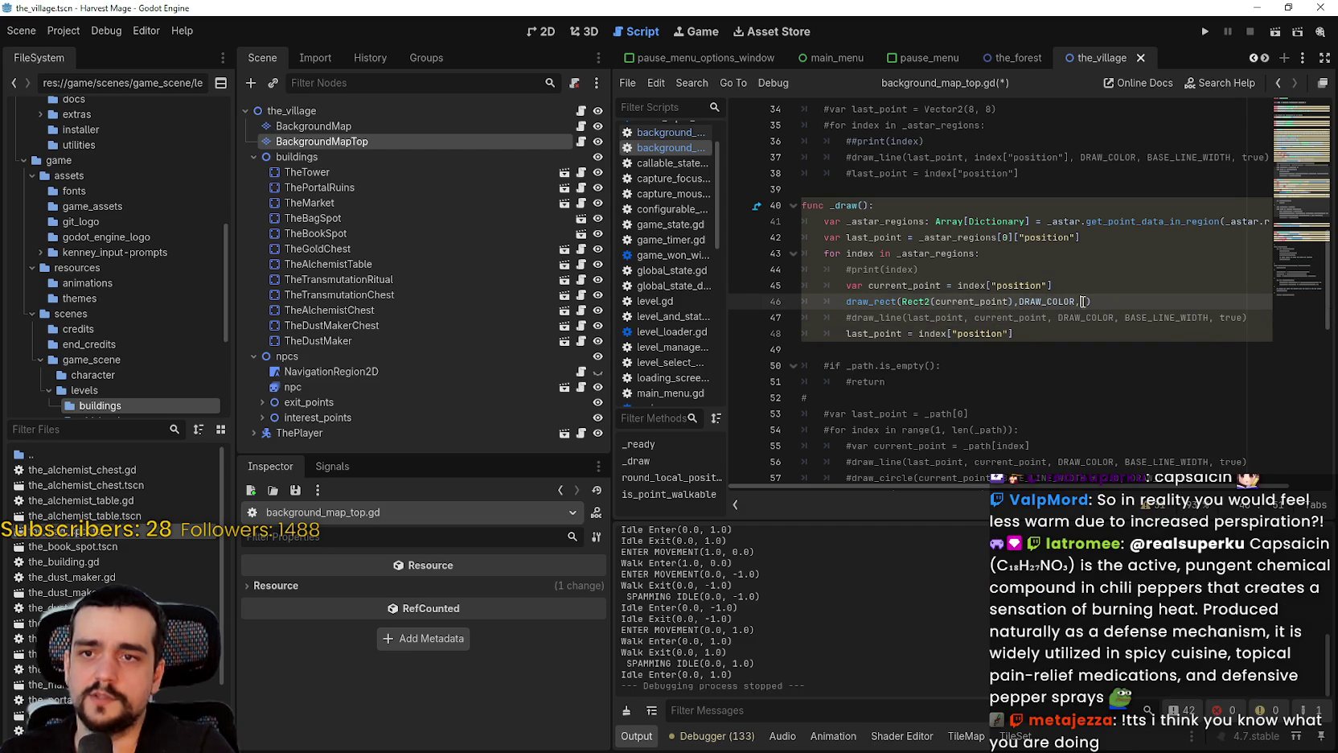
key("ctrl+v")
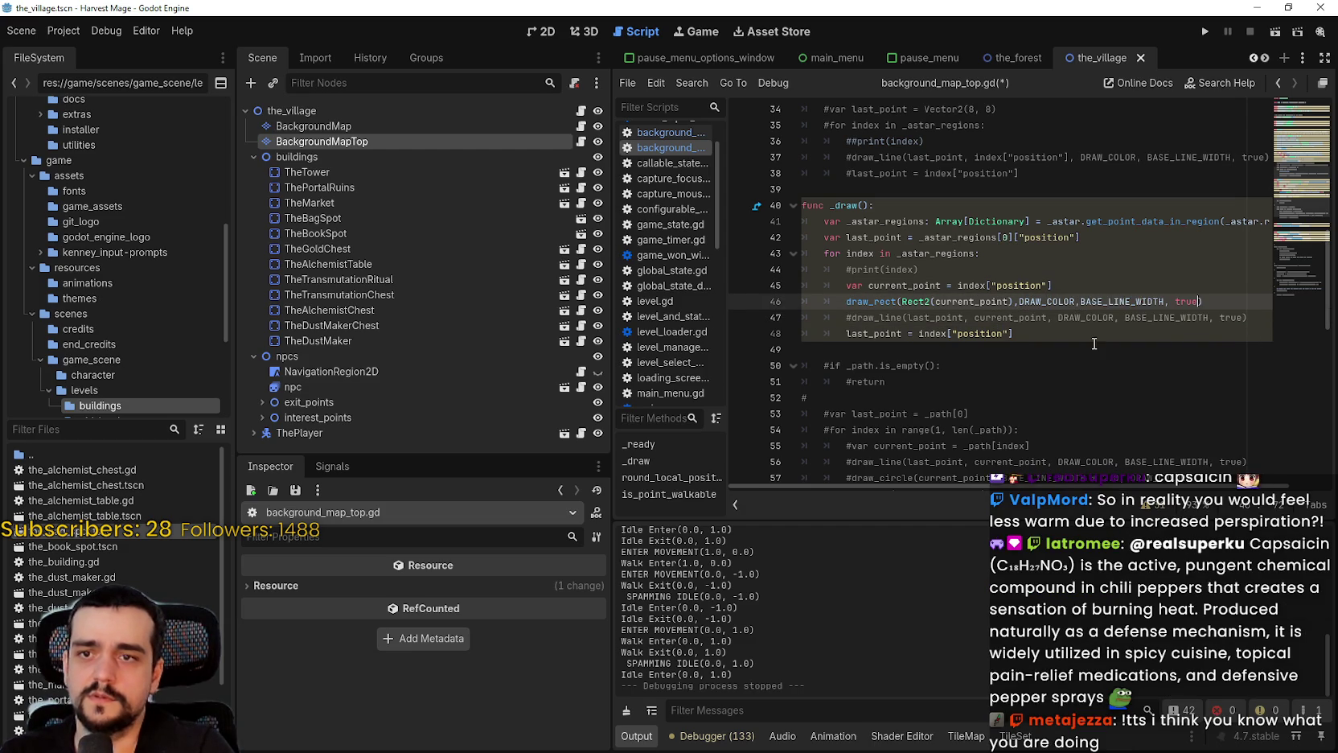
left_click(1090, 333)
left_click(1080, 302)
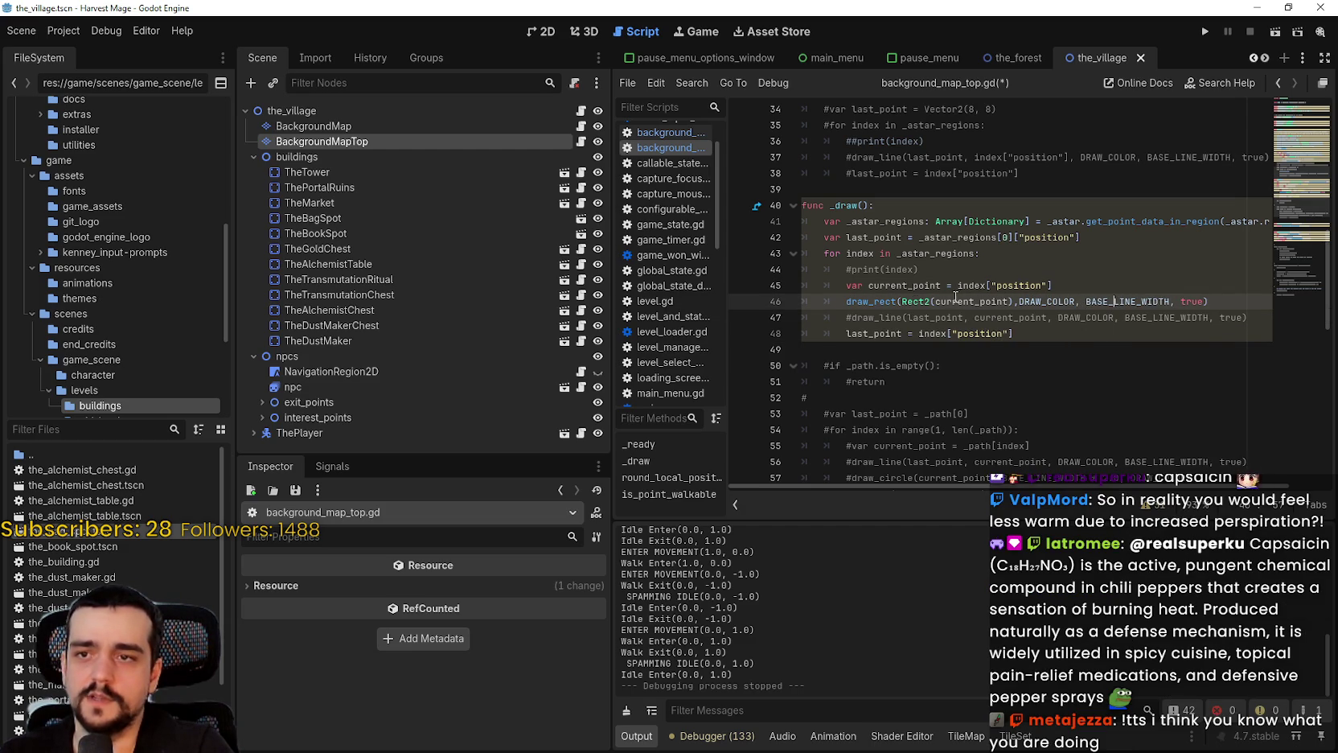
mouse_move(885, 303)
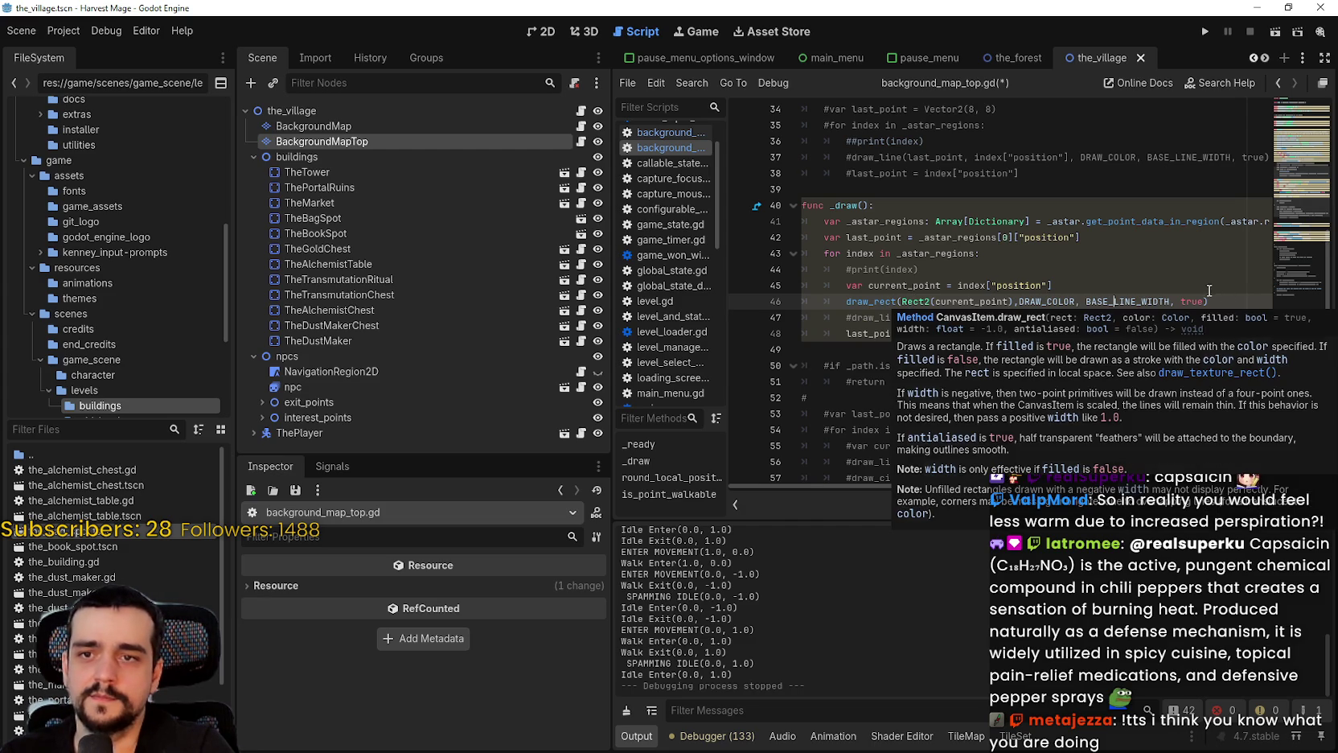
key("ctrl+s")
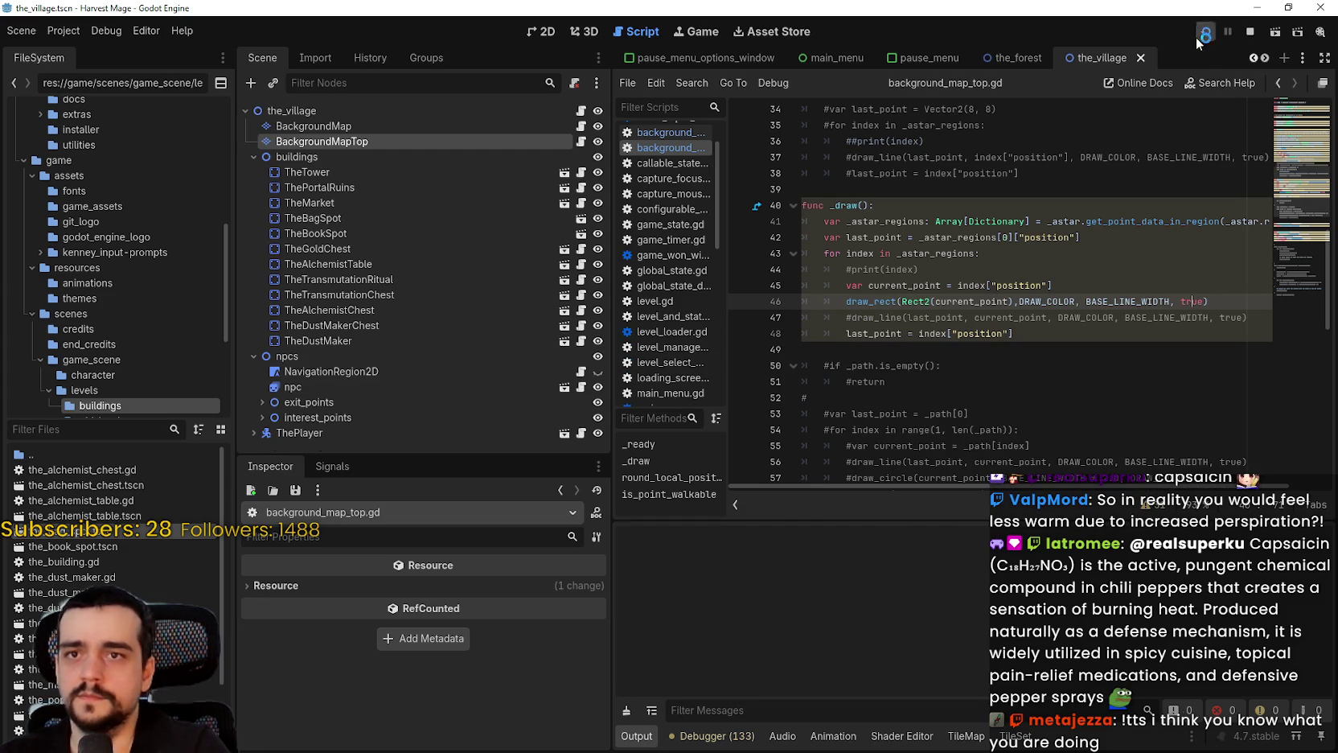
Run the project, note the nonexistent Rect2 constructor error on line 46, and stop it
left_click(1199, 37)
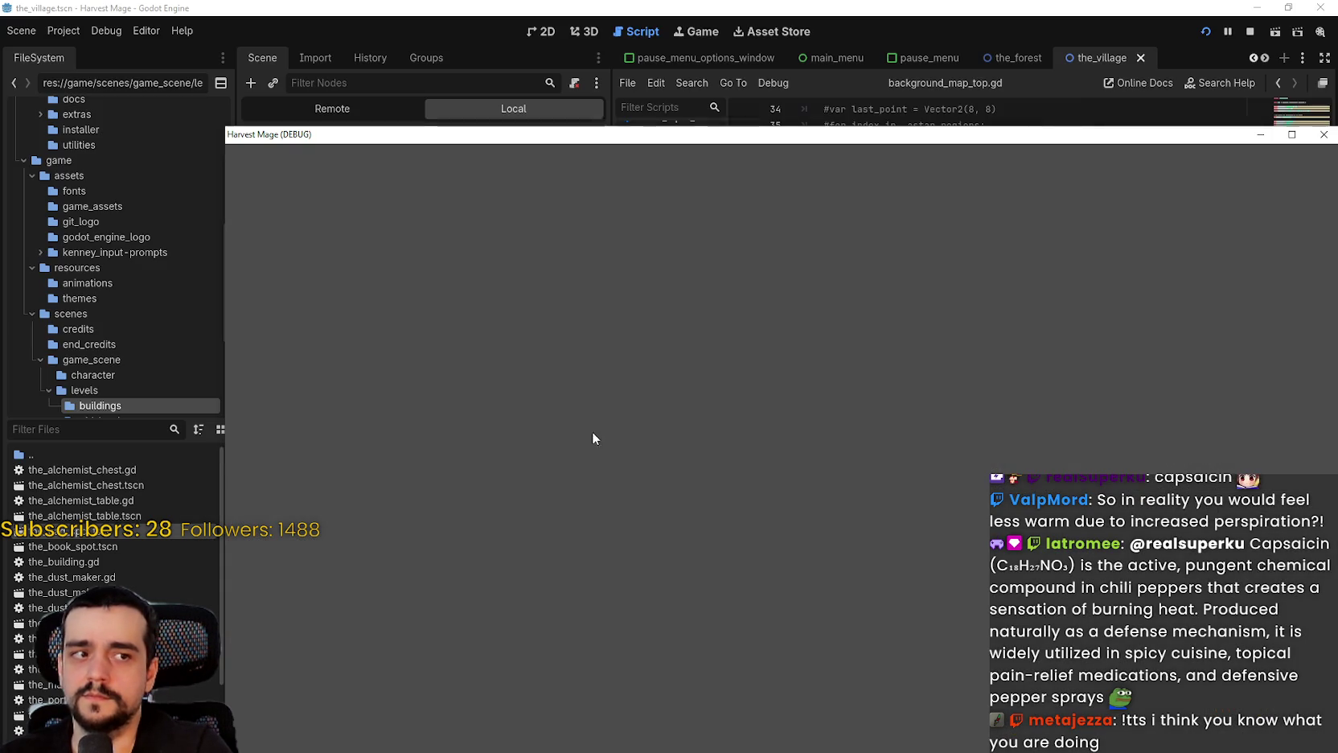
key("alt+Tab")
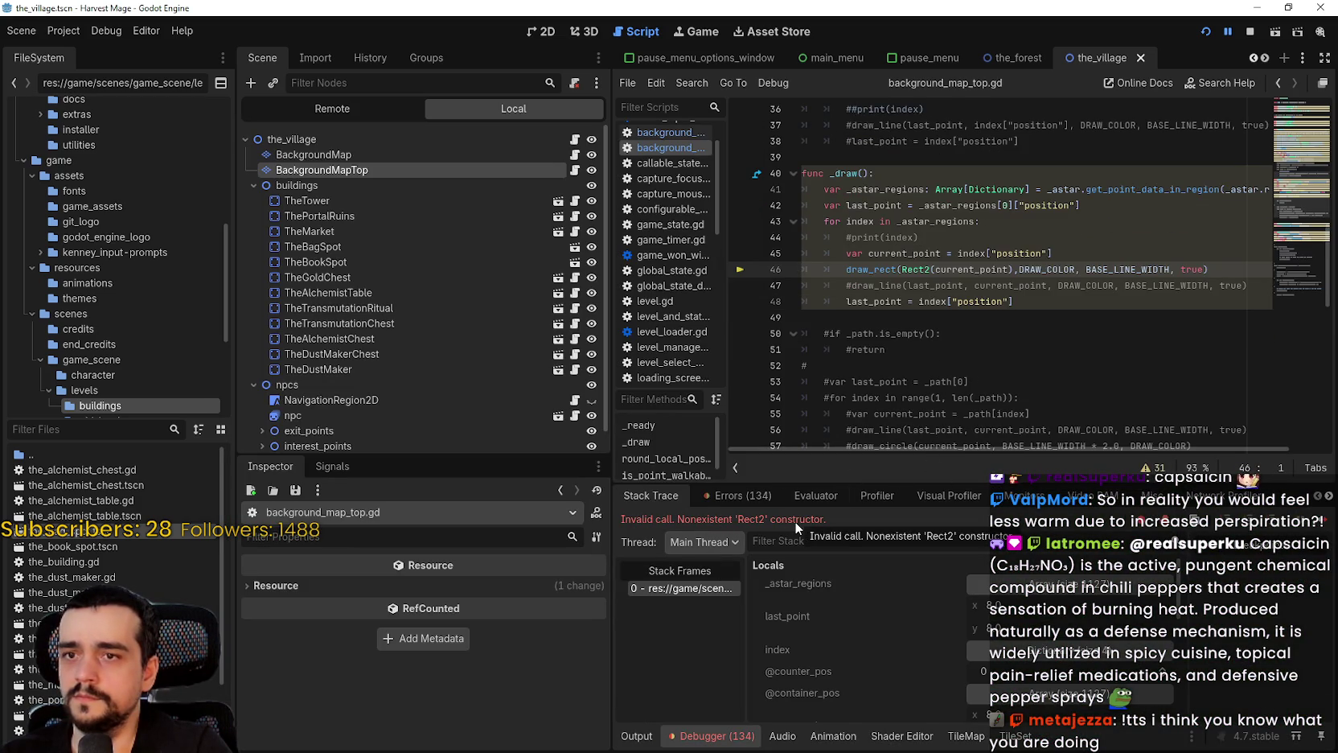
left_click(1250, 33)
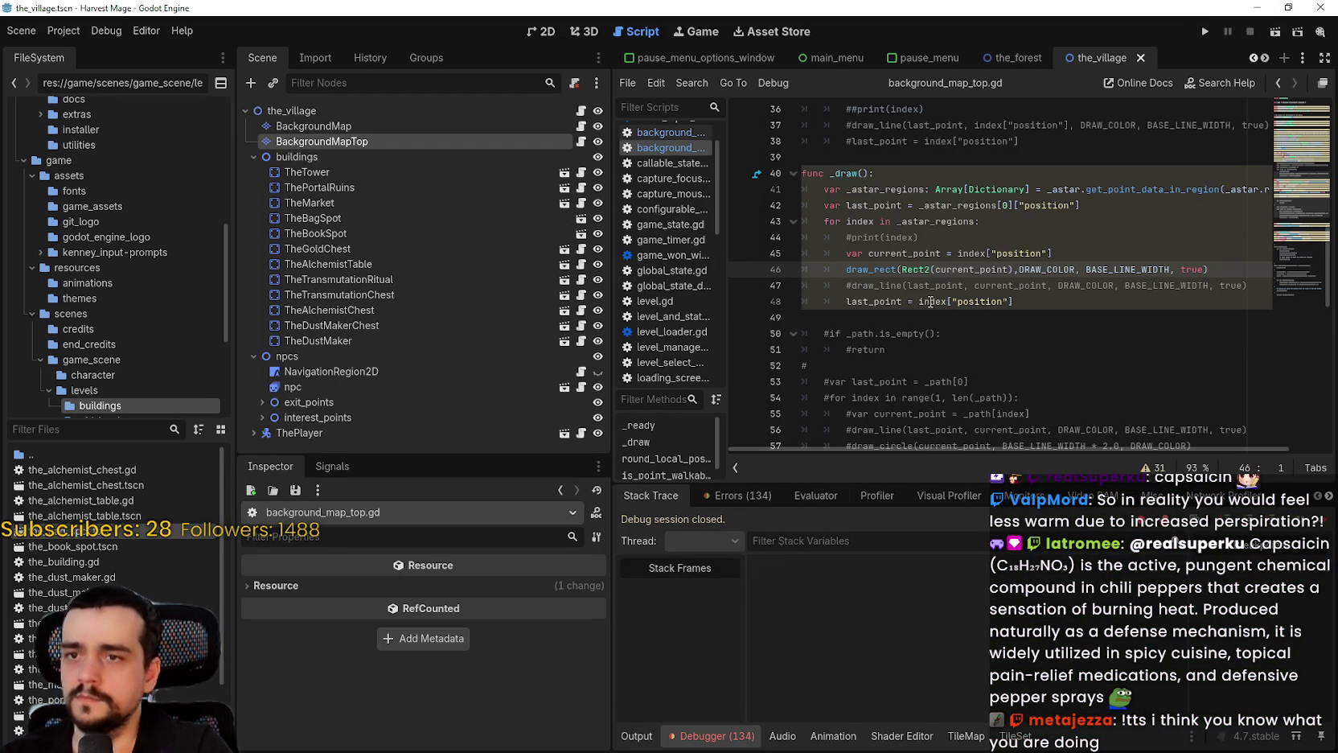
Check the Rect2 documentation and remove current_point from the Rect2 call on line 46
mouse_move(915, 269)
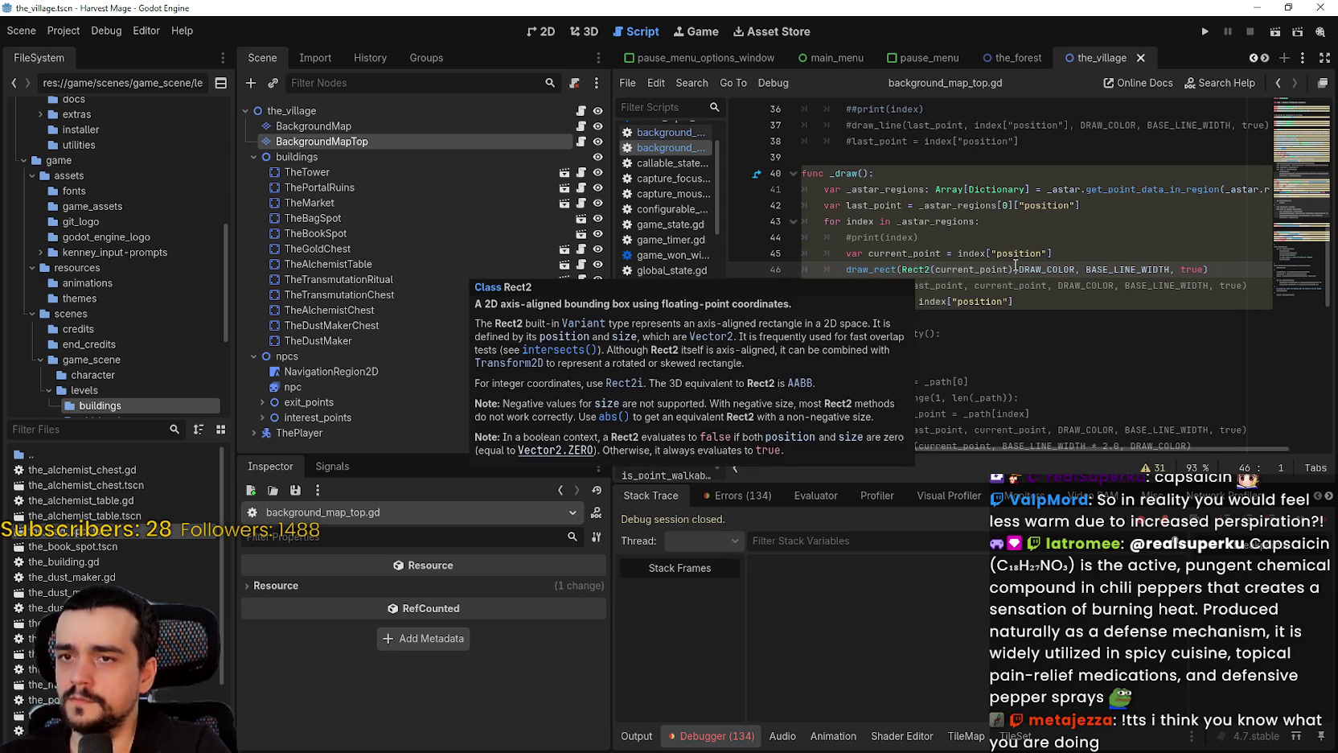
double_click(969, 270)
key("BackSpace")
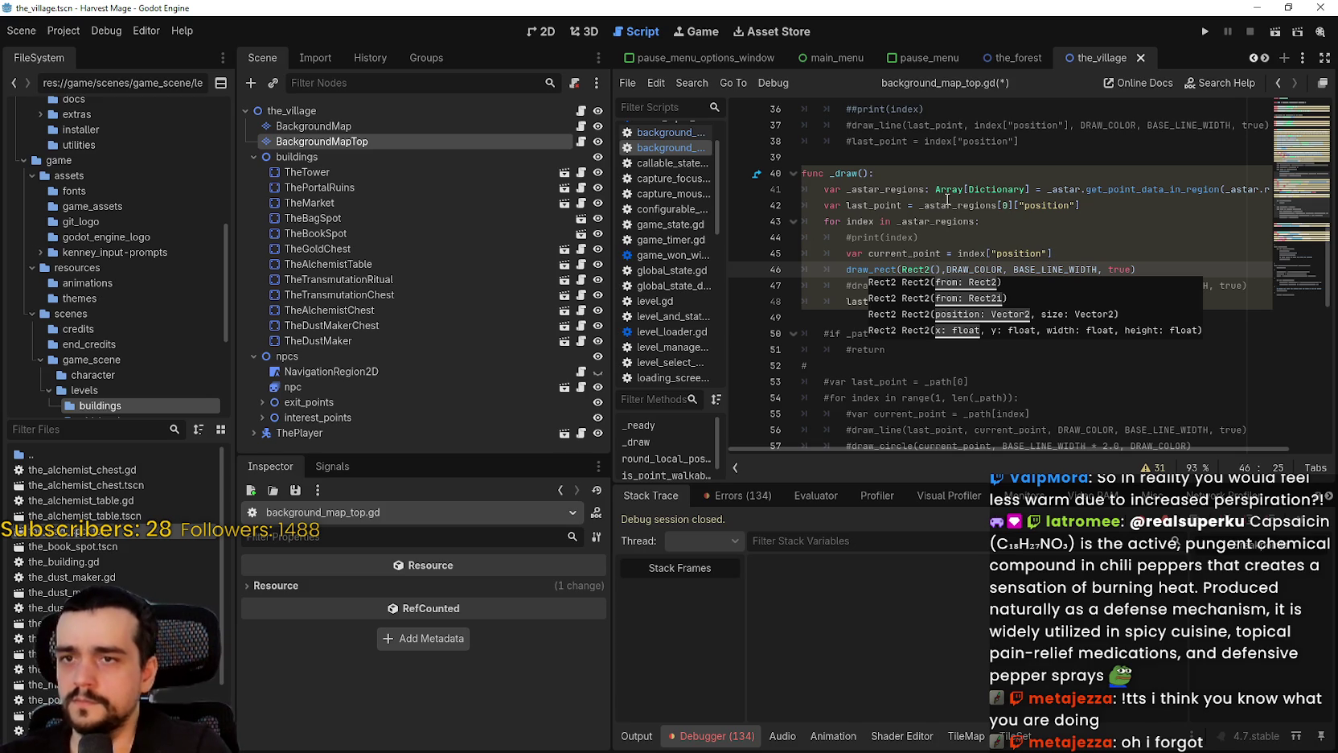
Read the get_point_data_in_region documentation, then delete the opening parenthesis after Rect2
scroll(1047, 239, "up", 3)
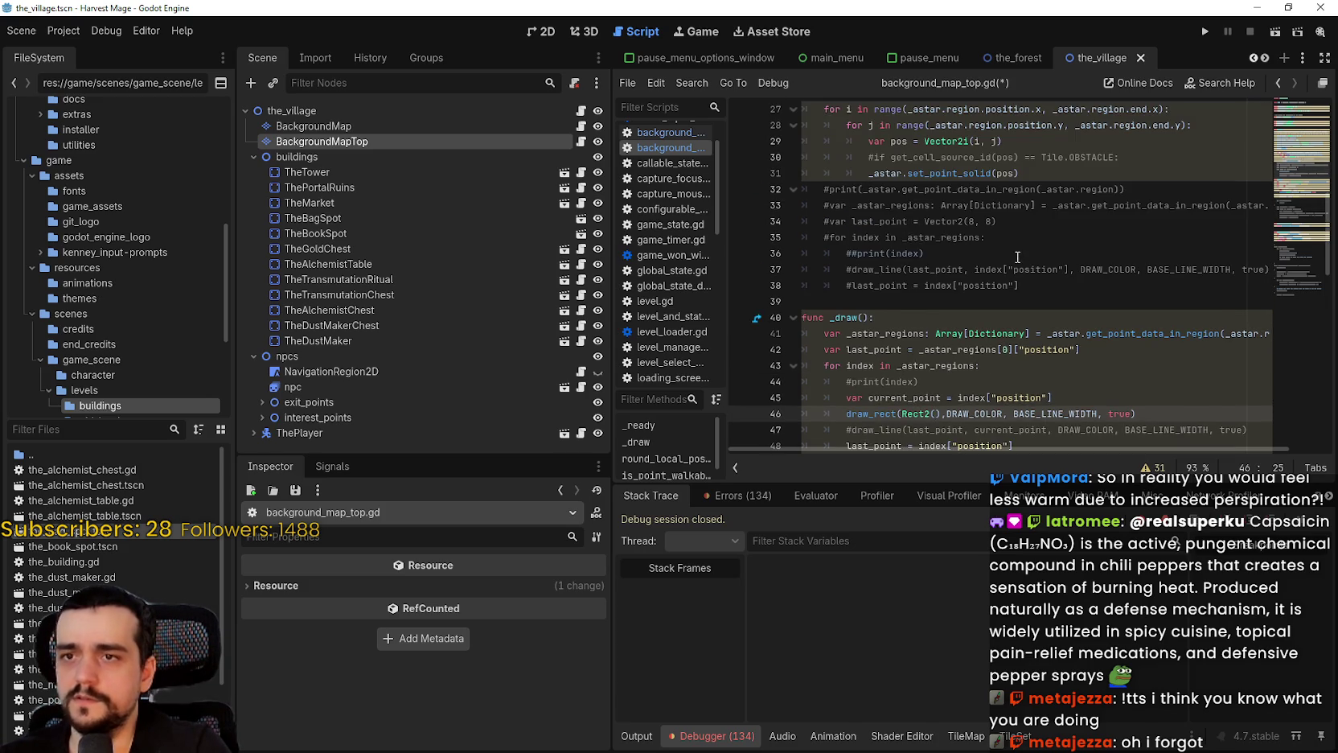
scroll(1017, 257, "down", 1)
mouse_move(1142, 285)
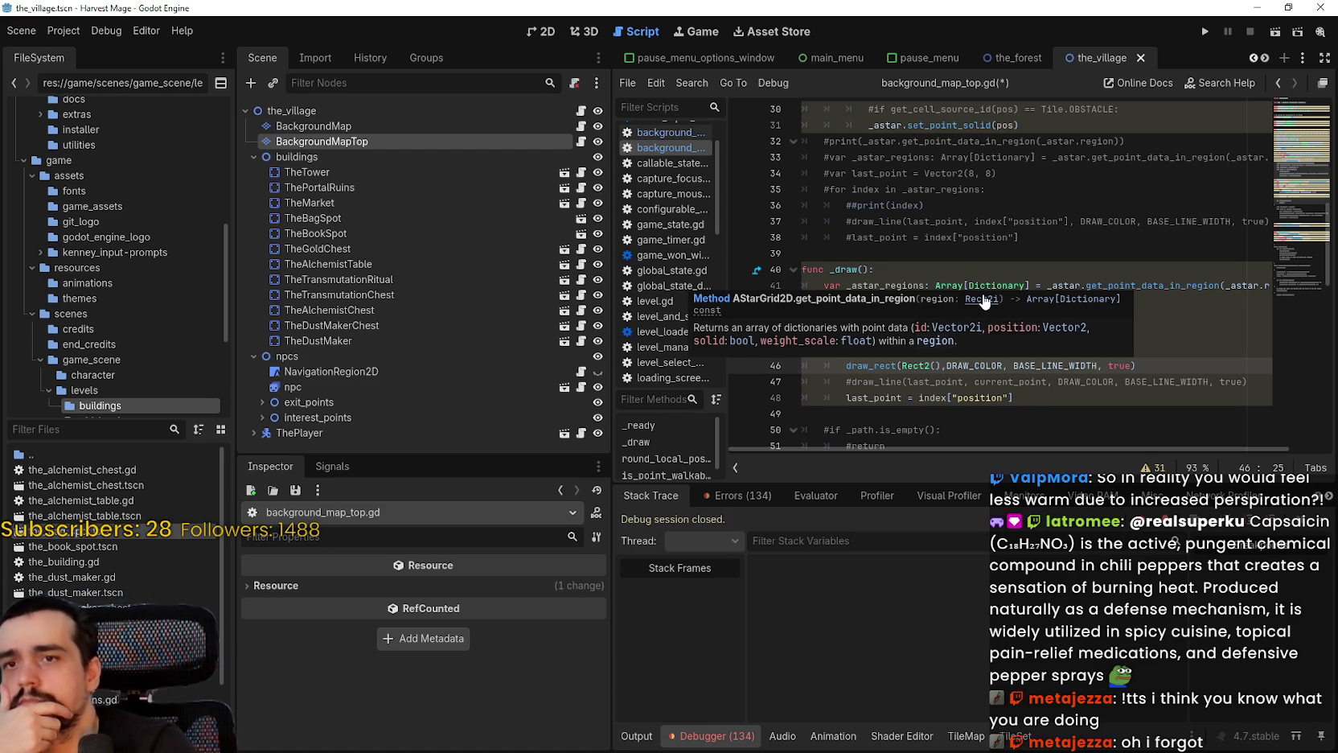
scroll(1264, 223, "down", 1)
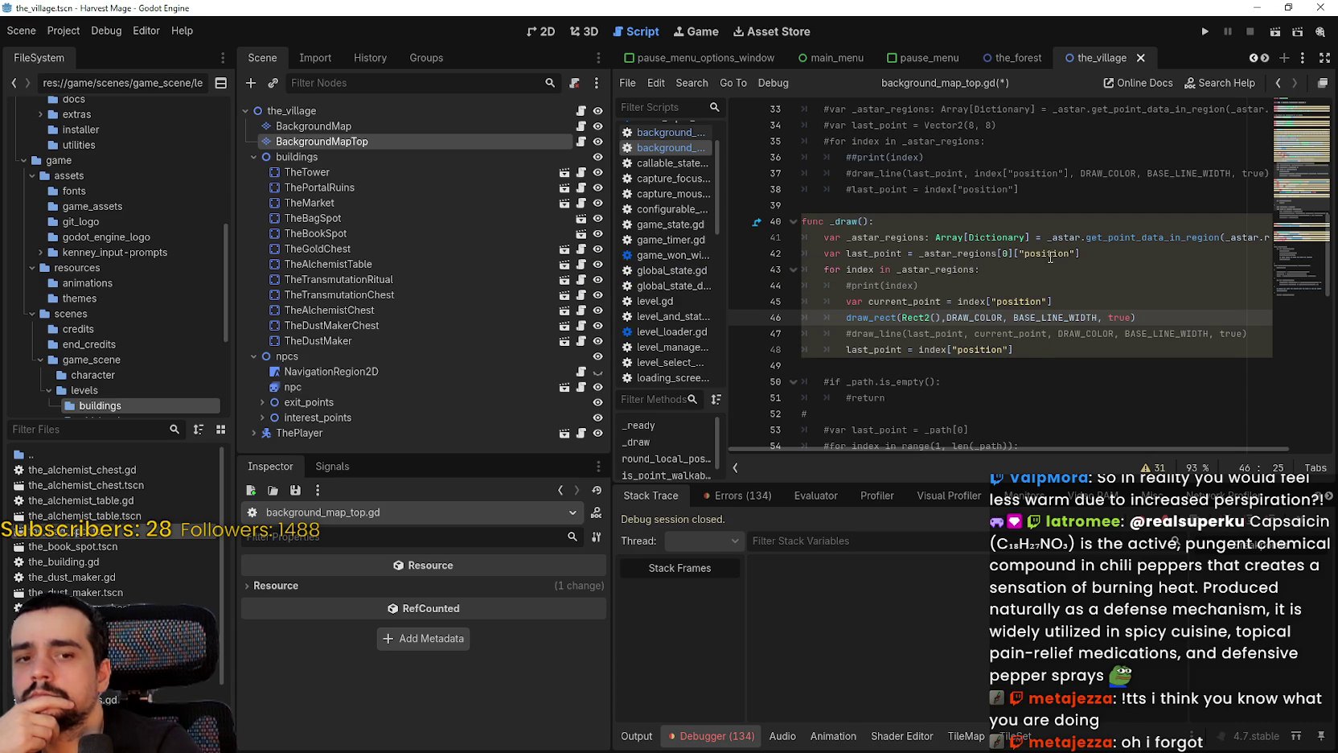
mouse_move(1020, 316)
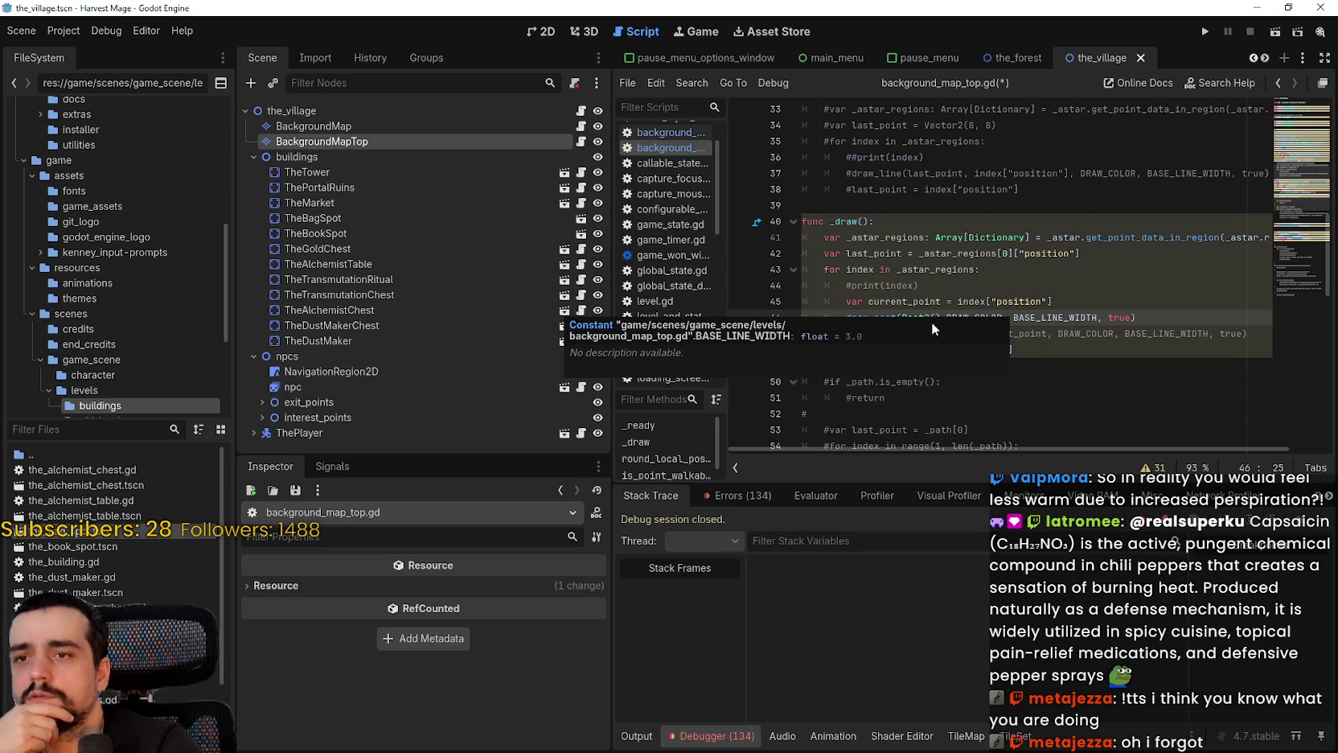
mouse_move(917, 318)
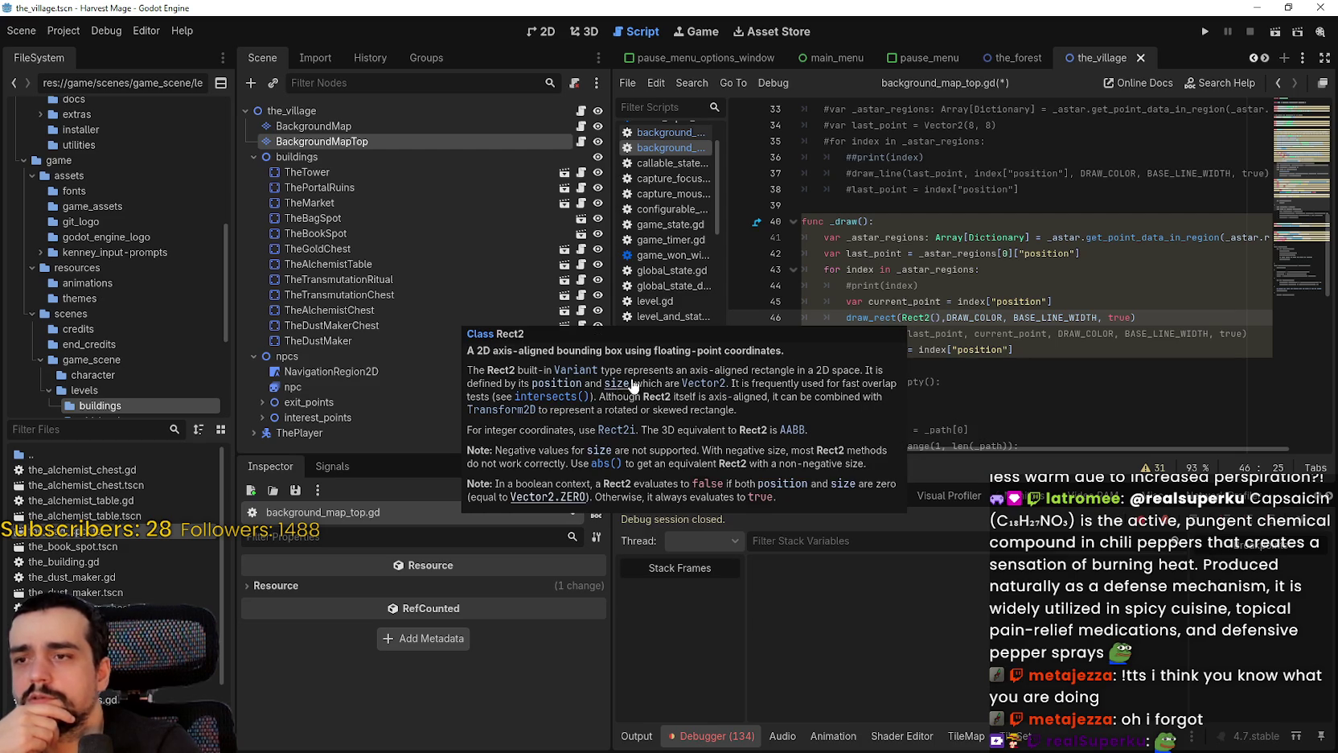
key("BackSpace")
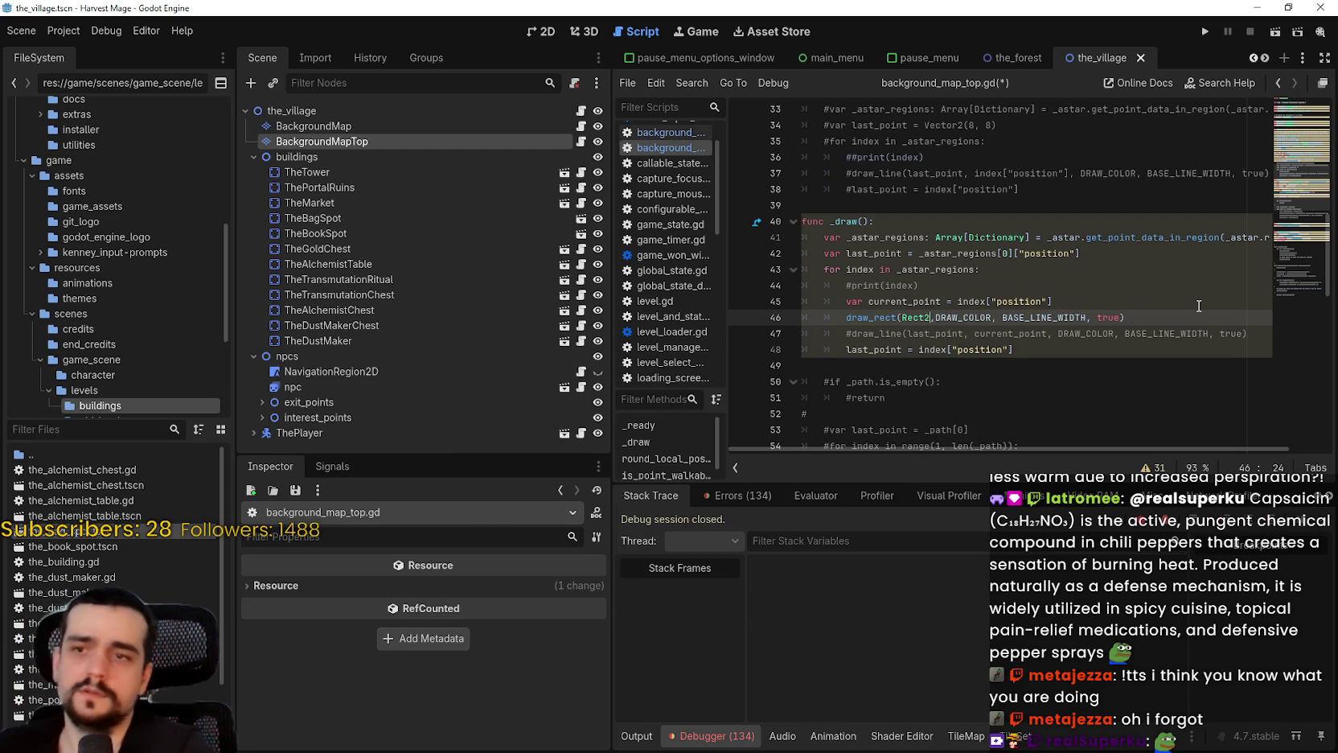
Retype the Rect2 arguments as current_point and BASE_LINE_WIDTH and save the script
type("(")
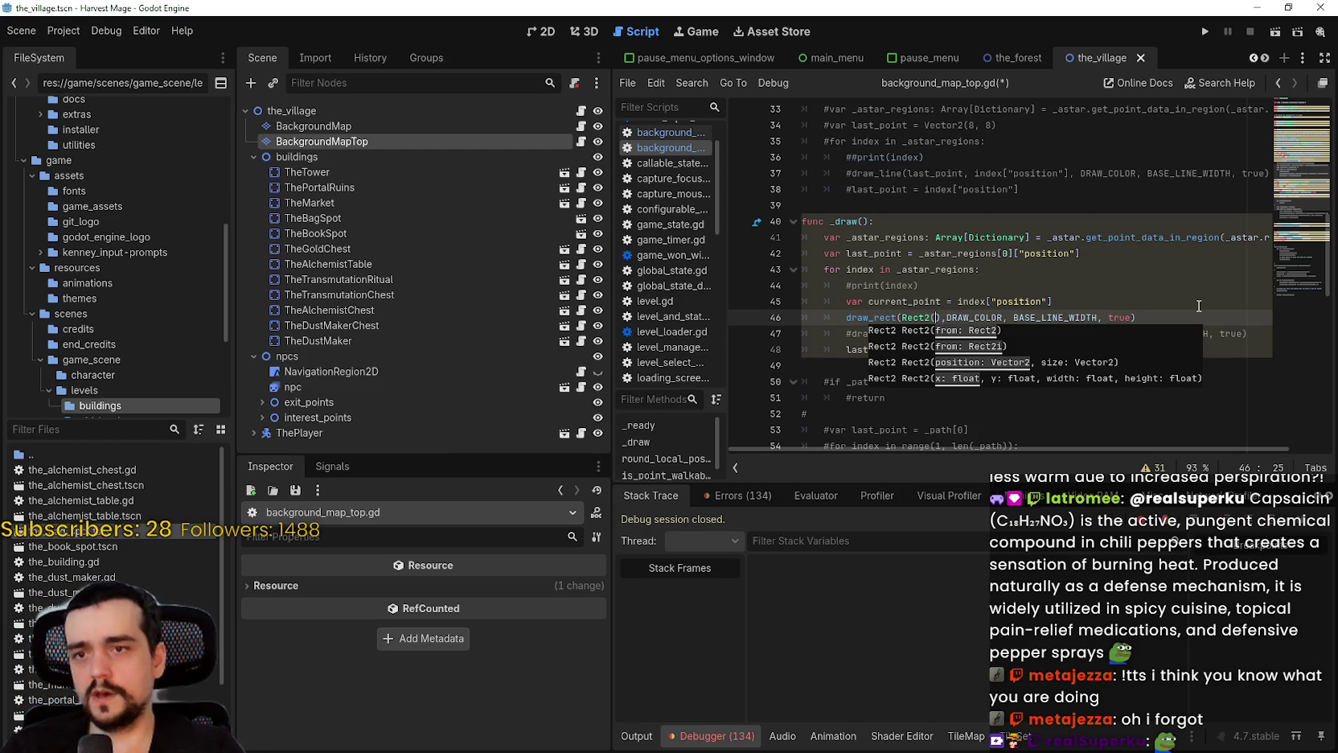
type("curr")
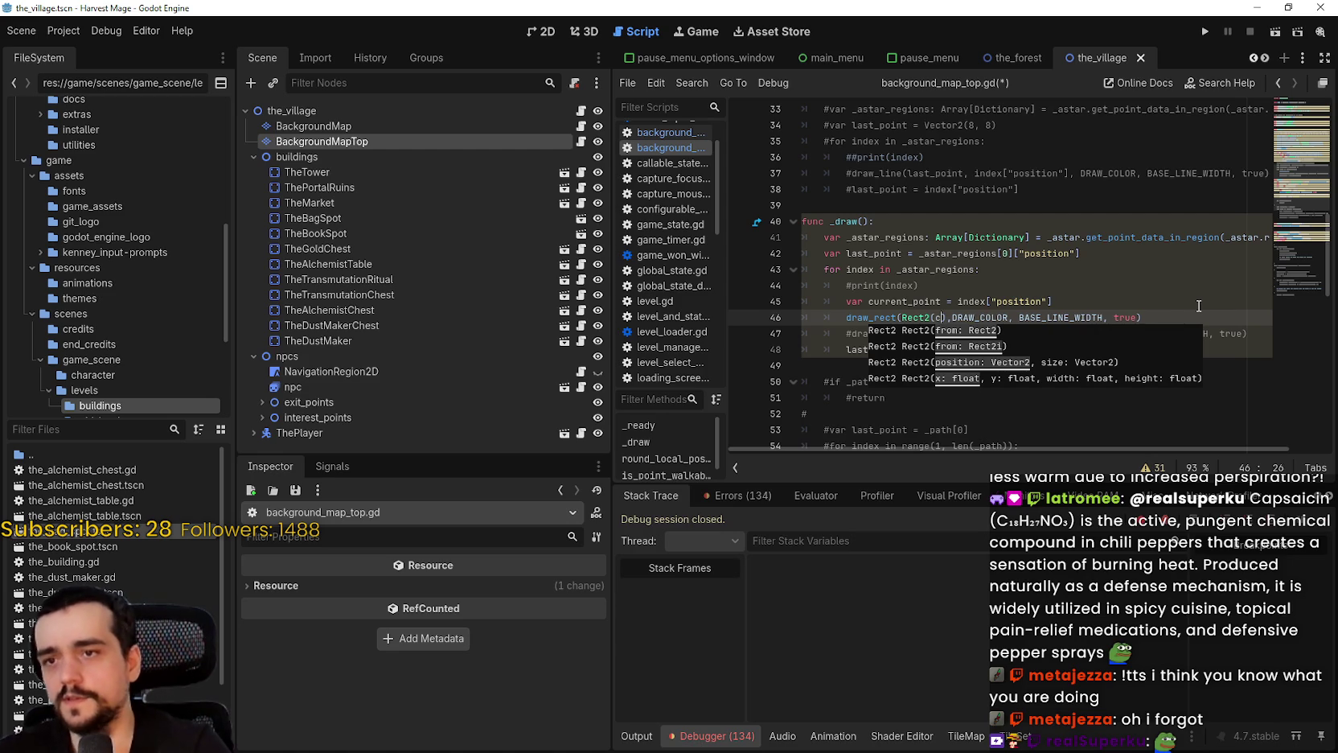
key("Return")
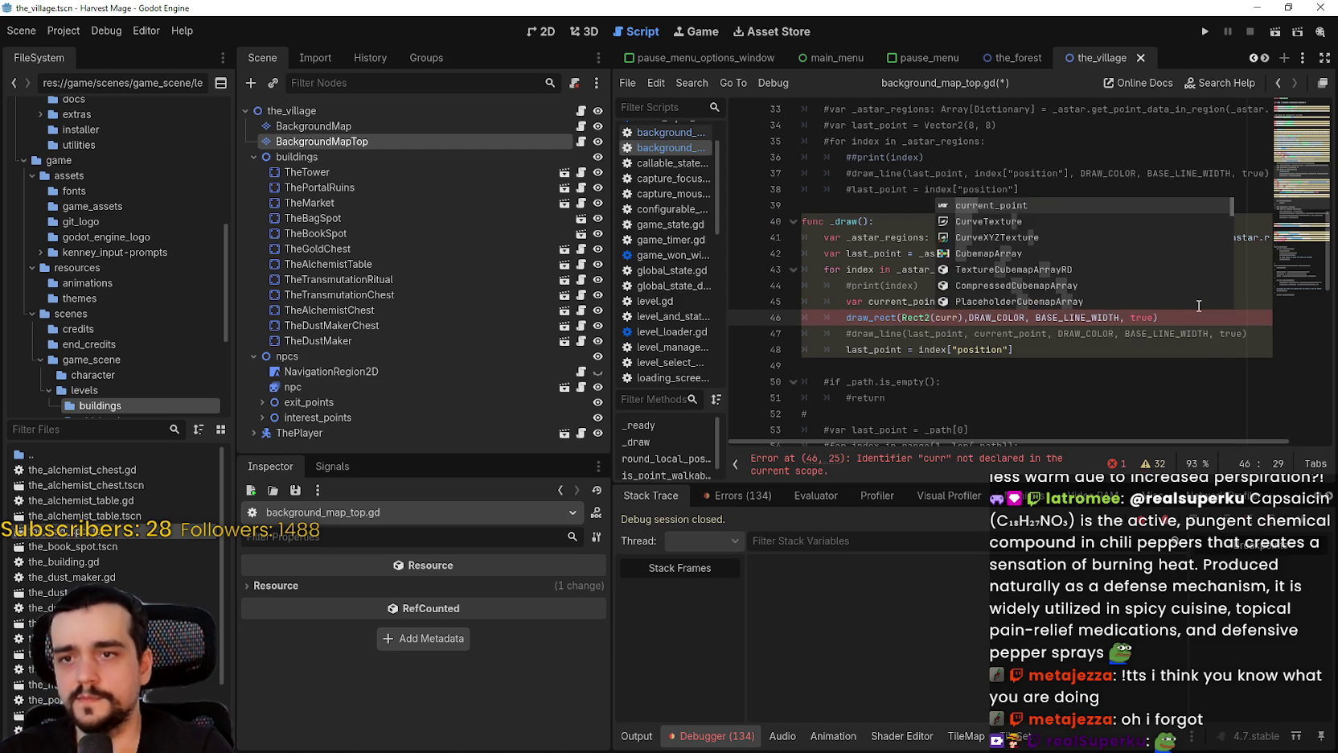
type(",")
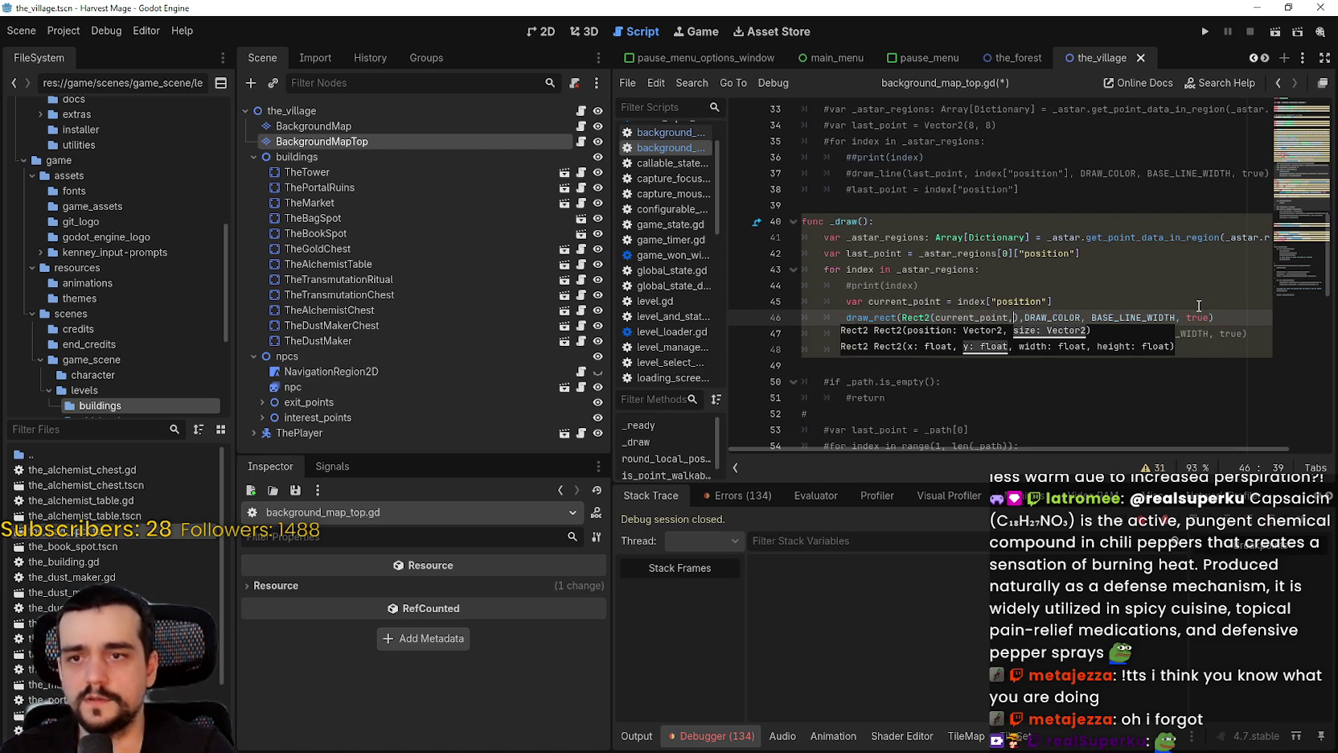
type(" B")
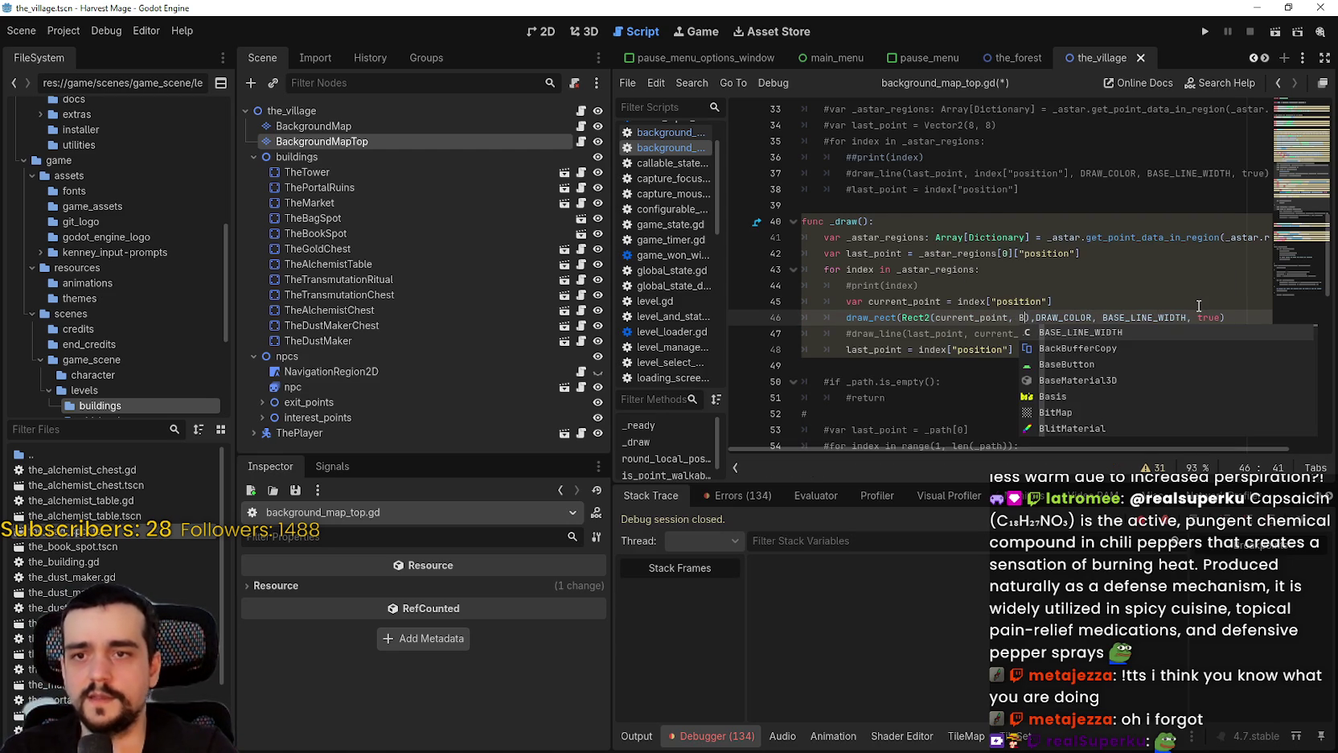
type("AS")
key("Return")
key("ctrl+s")
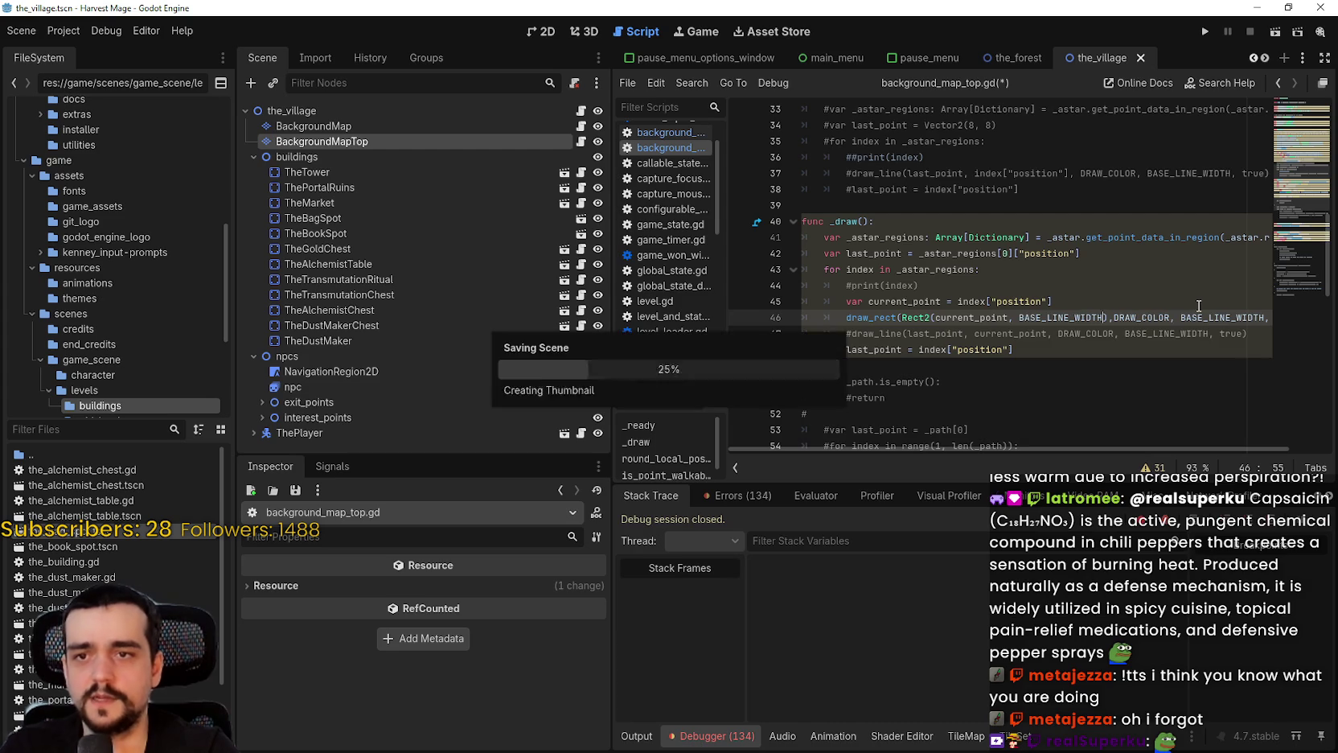
Change the Rect2 size argument to Vector2(16,16) and launch the game with F5
double_click(1076, 318)
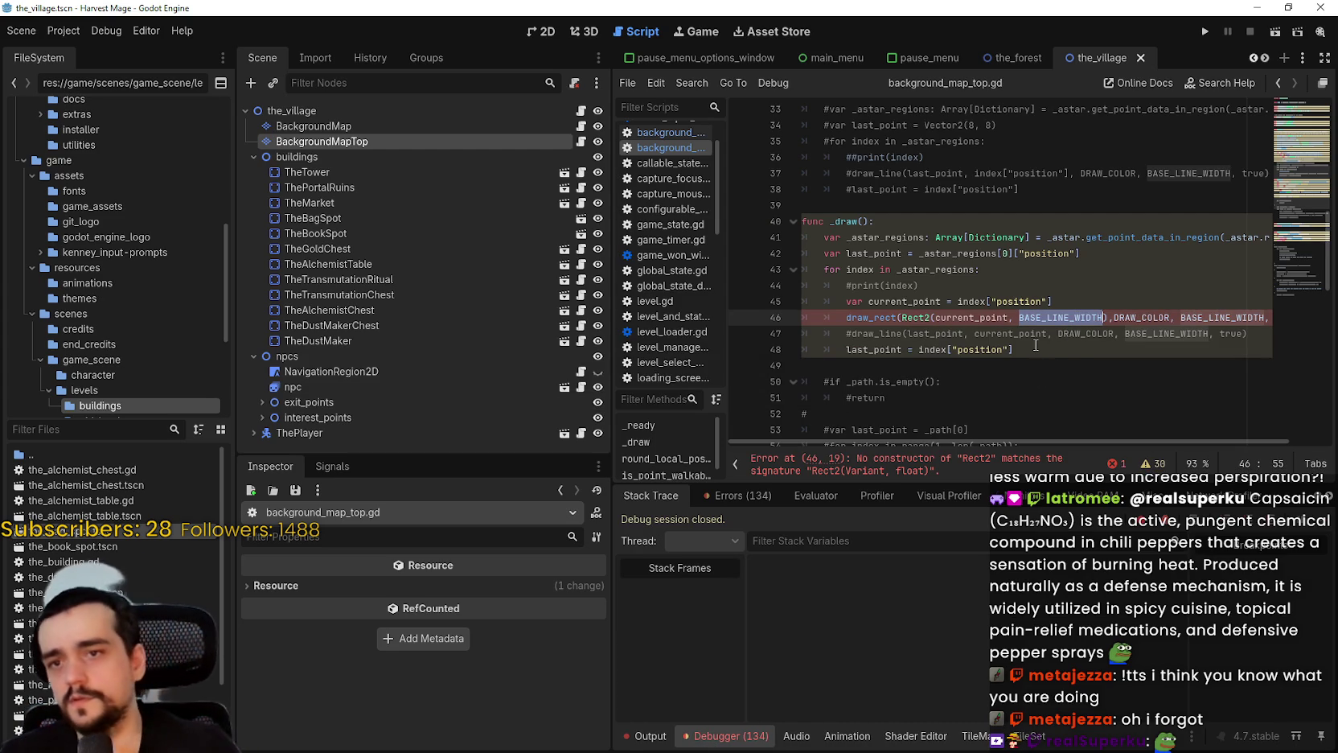
type("16")
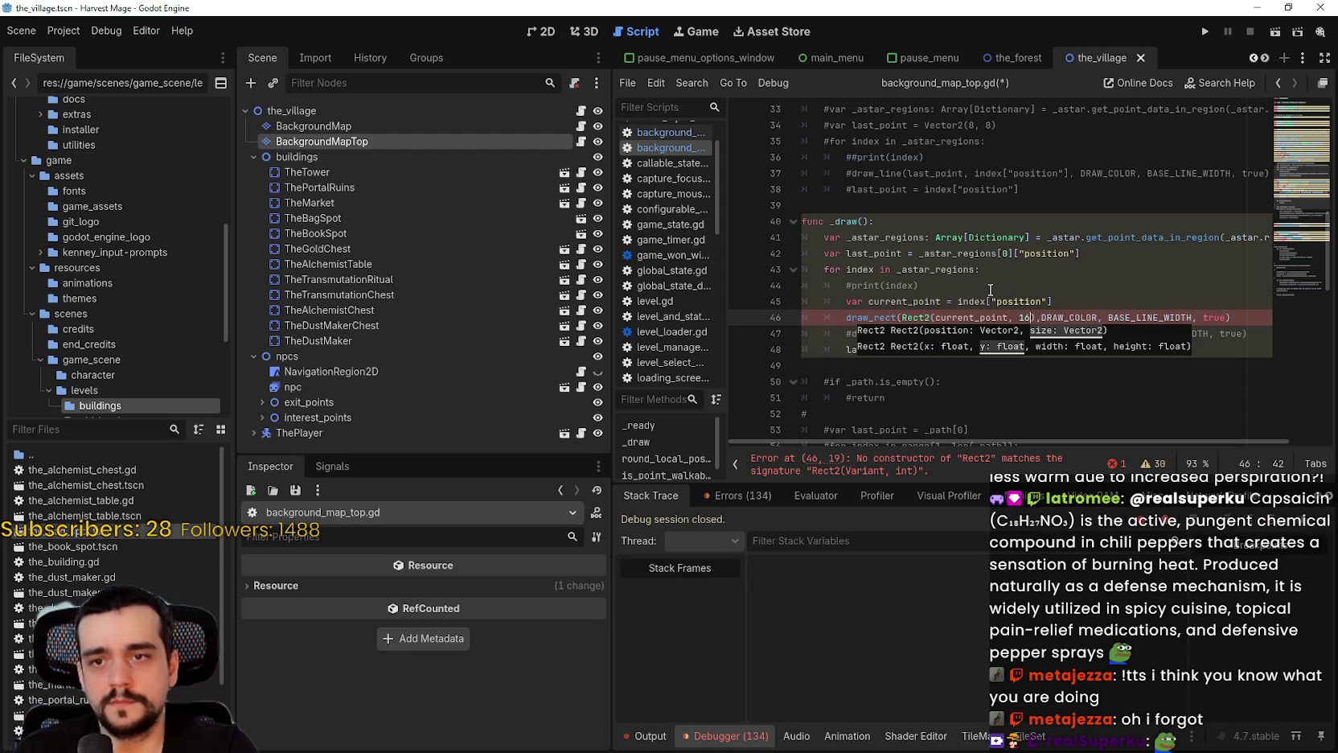
key("BackSpace")
key("BackSpace")
type("Vecto")
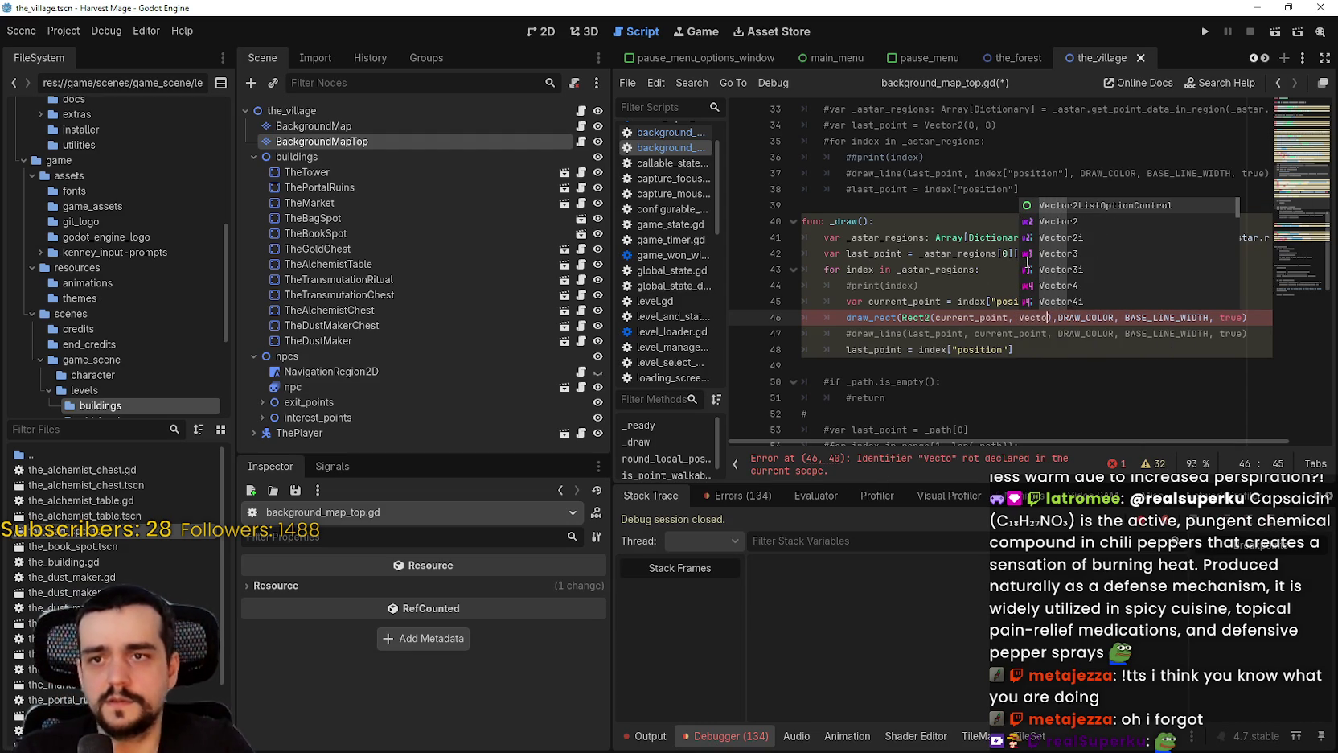
key("Down")
key("Return")
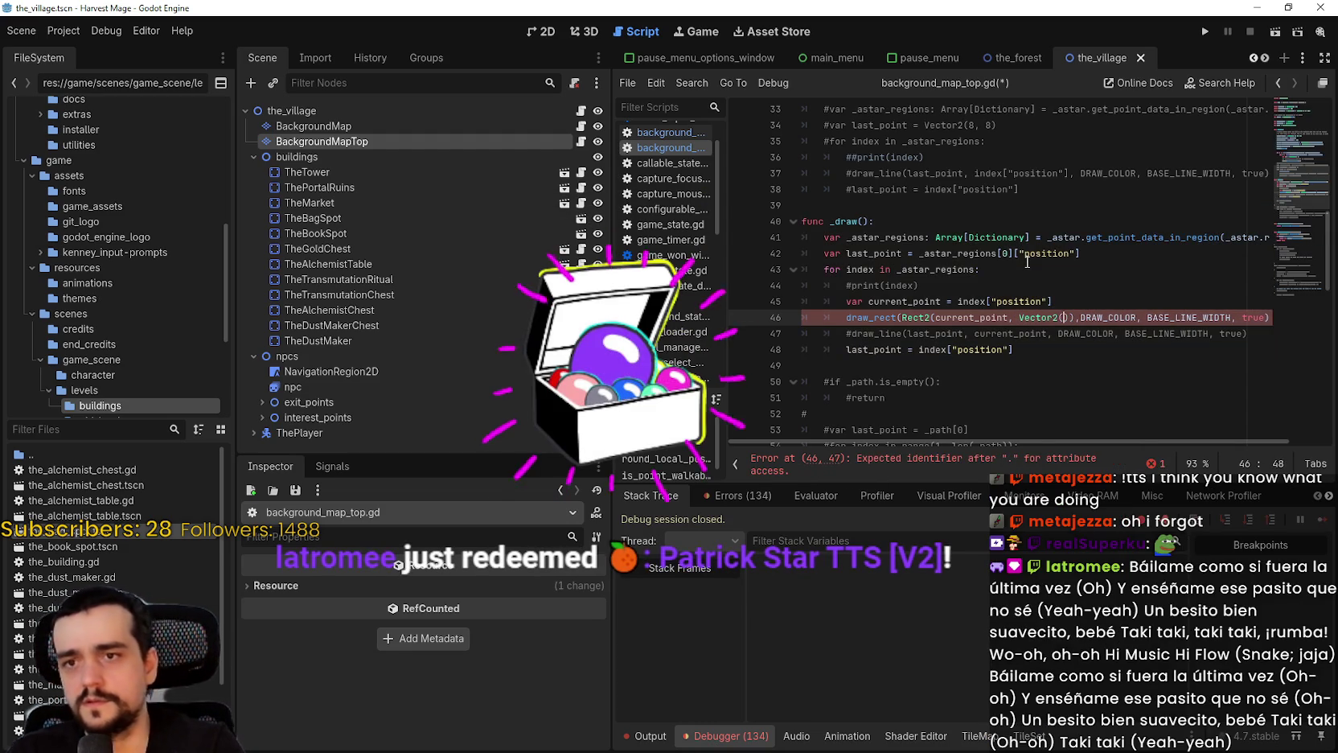
type("16,16")
key("F5")
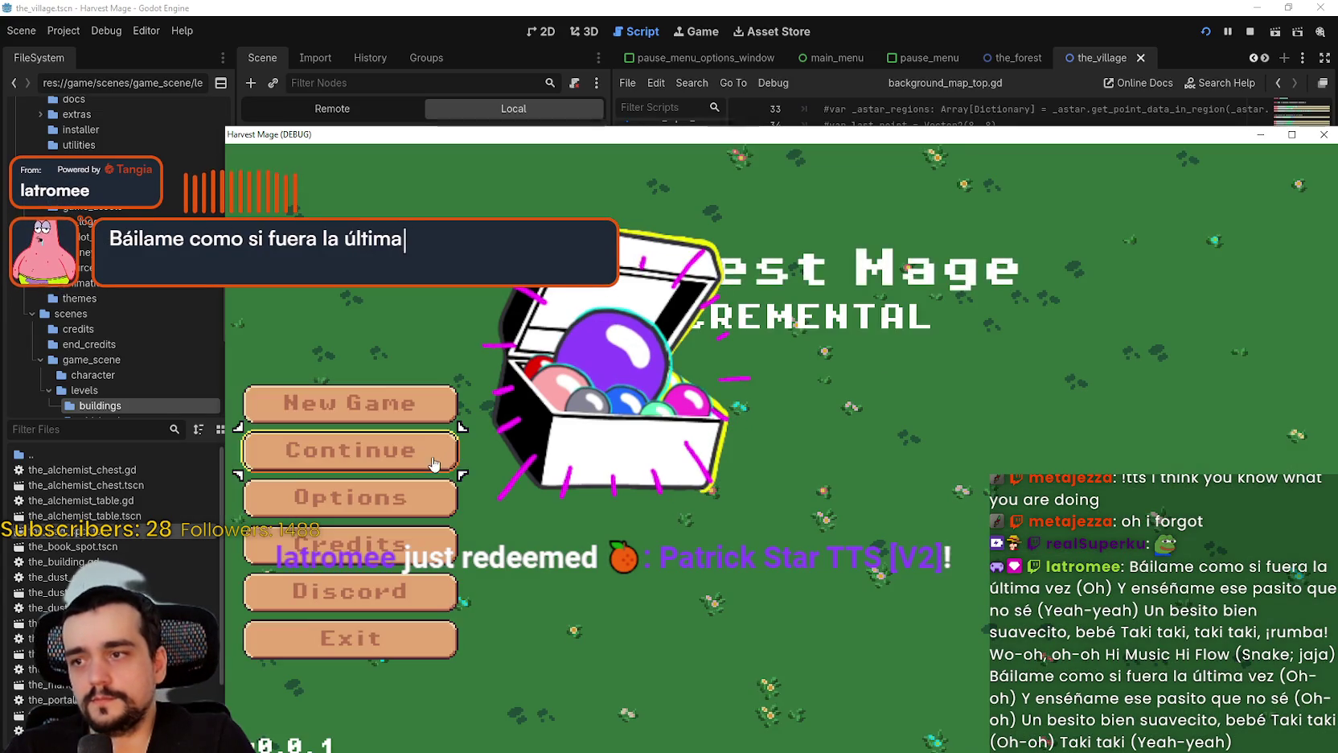
Continue into the village level, maximize the game window, walk around with WASD, then close it
left_click(447, 448)
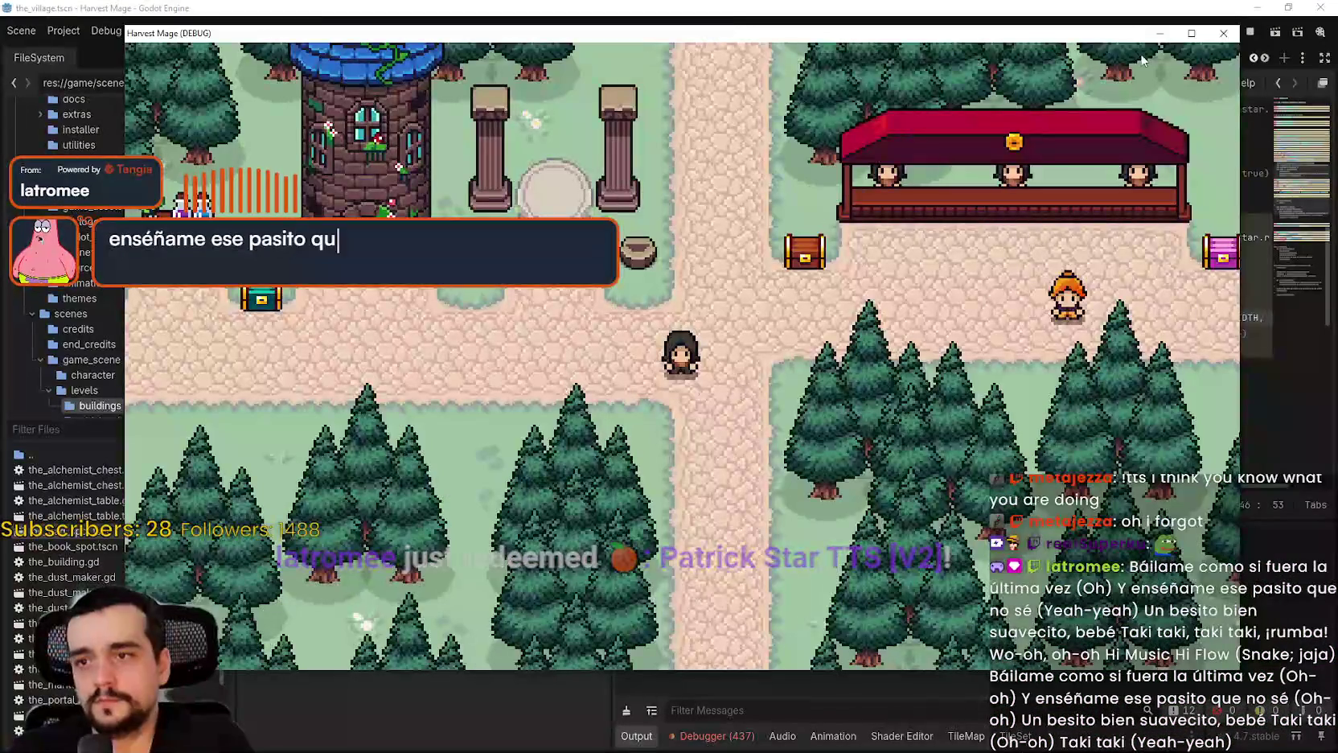
left_click(1192, 33)
key("w")
key("d")
key("d")
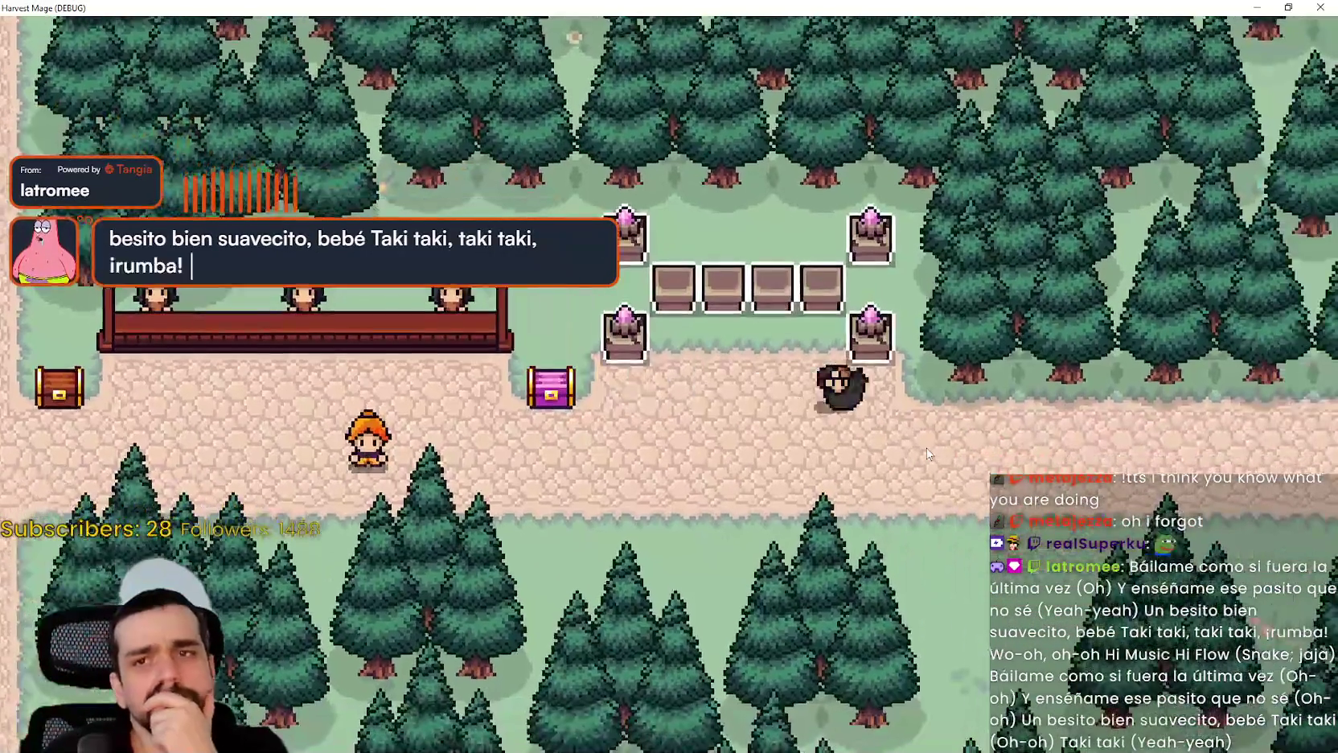
key("s")
key("a")
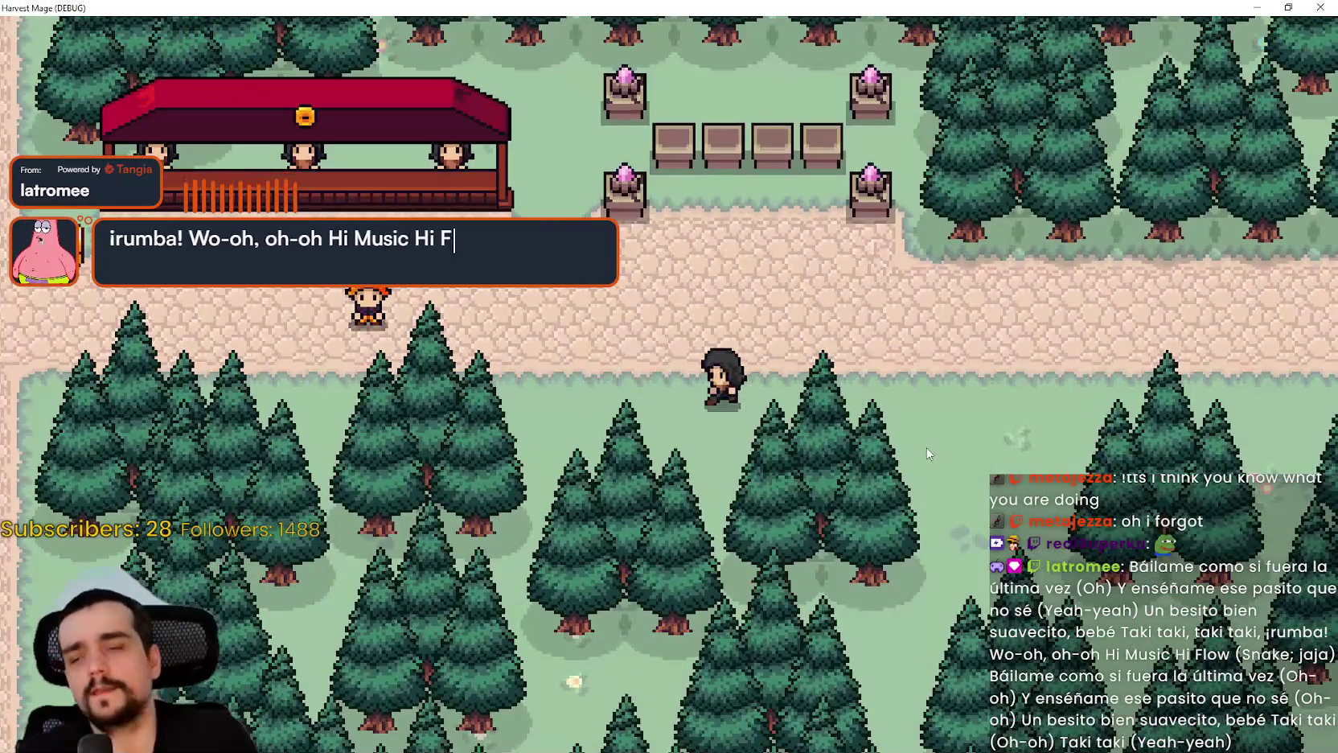
key("a")
key("w")
left_click(1303, 18)
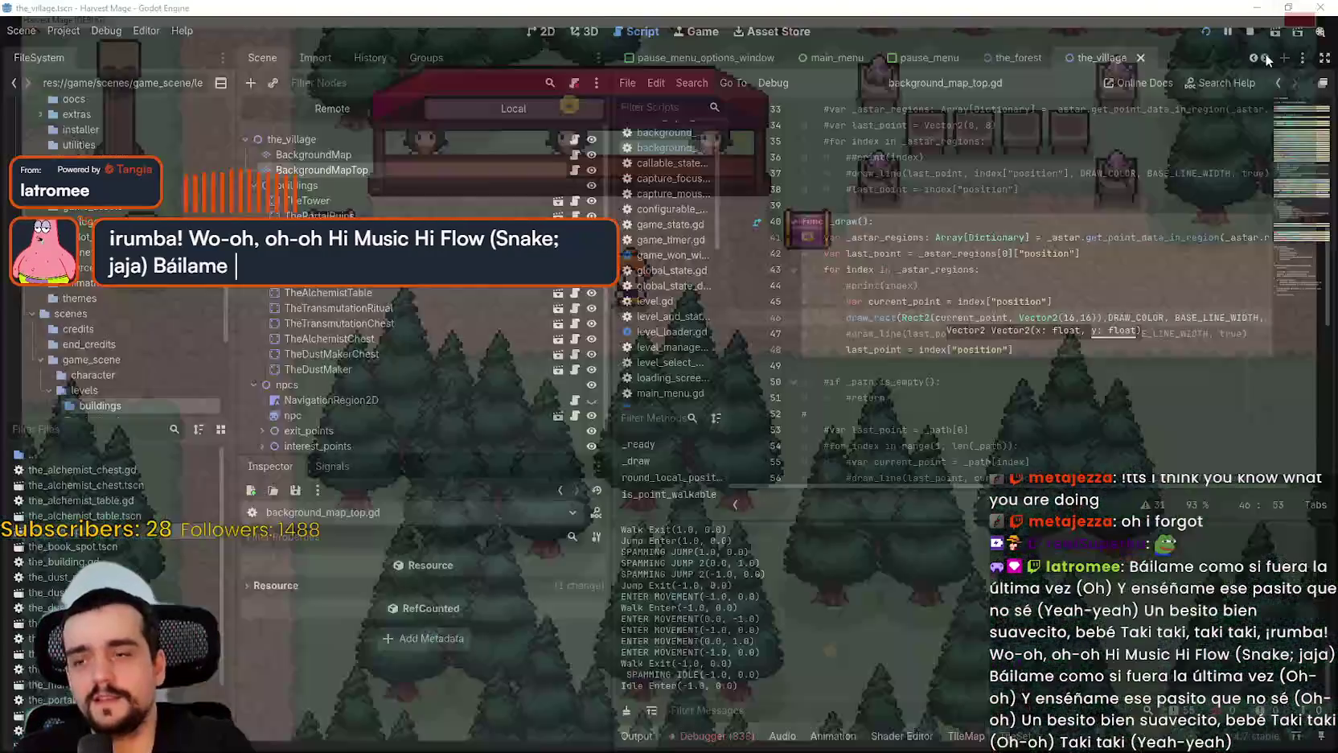
Change the square size on line 46 from 16 to 14, rerun, and continue into the village
double_click(1072, 317)
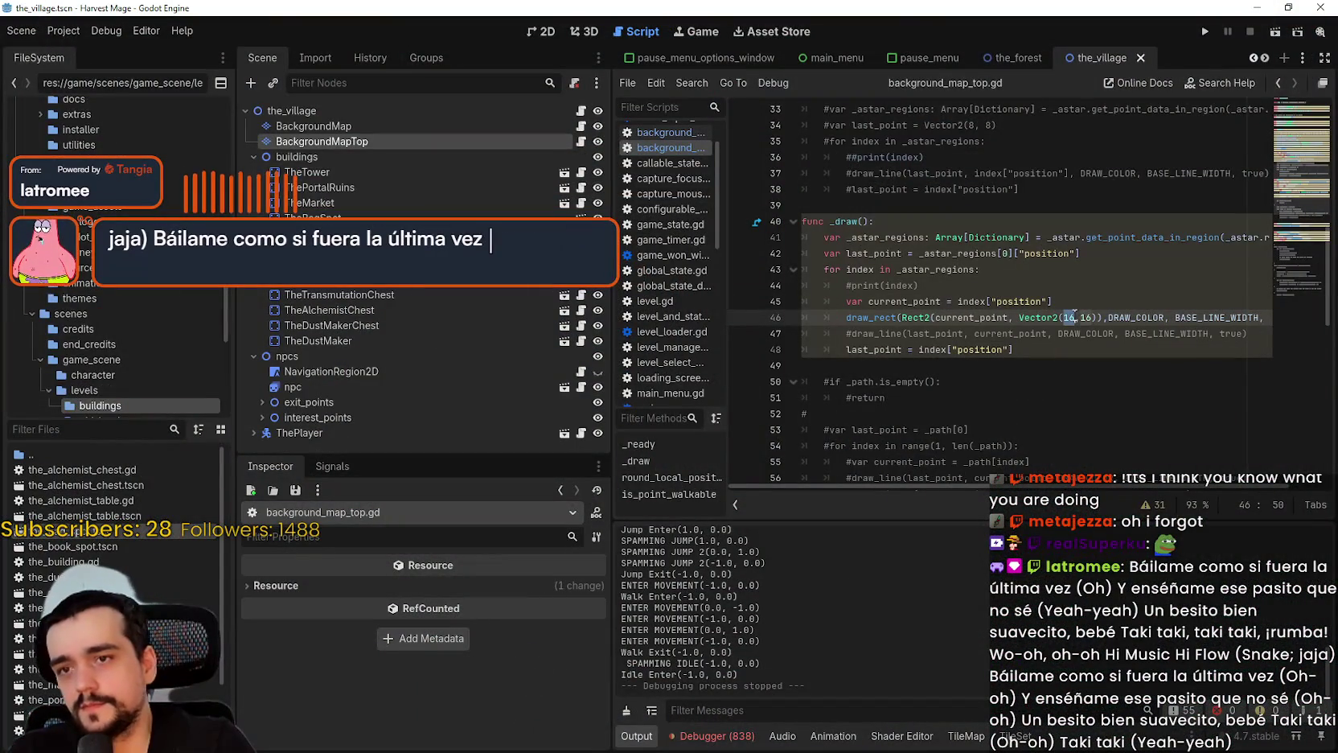
type("14")
left_click(1083, 316)
left_click(1205, 32)
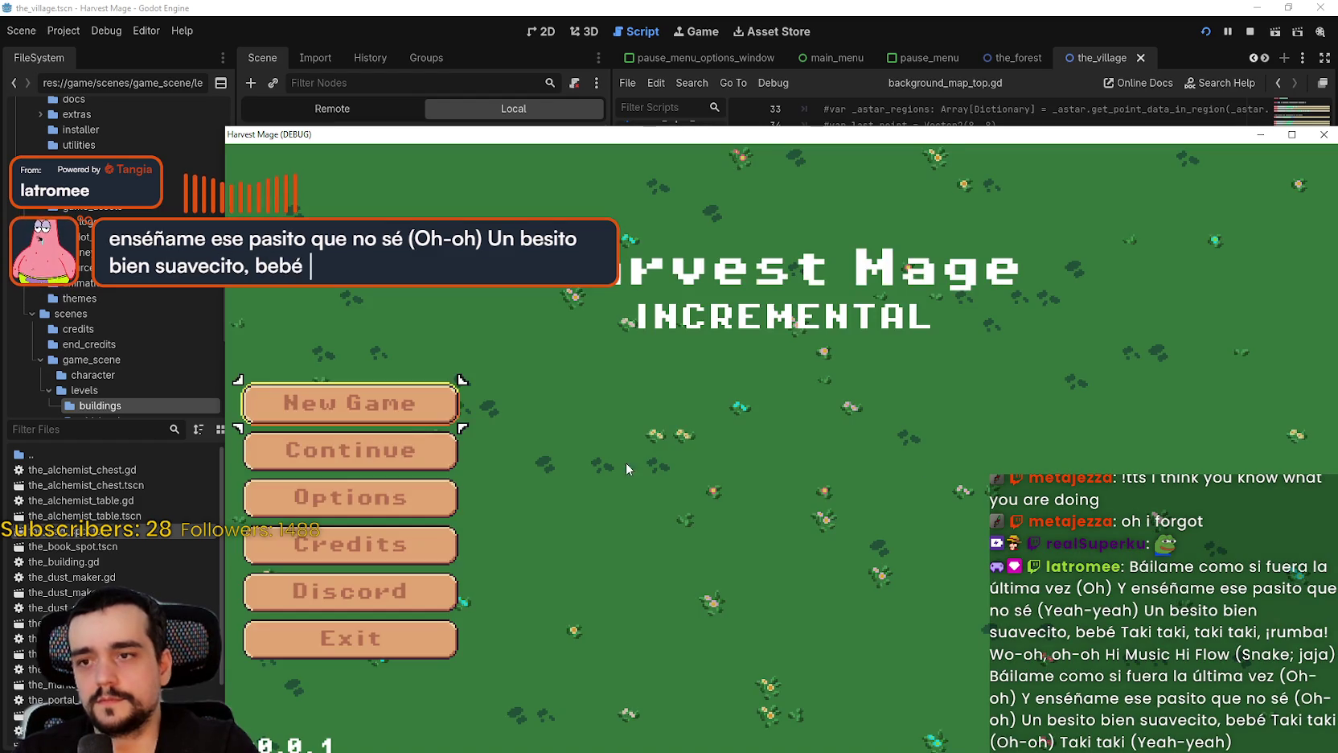
left_click(420, 448)
Walk the player around the village paths past the chest, tower, trees and market stall
key("a")
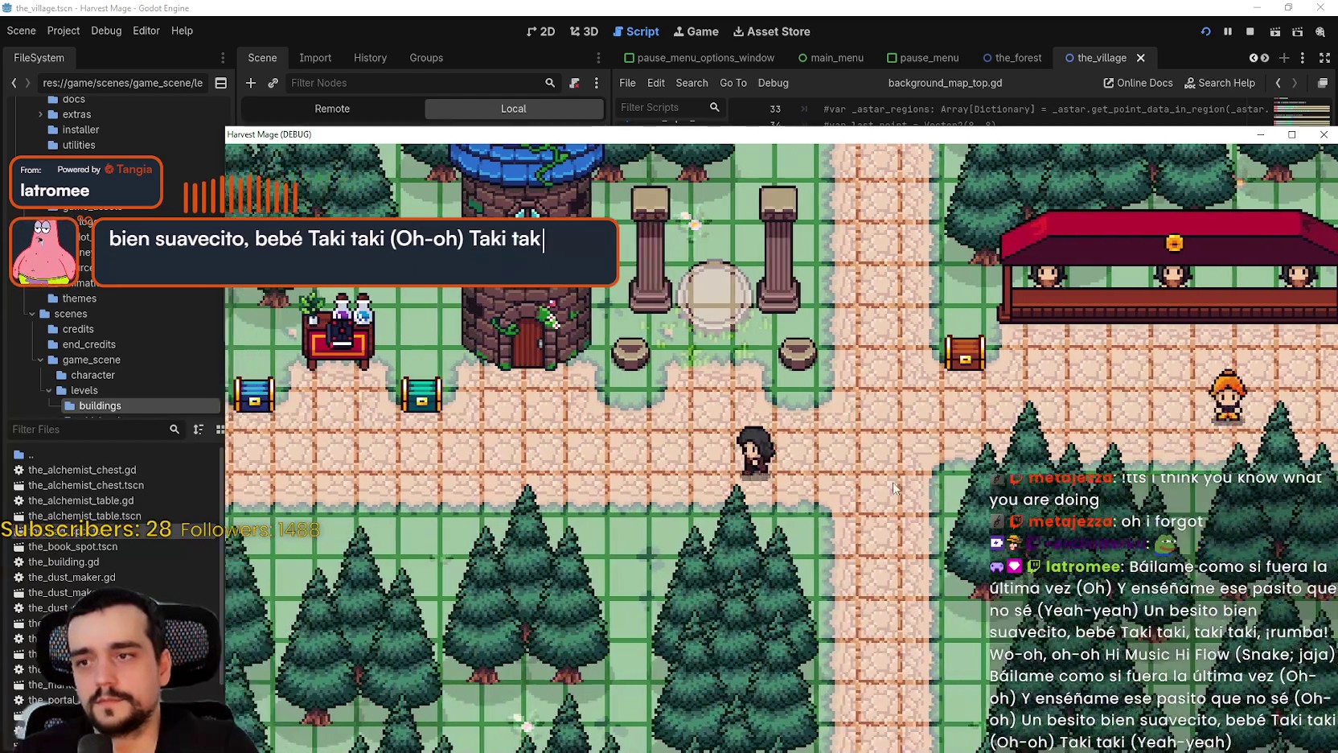
key("a")
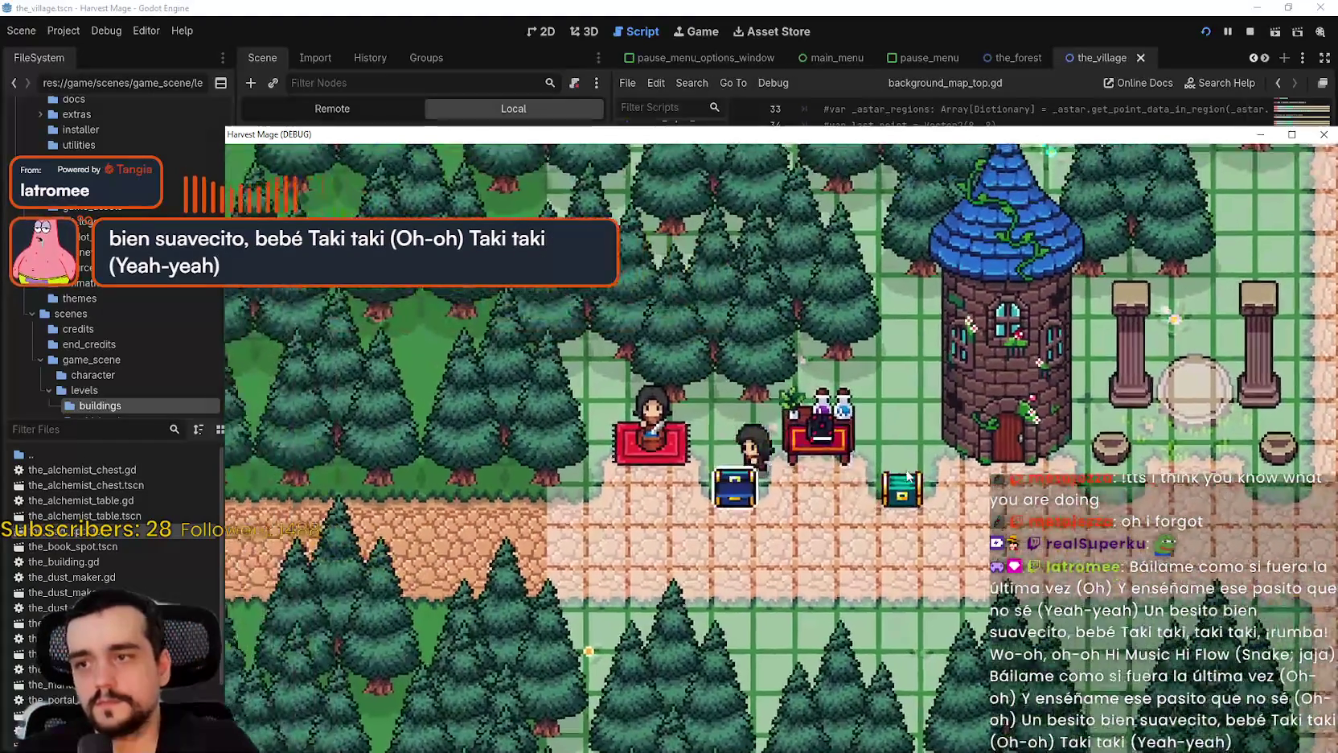
key("d")
key("d")
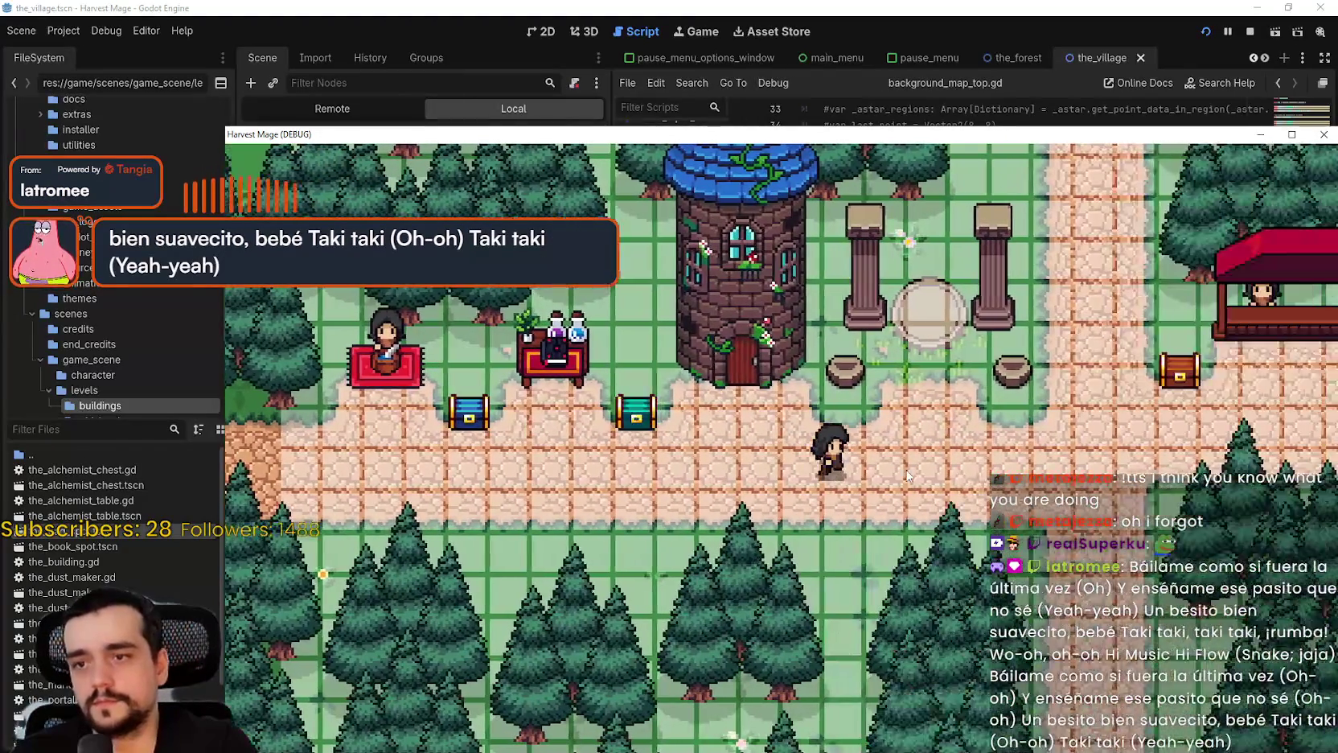
key("w")
key("d")
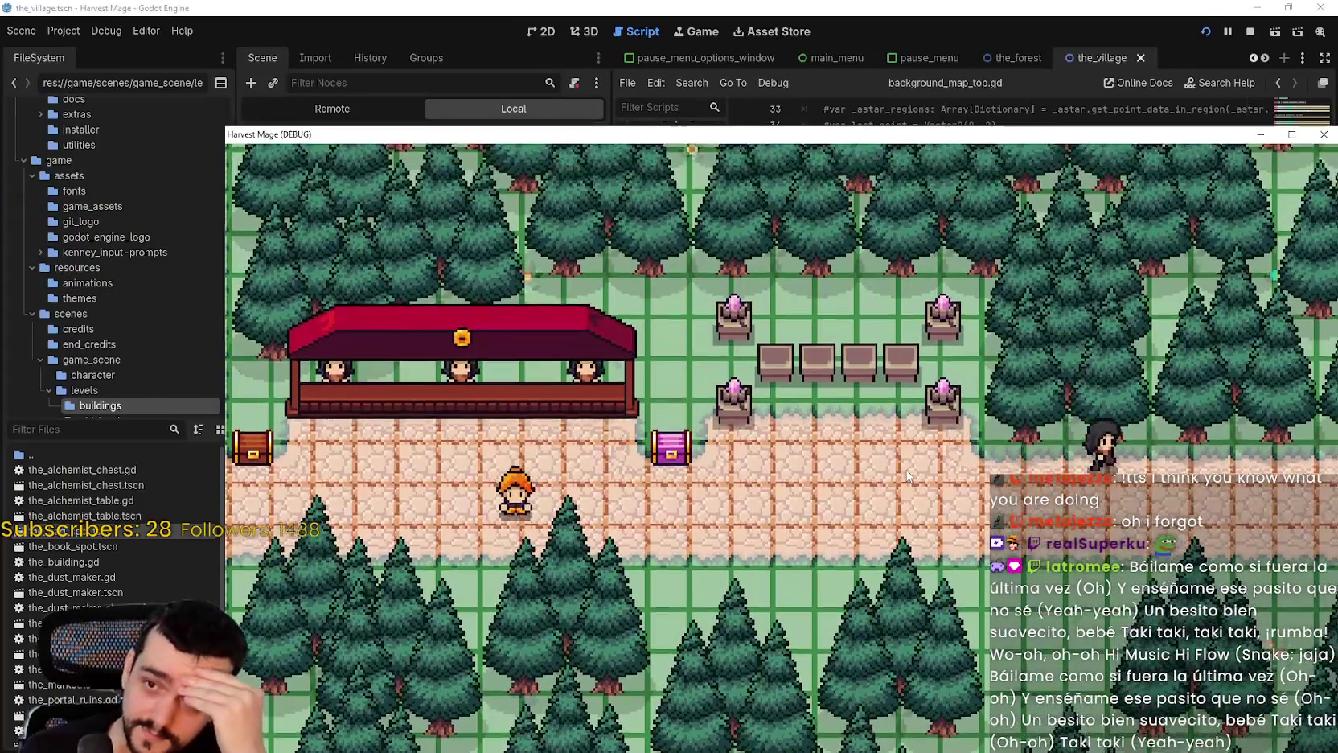
key("a")
key("a")
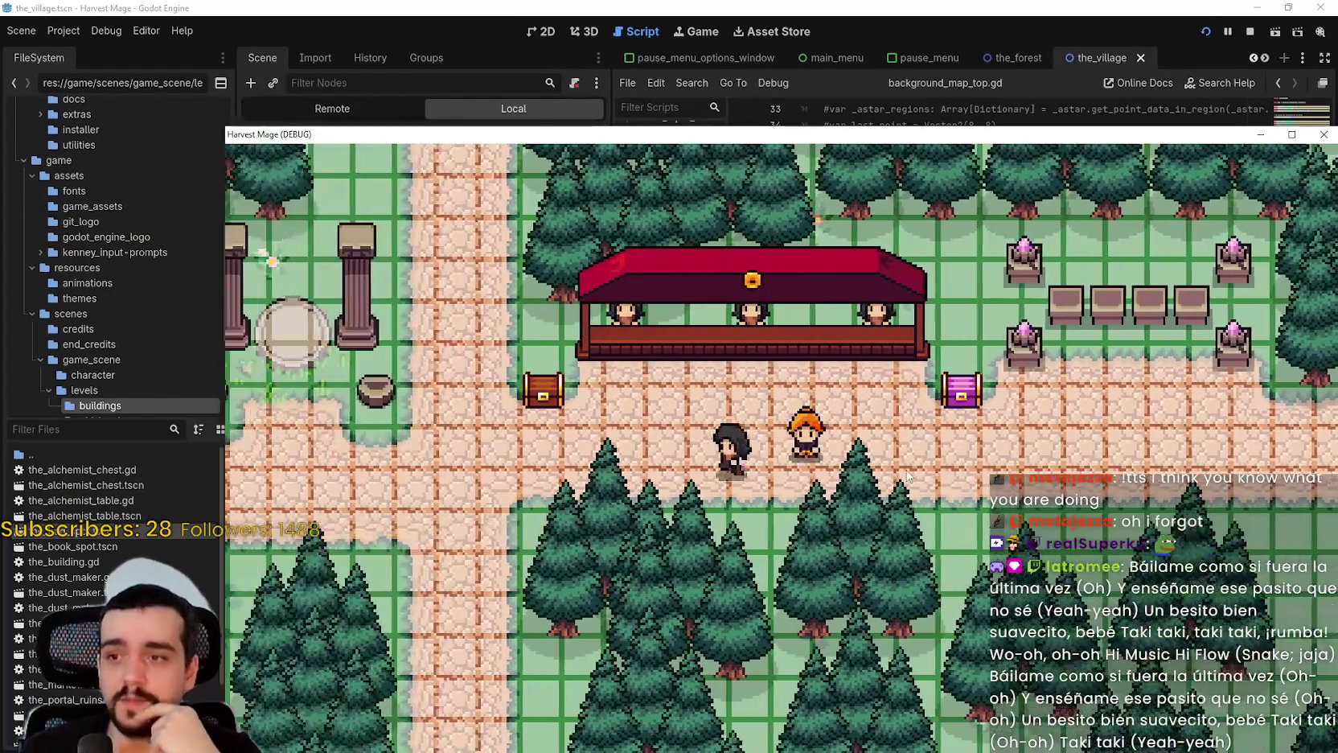
key("w")
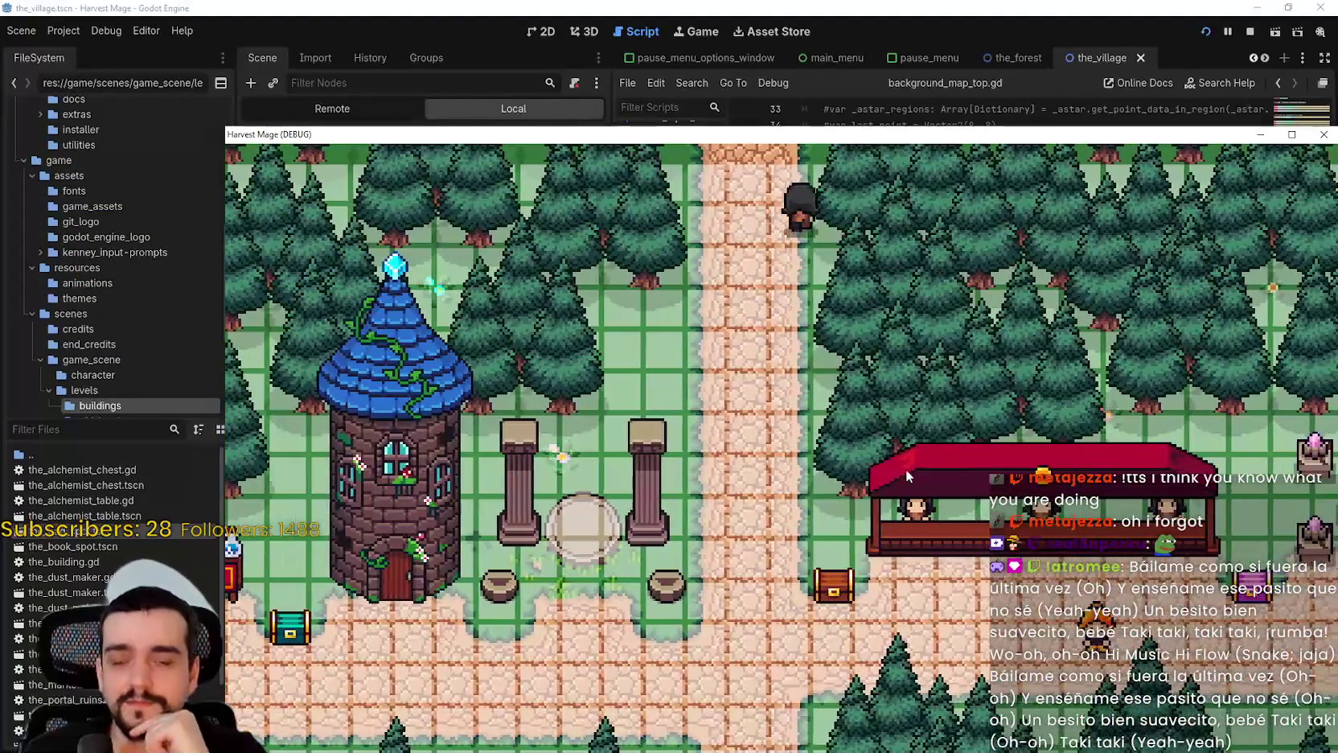
key("s")
key("d")
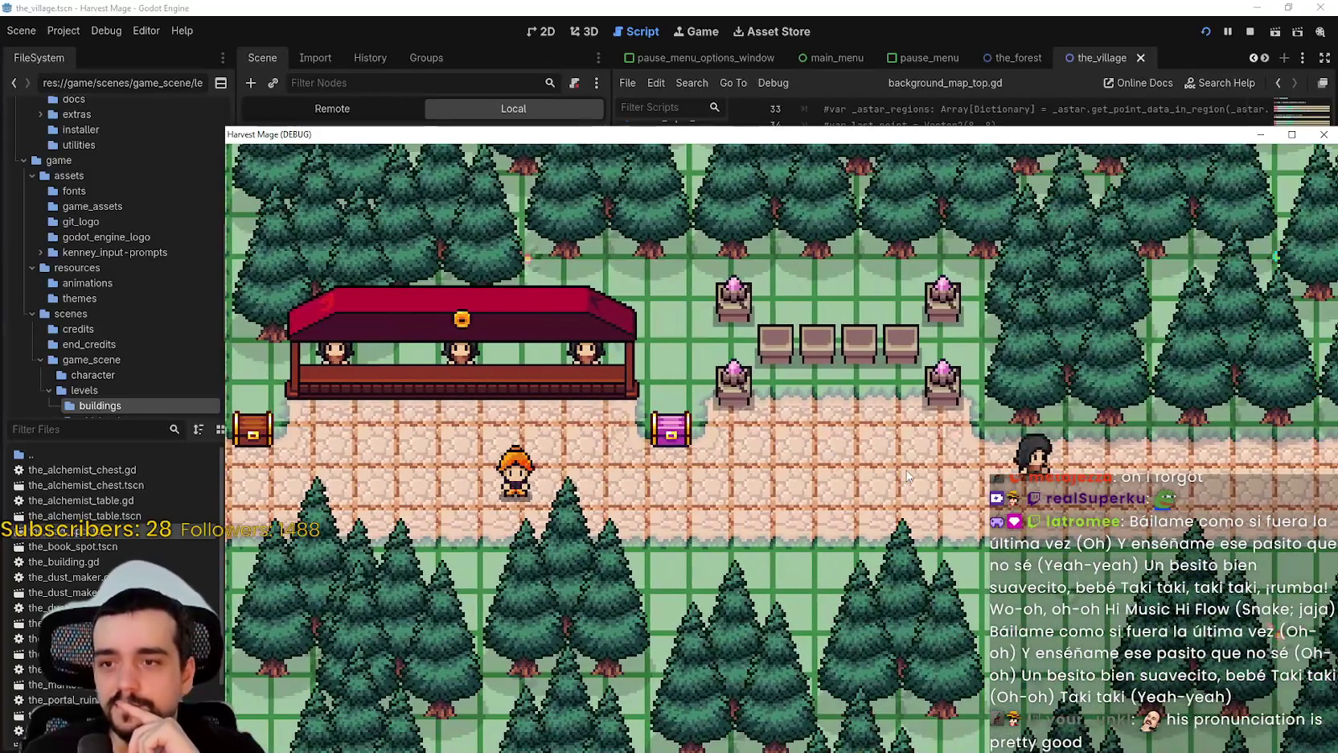
key("s")
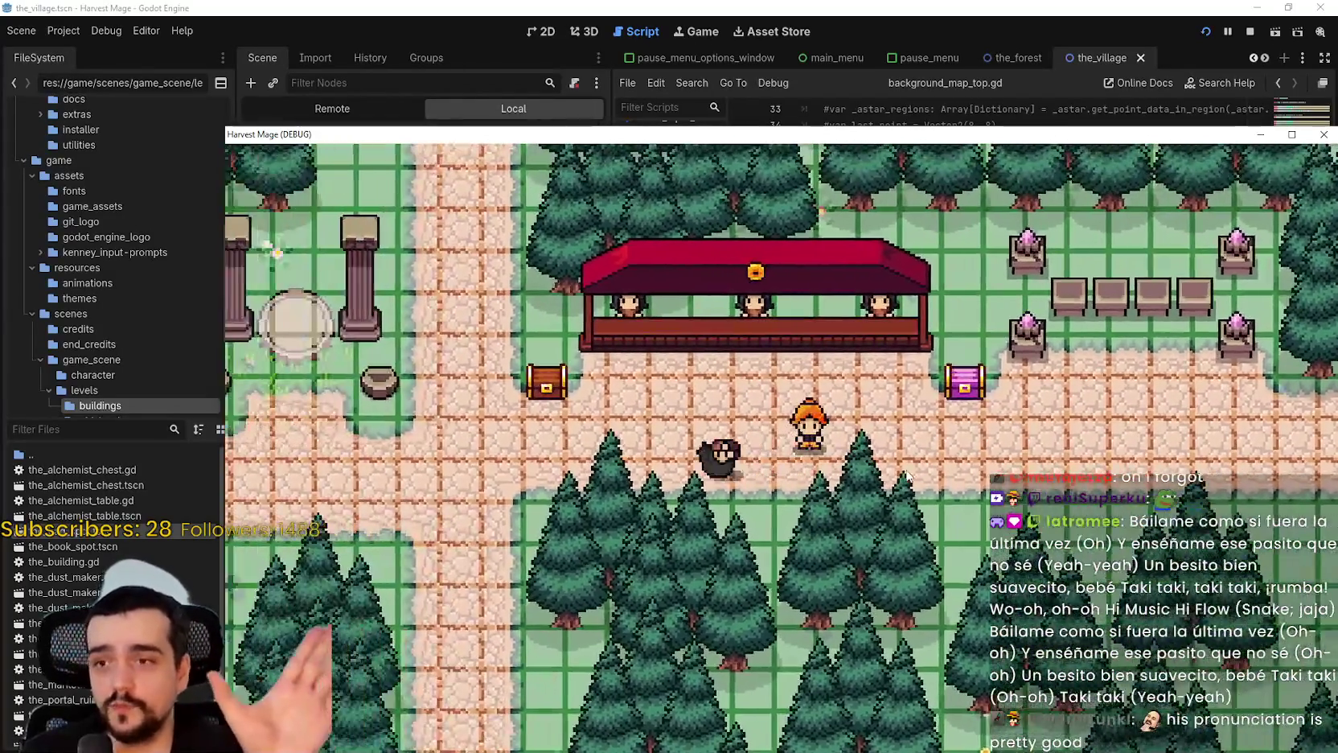
key("a")
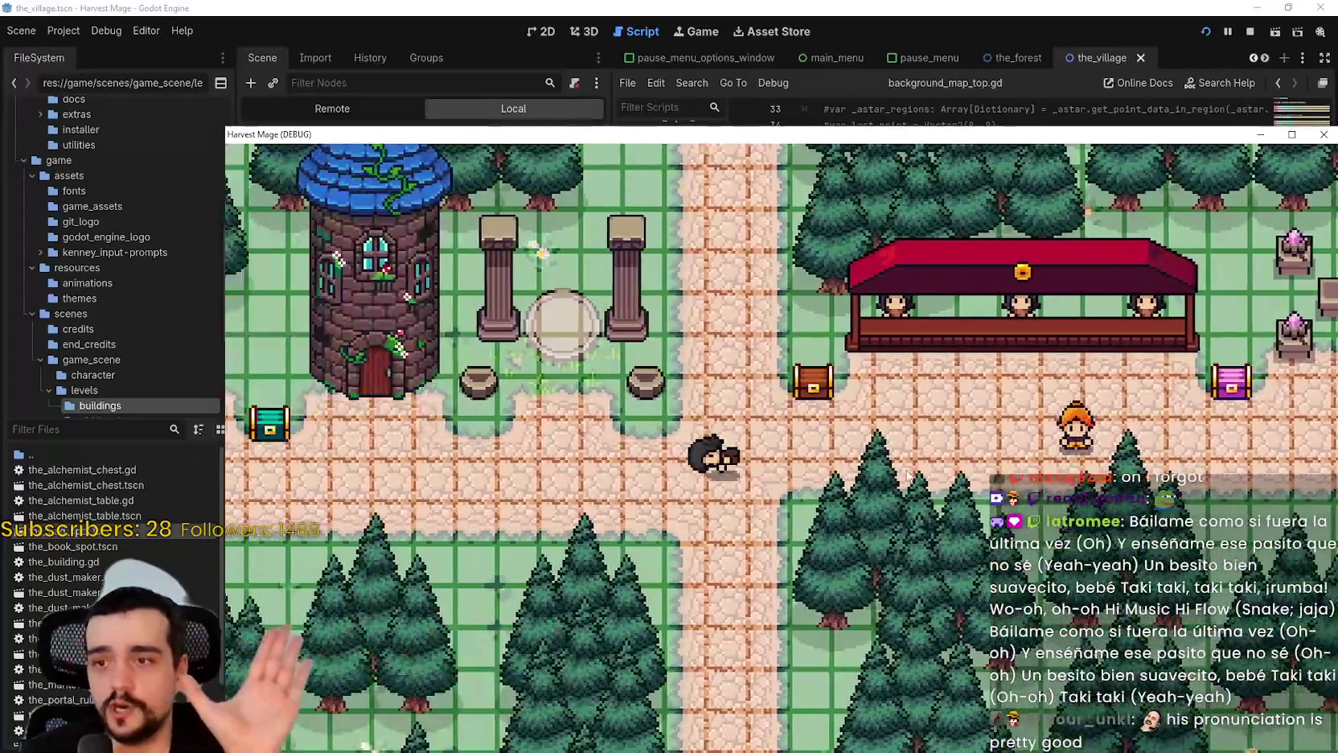
key("s")
key("d")
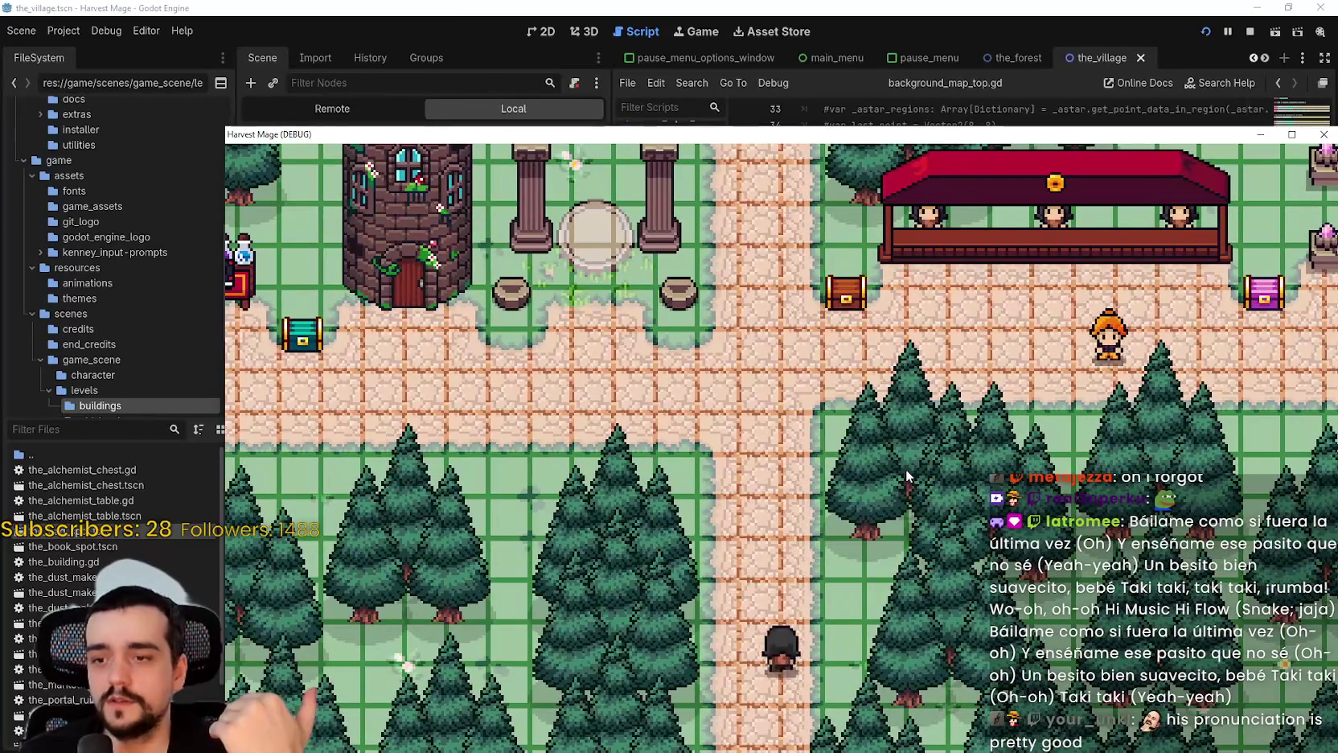
key("w")
key("a")
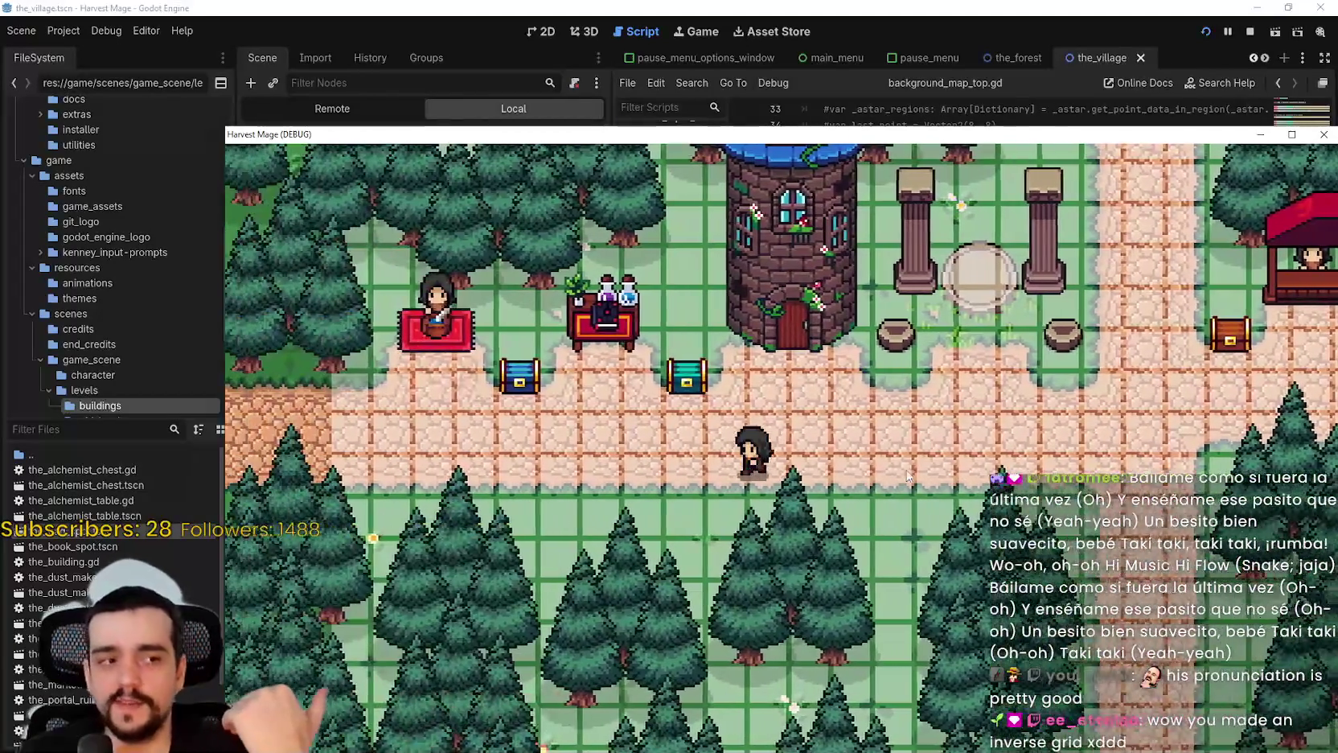
key("a")
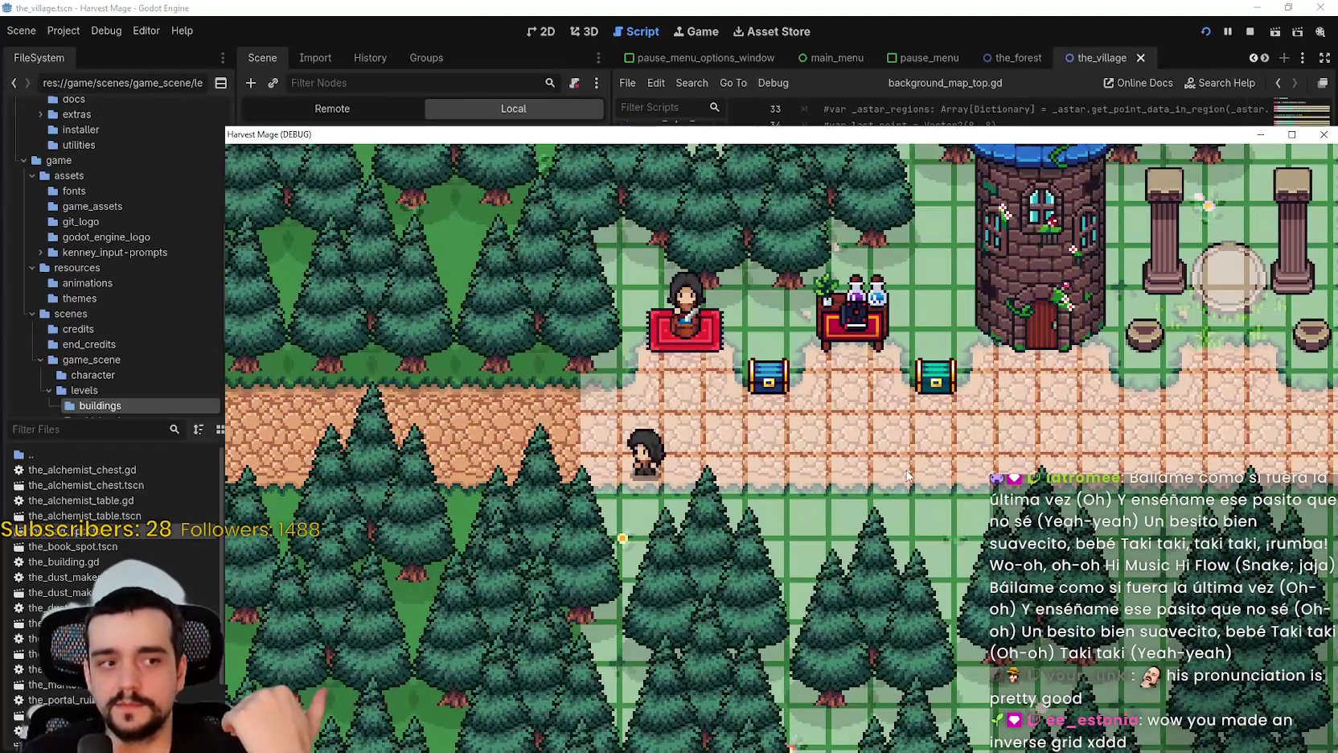
key("w")
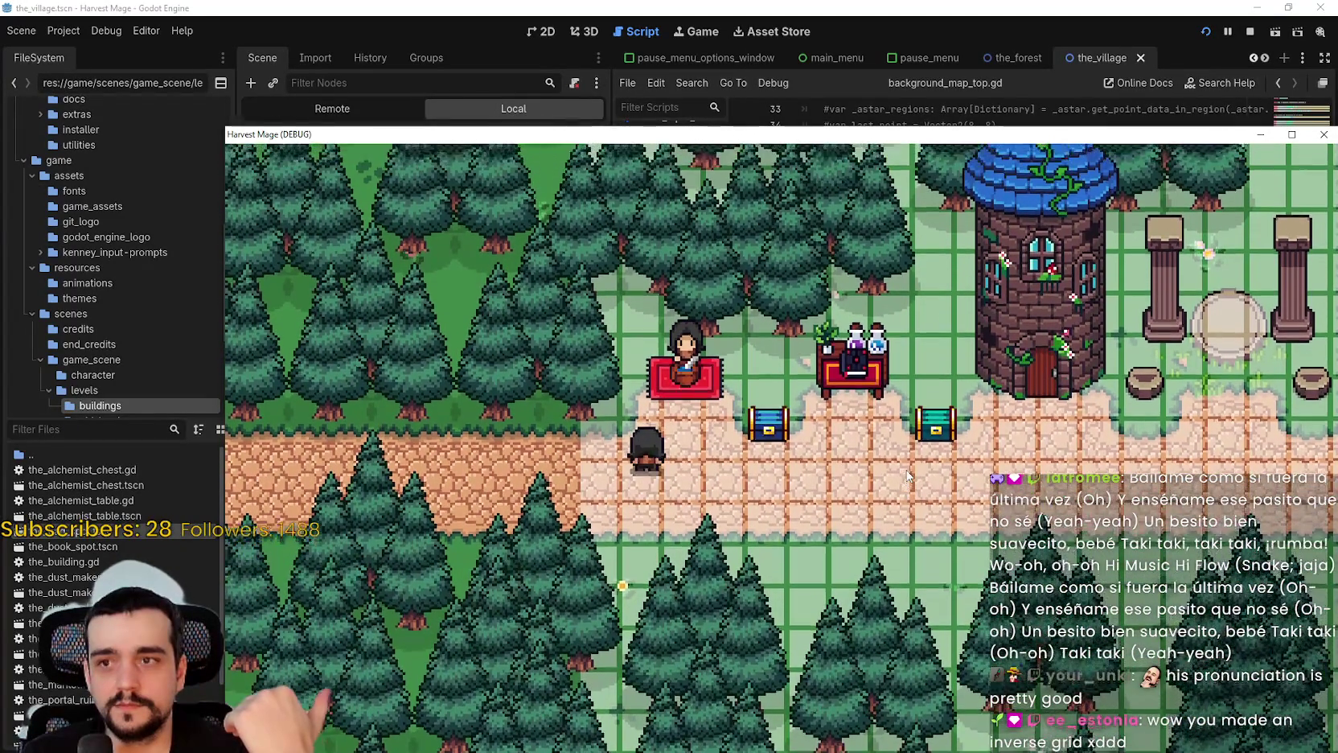
key("d")
key("d")
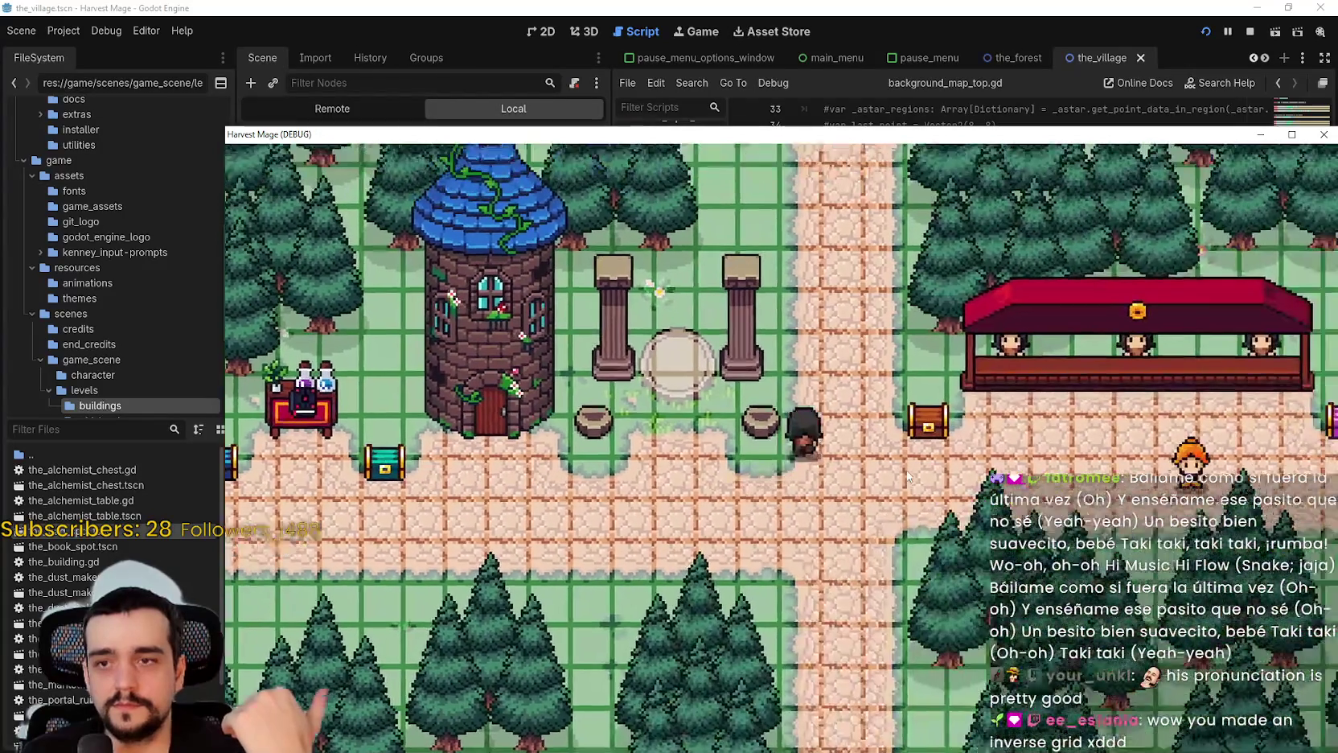
key("w")
key("w")
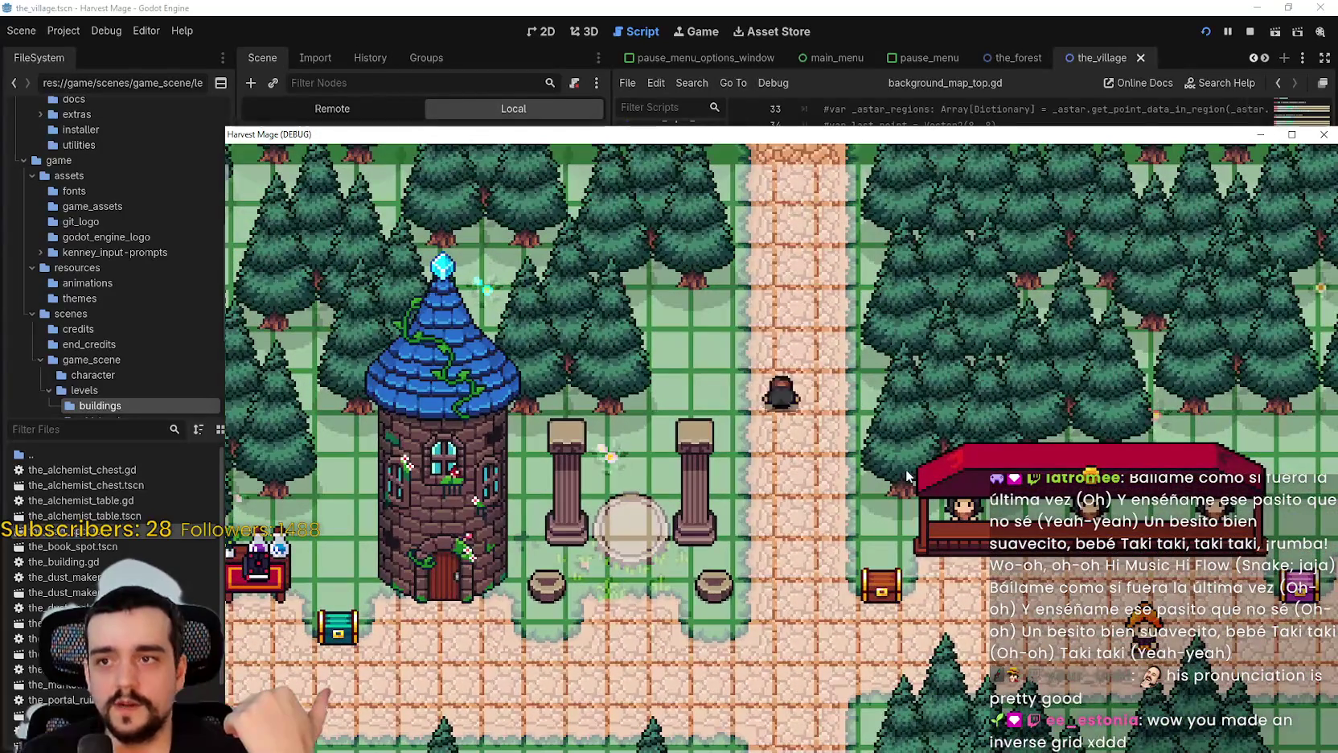
key("s")
key("d")
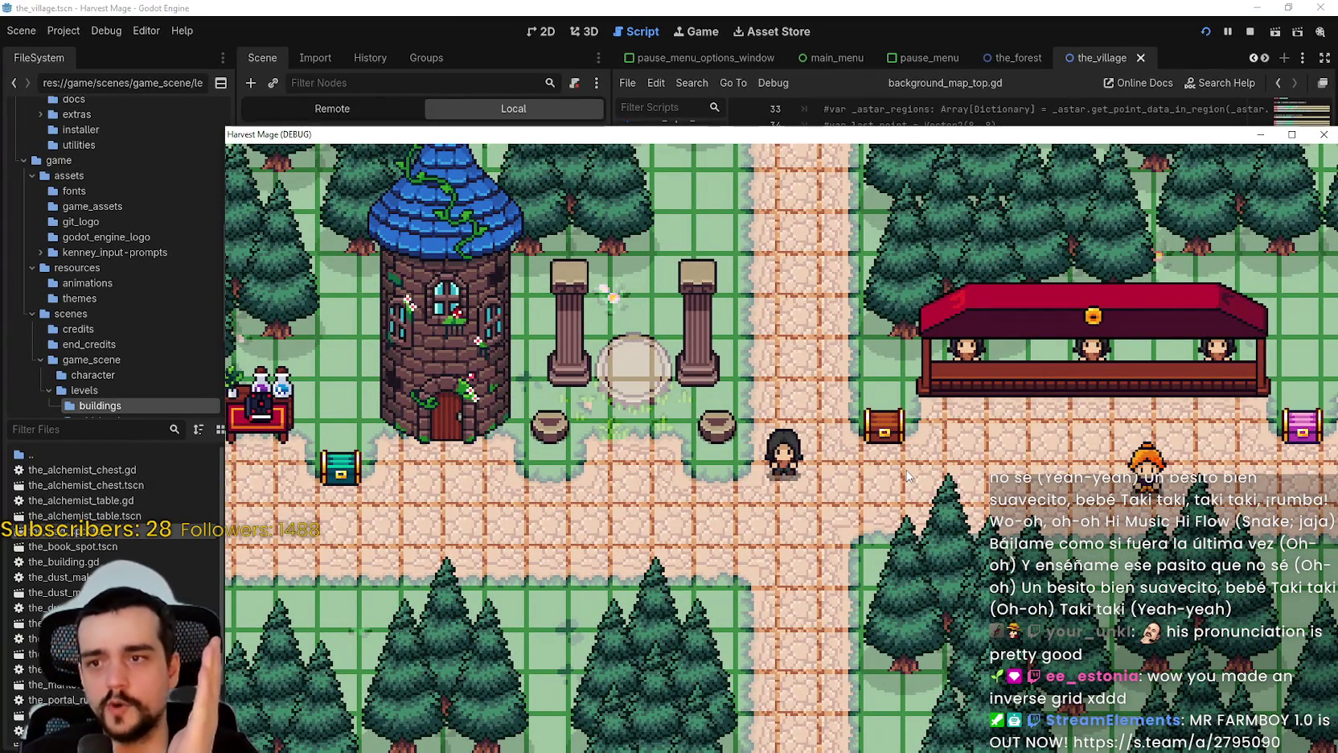
Stop the game with F8 and review the AStarGrid2D declaration on line 10 and its _ready() setup
key("F8")
scroll(1048, 358, "up", 3)
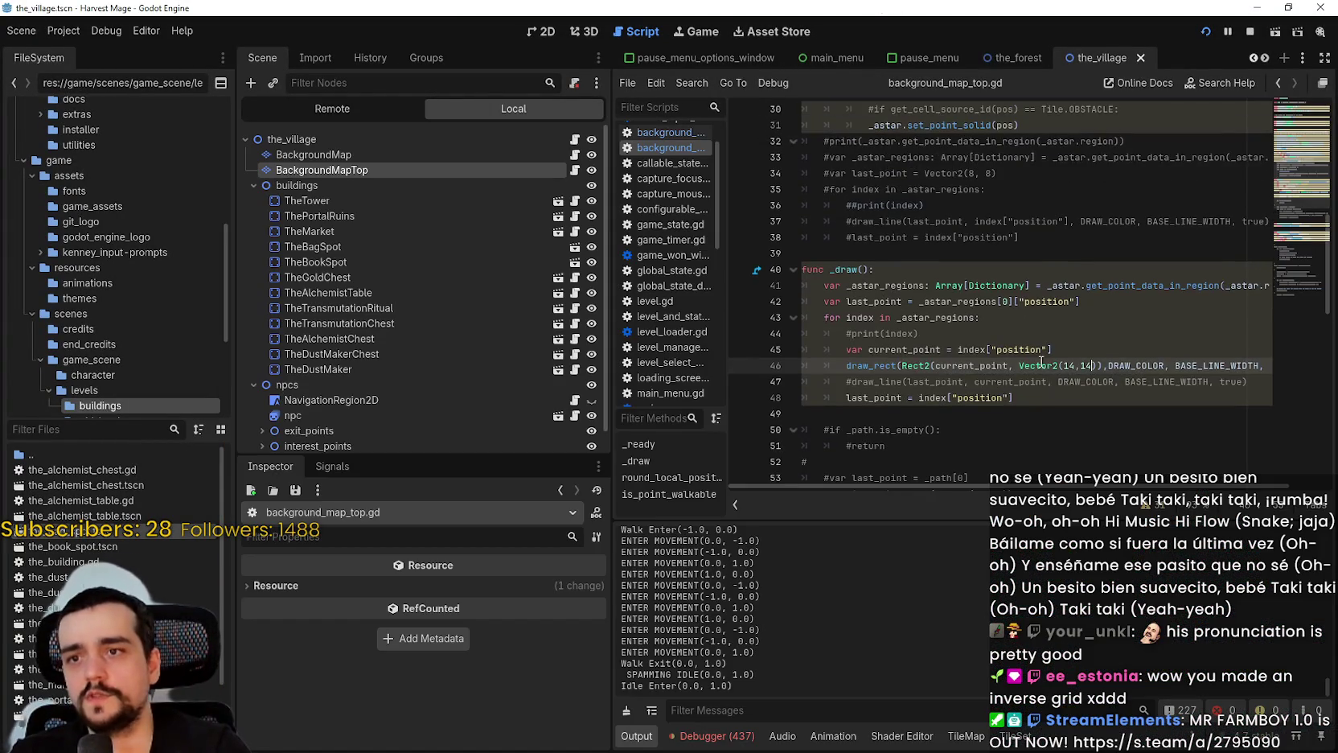
scroll(1047, 359, "up", 5)
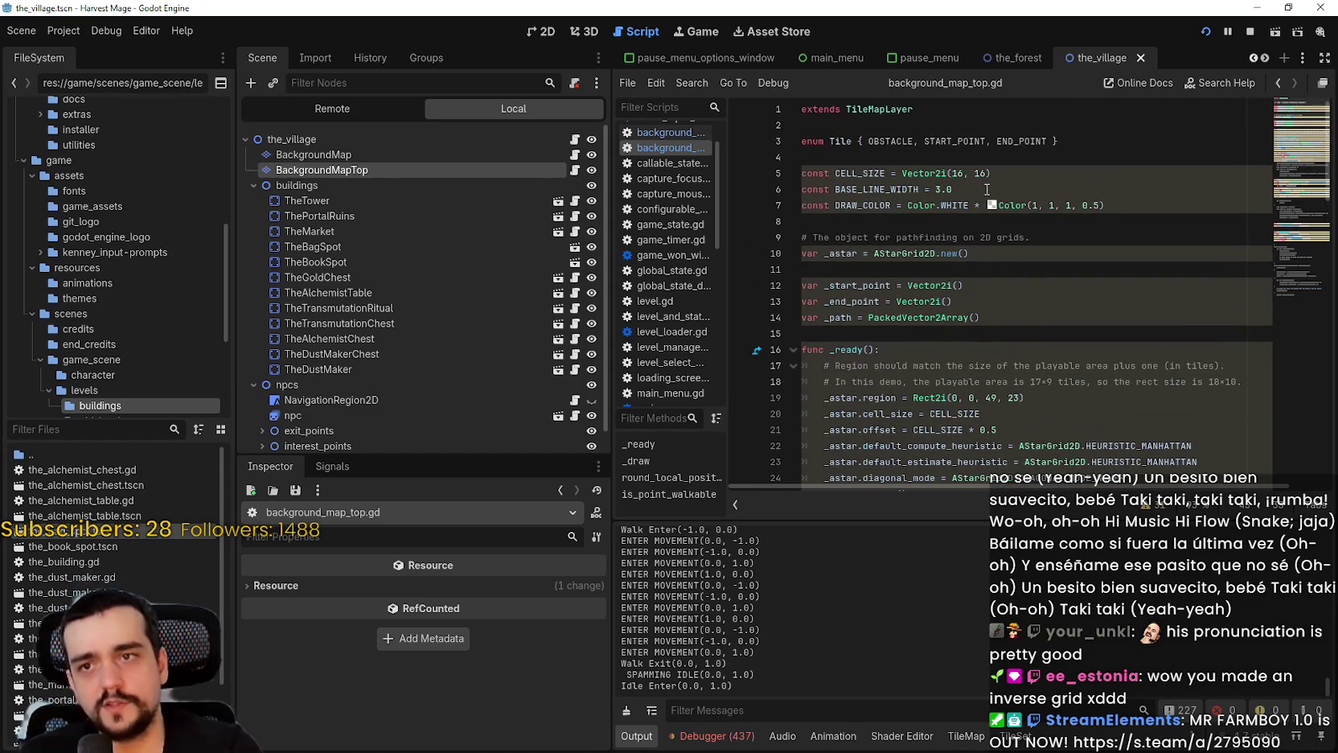
double_click(917, 254)
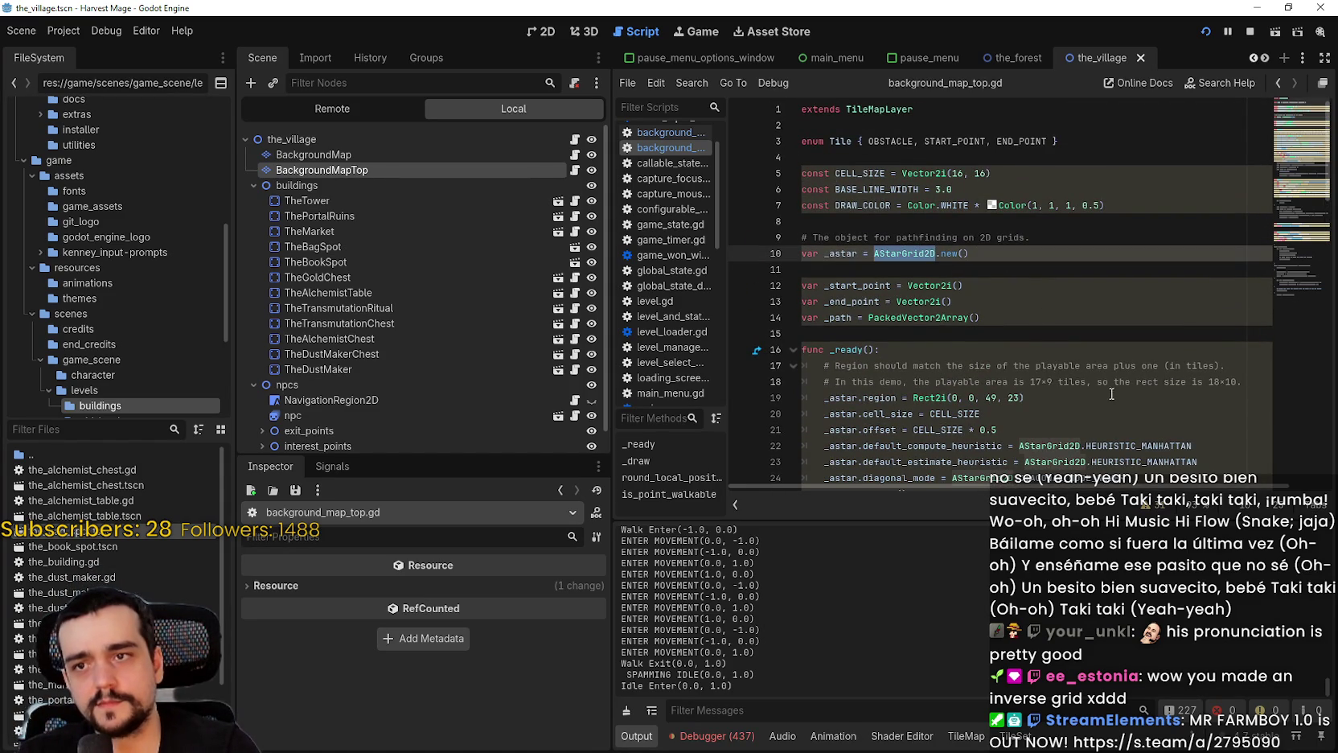
scroll(1109, 389, "down", 4)
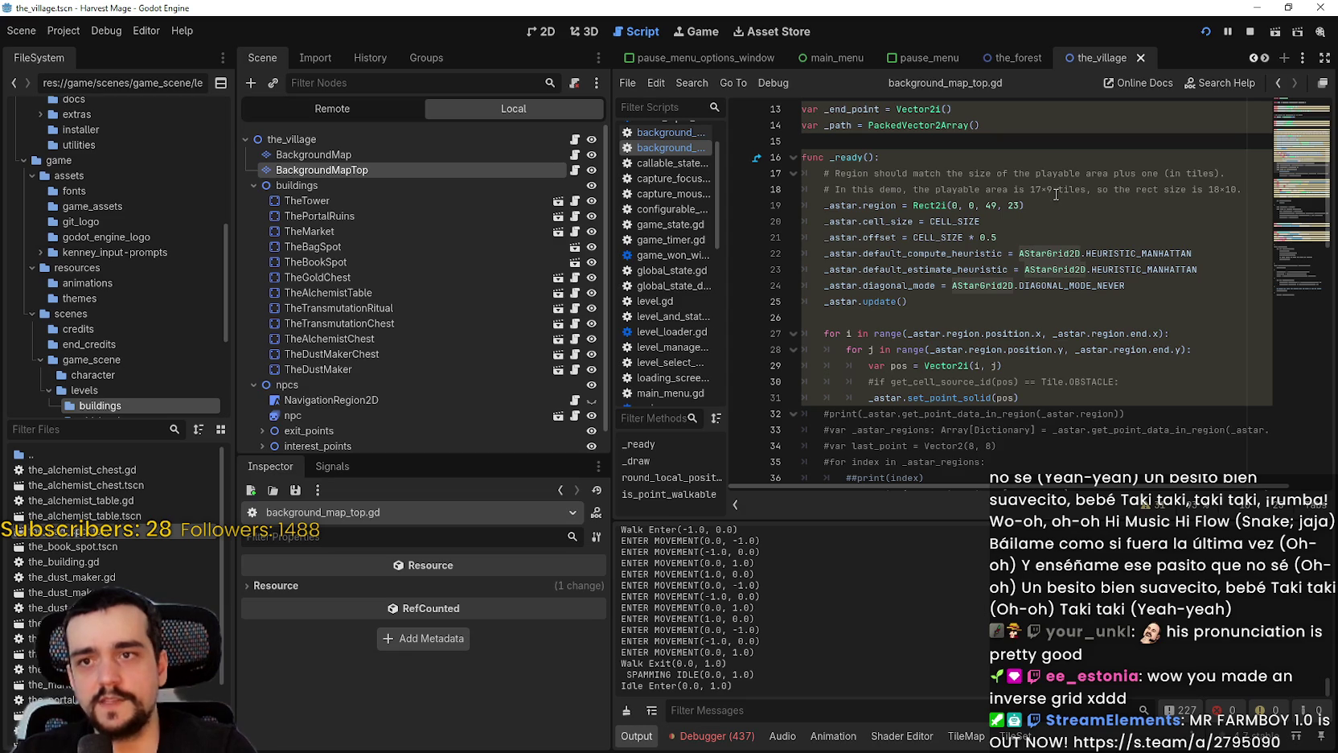
Switch to the running game and walk the player west past the tower along the path
key("alt+Tab")
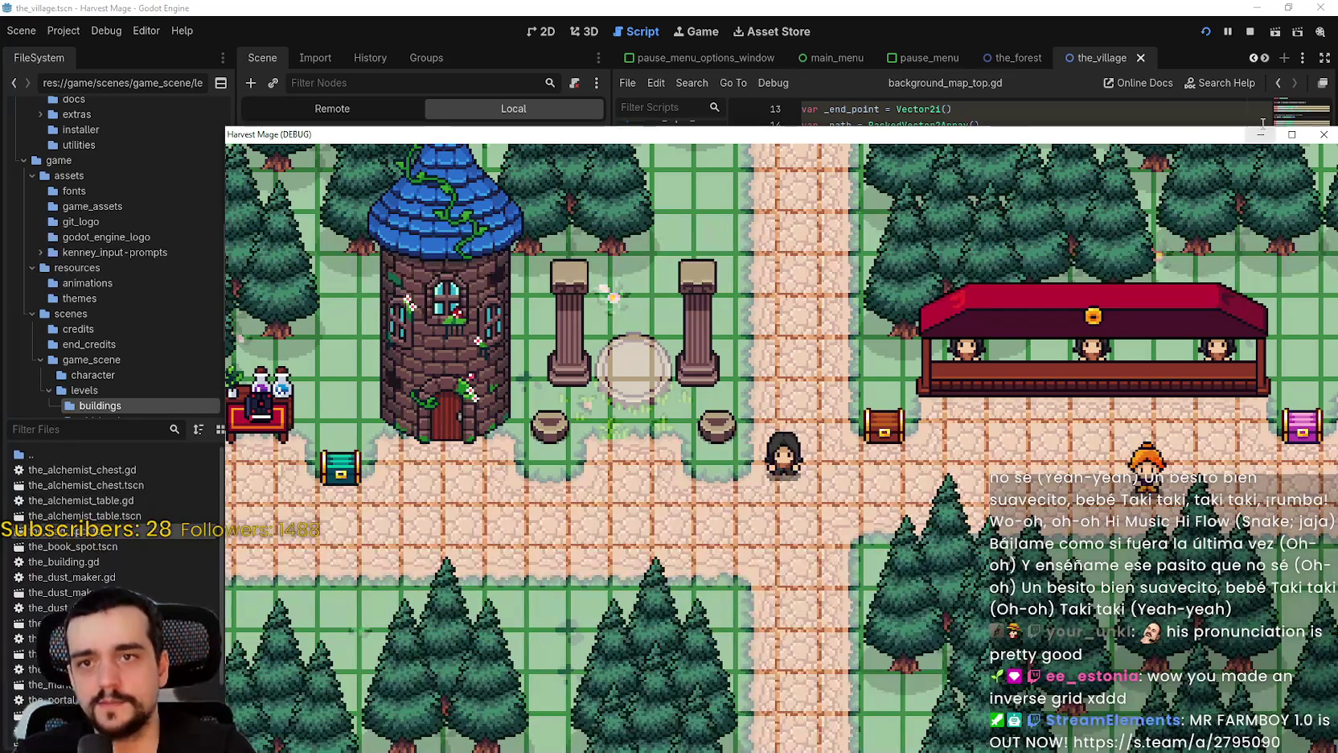
key("w")
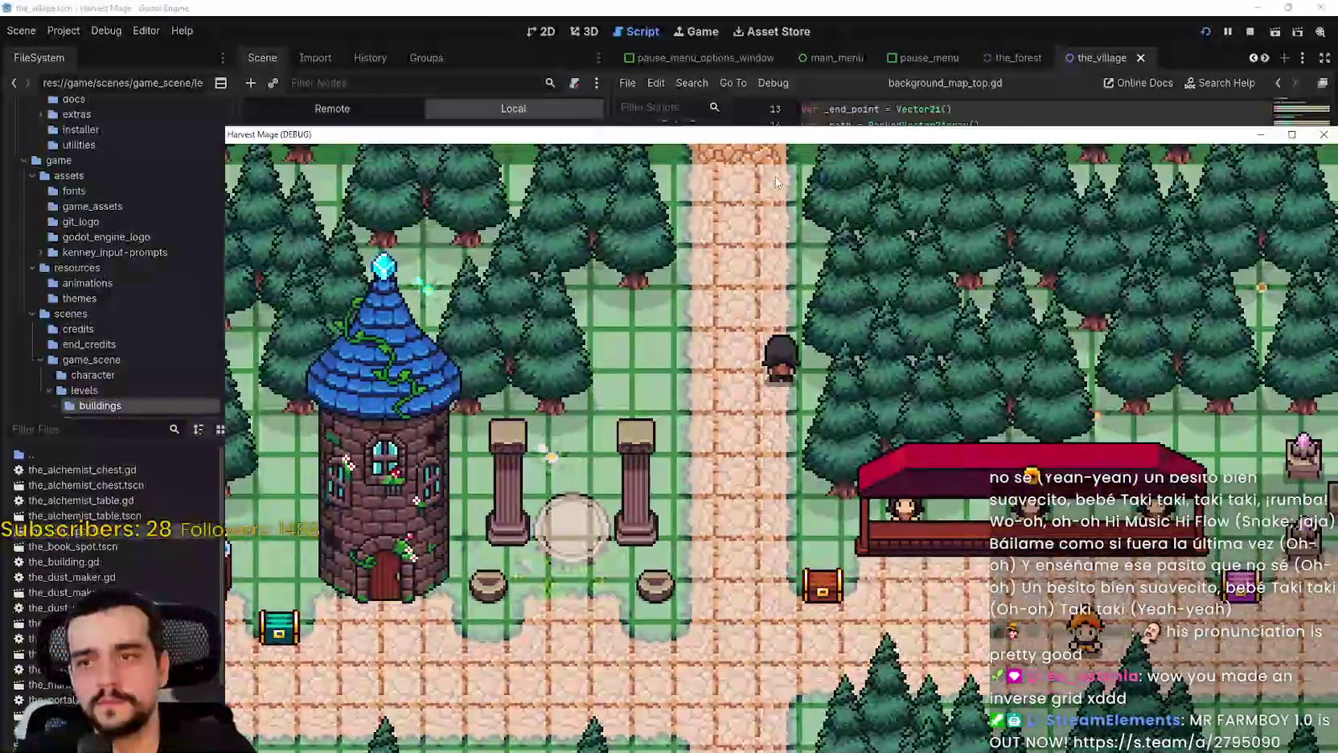
key("s")
key("a")
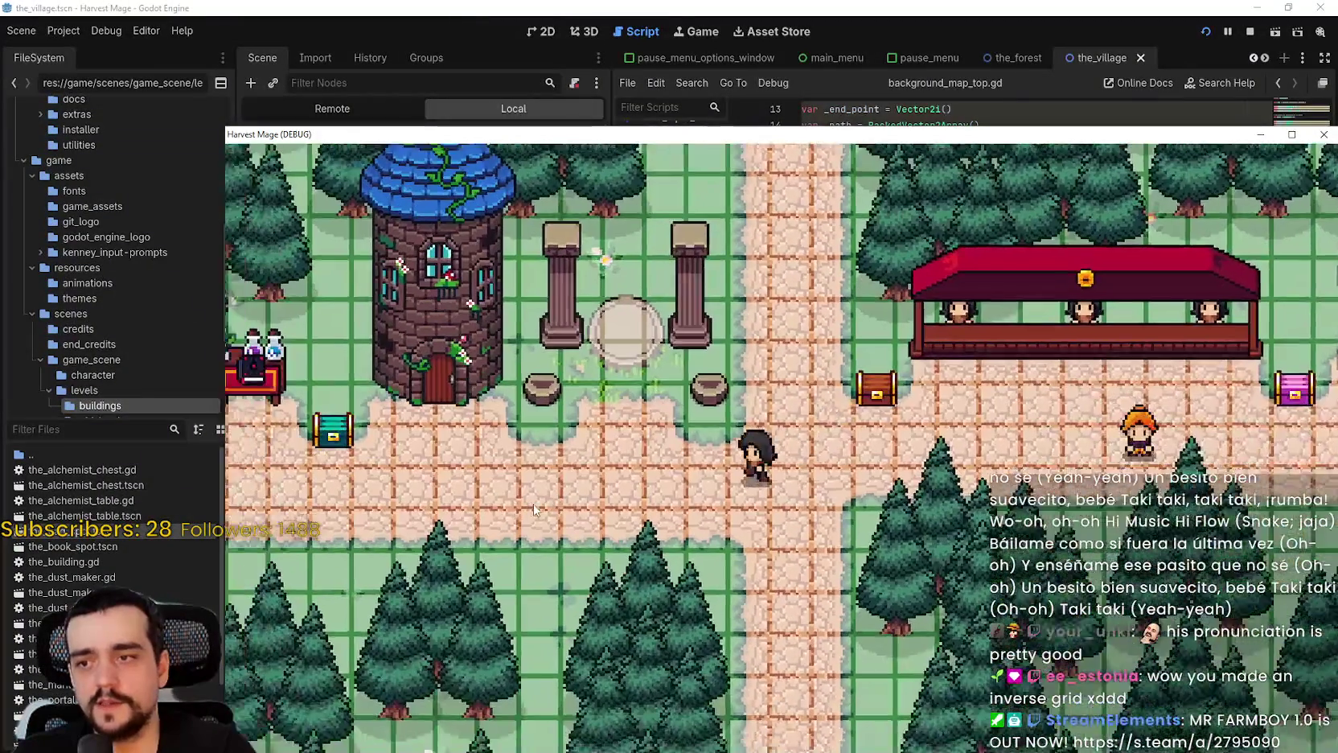
key("a")
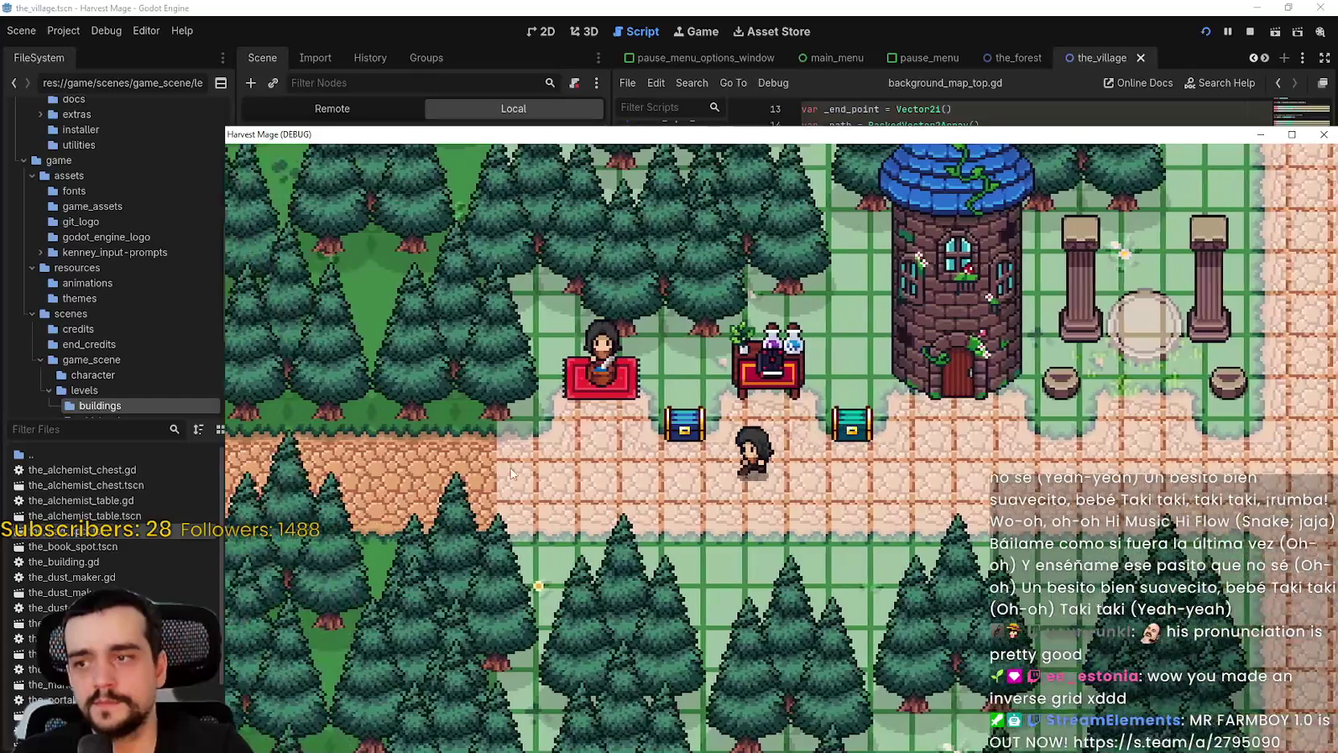
key("w")
key("a")
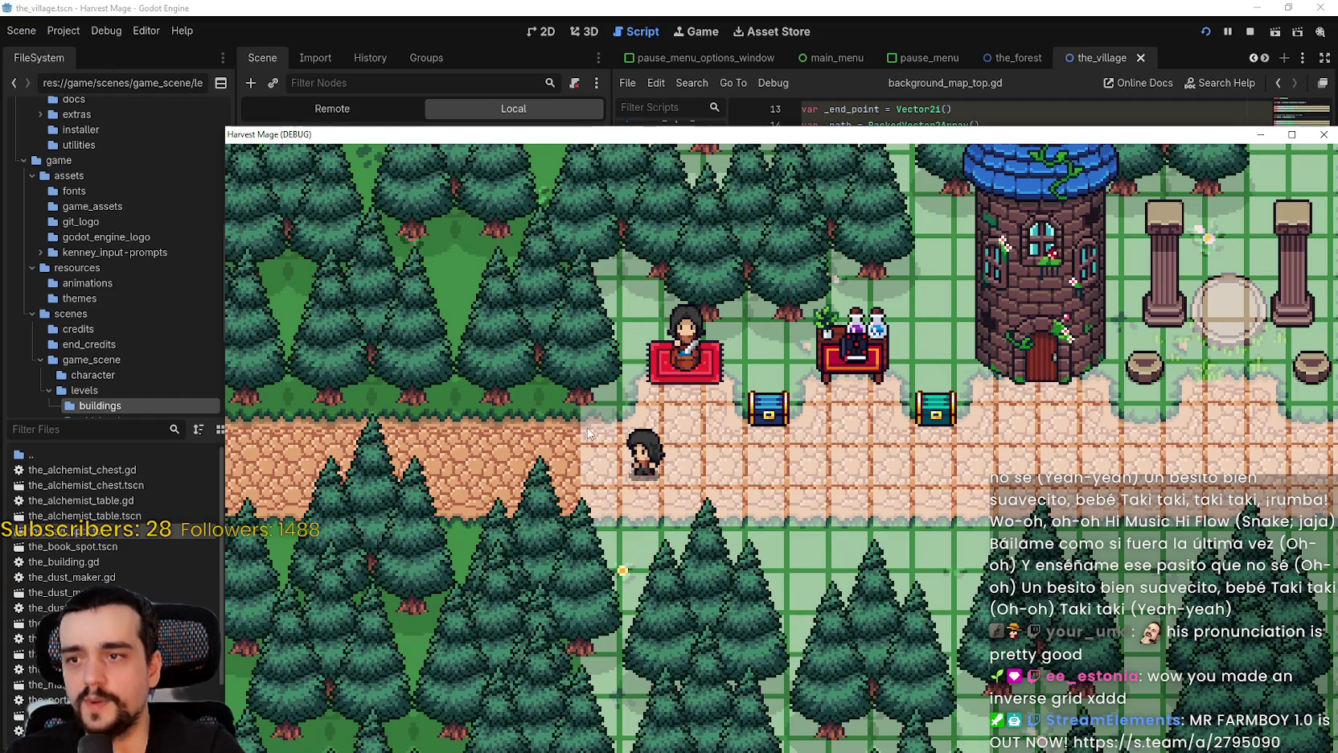
key("d")
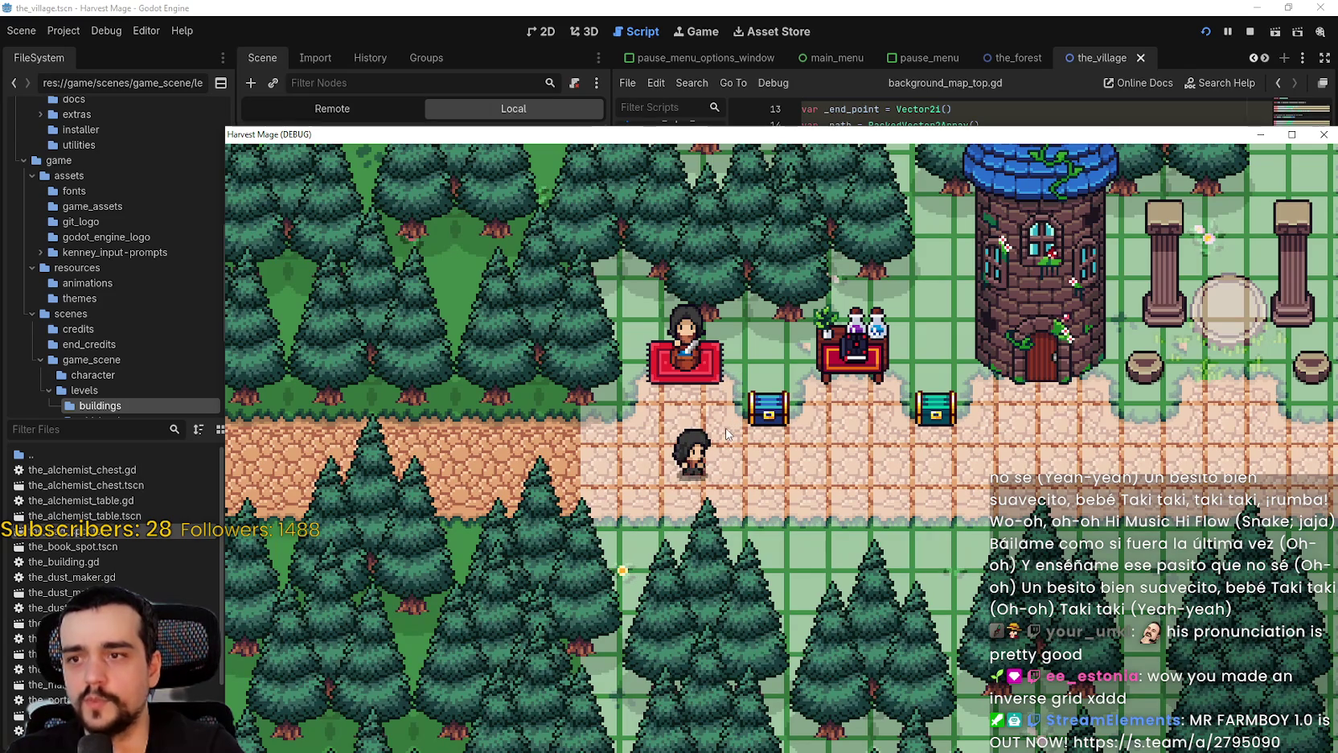
Walk the player east to the market stall, up past the pillars, and back left
key("Right")
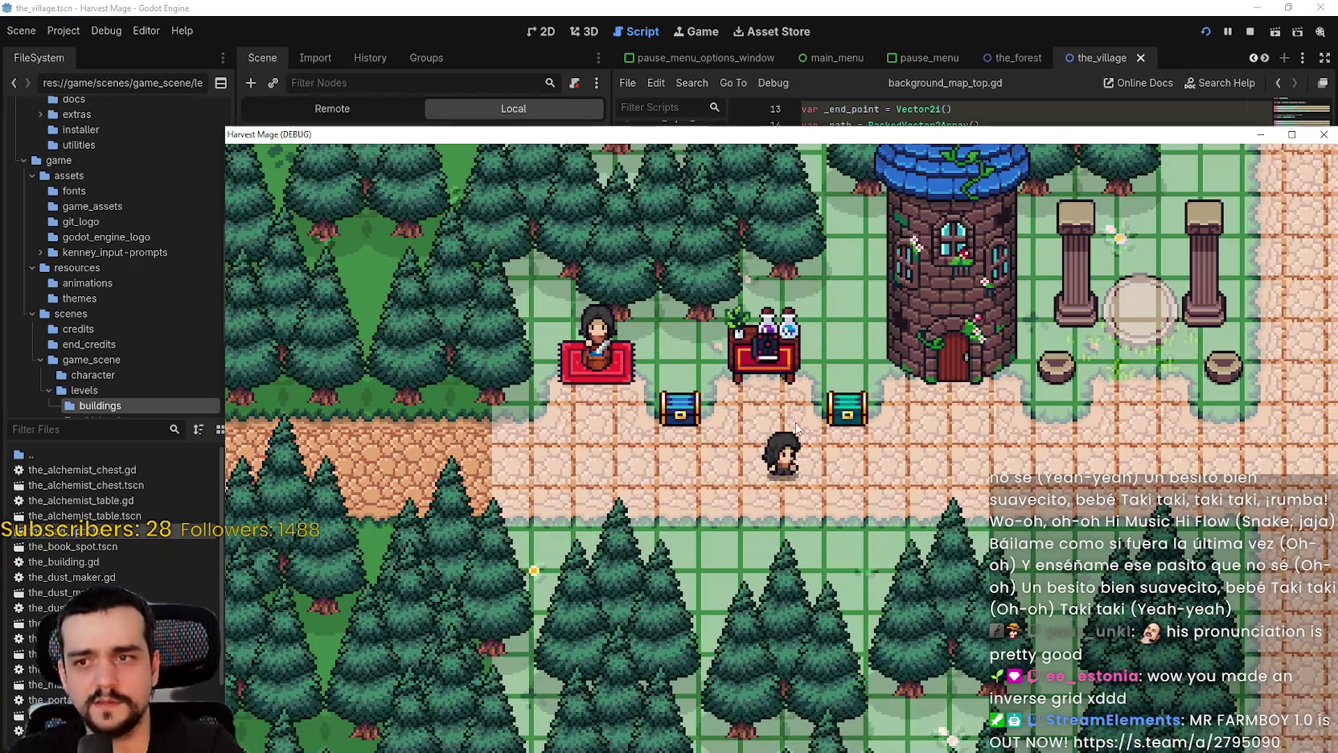
key("Right")
key("Right")
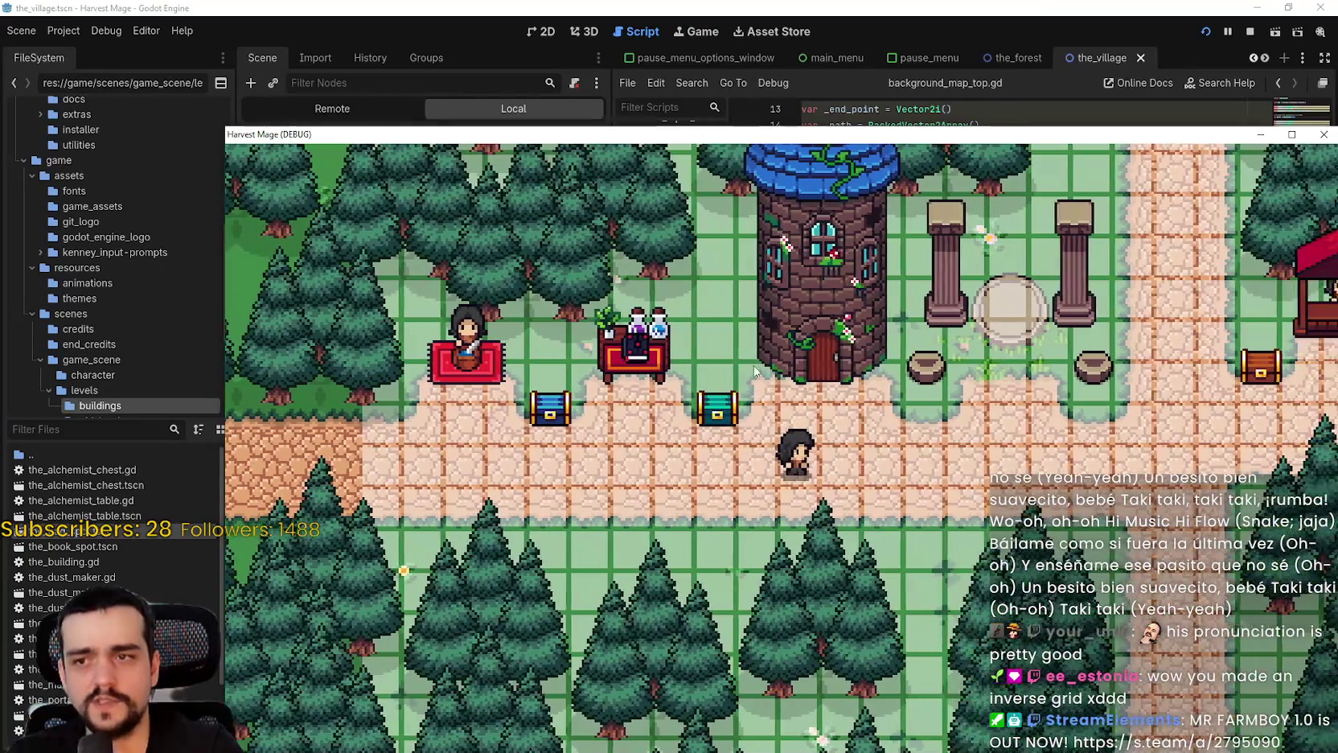
key("Right")
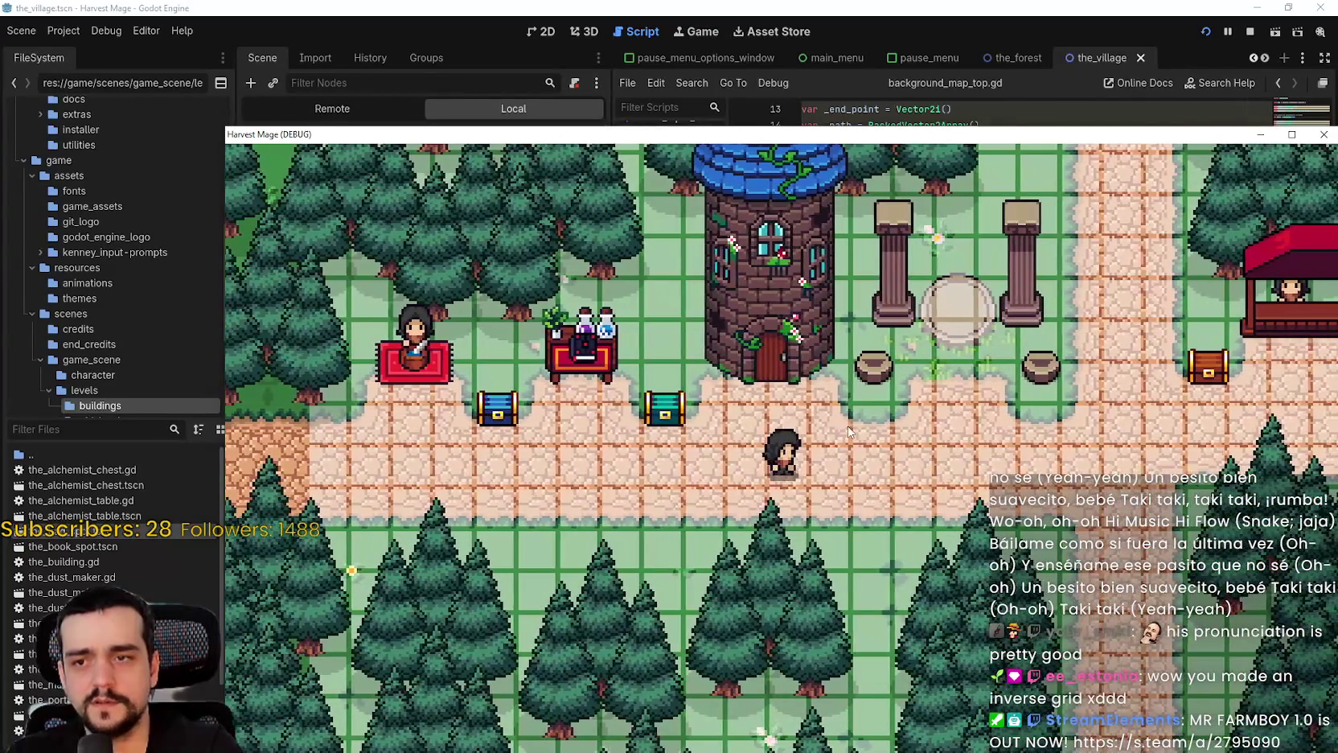
key("Right")
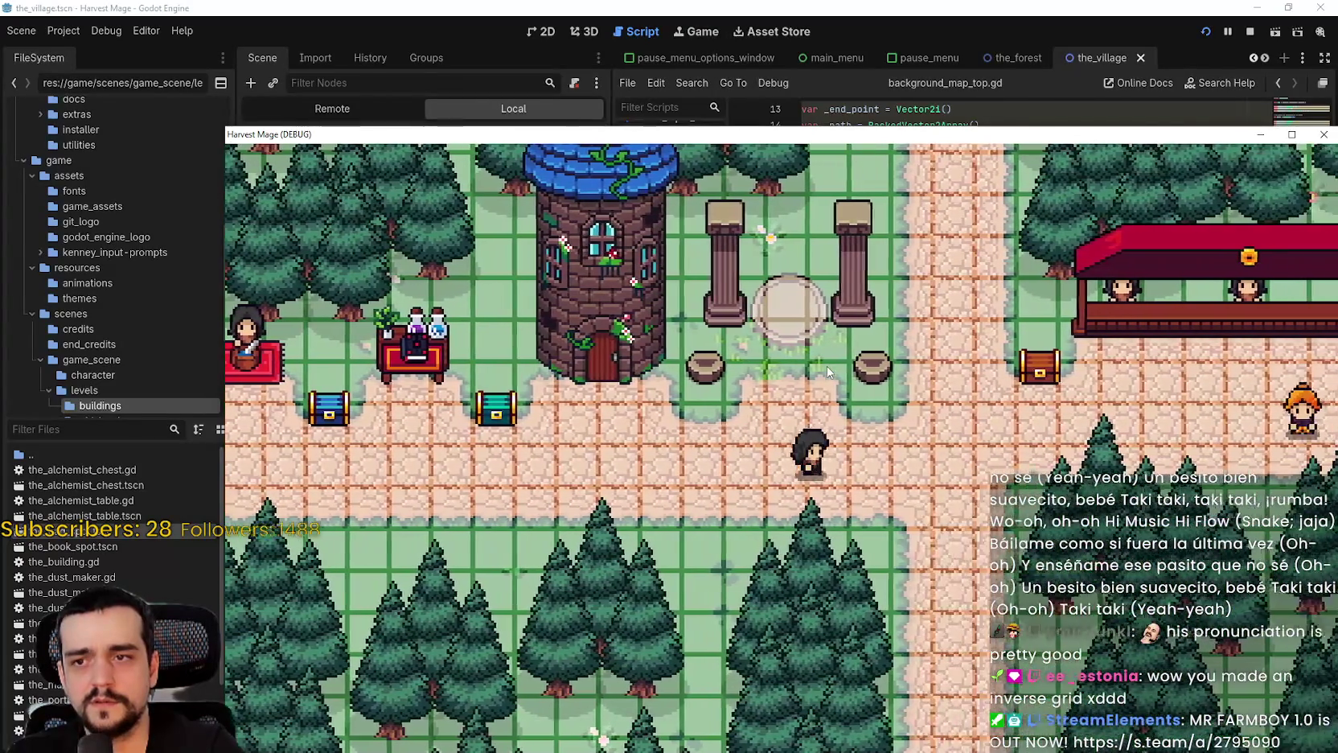
key("Up")
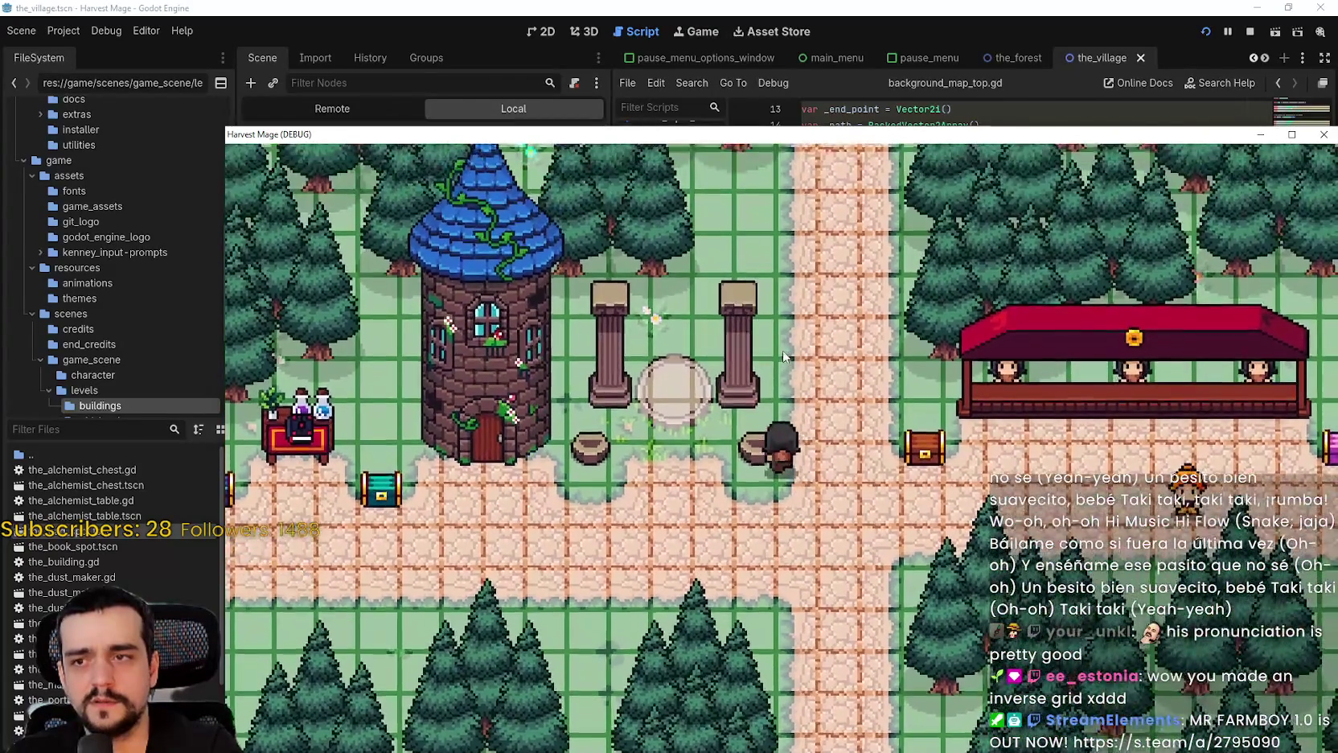
key("Up")
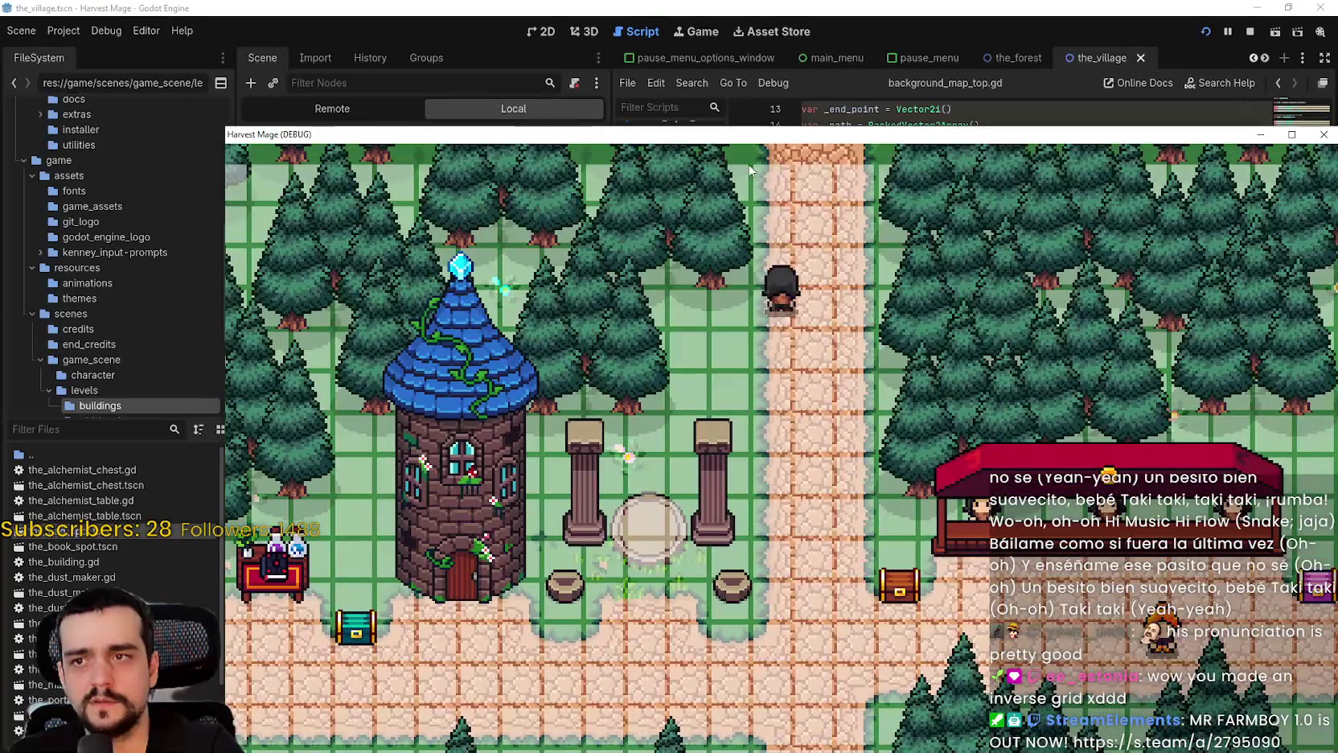
key("Down")
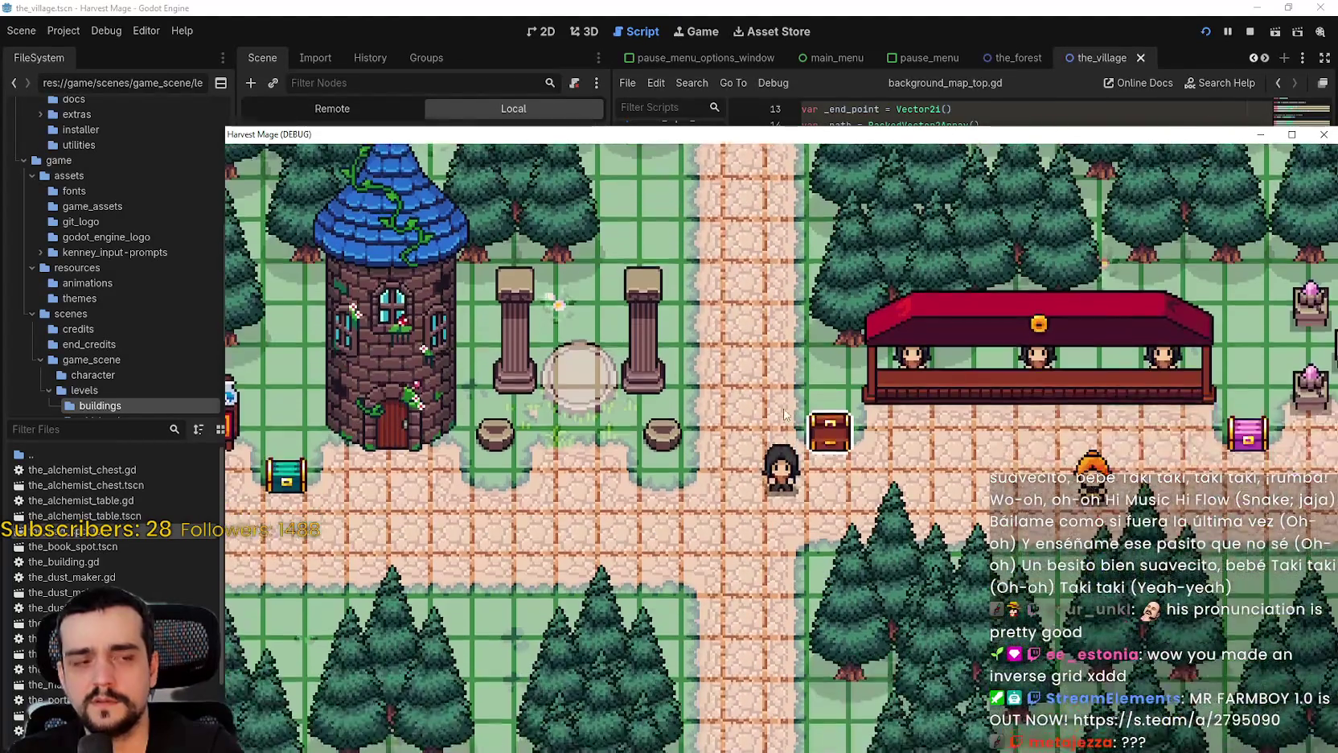
key("Right")
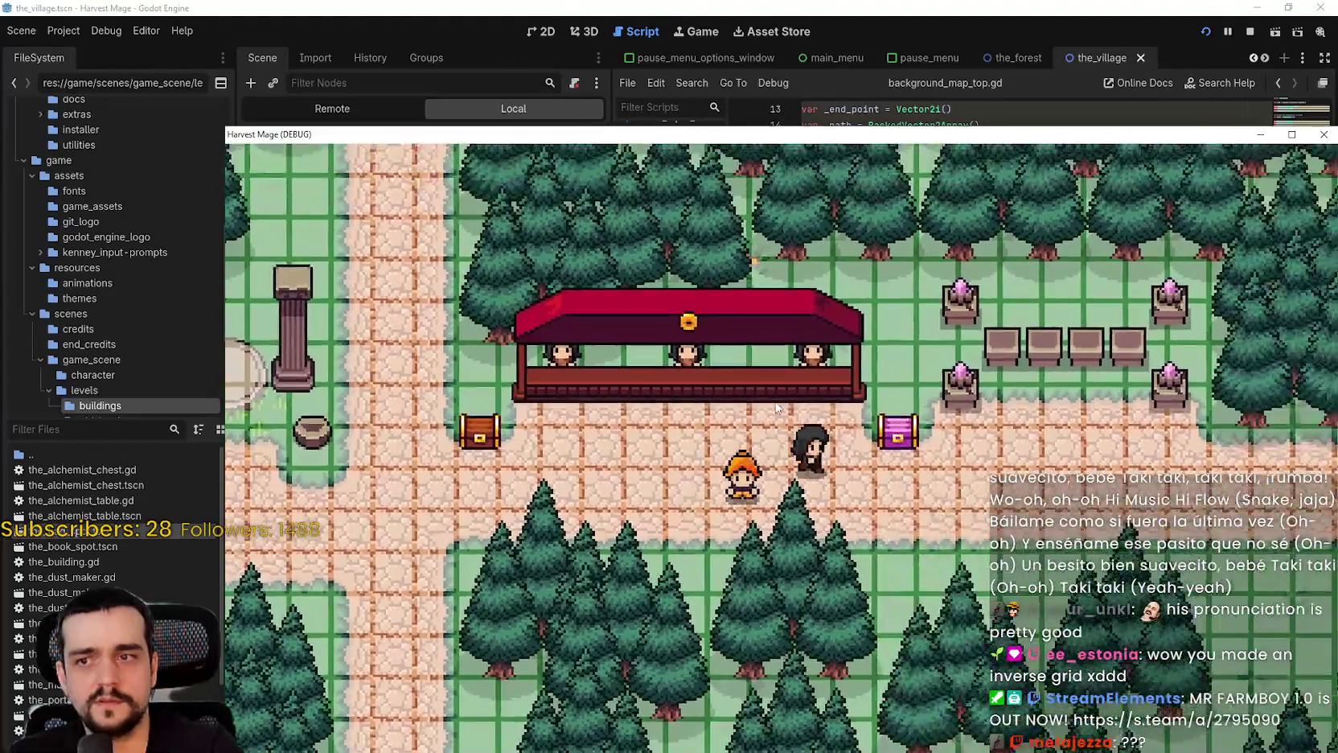
key("Left")
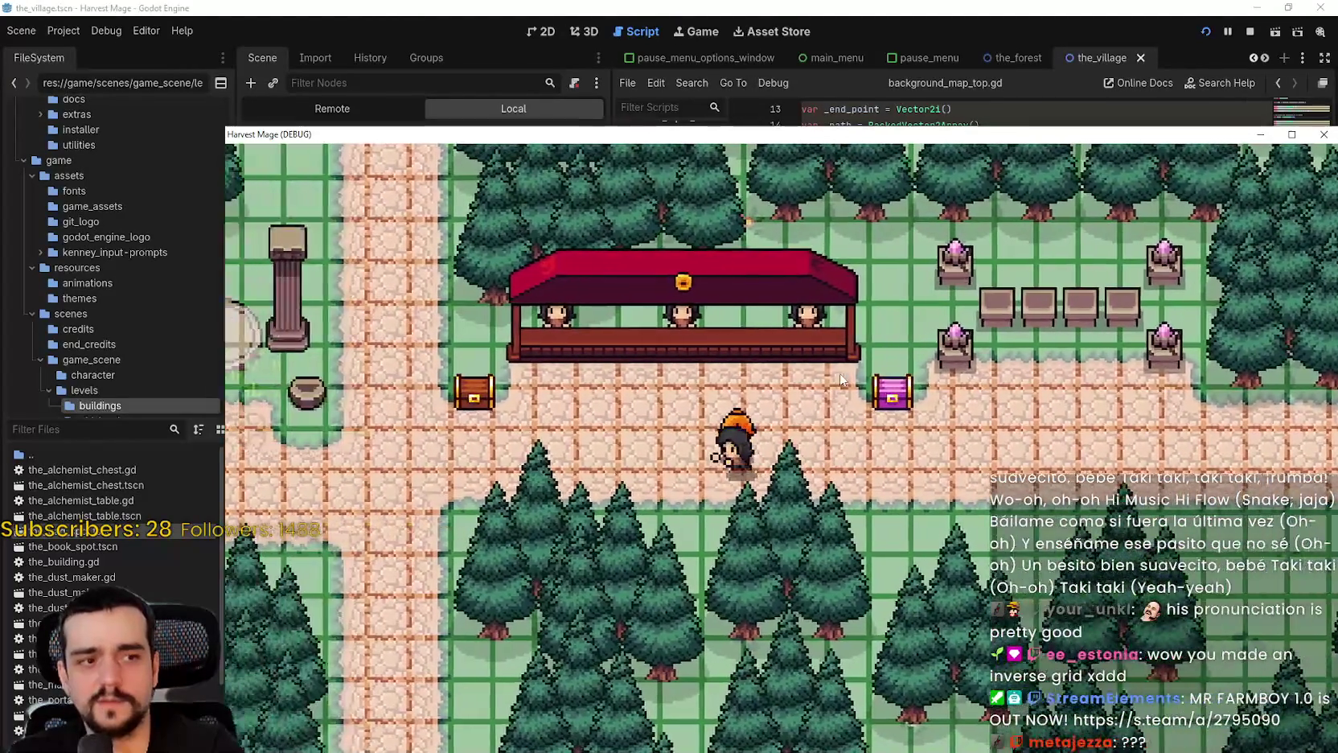
key("Left")
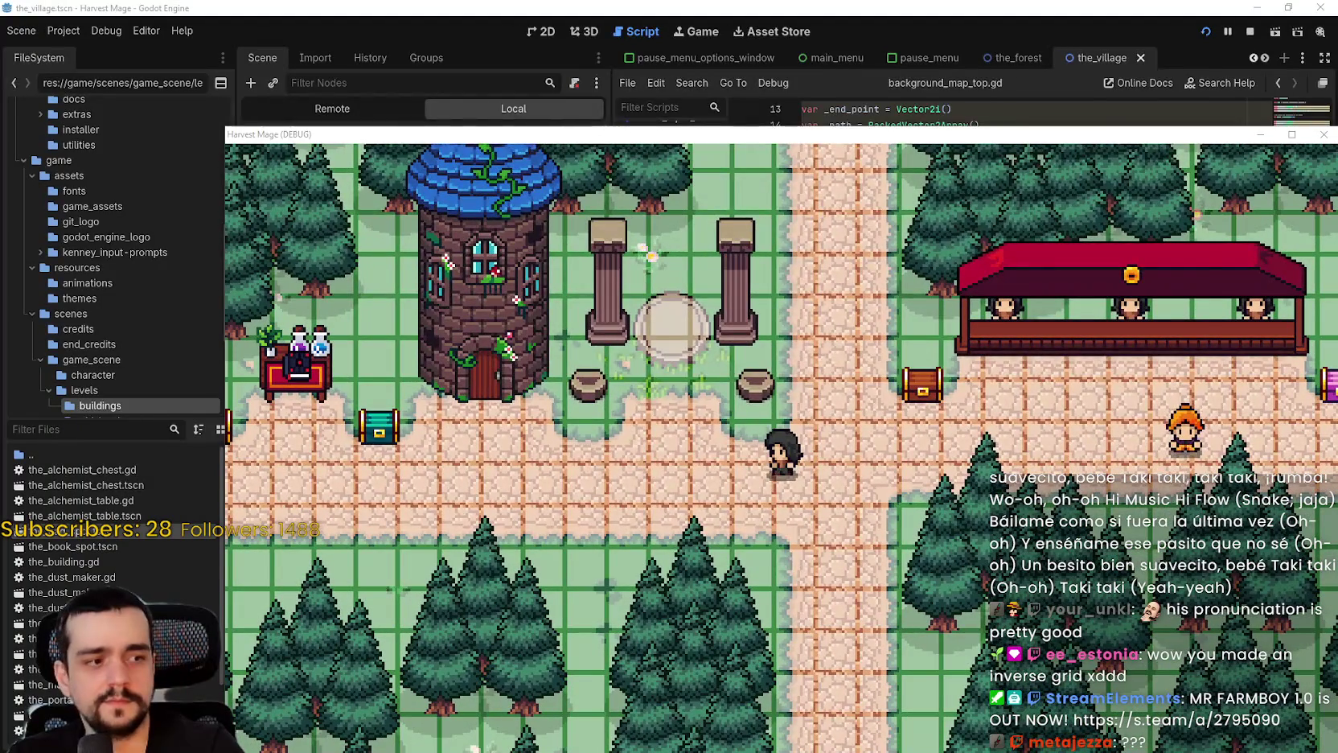
key("alt+Tab")
scroll(945, 362, "down", 3)
Highlight the add_point lines and first connect_points call in the AStar2D example, then return to the game
scroll(929, 399, "up", 8)
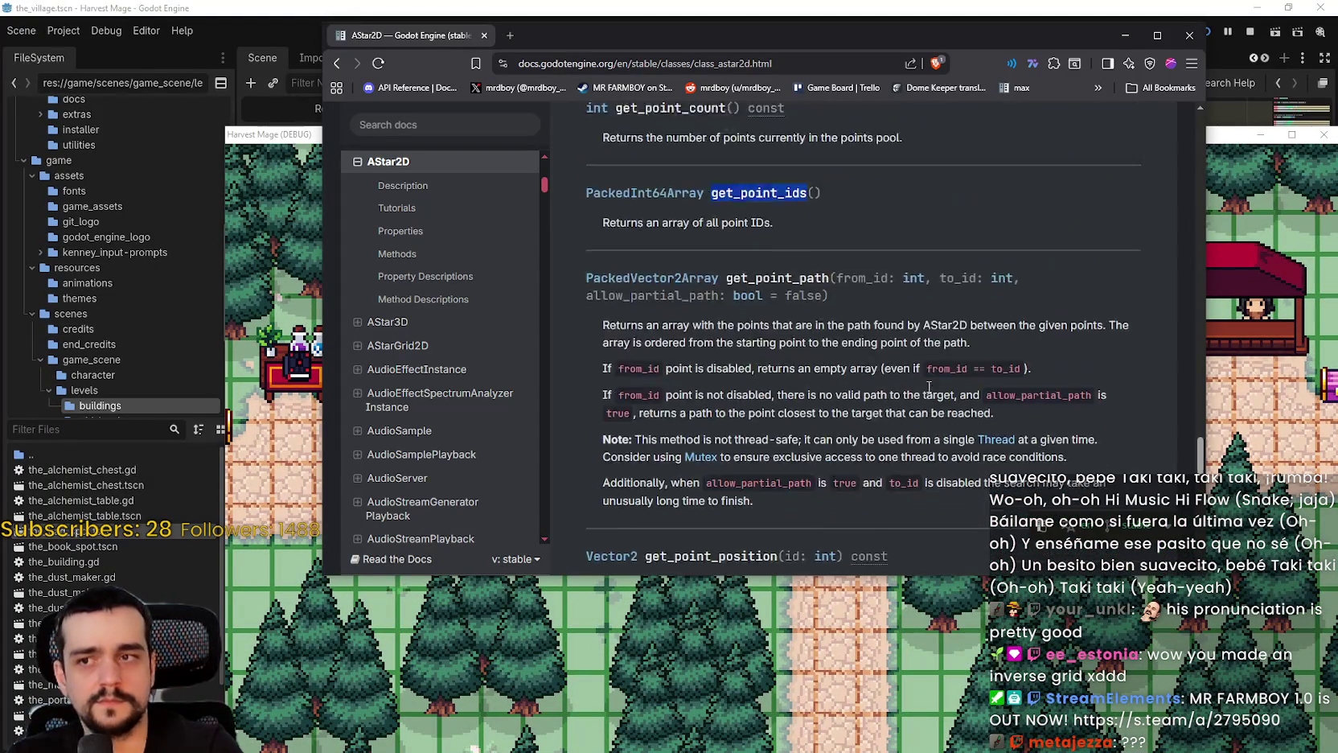
mouse_move(824, 422)
left_mouse_down()
mouse_move(576, 399)
mouse_move(581, 389)
left_mouse_up()
scroll(836, 413, "down", 2)
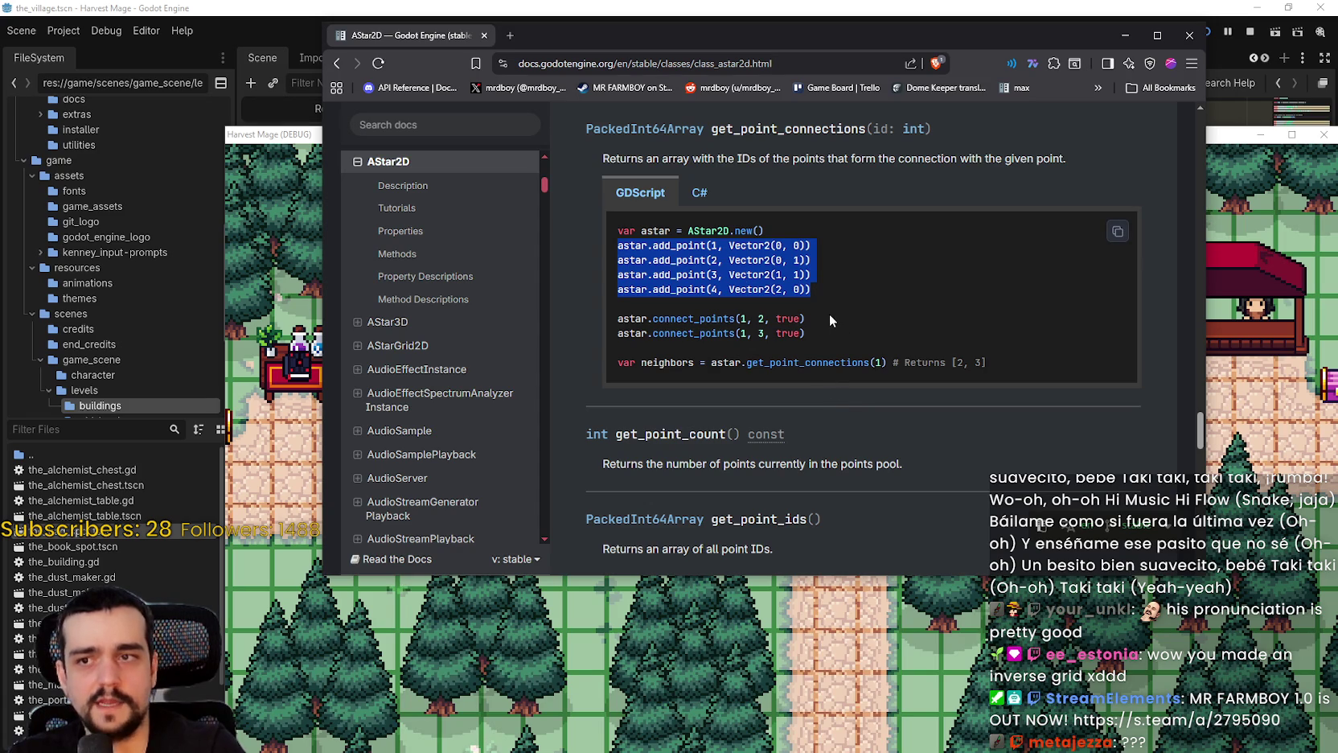
left_click_drag(837, 318, 643, 318)
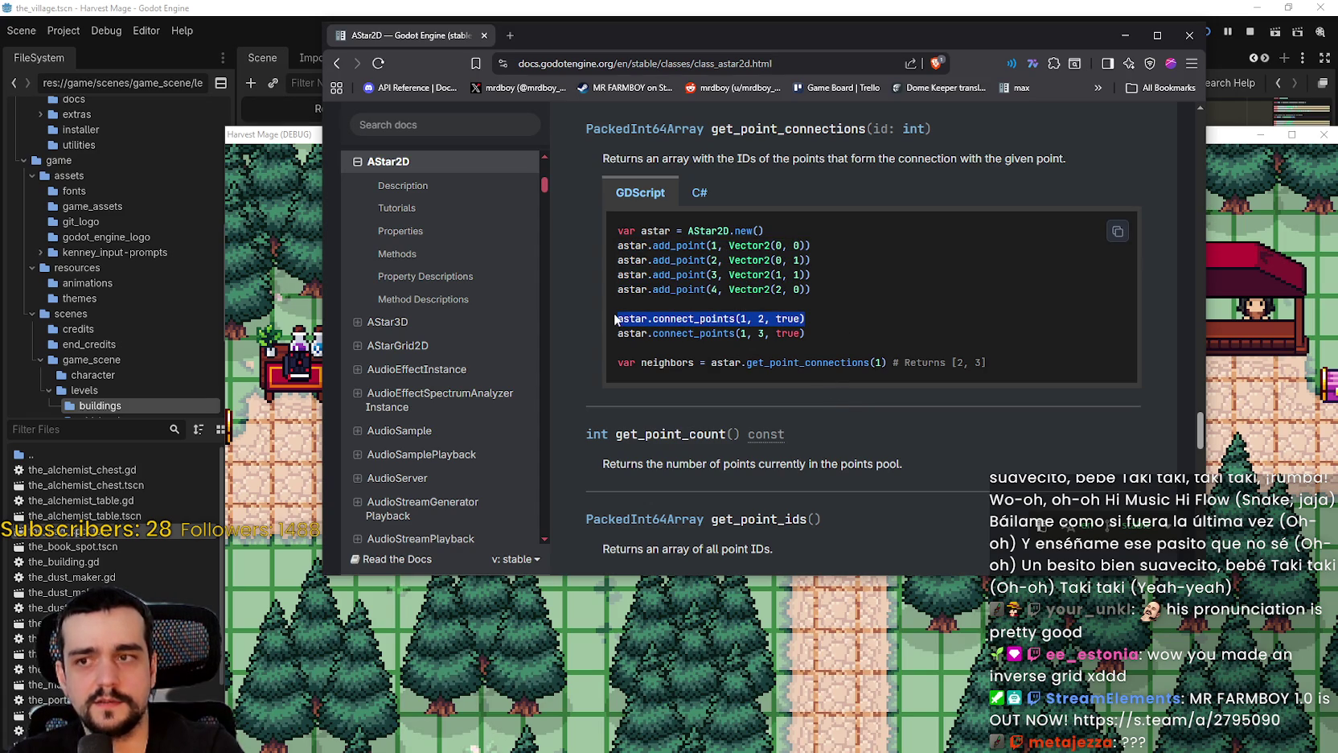
mouse_move(590, 47)
left_mouse_down()
mouse_move(869, 50)
mouse_move(771, 51)
left_mouse_up()
left_click(430, 462)
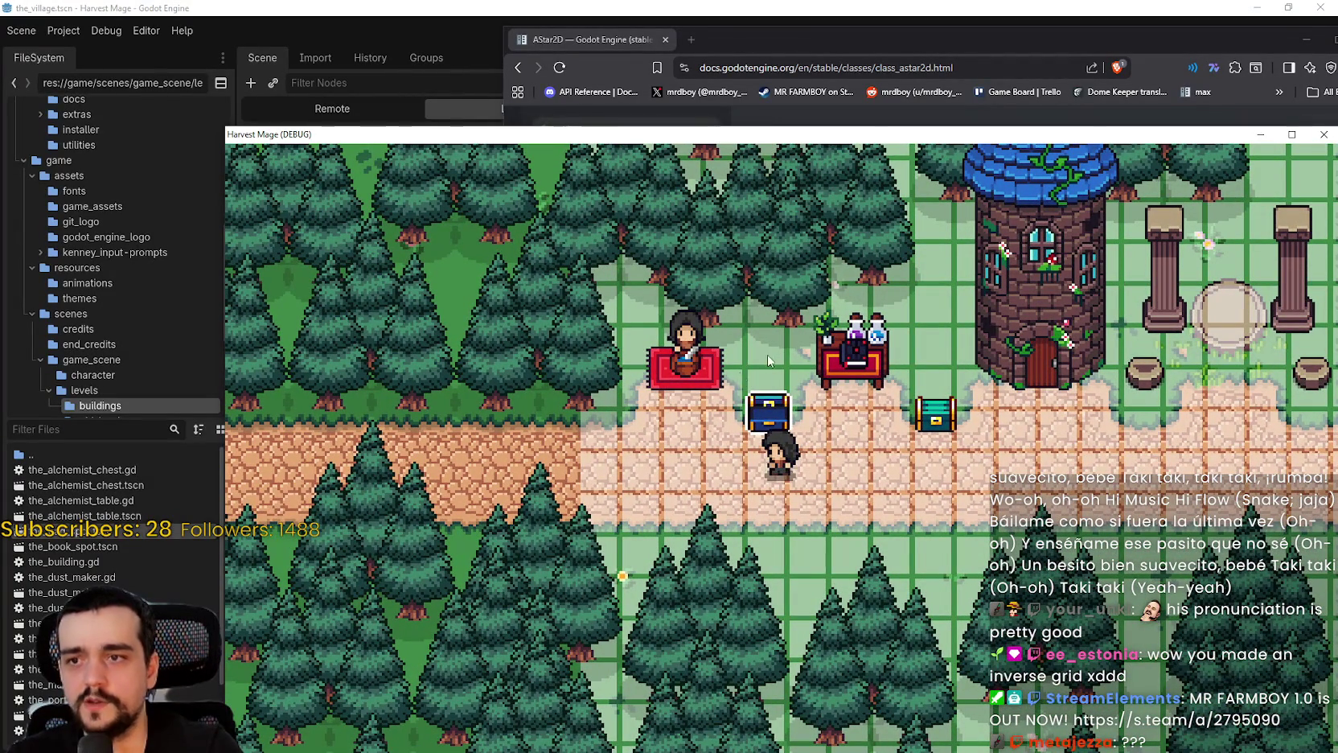
Highlight the get_point_connections line in the AStar2D docs, then switch back to the game
key("alt+Tab")
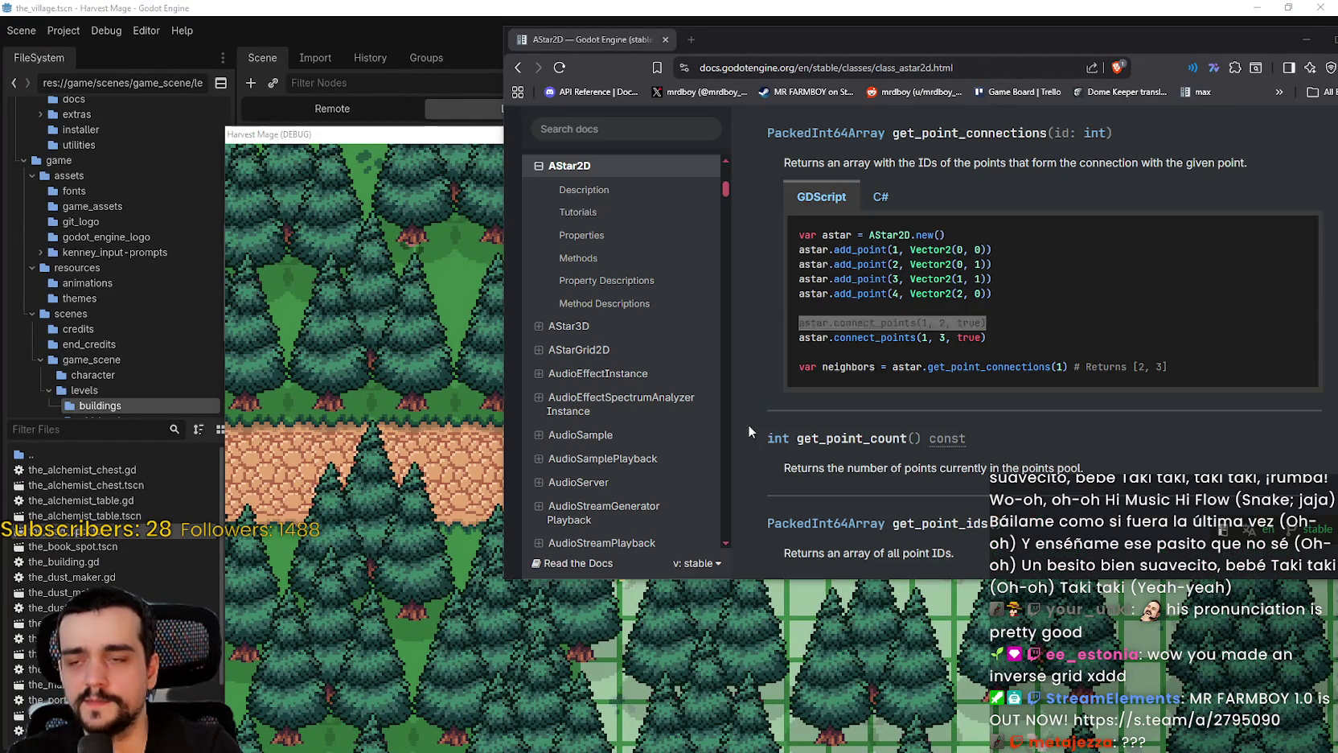
left_click_drag(1214, 370, 814, 371)
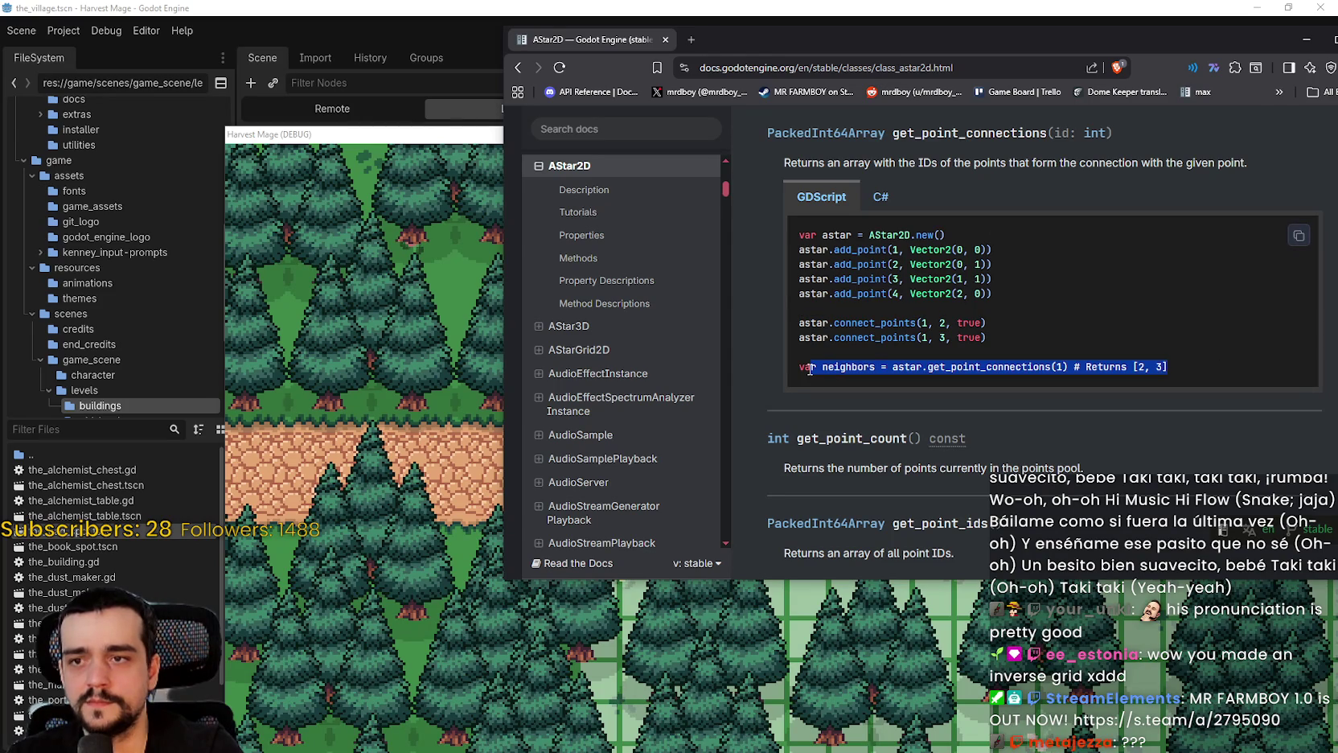
left_click(1077, 368)
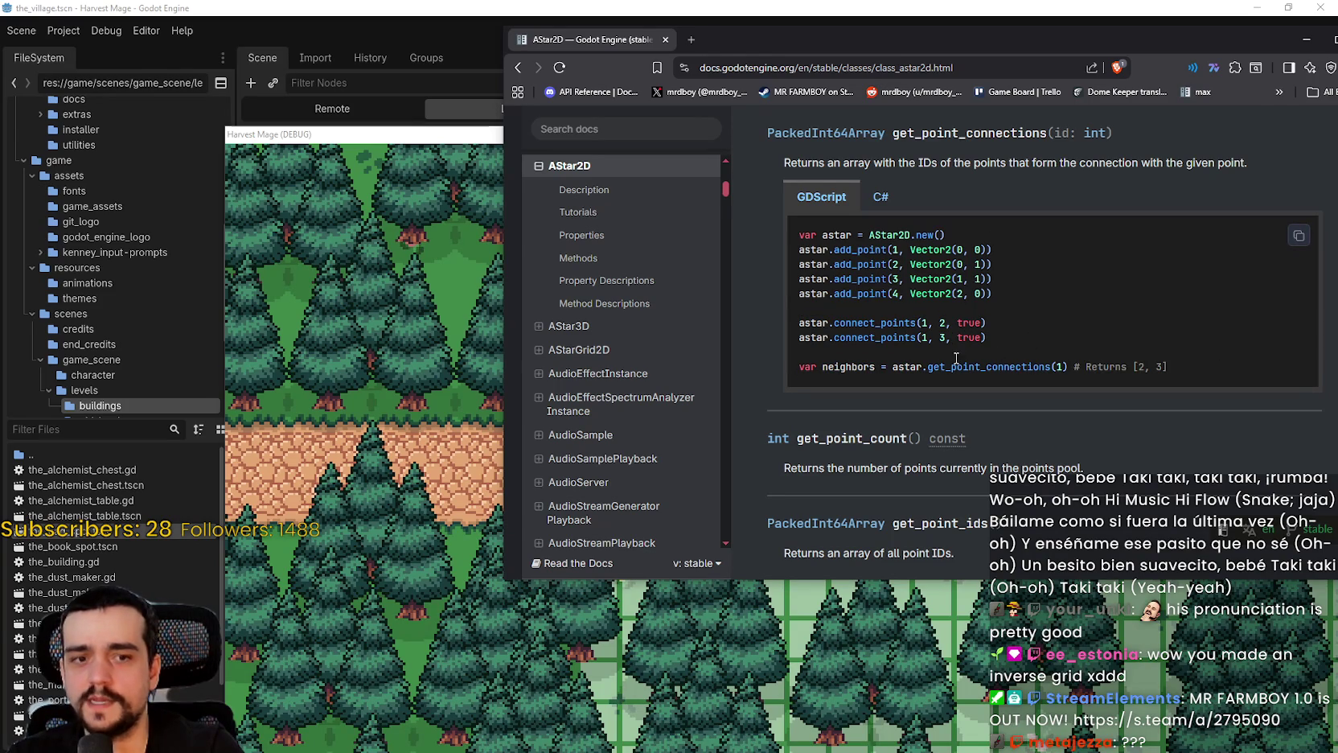
left_click(444, 398)
Walk the player right, up the path, far left and back right, then bring the AStar2D docs forward
key("d")
key("w")
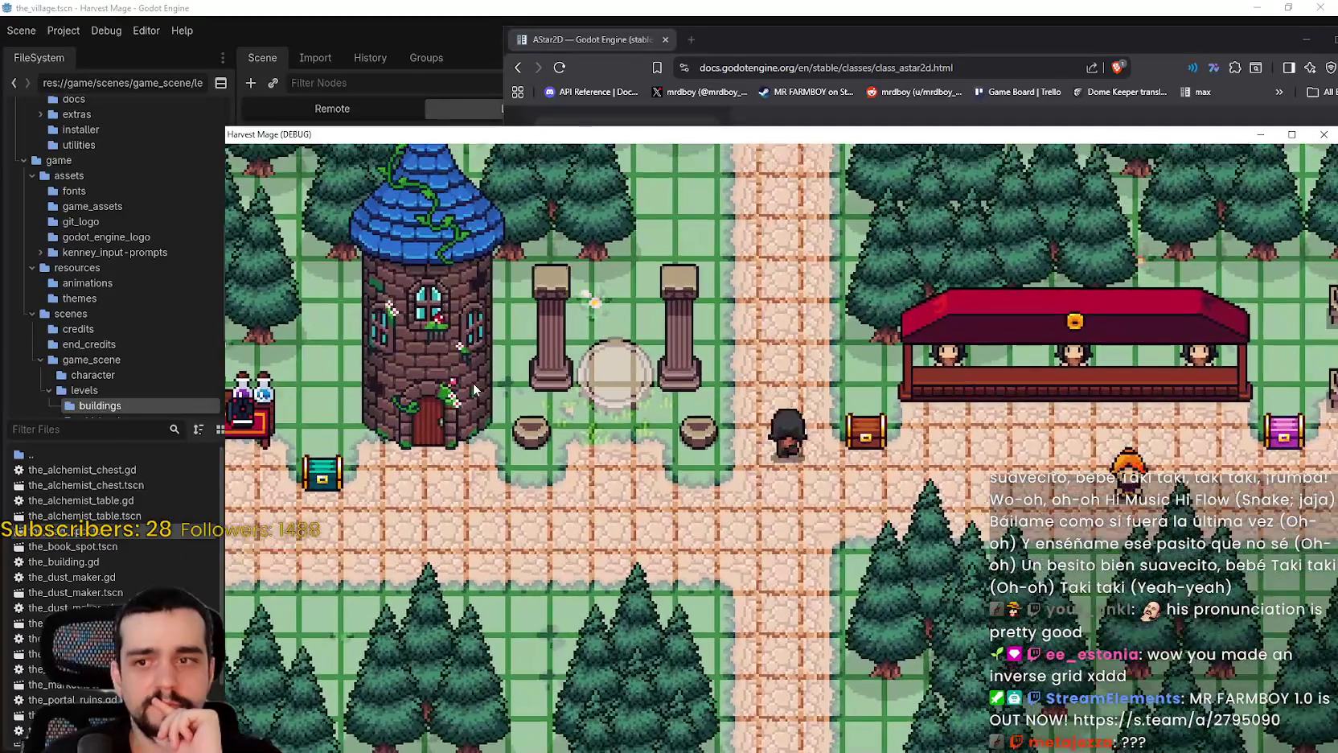
key("w")
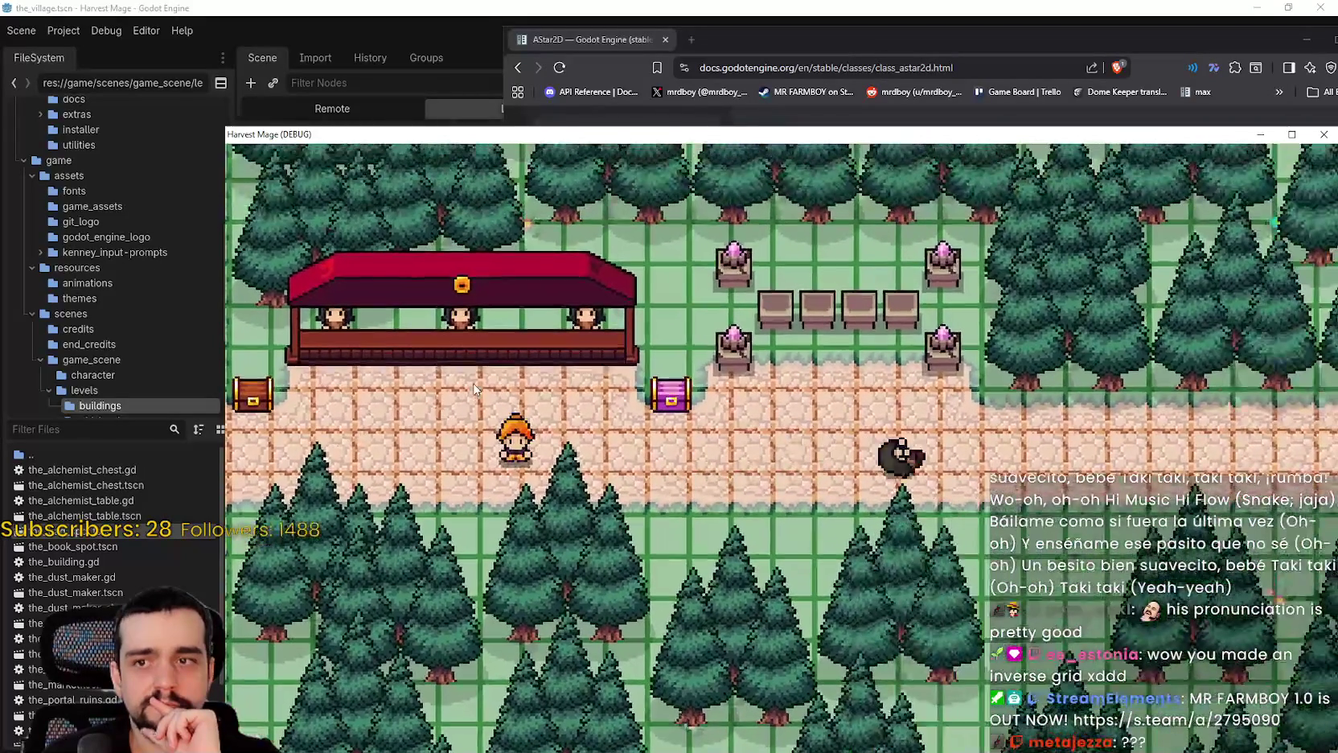
key("a")
key("a")
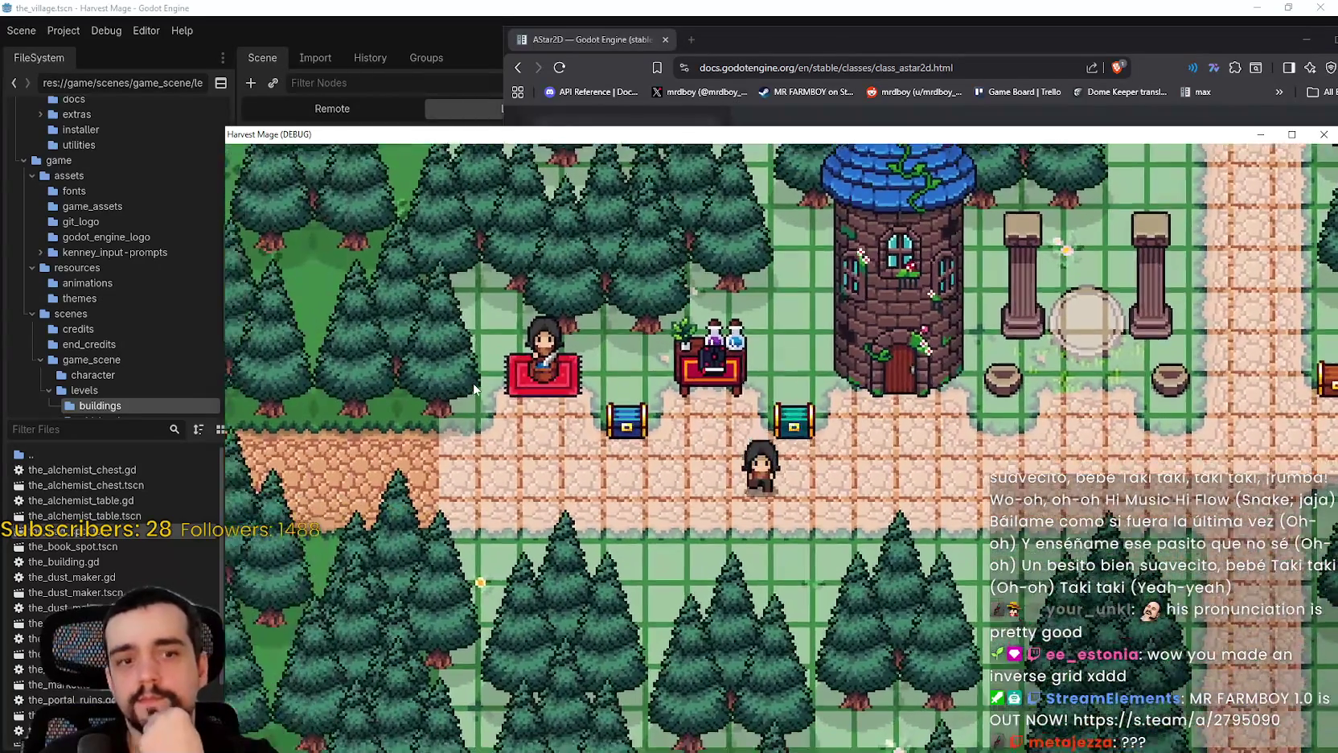
key("d")
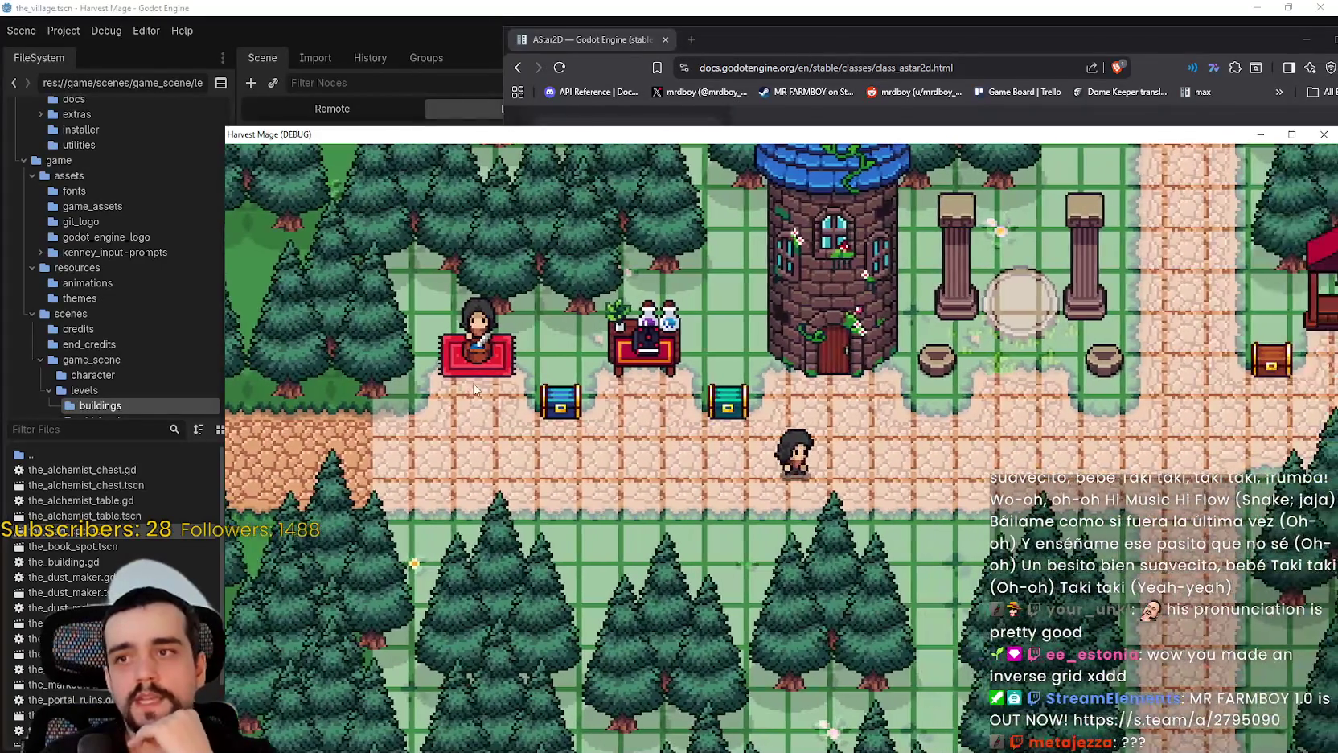
left_click(583, 58)
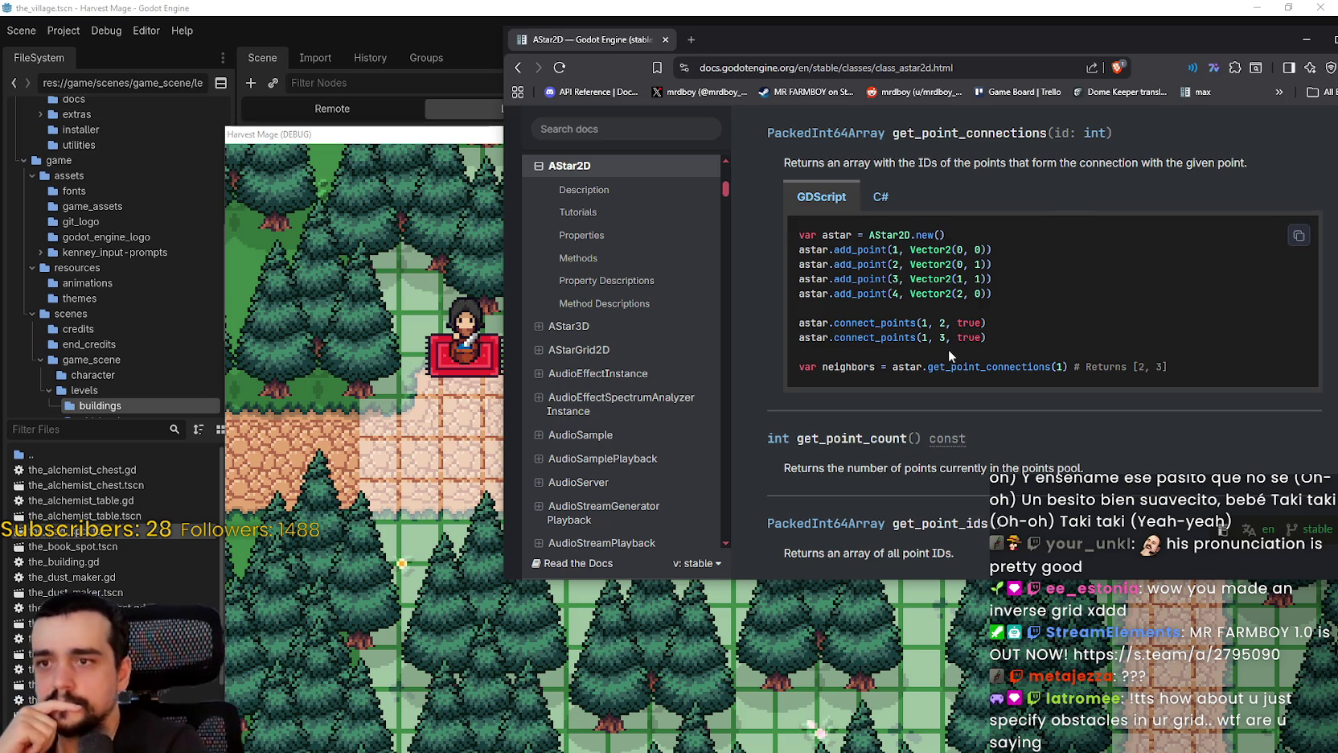
Highlight the AStar2D get_point_connections example code, then just the word add_point
left_click(1035, 307)
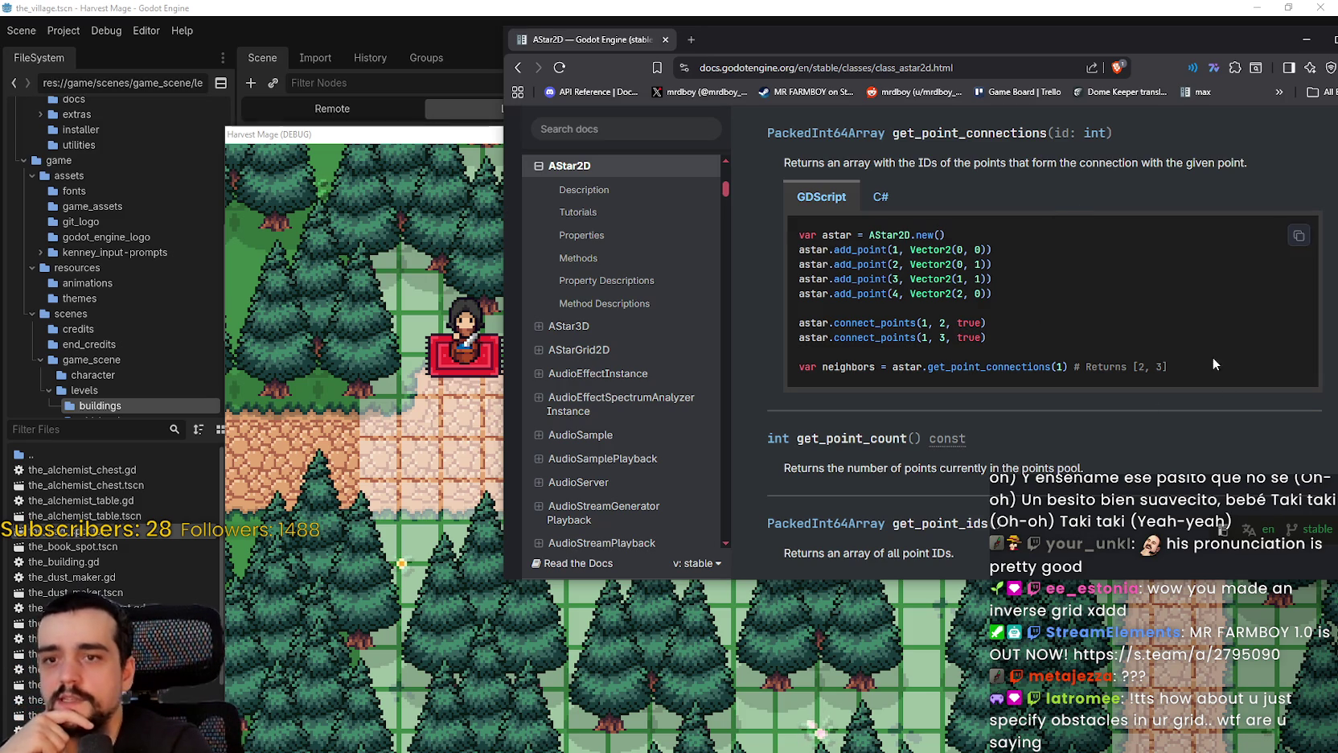
left_click_drag(1053, 352, 889, 197)
mouse_move(796, 235)
left_mouse_down()
mouse_move(1178, 345)
mouse_move(1188, 374)
left_mouse_up()
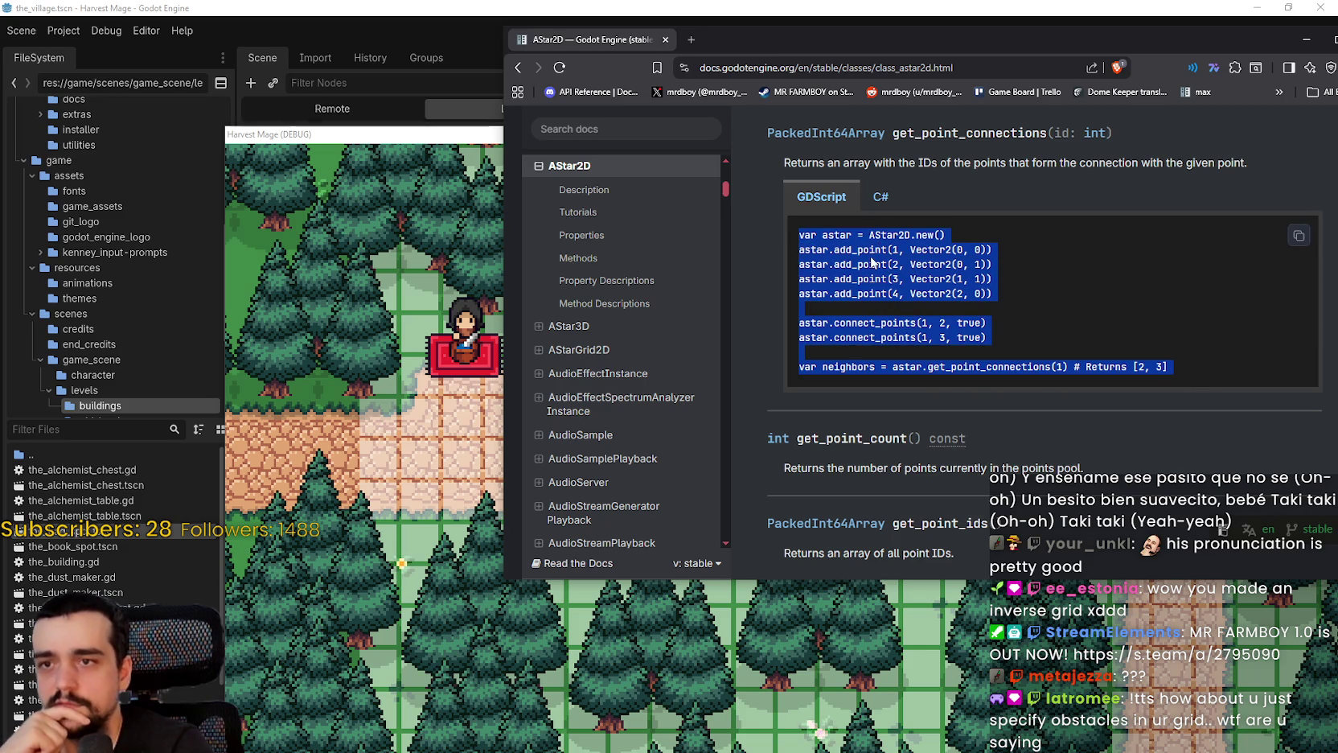
double_click(860, 250)
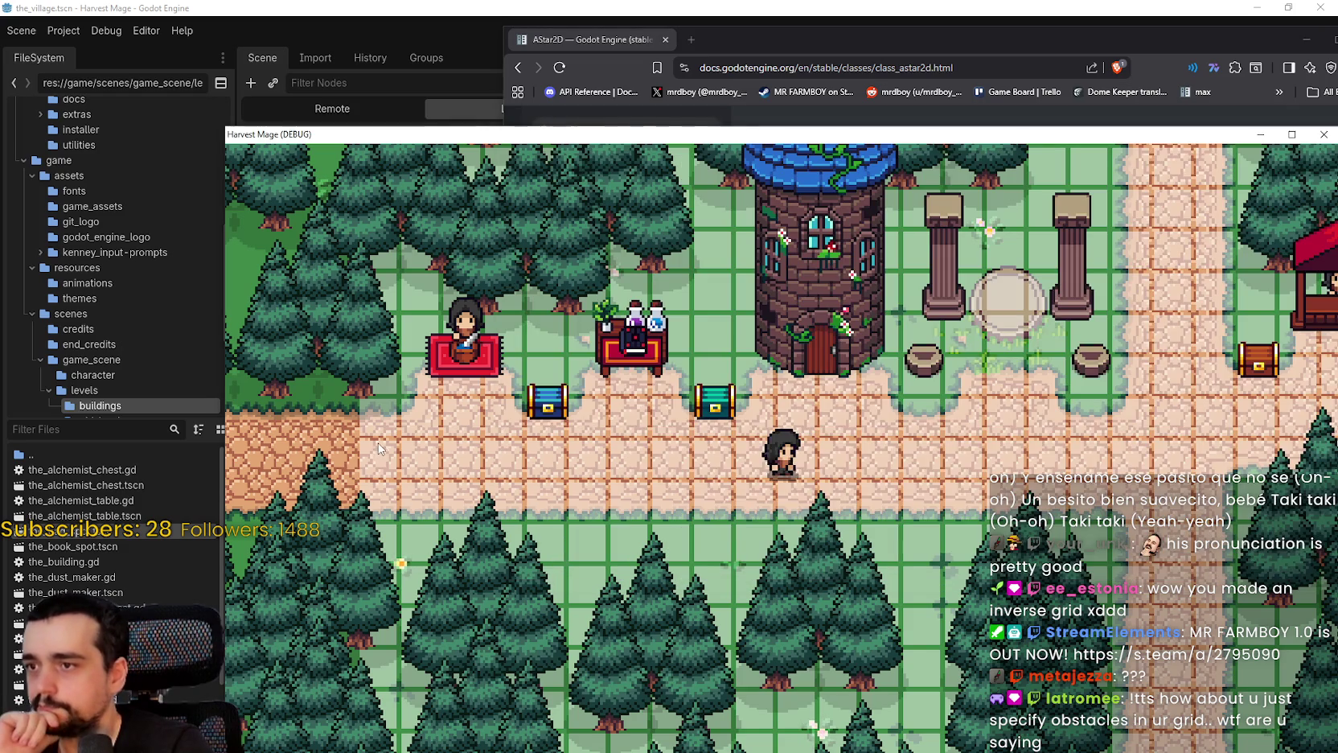
Walk the player left in the running game, reread the AStar2D docs, then return to the village's 2D view
left_click(381, 451)
key("a")
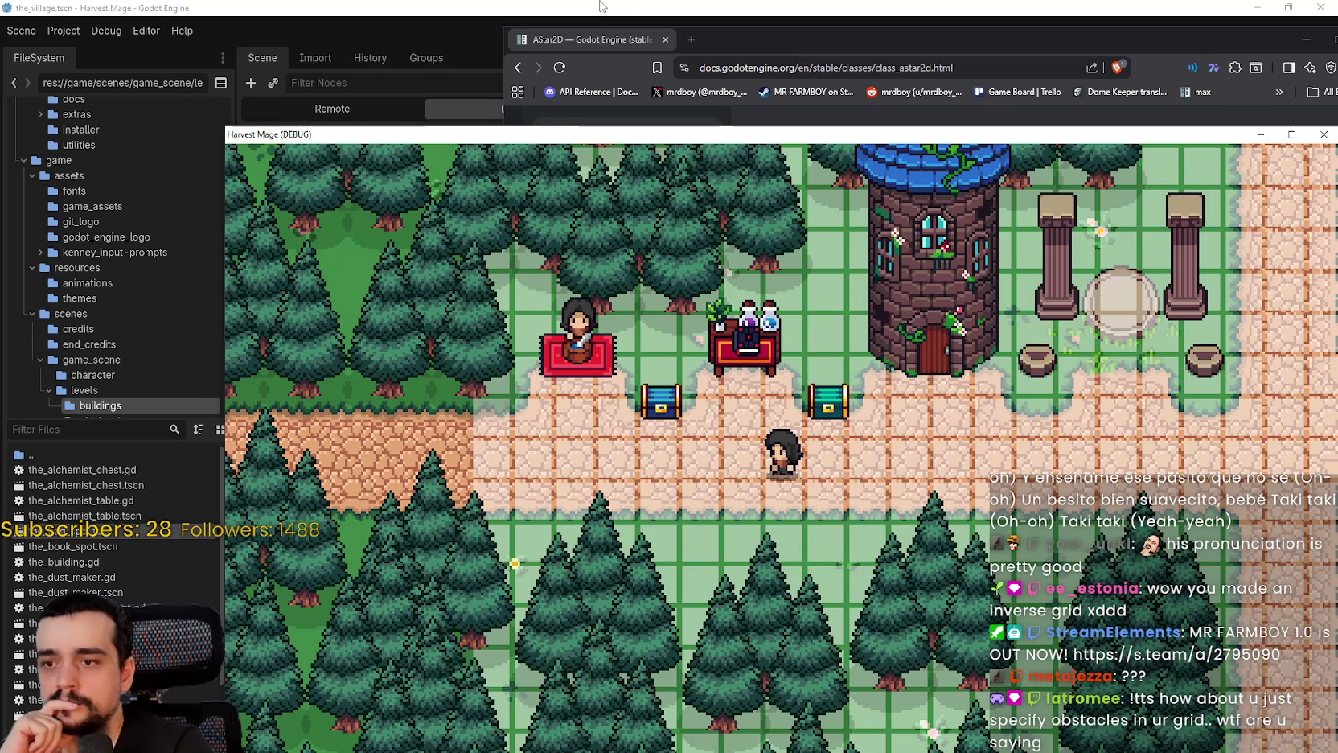
left_click(922, 41)
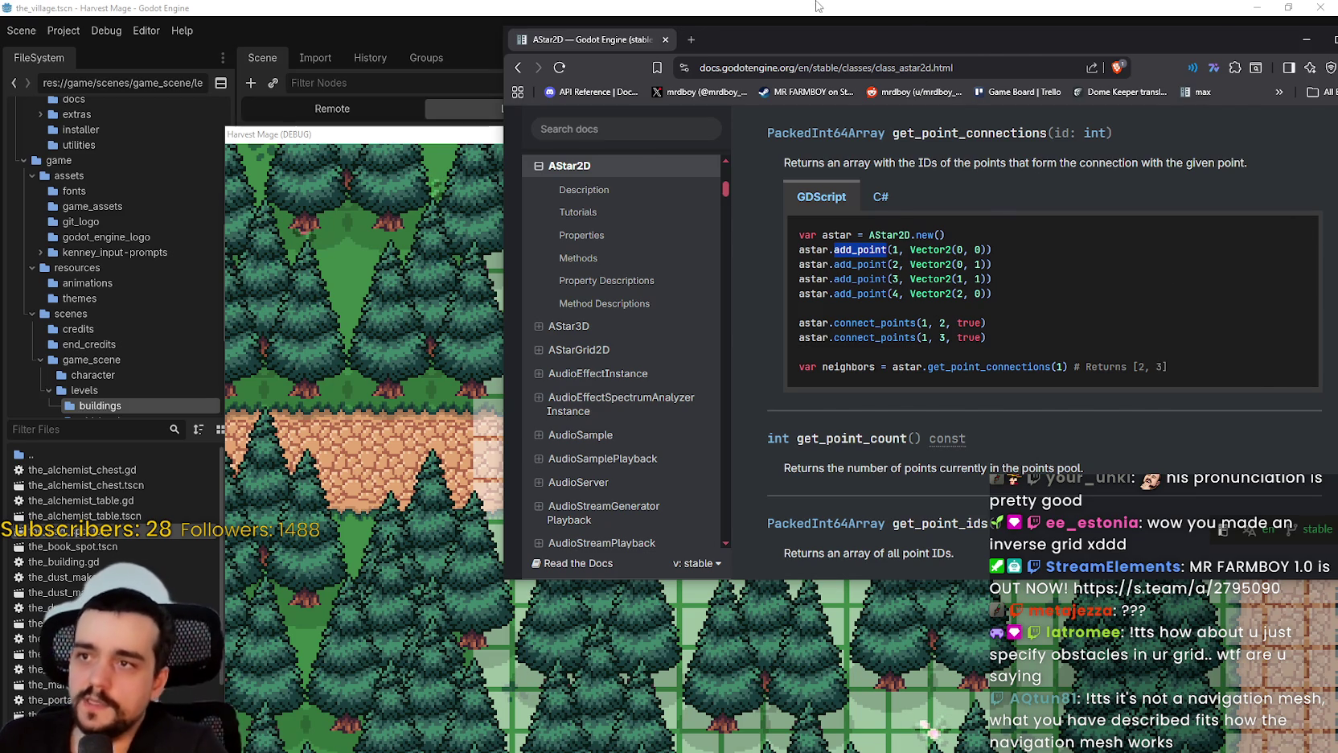
key("alt+Tab")
left_click(544, 34)
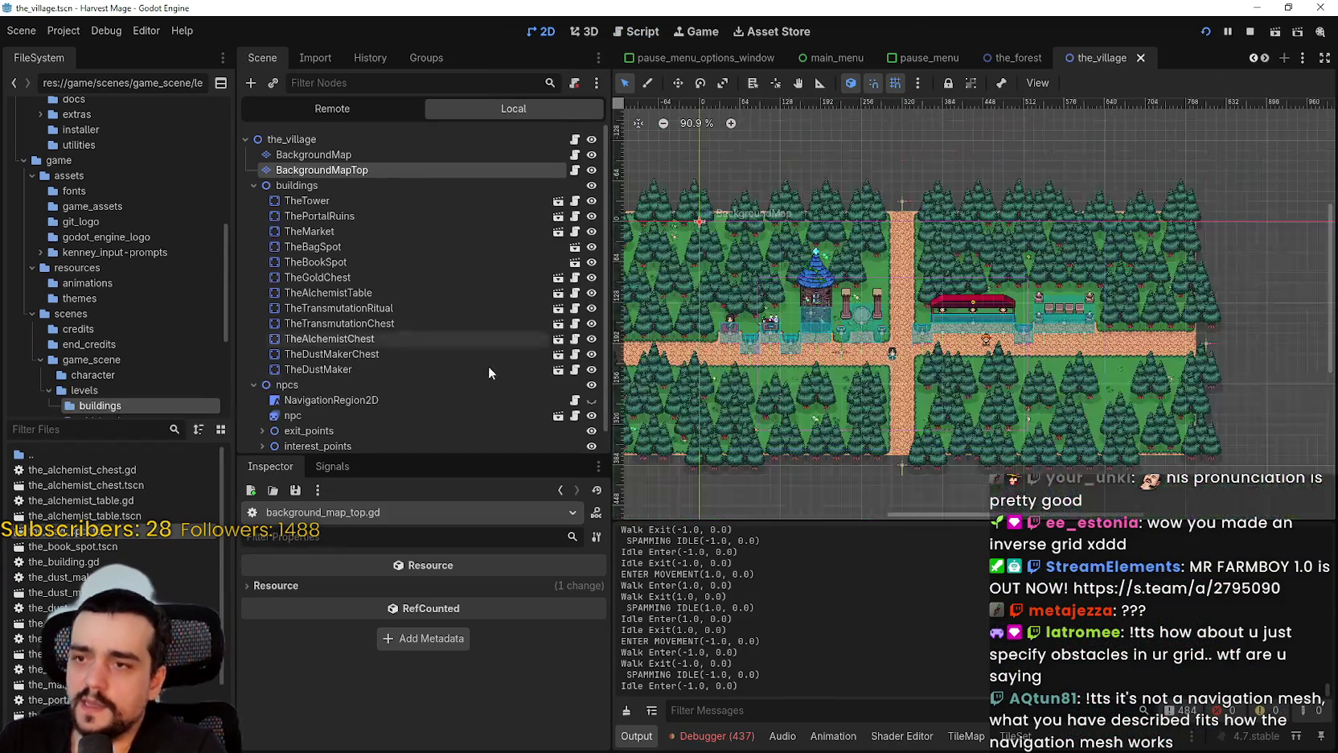
Select NavigationRegion2D and make its navigation polygon visible on the map
scroll(483, 360, "down", 1)
left_click(345, 376)
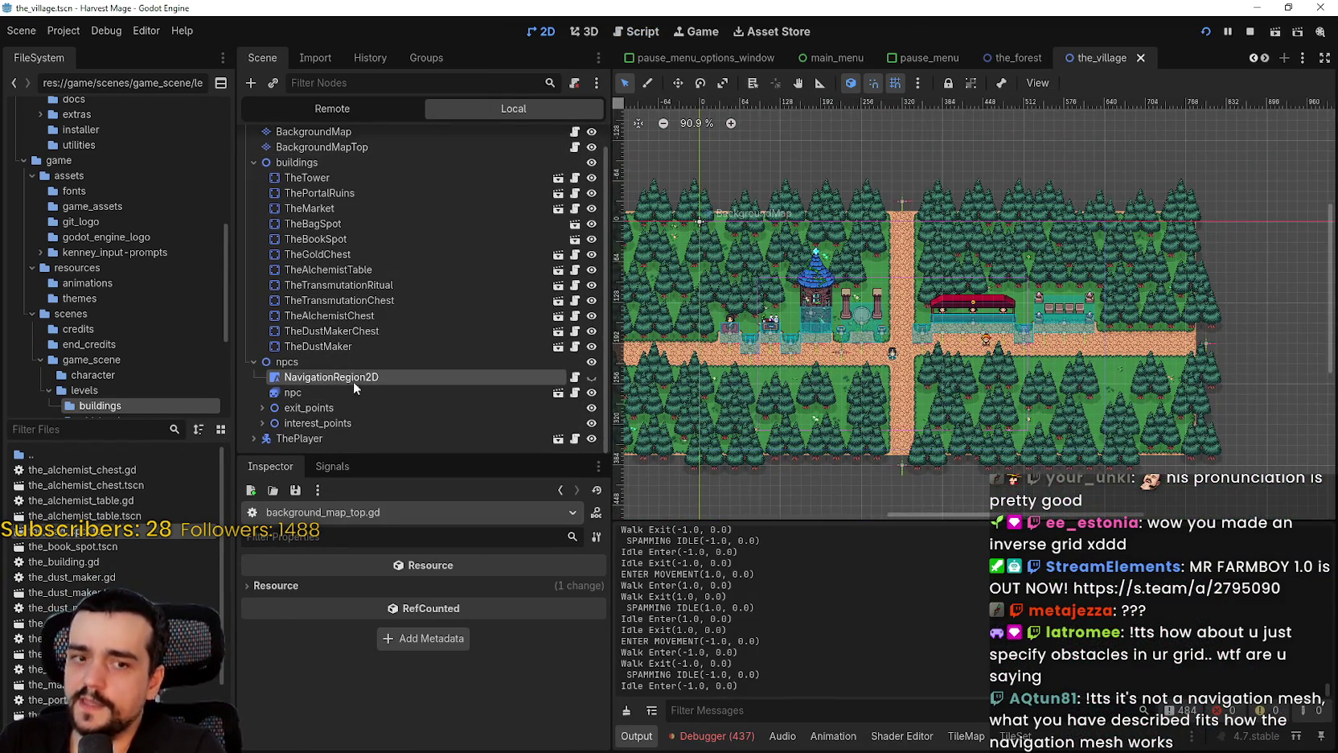
left_click(591, 376)
Zoom and pan toward the road's western end to check the polygon over roads and stalls
scroll(907, 372, "up", 5)
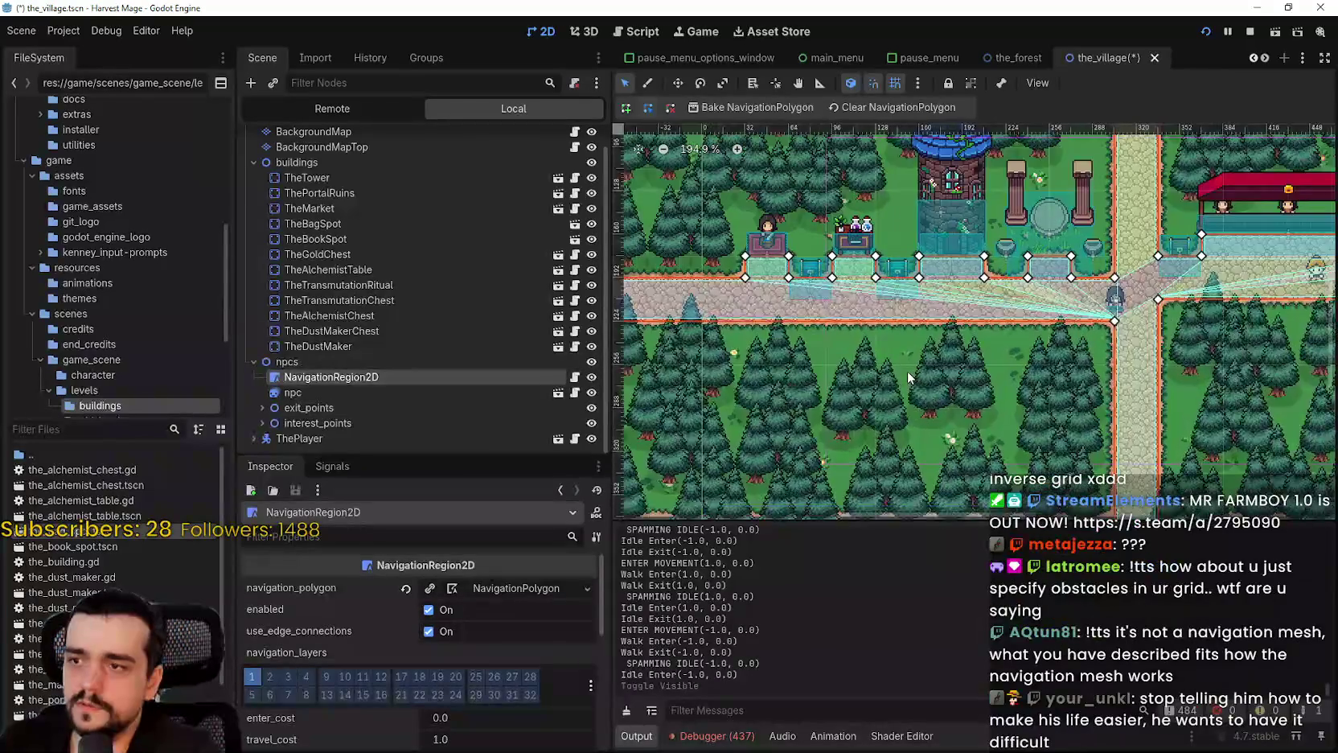
scroll(1018, 337, "down", 4)
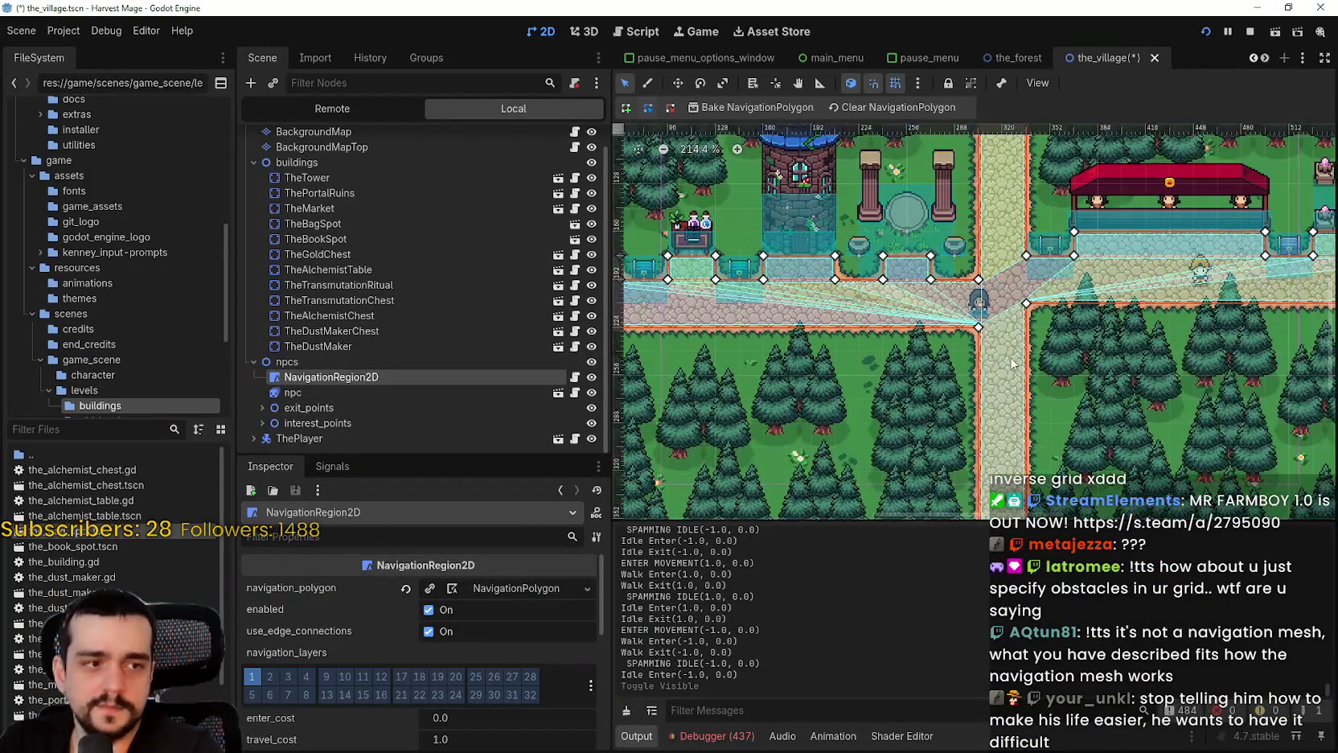
scroll(1012, 363, "up", 3)
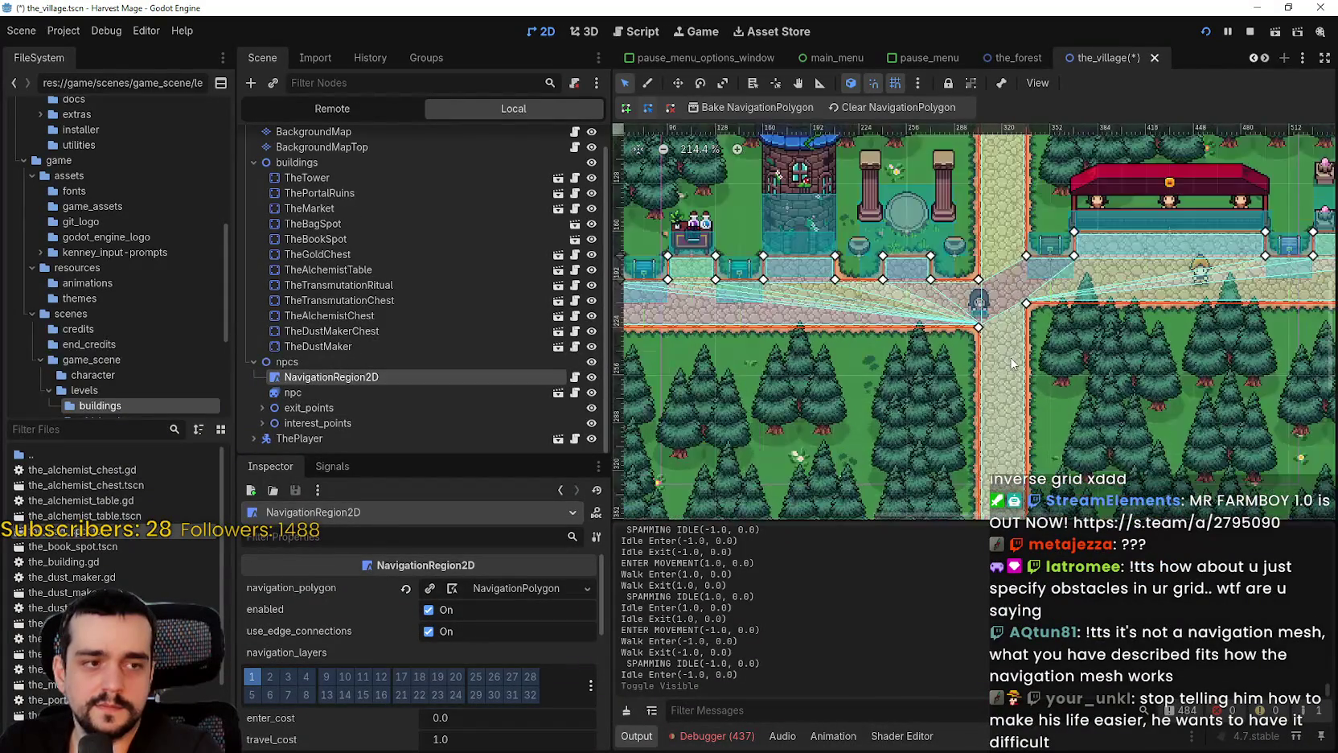
scroll(724, 361, "up", 2)
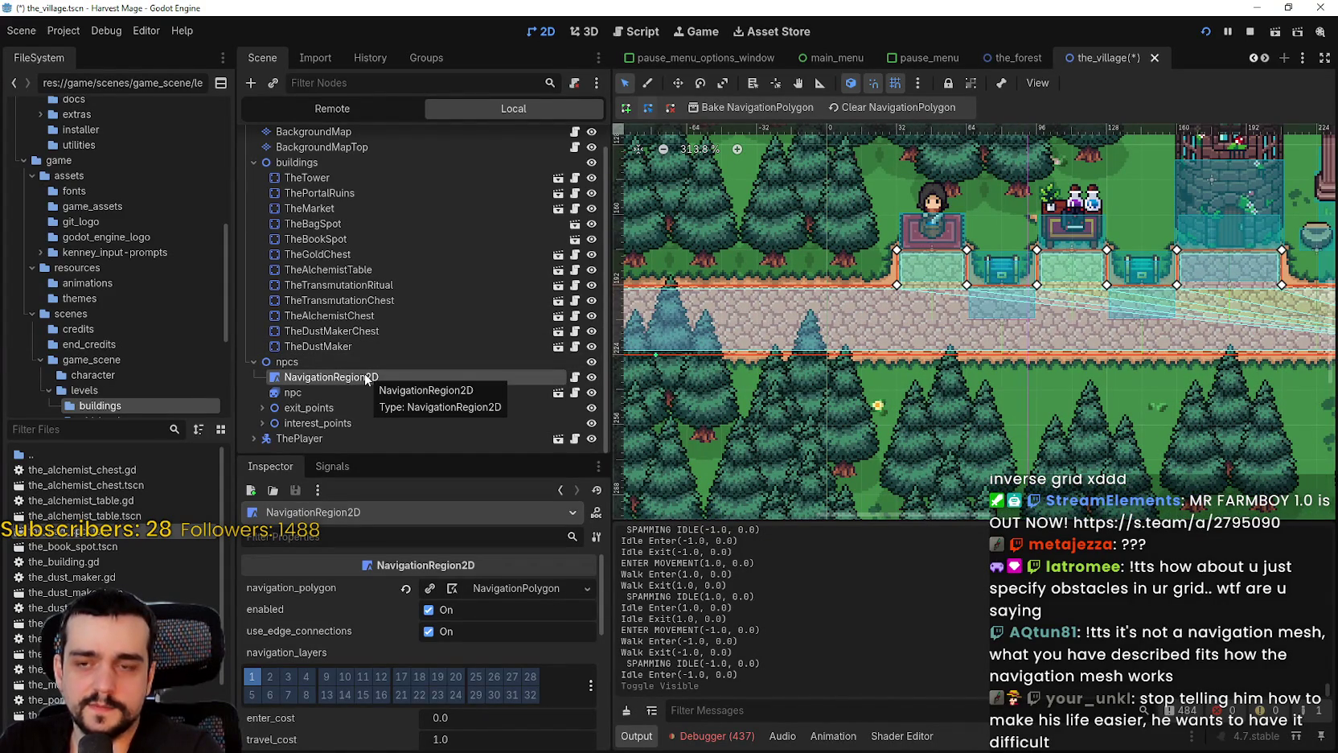
mouse_move(682, 292)
left_mouse_down()
mouse_move(967, 292)
mouse_move(907, 292)
left_mouse_up()
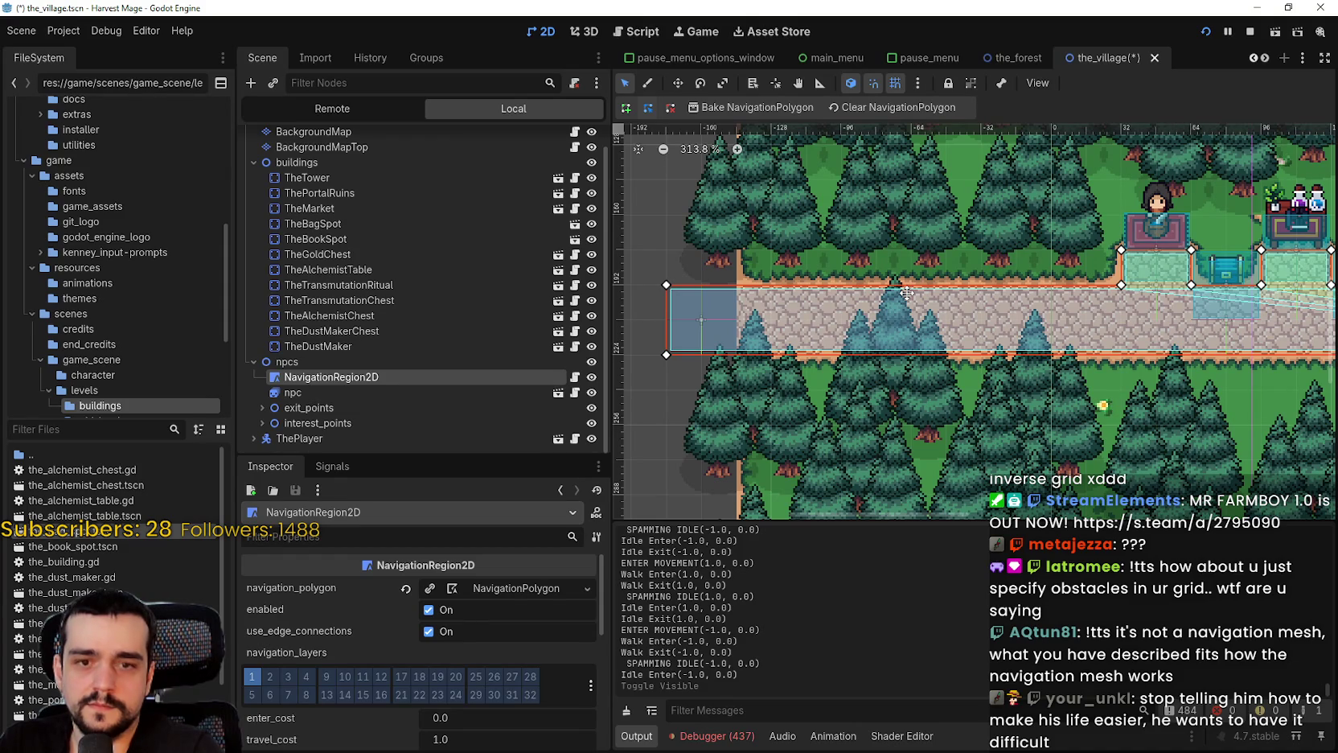
scroll(906, 292, "down", 2)
scroll(943, 257, "down", 2)
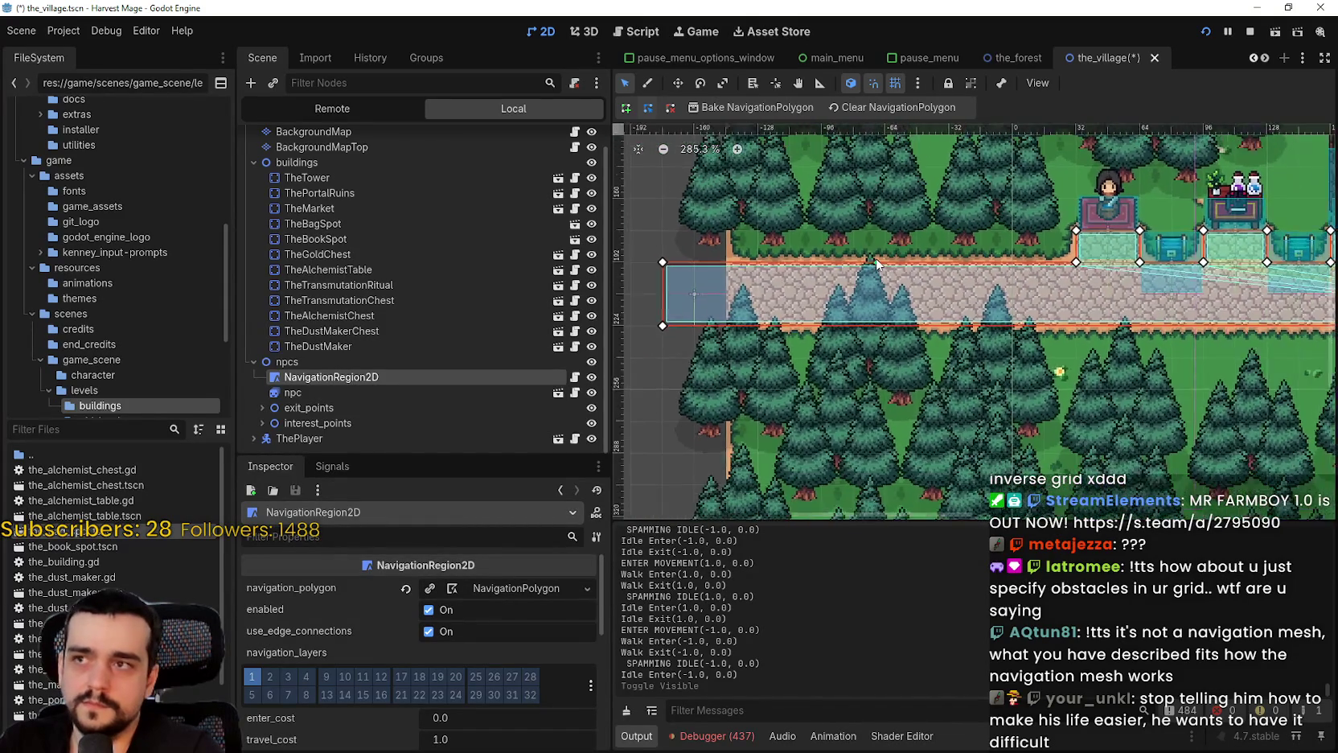
scroll(876, 263, "down", 1)
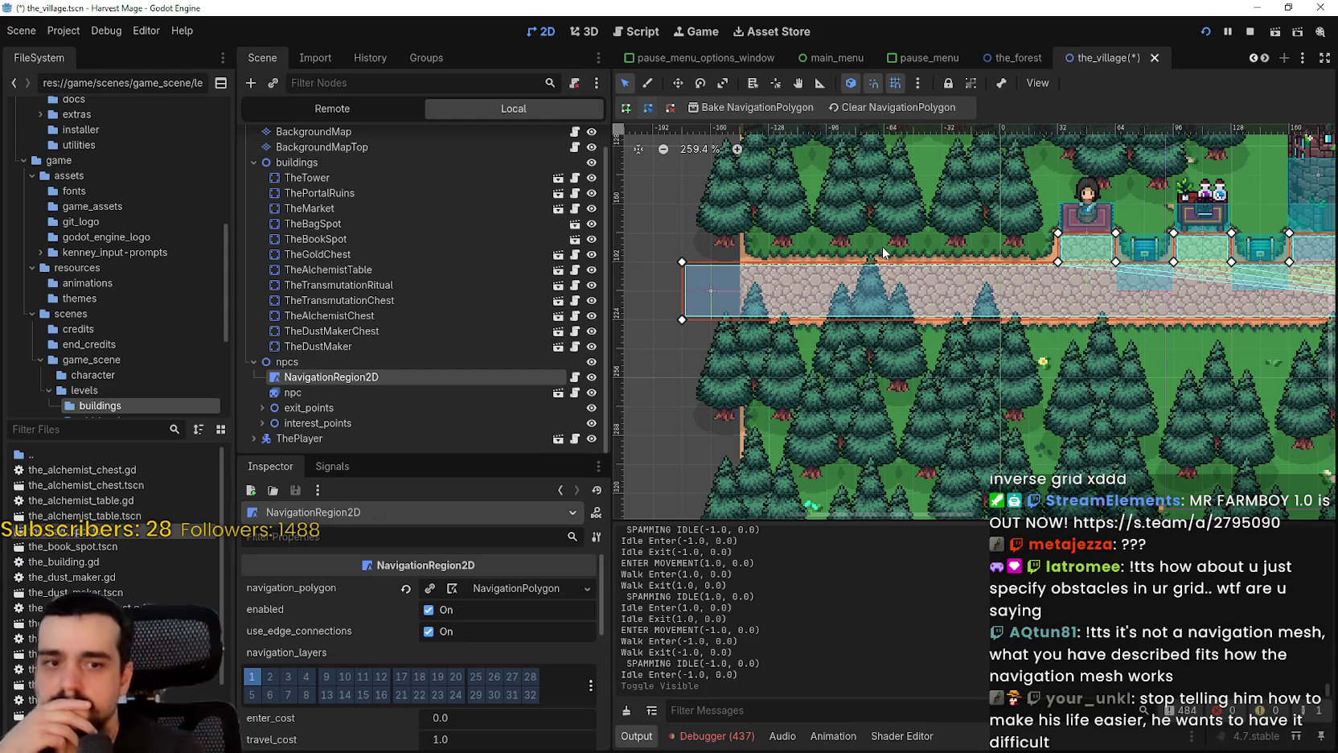
scroll(883, 265, "down", 3)
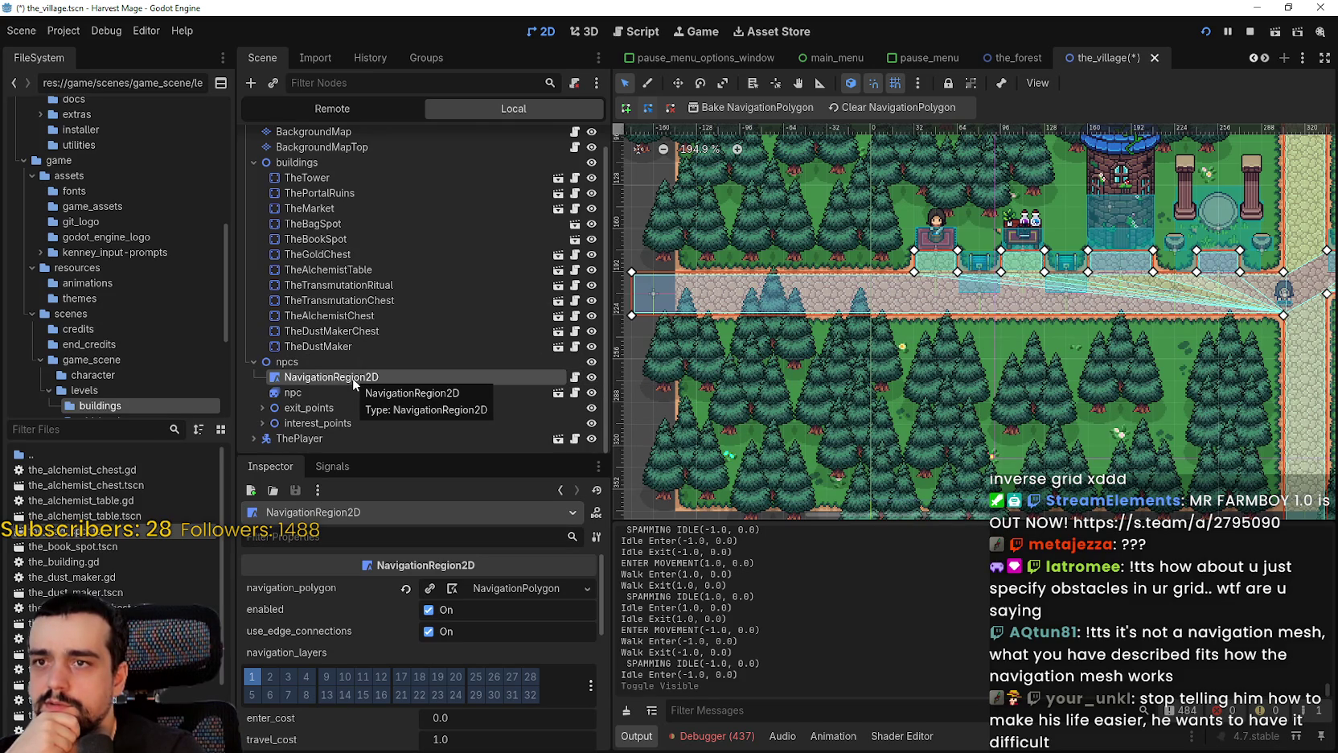
scroll(364, 711, "down", 3)
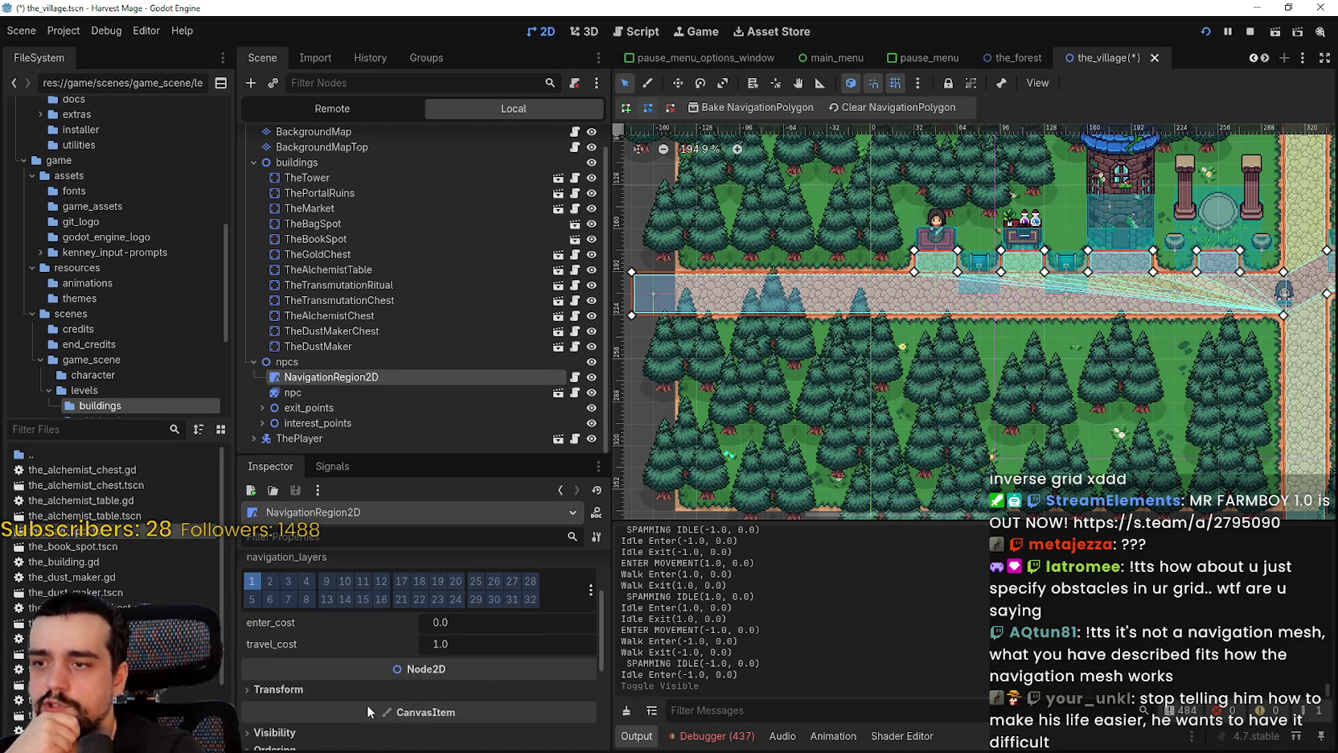
scroll(368, 712, "up", 3)
left_click(574, 376)
Add a line starting get_ above the AStar2D setup in _ready and browse the get method suggestions
left_click(1066, 376)
left_click(983, 143)
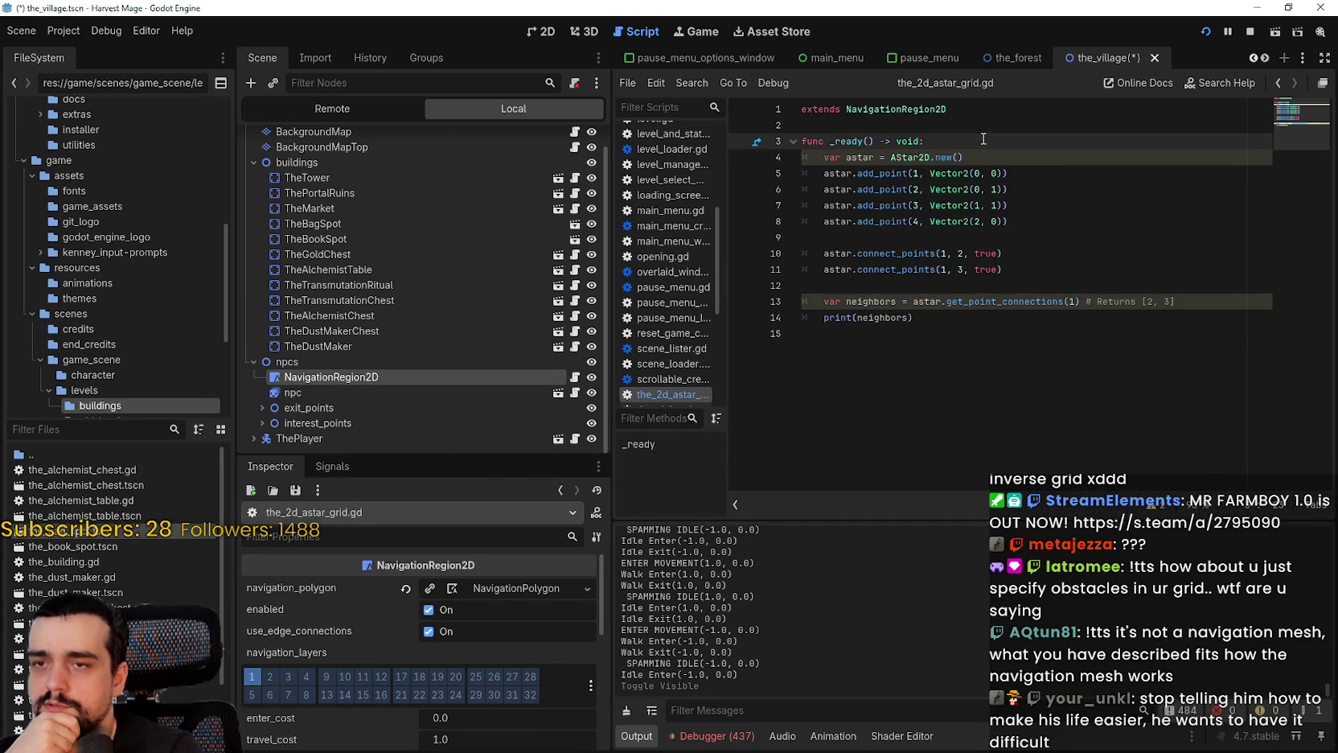
key("Return")
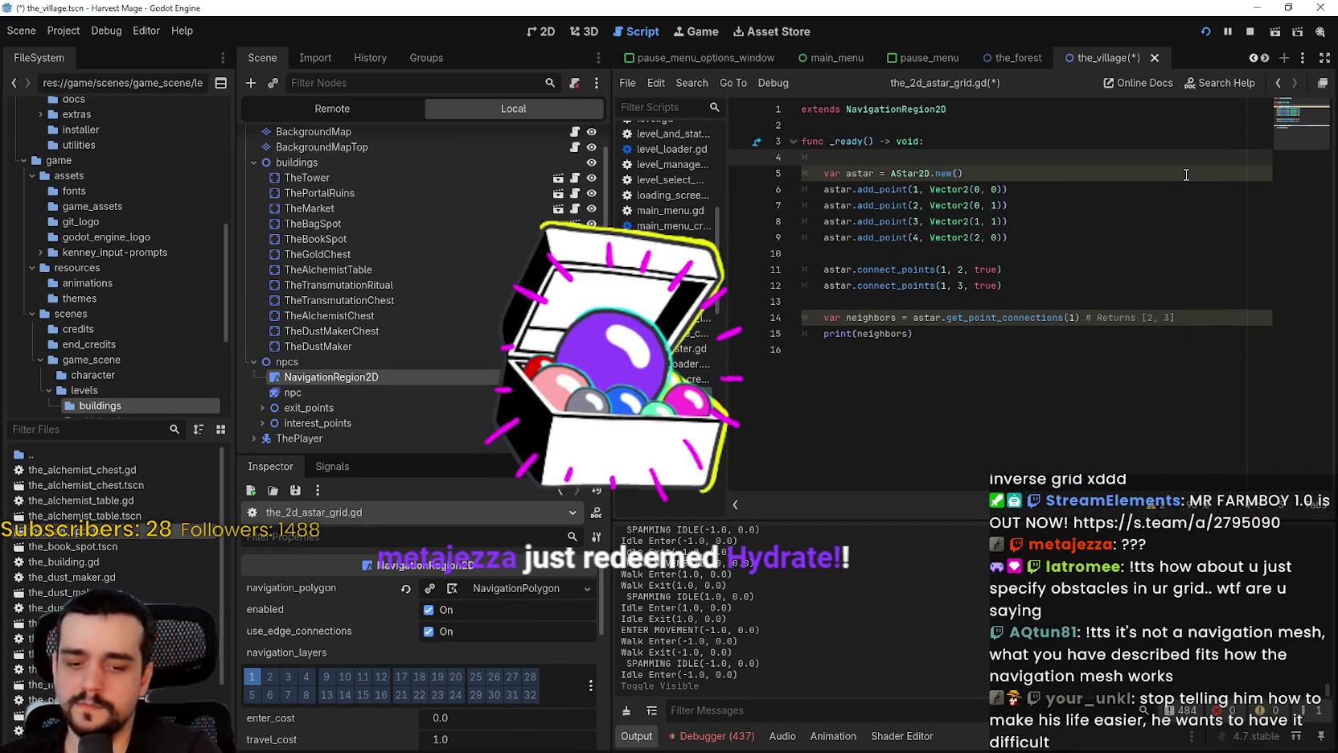
type("get_")
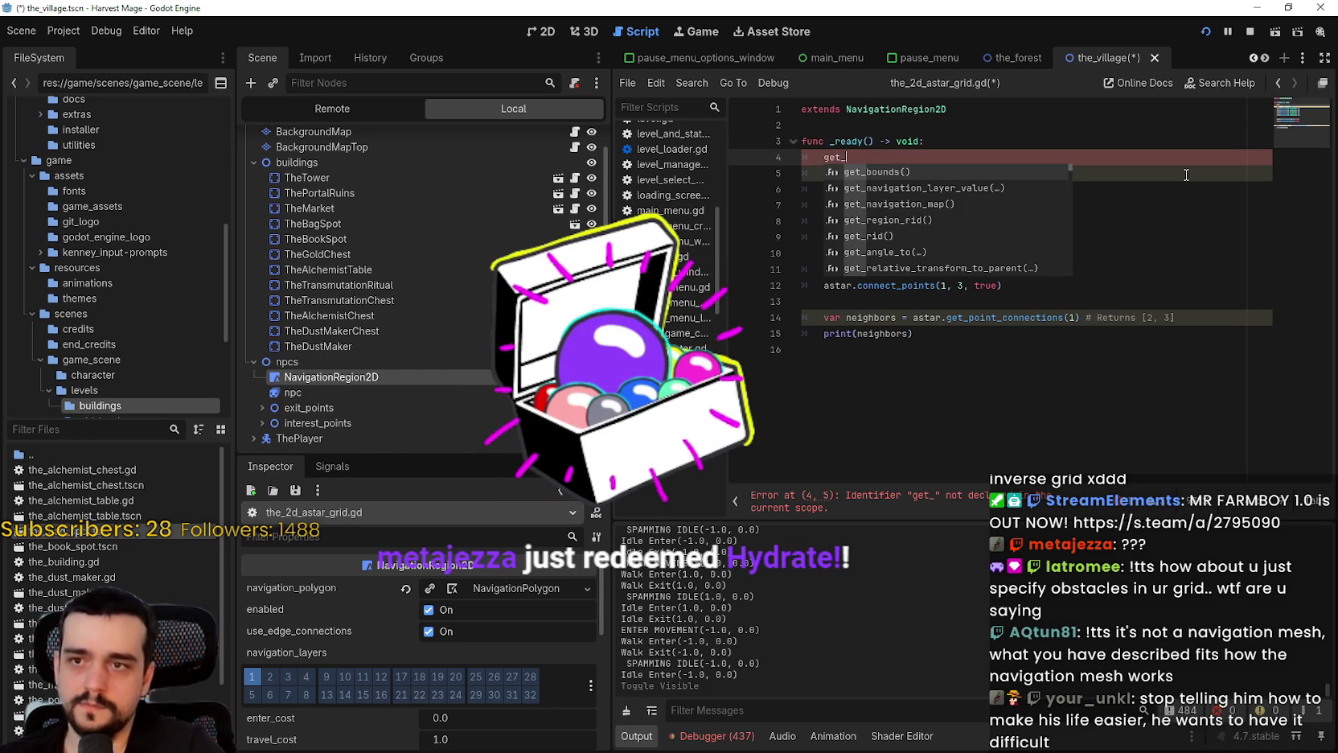
key("Down")
key("Down")
key("Down")
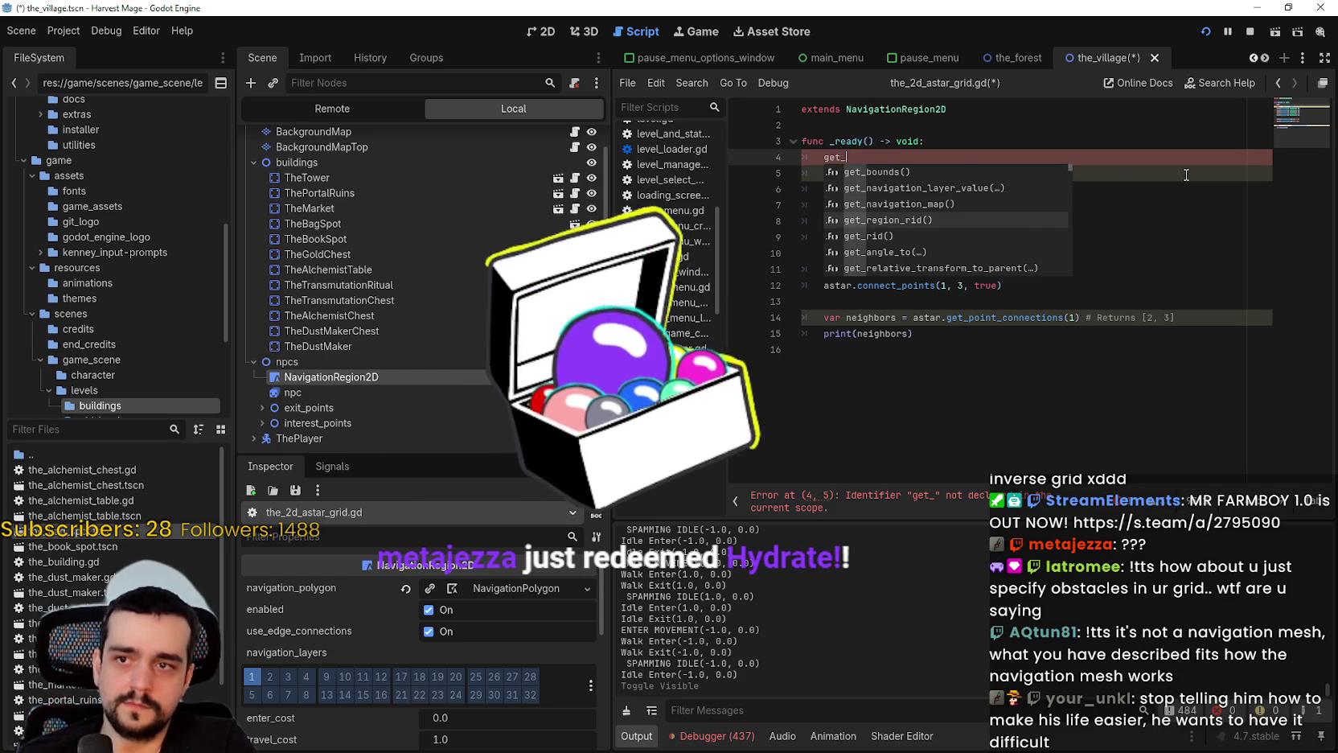
key("Down")
key("Down")
key("Down")
key("Down")
key("Down")
key("Down")
key("Down")
key("Down")
key("Down")
key("Down")
key("Down")
key("Down")
key("Down")
key("Down")
key("Down")
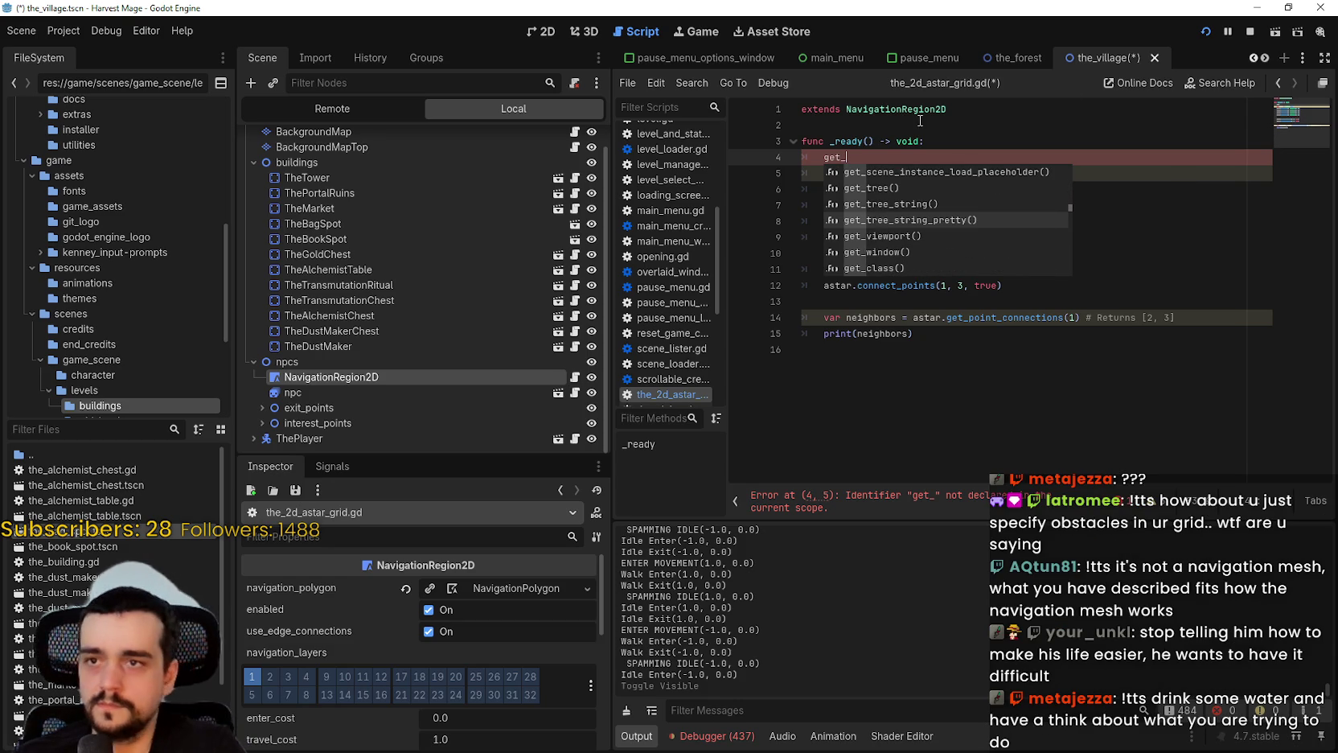
left_click(950, 117)
mouse_move(904, 109)
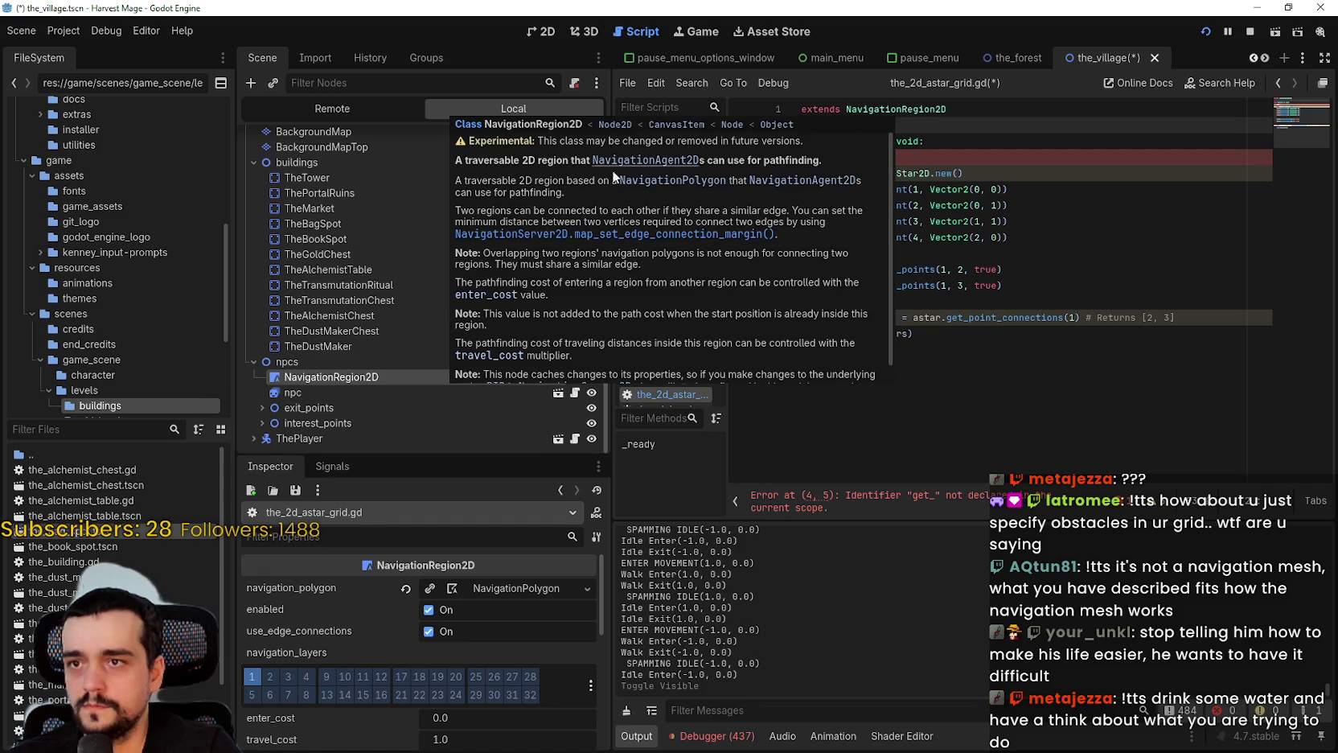
Open the NavigationRegion2D class reference from the tooltip and scroll through its properties and methods
left_click(543, 132)
scroll(870, 309, "down", 10)
scroll(925, 362, "up", 3)
scroll(923, 346, "down", 3)
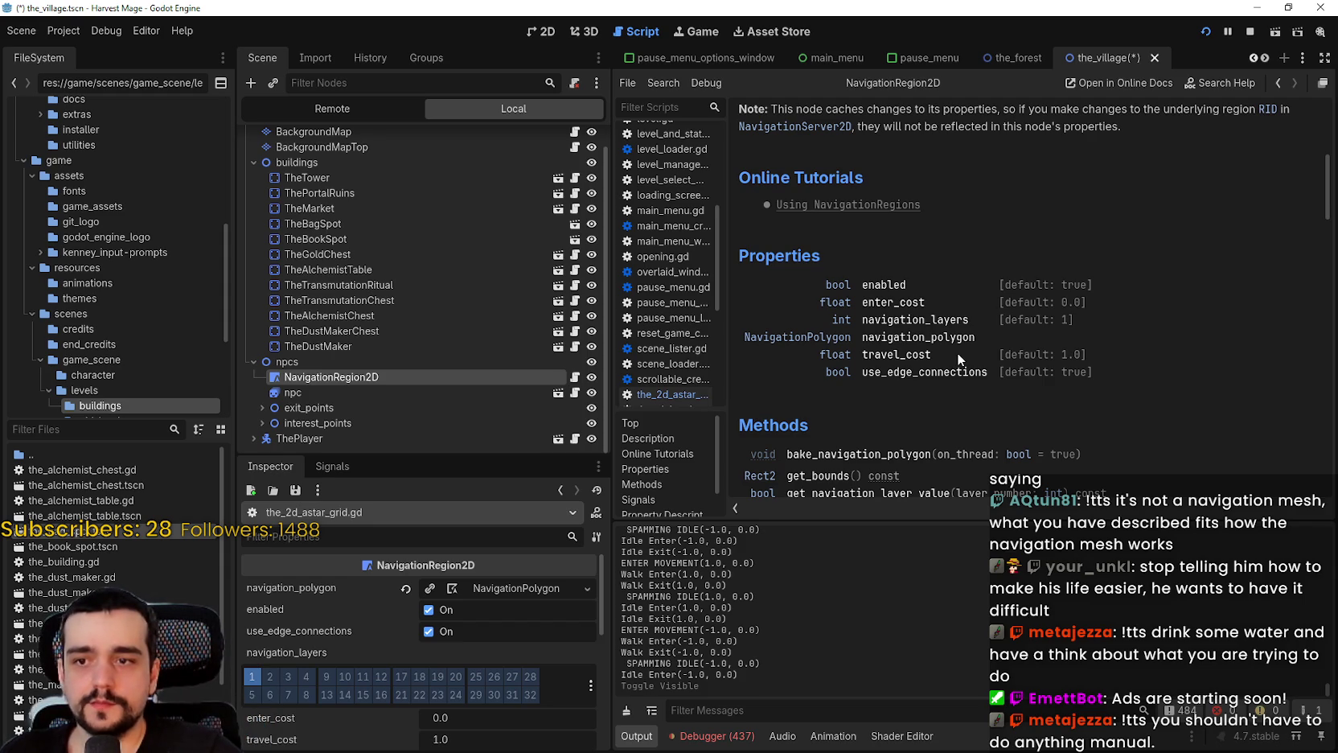
scroll(1000, 337, "down", 5)
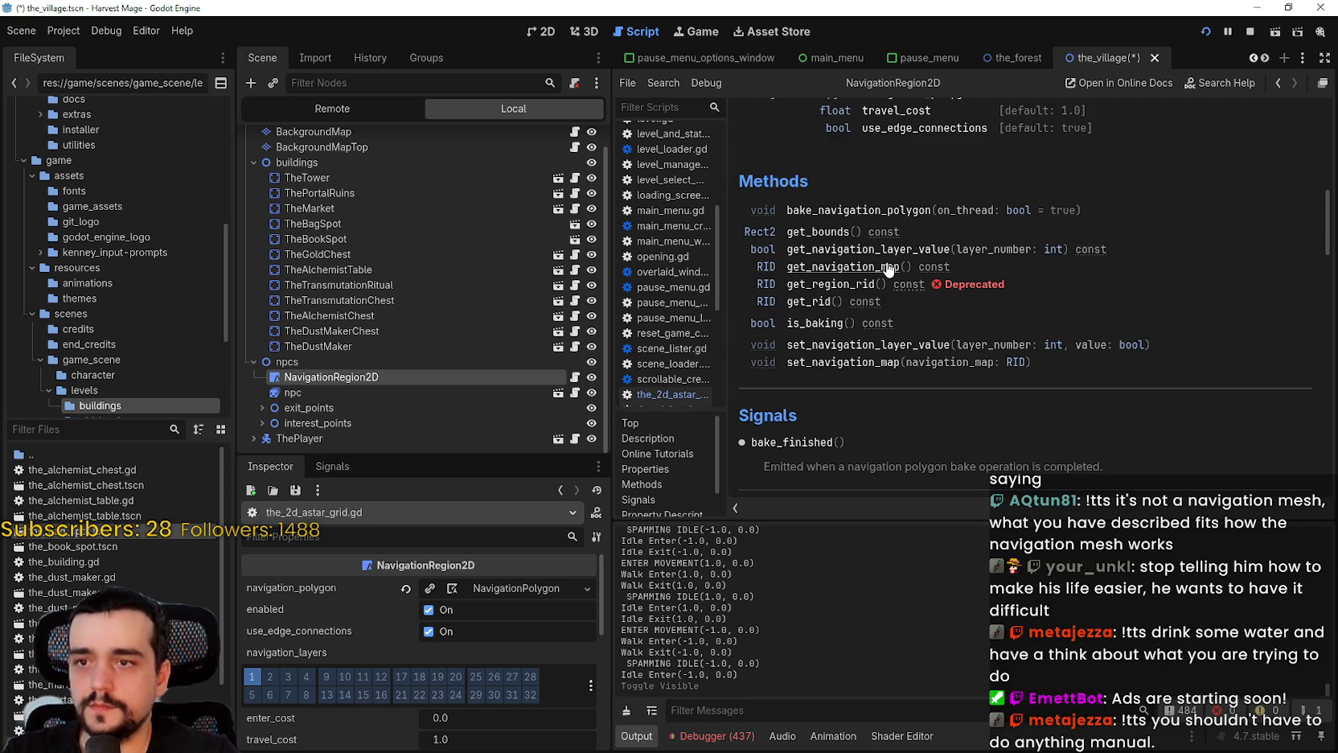
scroll(905, 370, "down", 3)
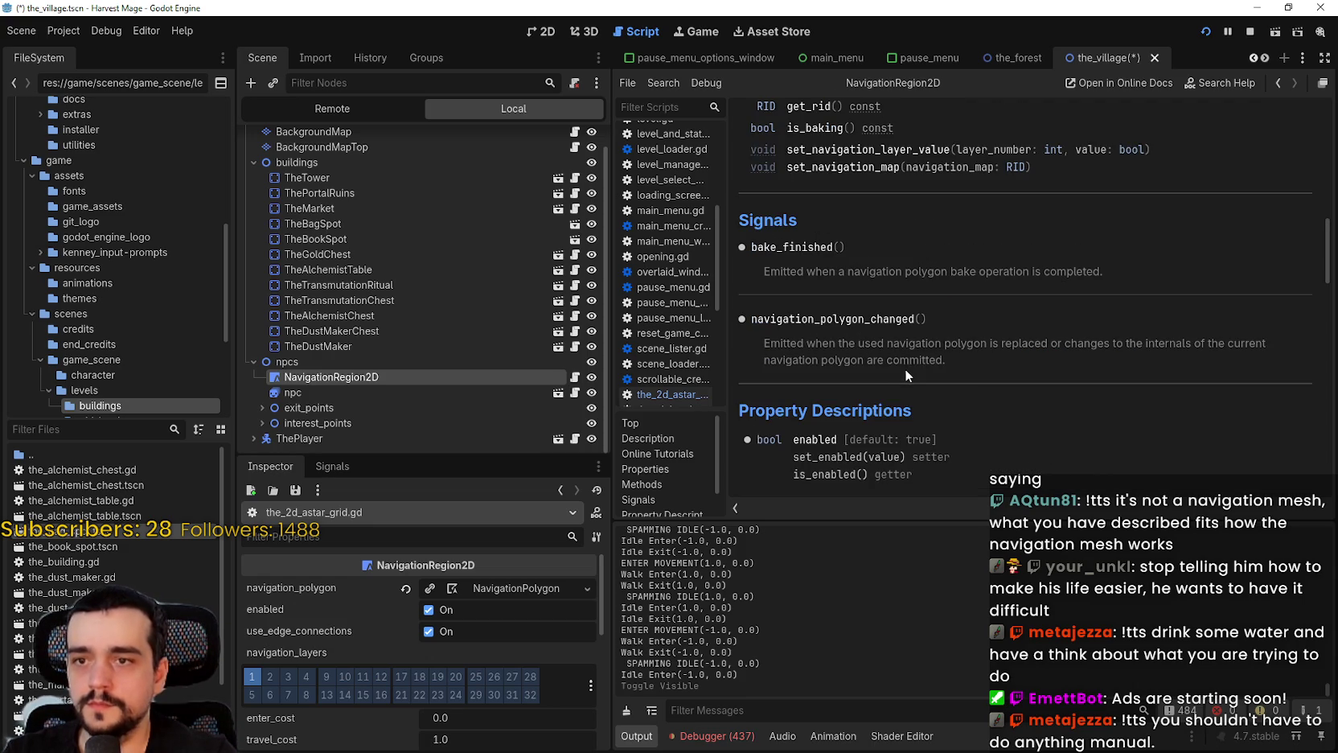
Scroll down the NavigationRegion2D reference and select the get_navigation_layer_value method name
scroll(1005, 269, "down", 3)
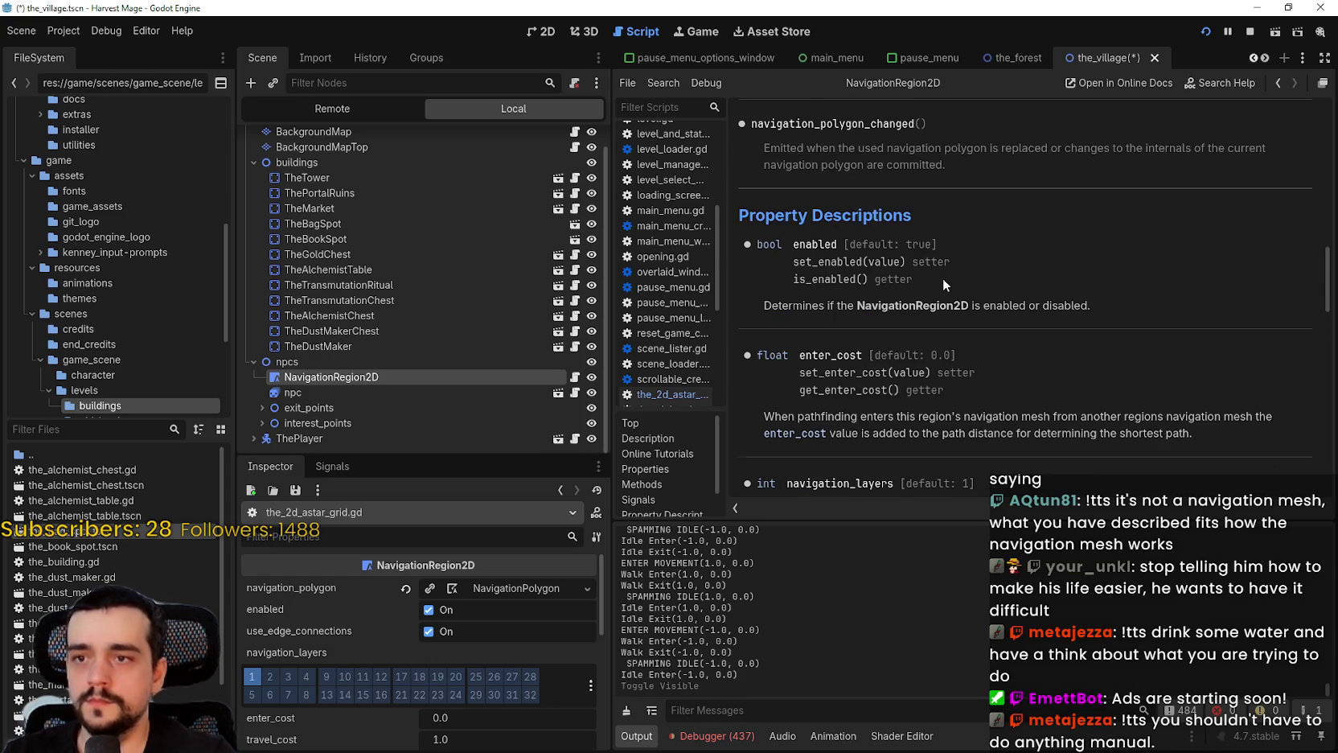
scroll(1032, 309, "down", 1)
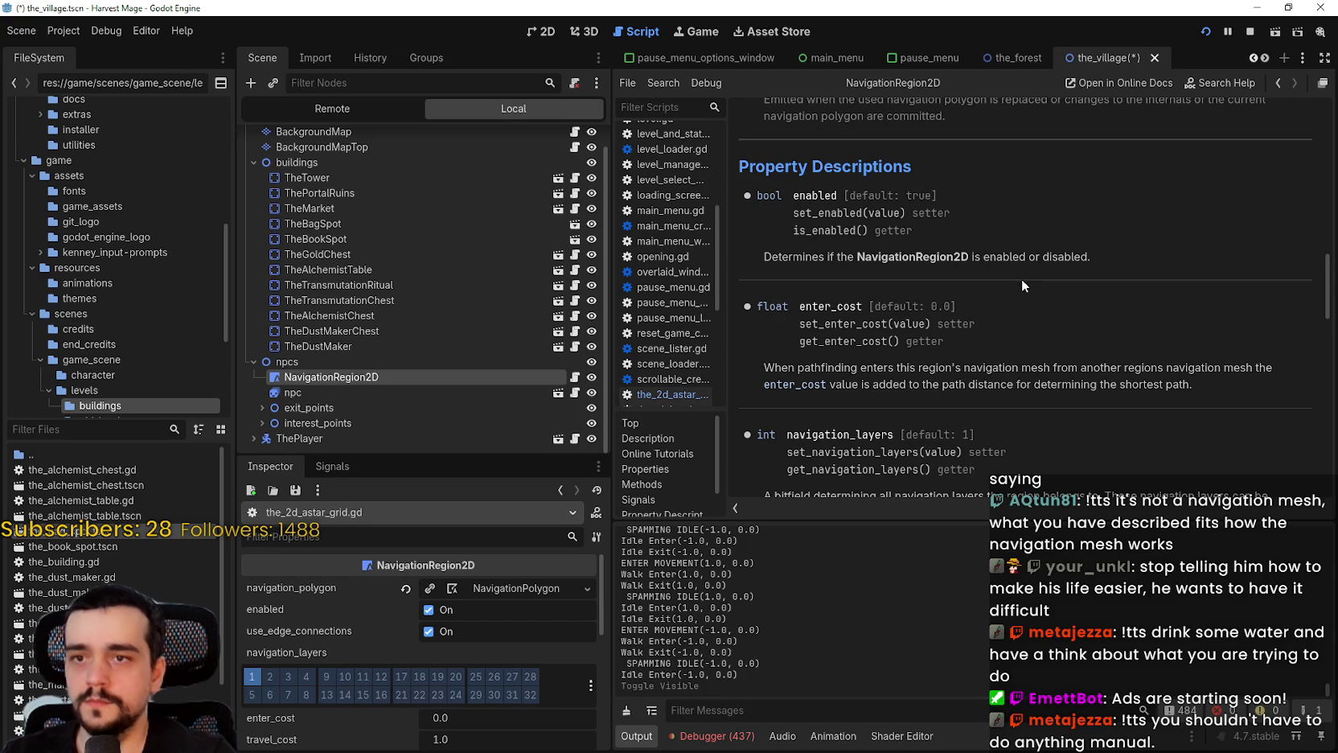
scroll(821, 337, "down", 3)
scroll(845, 390, "down", 5)
scroll(857, 209, "down", 2)
scroll(970, 297, "down", 2)
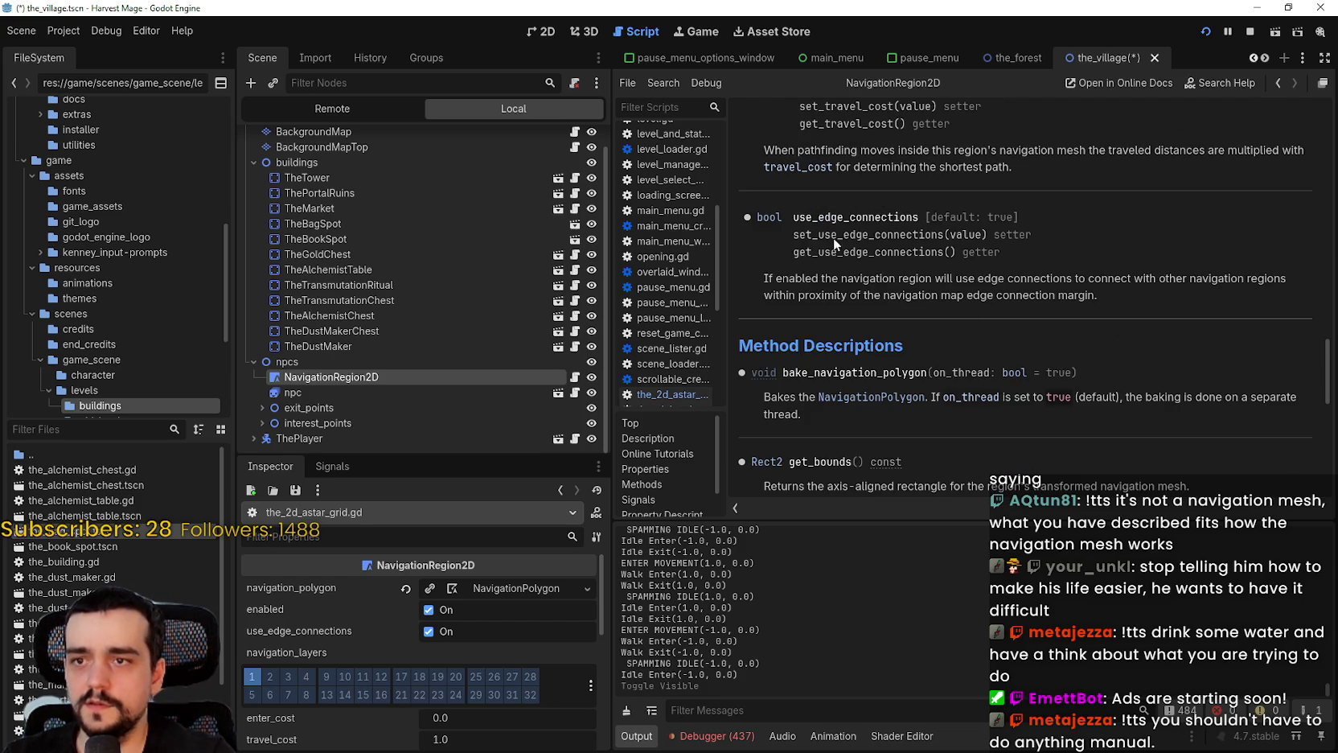
scroll(981, 394, "down", 5)
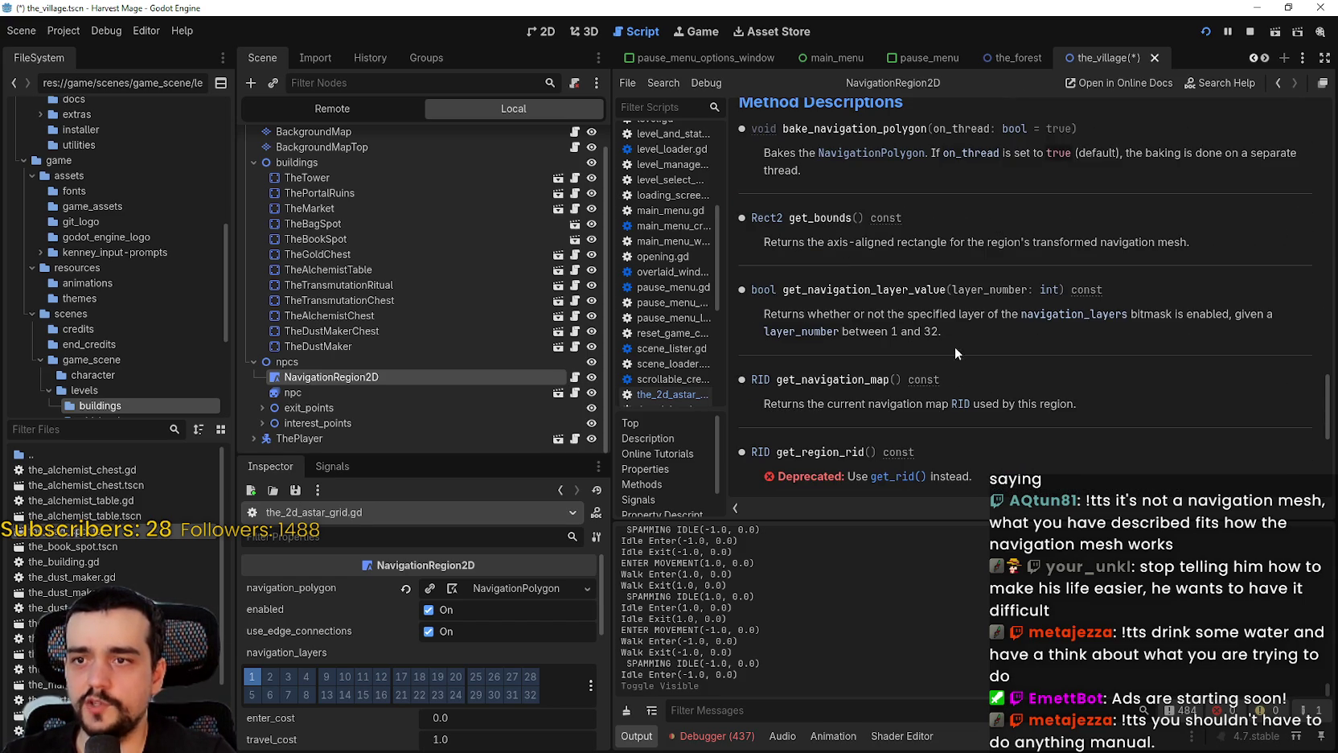
double_click(913, 292)
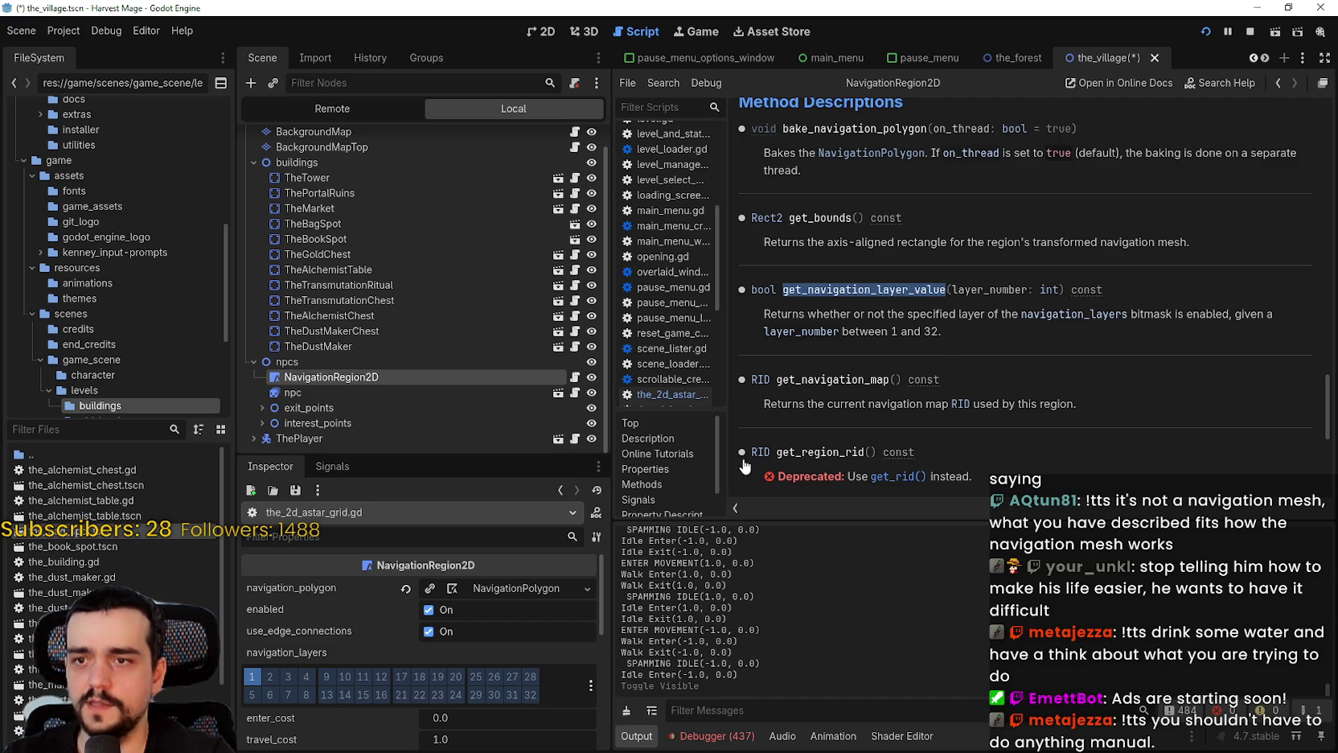
Scroll back through the reference, then reopen the_2d_astar_grid.gd at the unfinished get_ call on line 4
scroll(1029, 406, "down", 3)
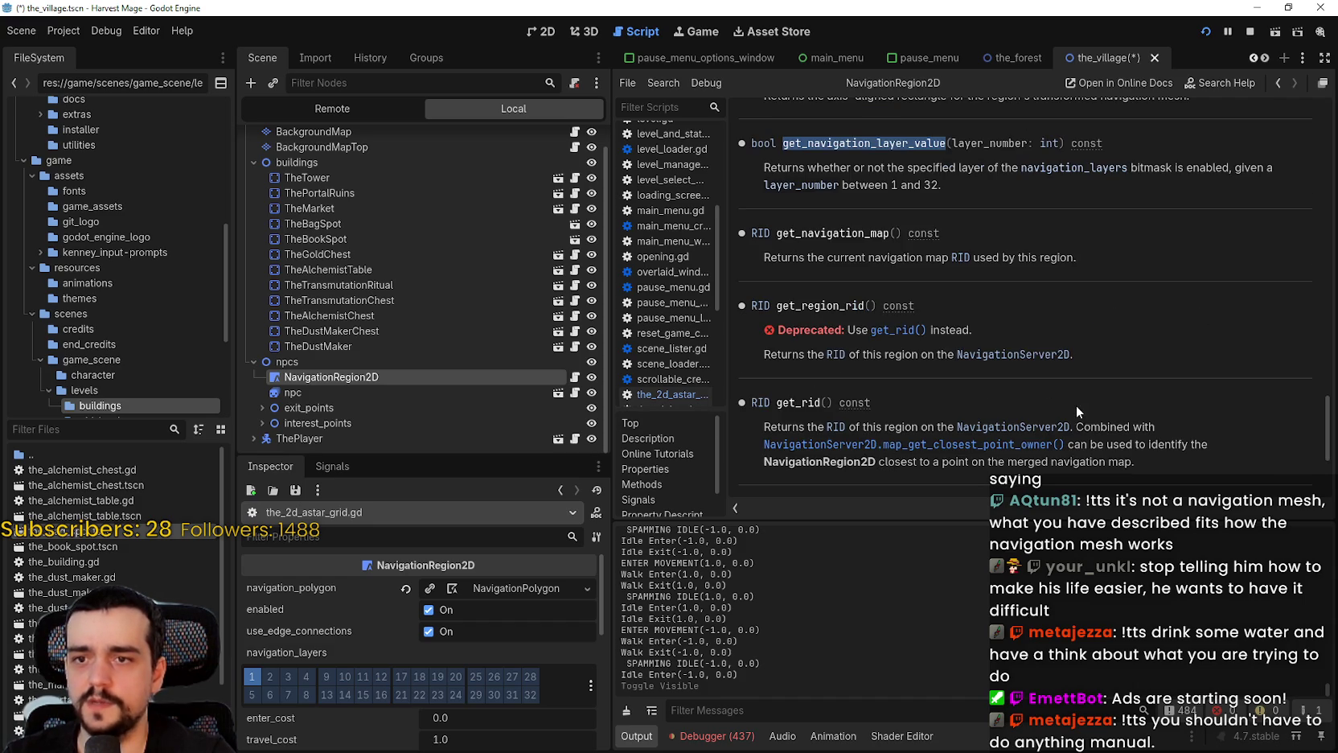
scroll(1069, 402, "down", 3)
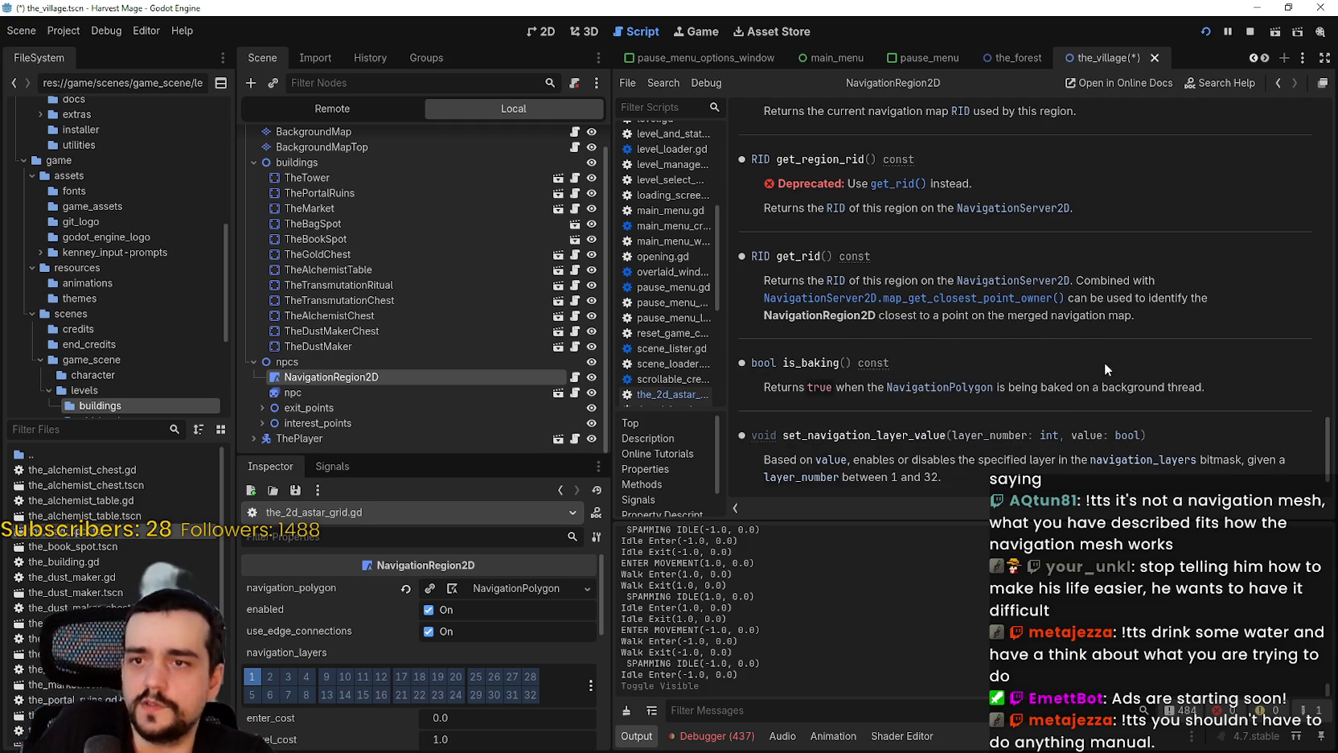
scroll(1116, 331, "down", 3)
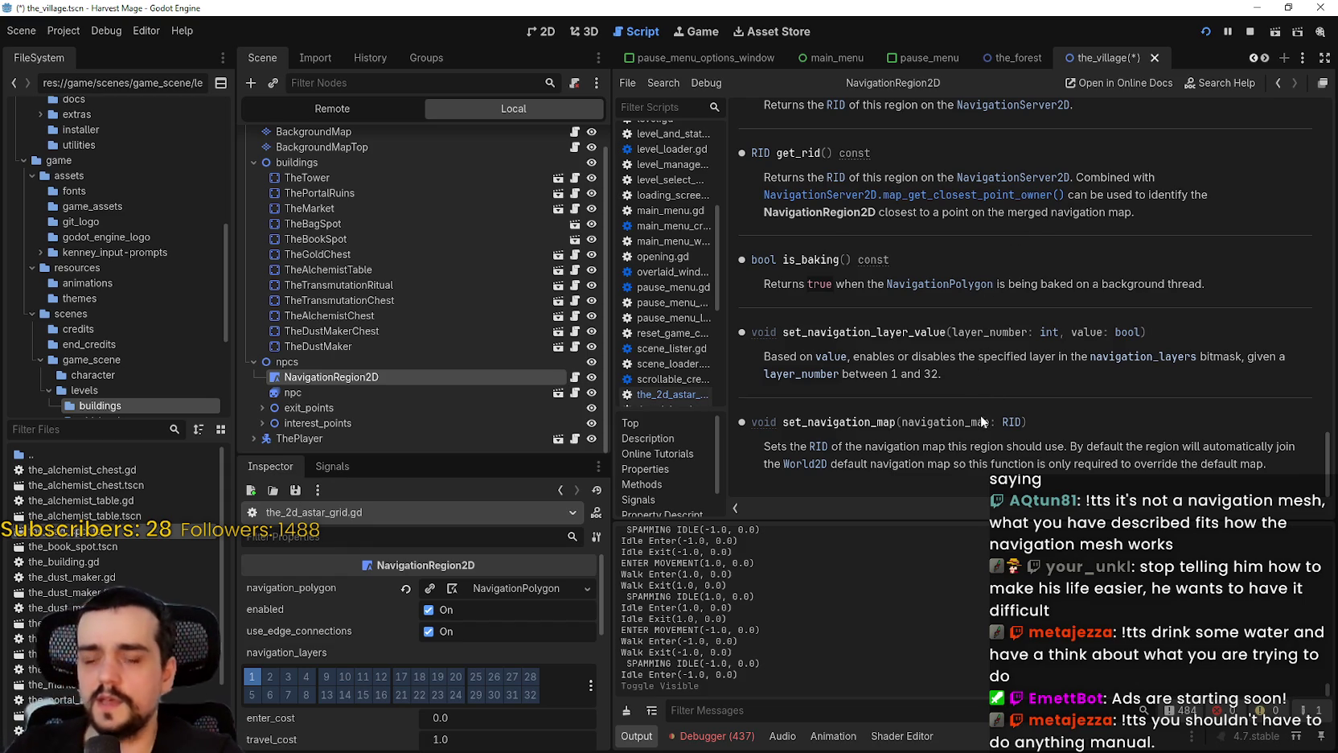
scroll(978, 396, "up", 10)
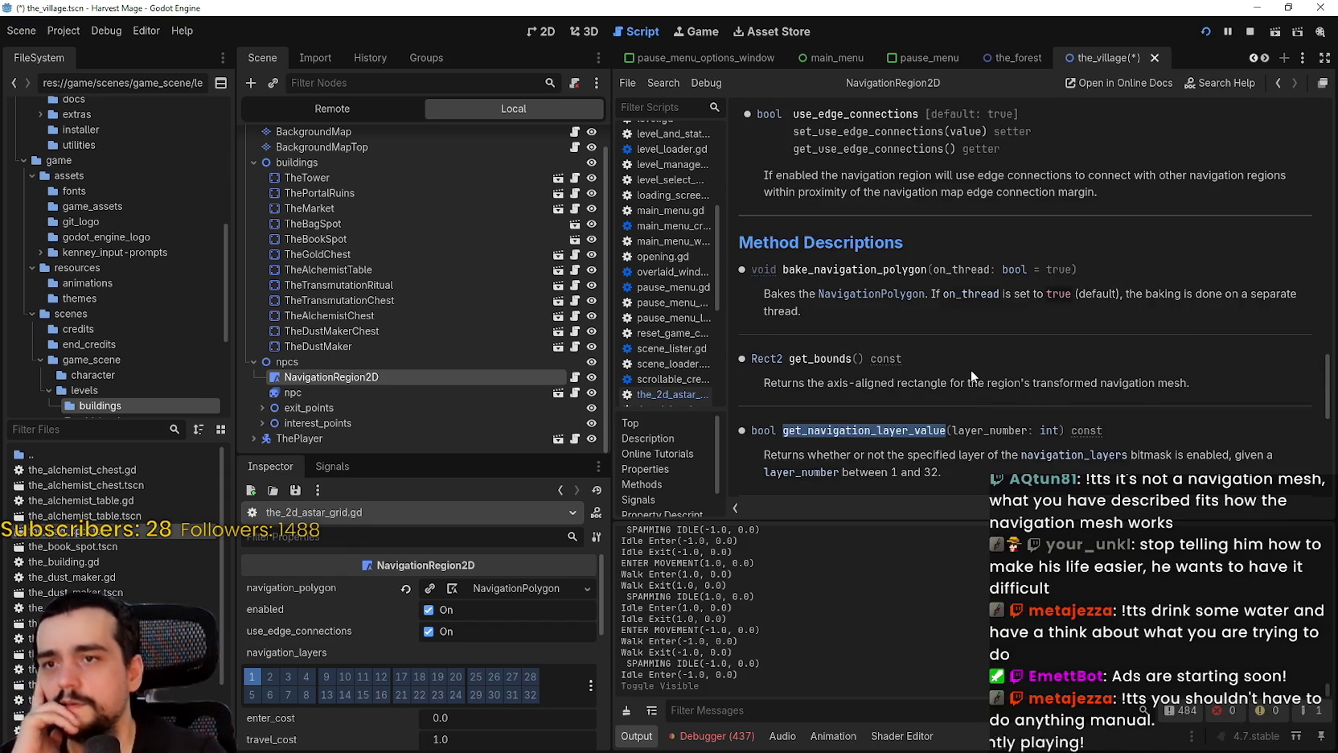
scroll(970, 369, "up", 3)
scroll(964, 342, "up", 3)
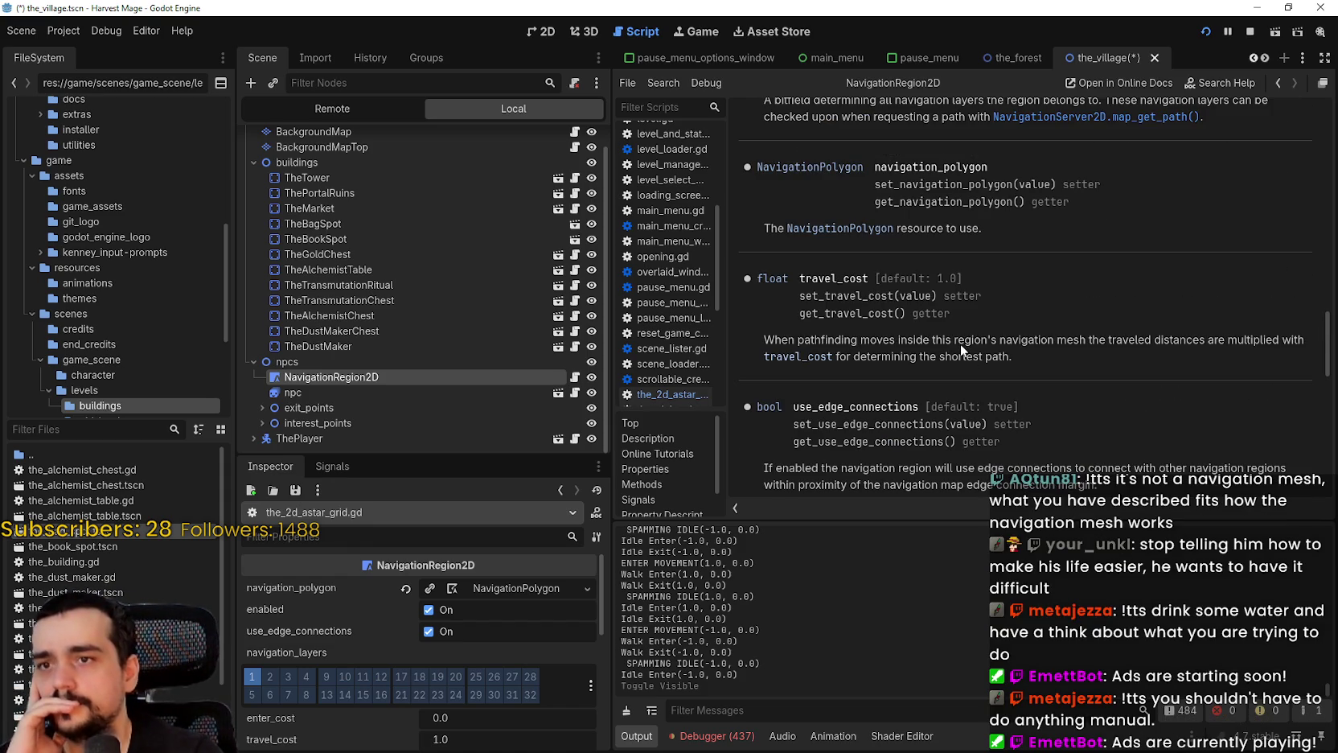
scroll(962, 345, "down", 1)
scroll(963, 346, "up", 4)
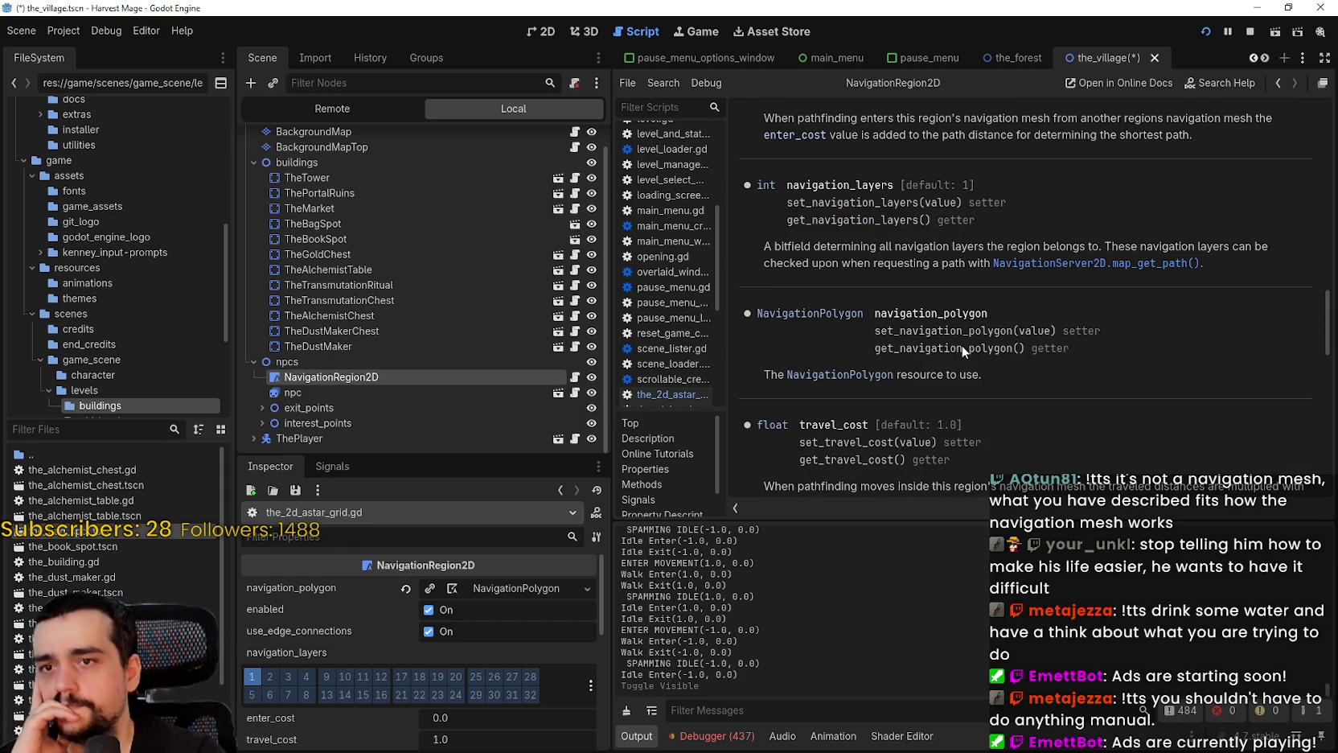
scroll(1101, 402, "up", 5)
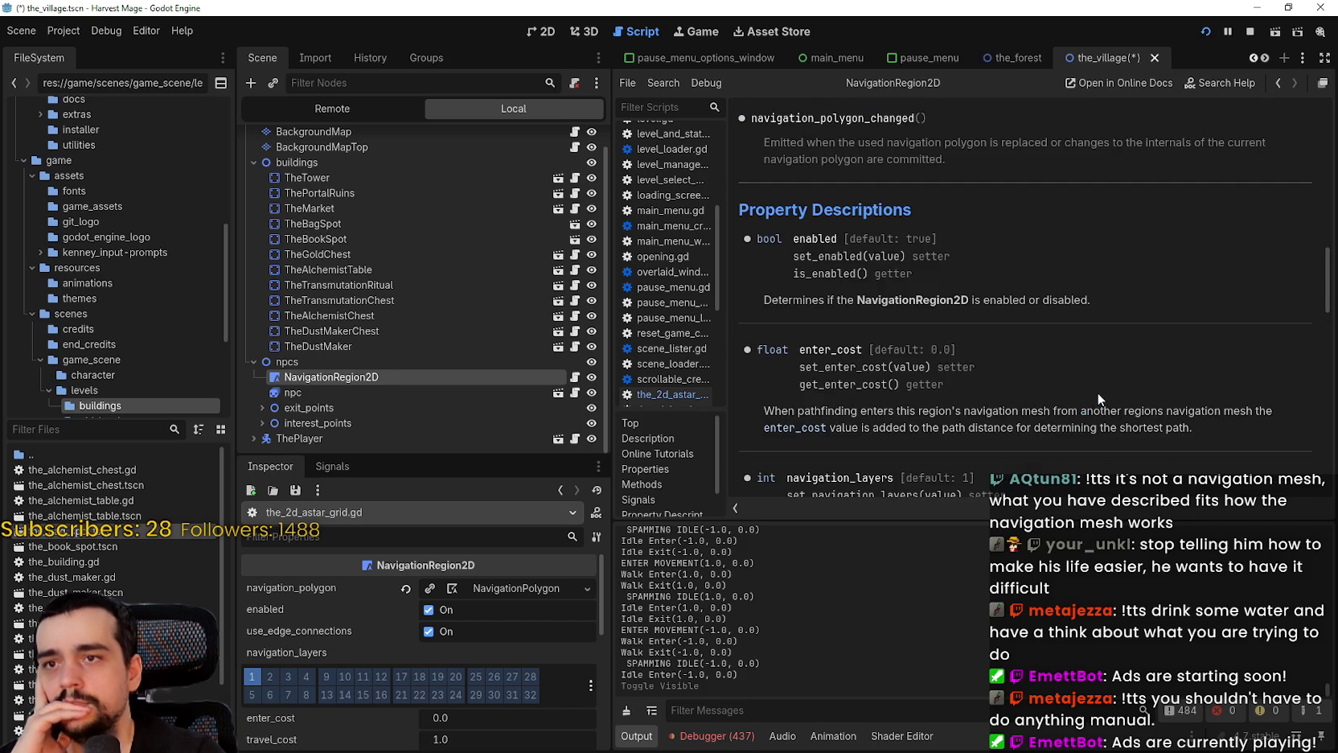
scroll(1098, 392, "up", 5)
scroll(1095, 393, "up", 3)
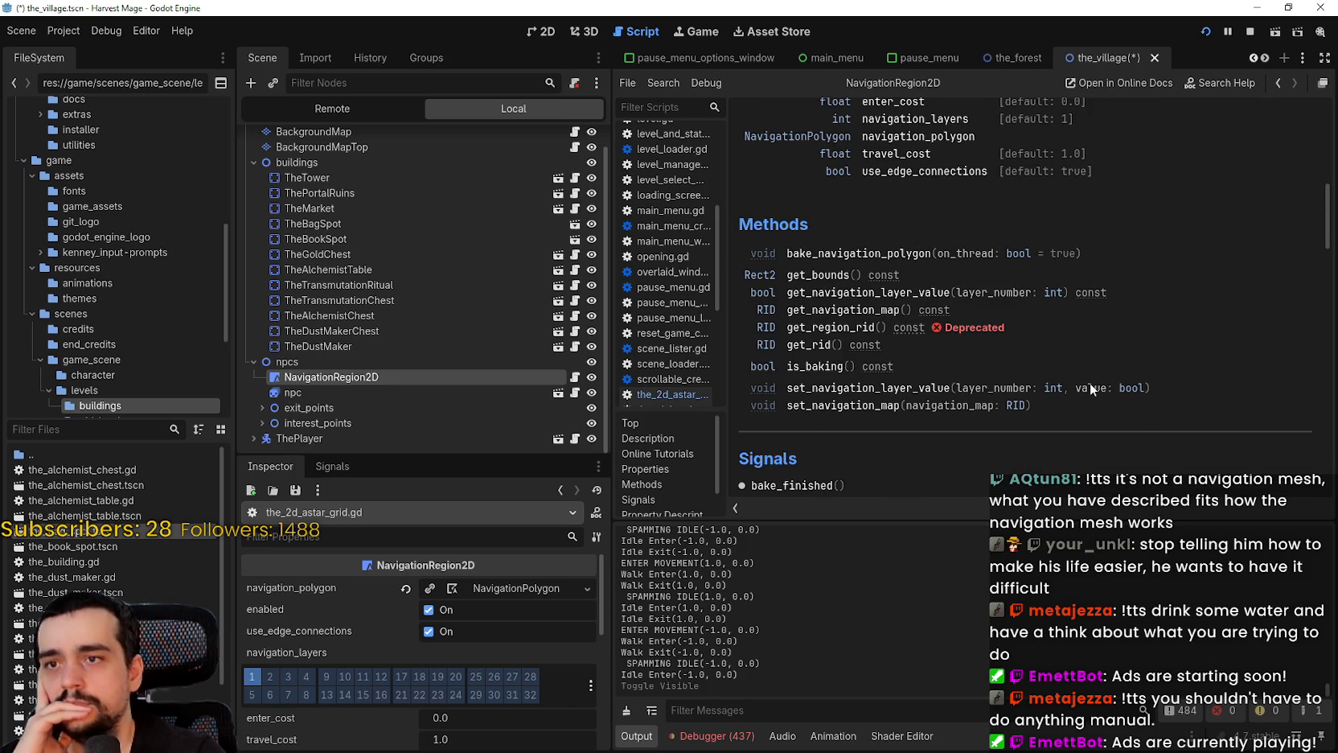
scroll(1090, 388, "up", 1)
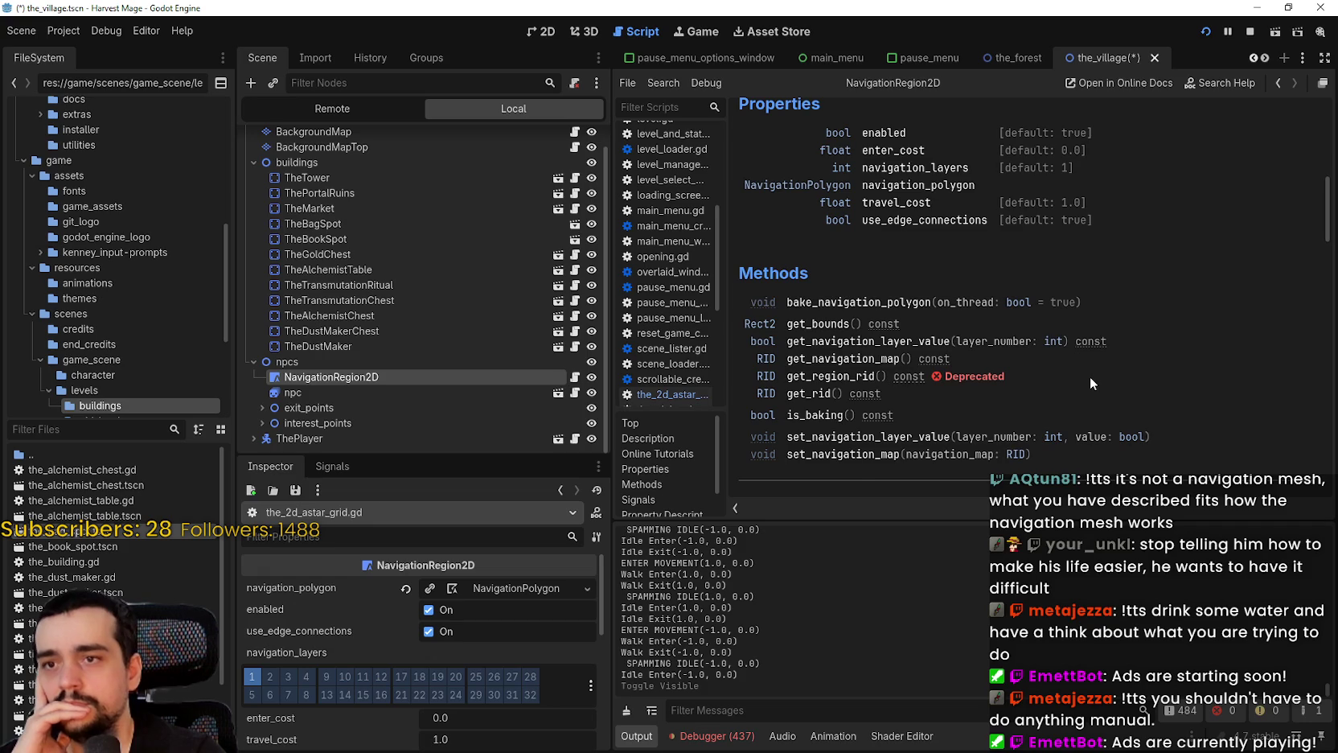
scroll(1090, 383, "up", 2)
scroll(1090, 378, "down", 2)
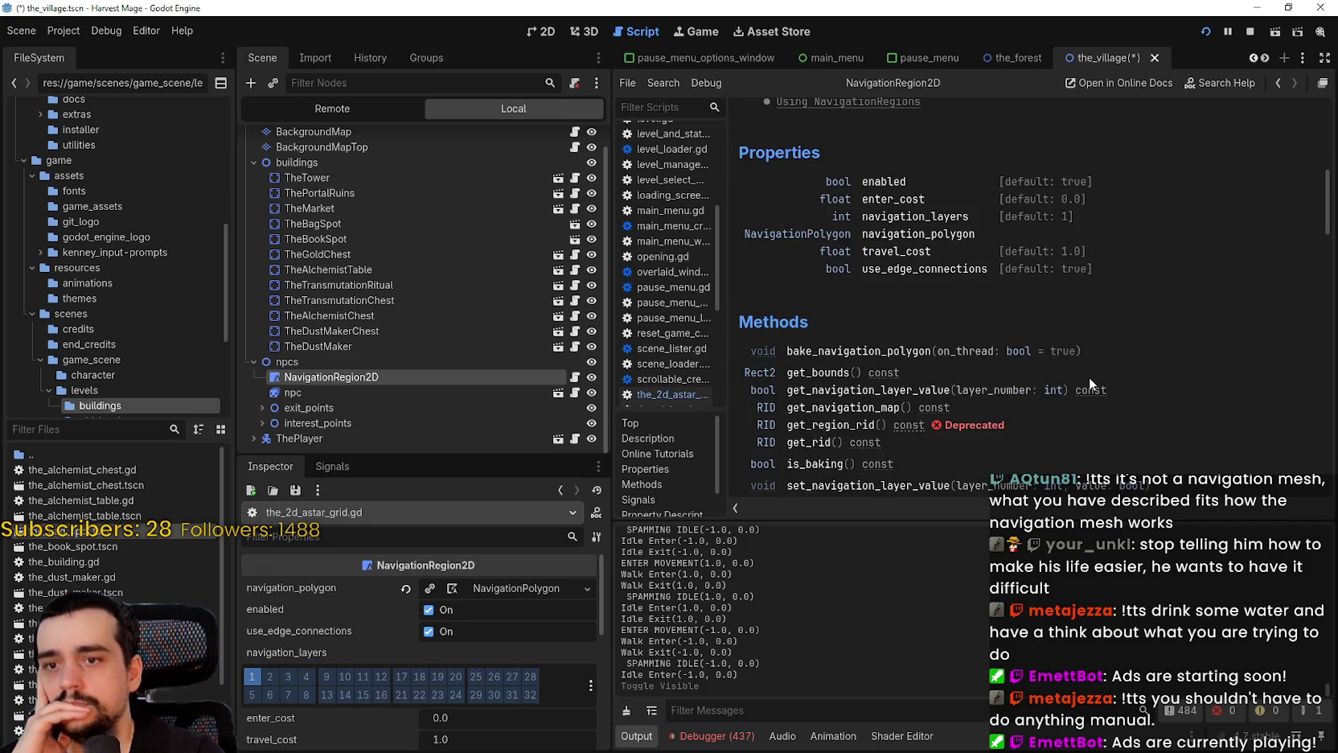
scroll(828, 431, "down", 1)
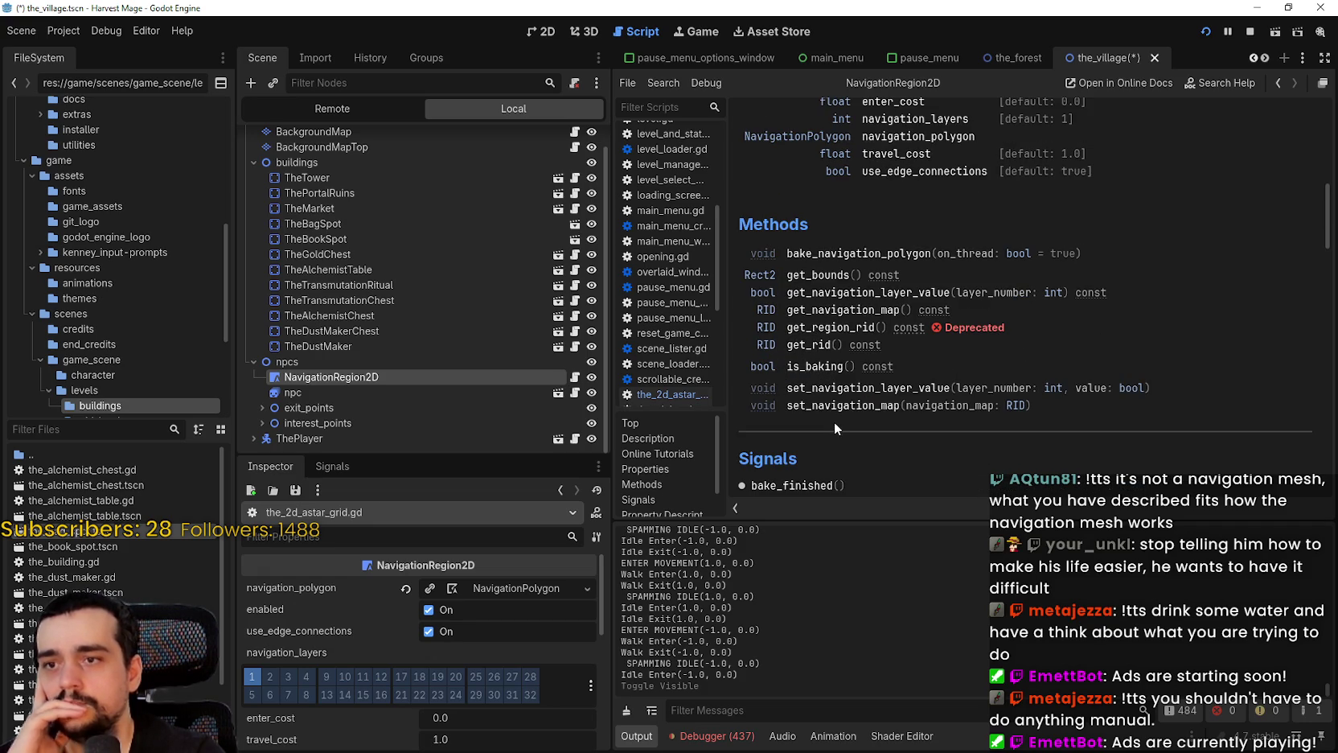
left_click(574, 378)
left_click(1007, 370)
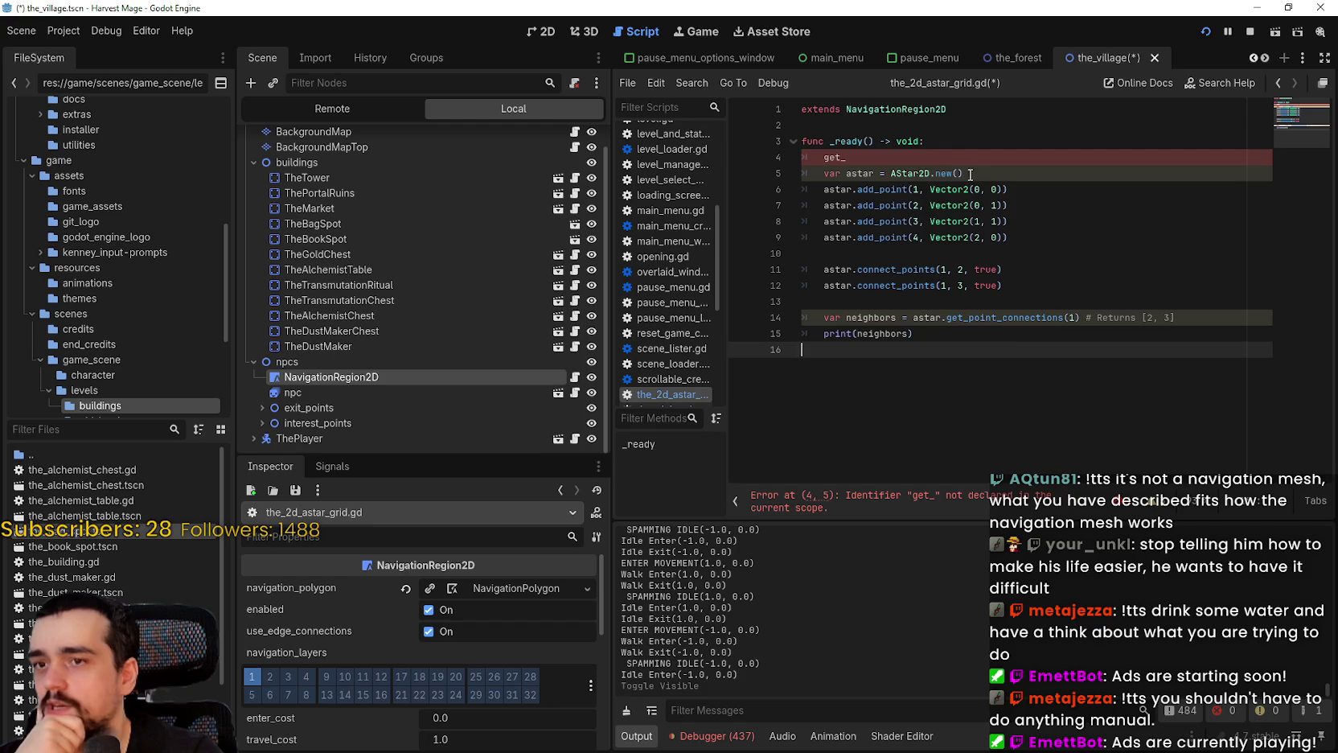
Replace the unfinished get_ on line 4 with get_bounds() from autocomplete
left_click(944, 158)
double_click(944, 158)
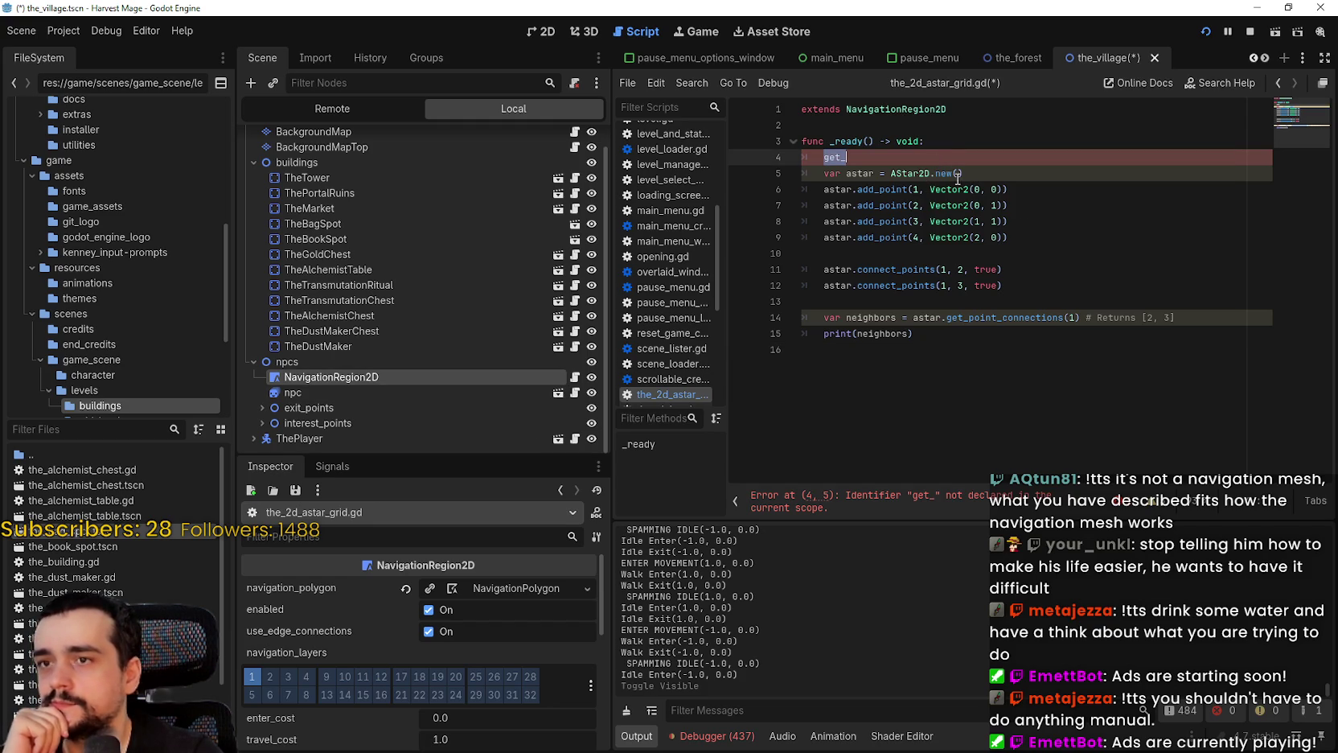
type("get_")
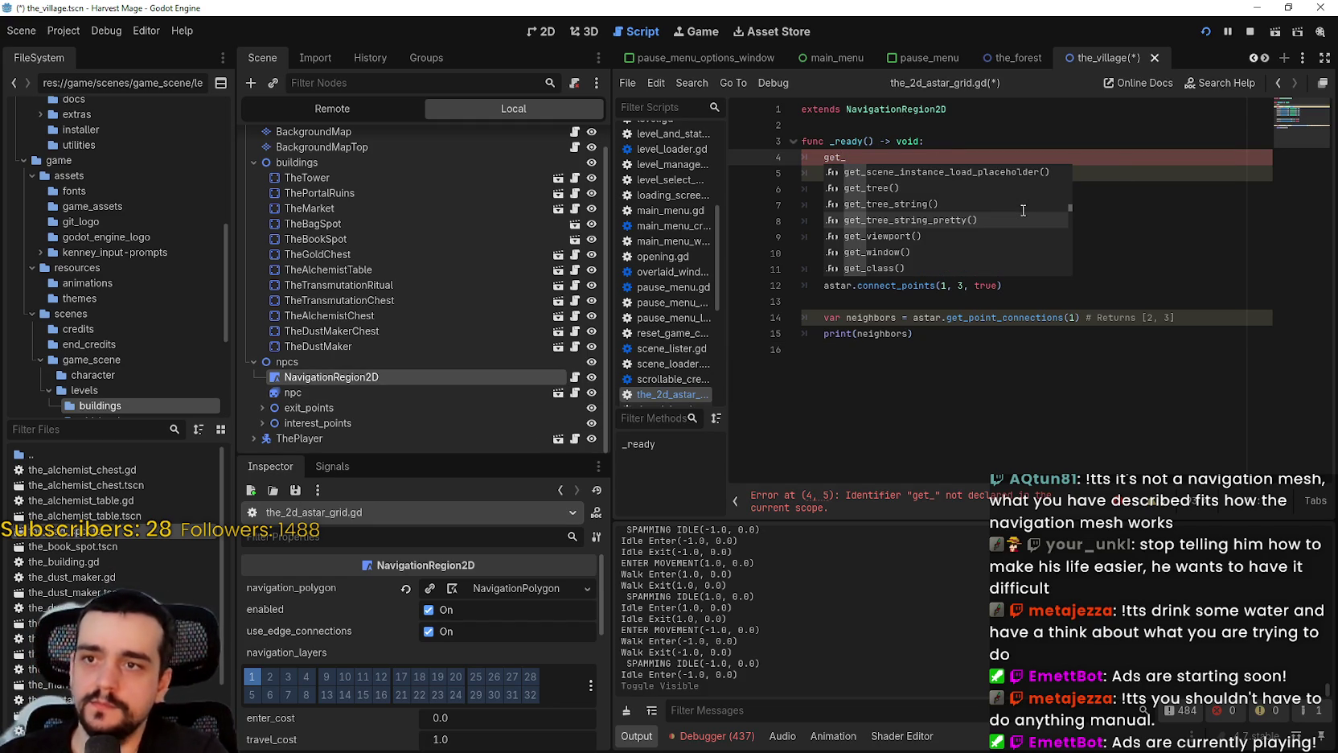
scroll(1023, 210, "up", 2)
scroll(1023, 209, "up", 5)
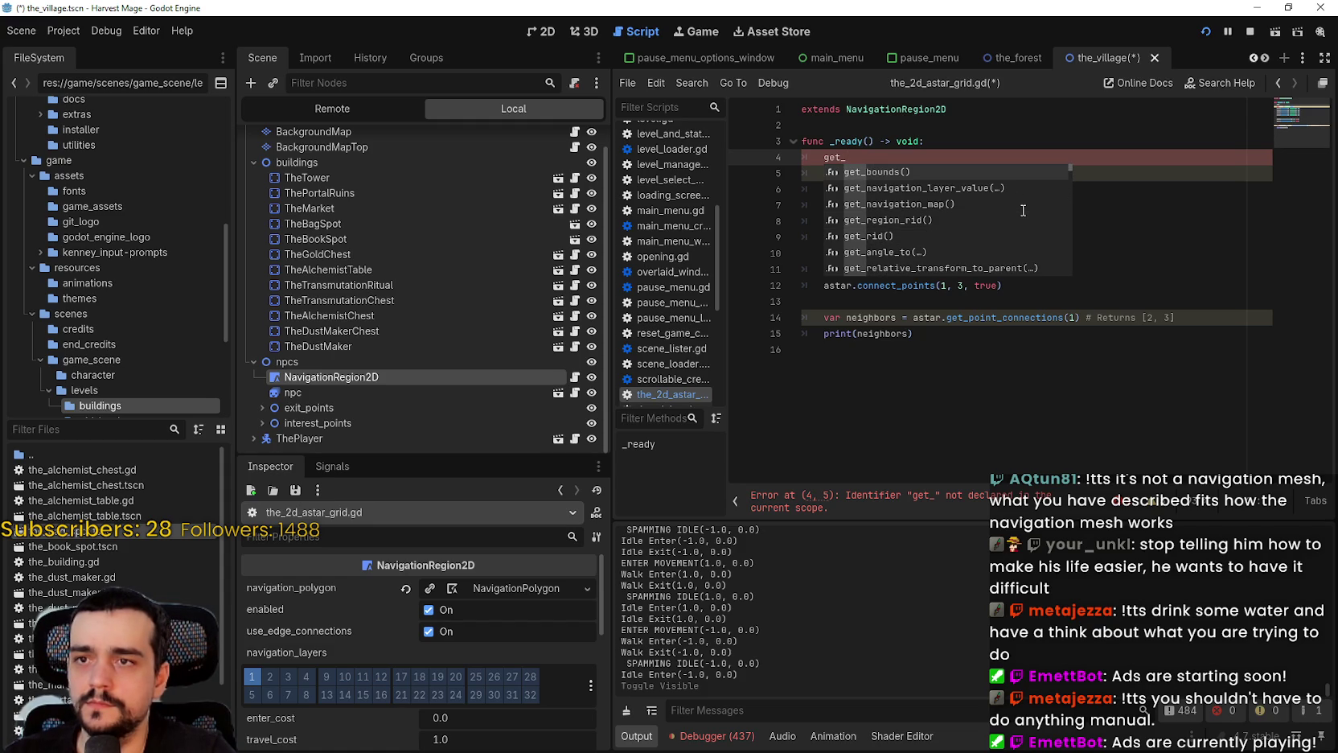
key("Return")
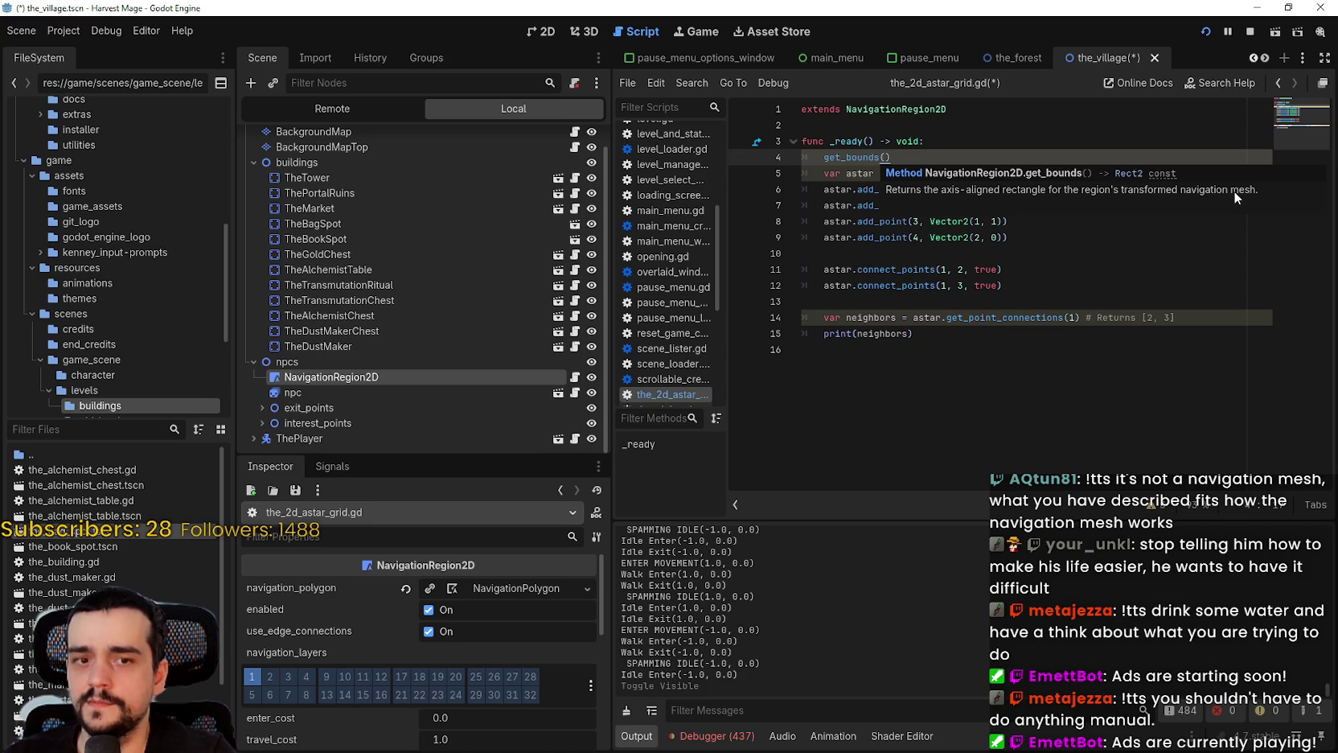
Comment out the AStar2D sample code on lines 5–15
left_click(827, 161)
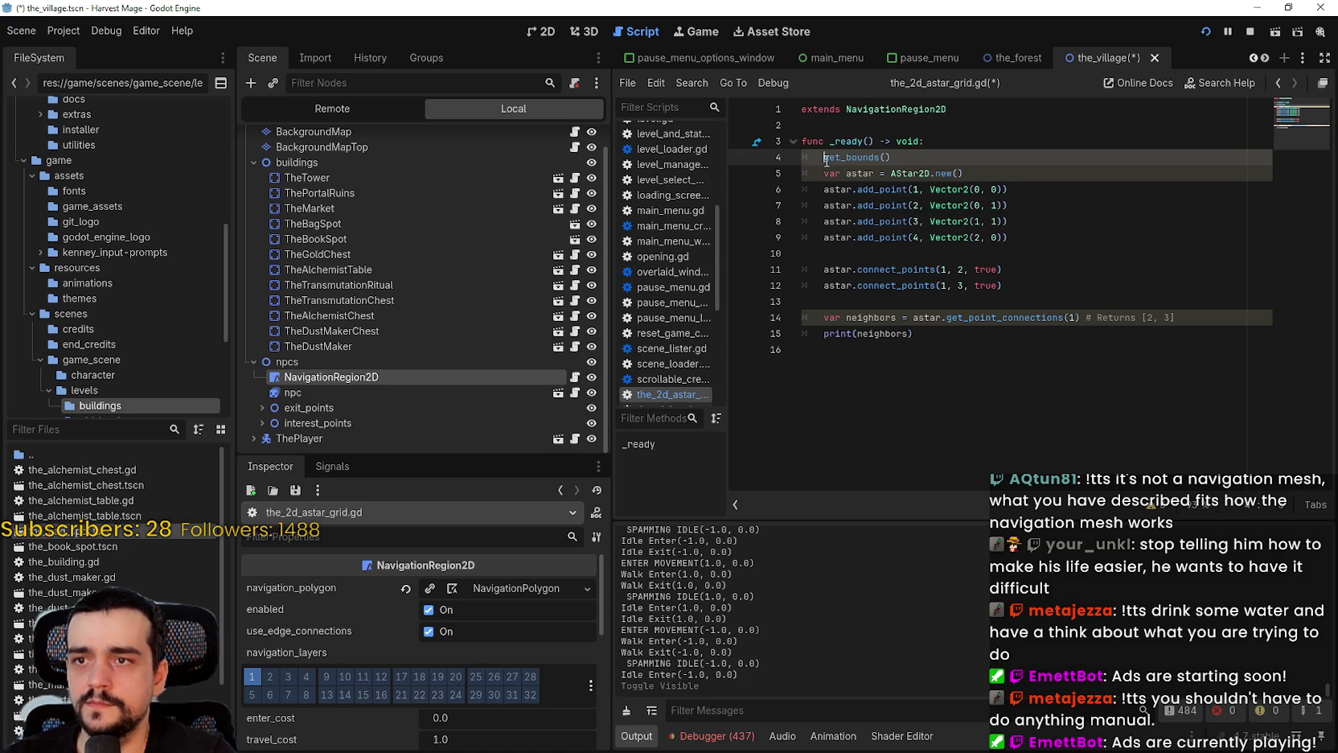
left_click_drag(825, 158, 919, 161)
key("ctrl+c")
left_click_drag(916, 333, 800, 173)
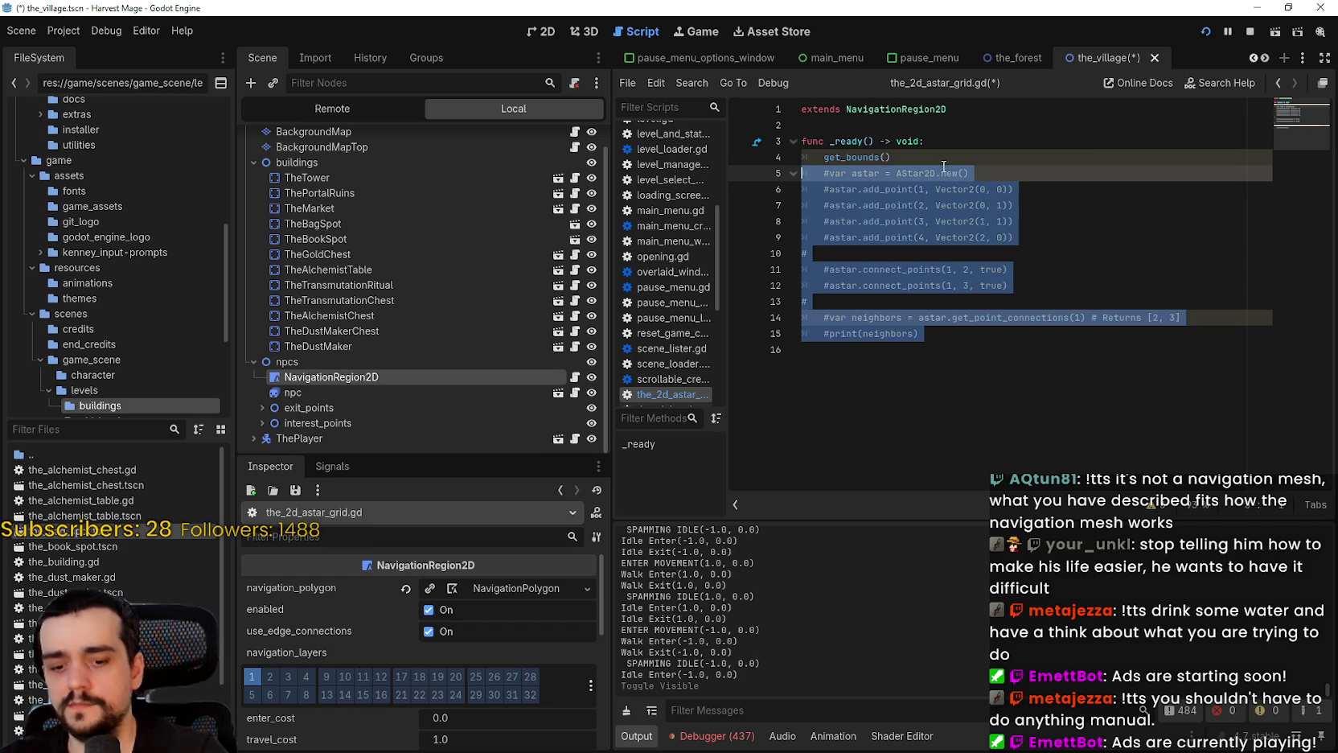
key("ctrl+k")
Wrap get_bounds() in print(), save the script, and restart the game
left_click(809, 156)
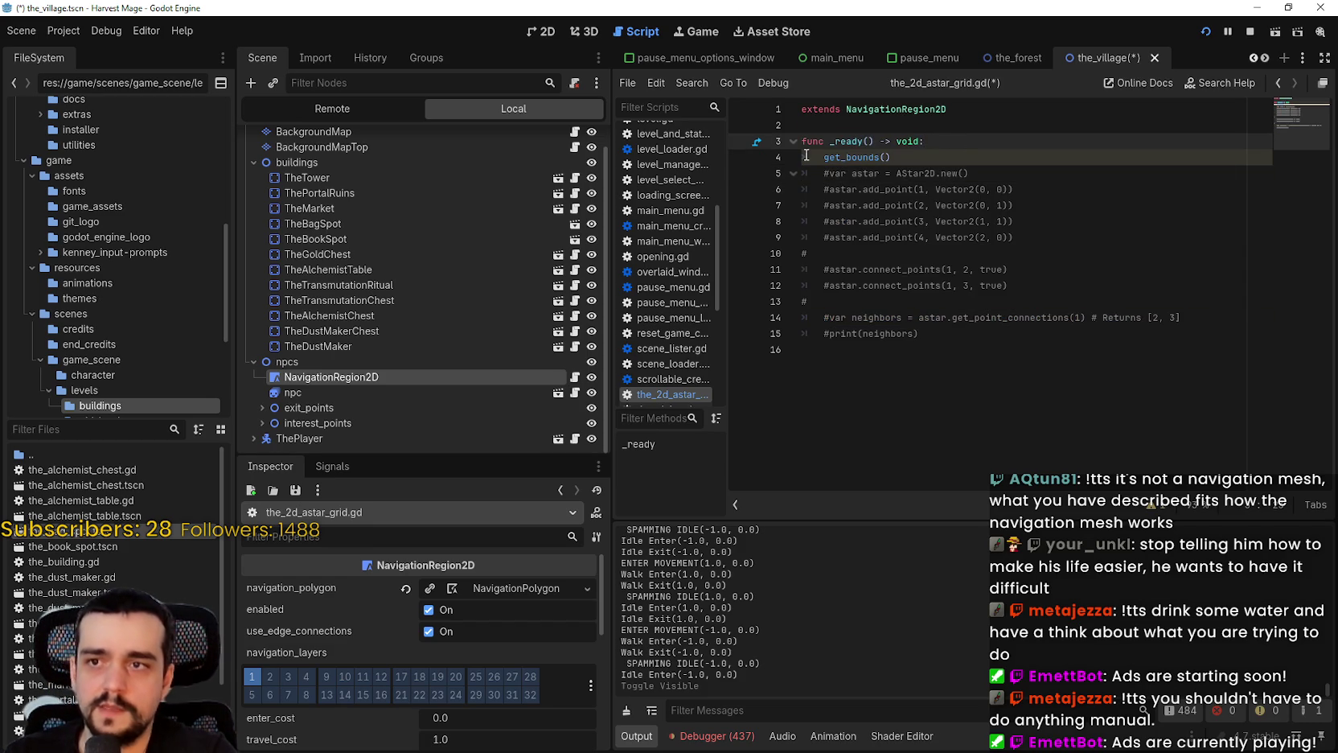
left_click(815, 155)
left_click_drag(900, 156, 822, 156)
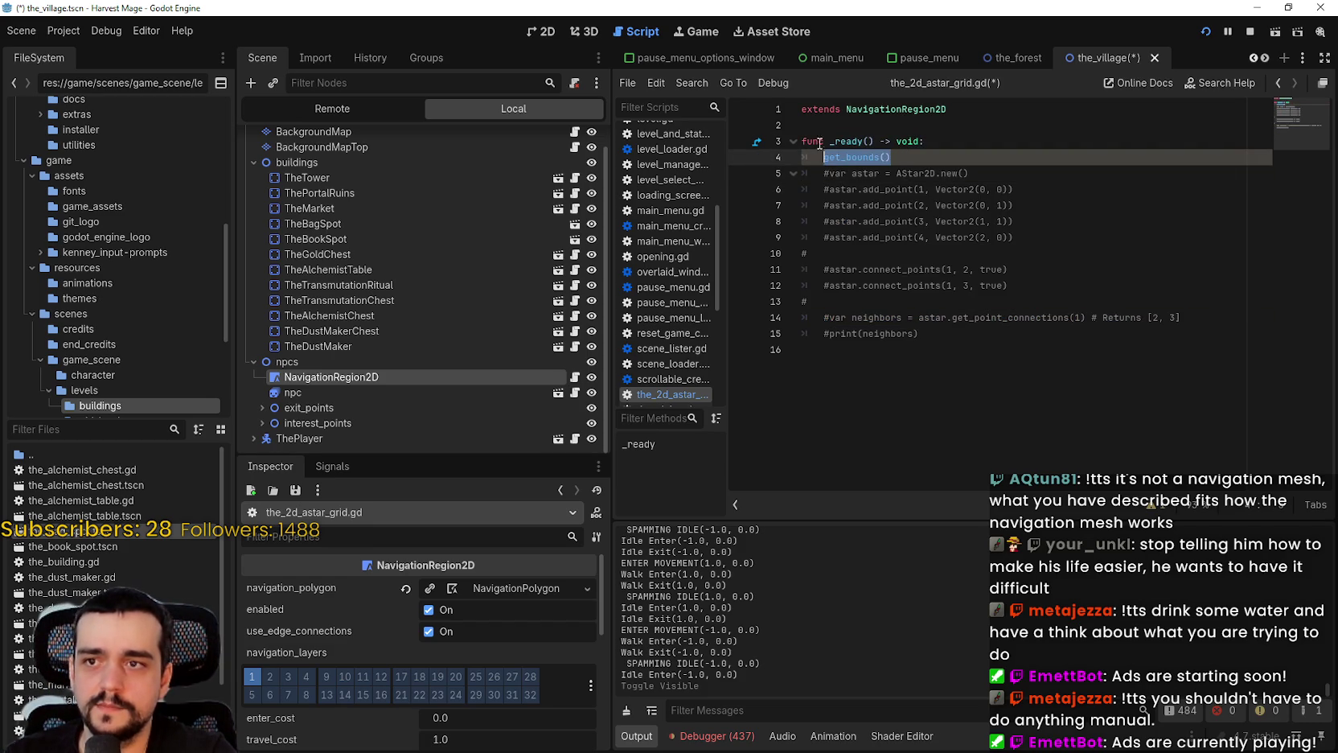
type("print(")
key("ctrl+v")
key("ctrl+s")
left_click(1250, 32)
left_click(1205, 32)
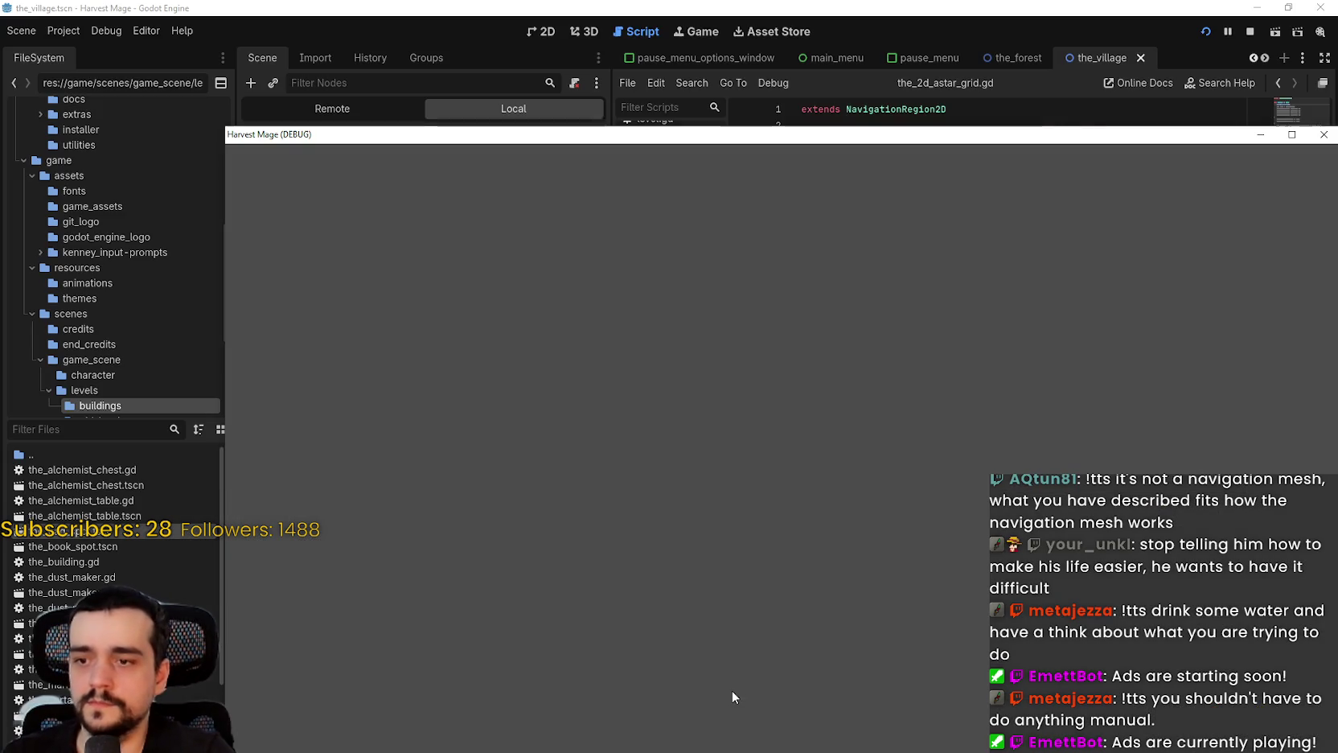
Start a new game so the village prints bounds position (-174, -46), size (988, 444)
key("Return")
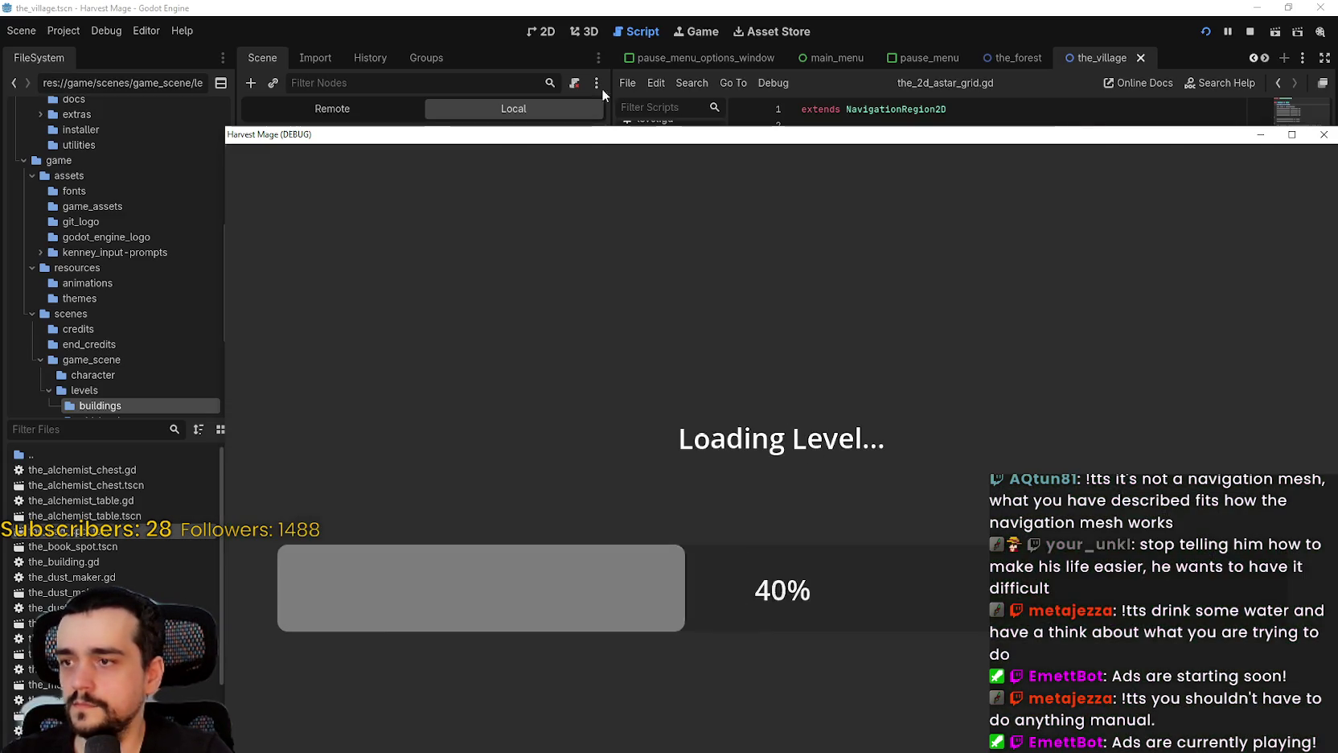
left_click(665, 8)
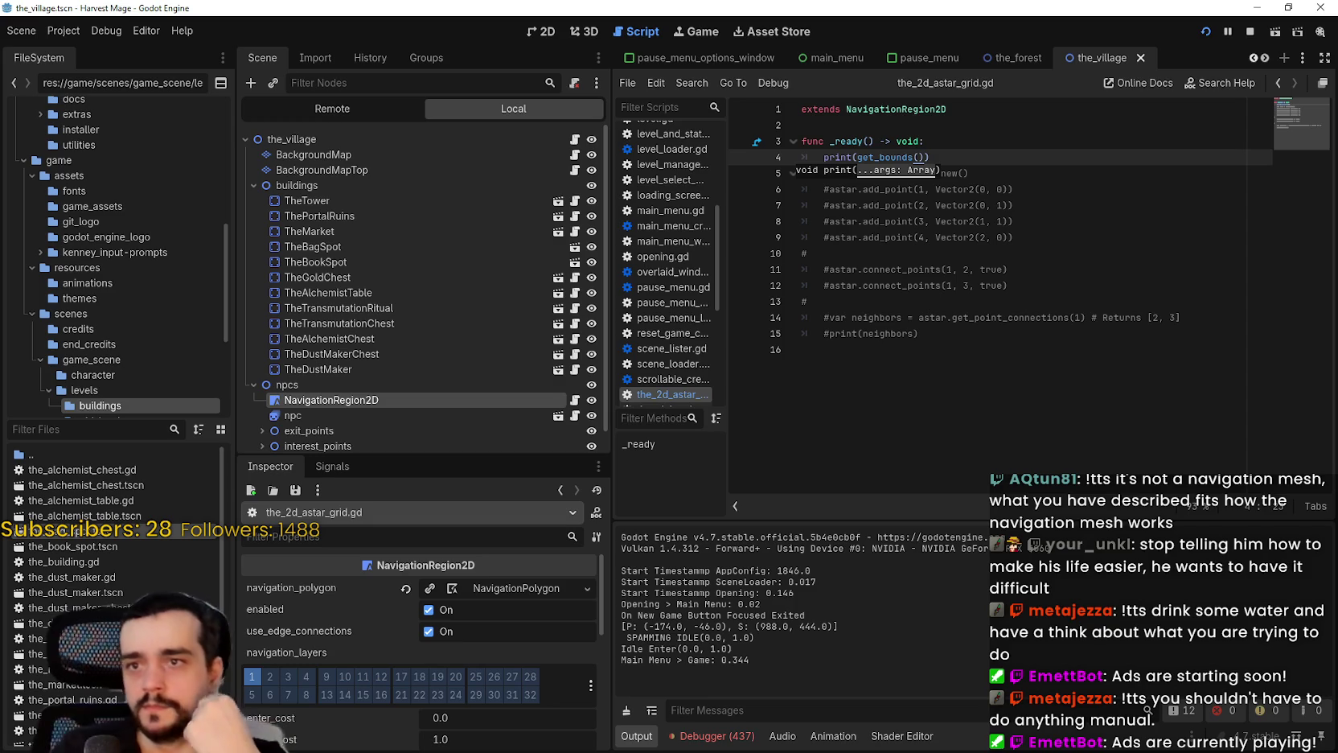
View the village in 2D and zoom around the path junction to check the navigation polygon
left_click(965, 350)
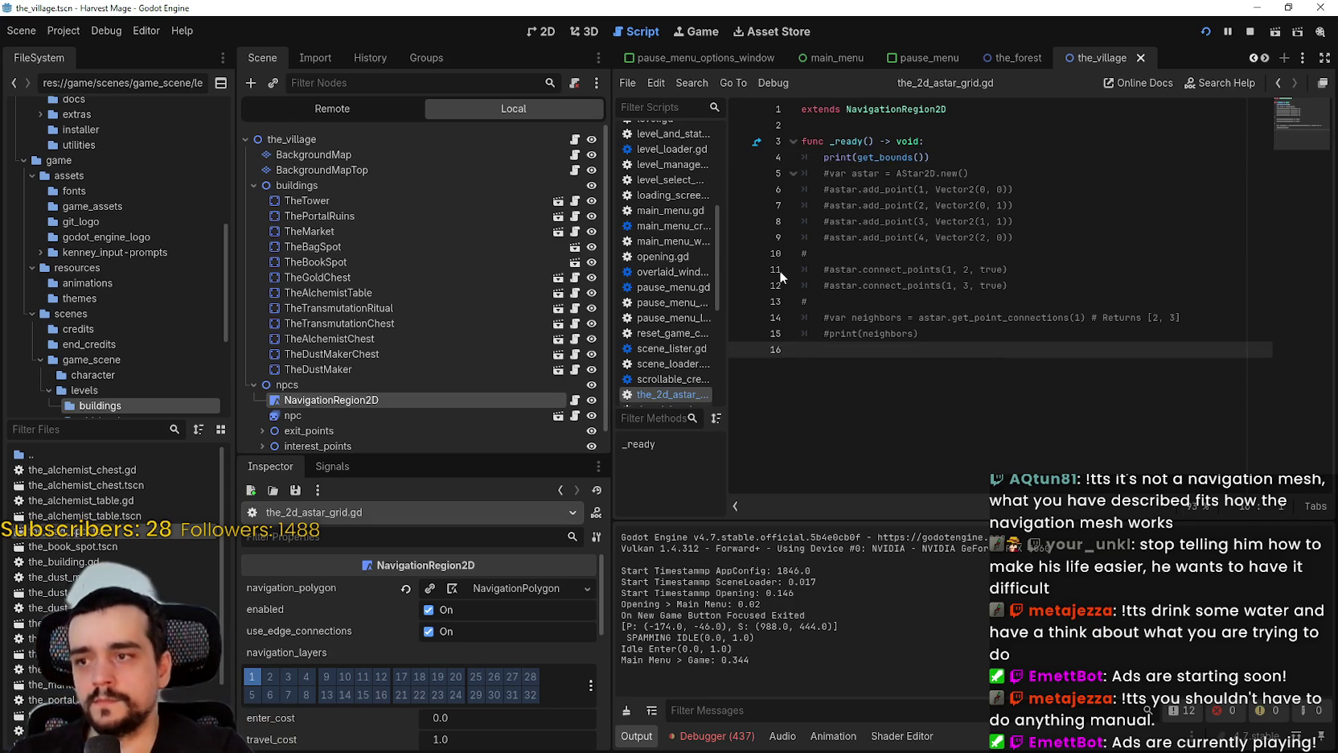
left_click(547, 30)
scroll(940, 293, "up", 3)
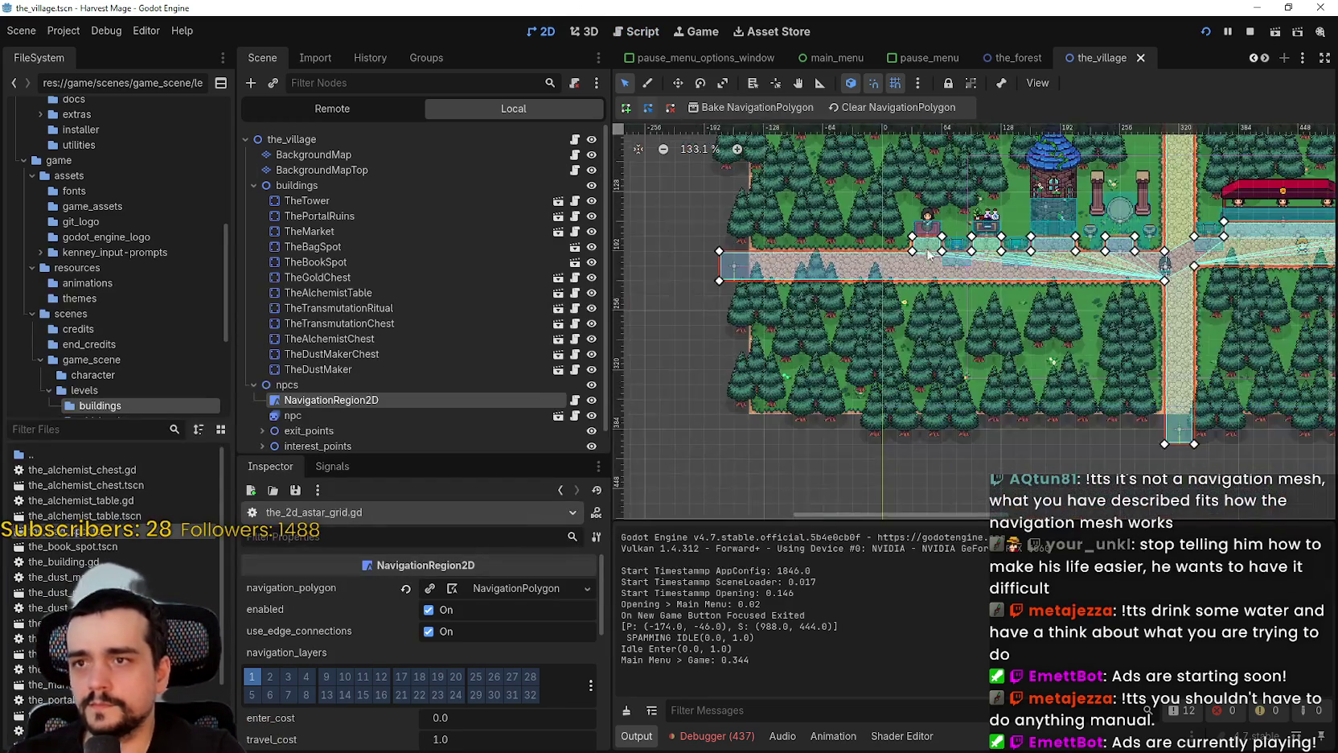
scroll(941, 270, "up", 4)
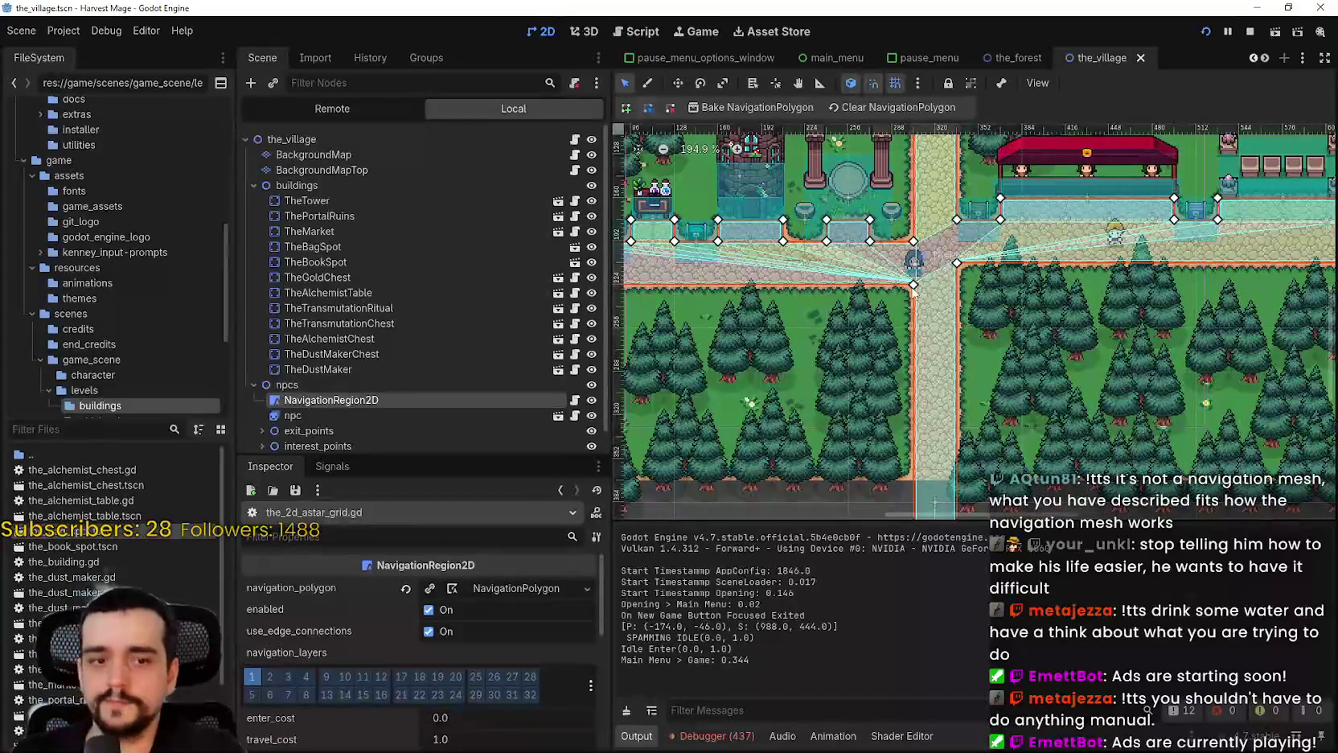
scroll(943, 263, "down", 5)
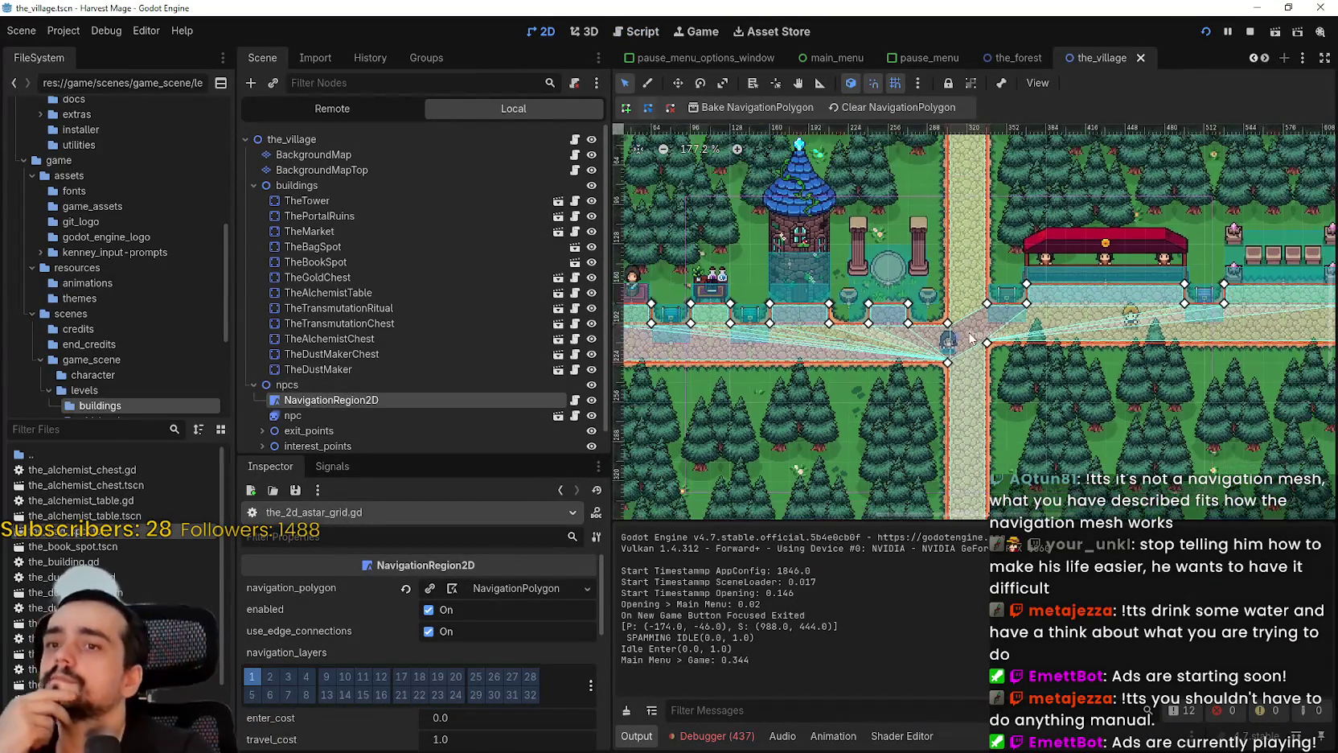
scroll(973, 333, "up", 2)
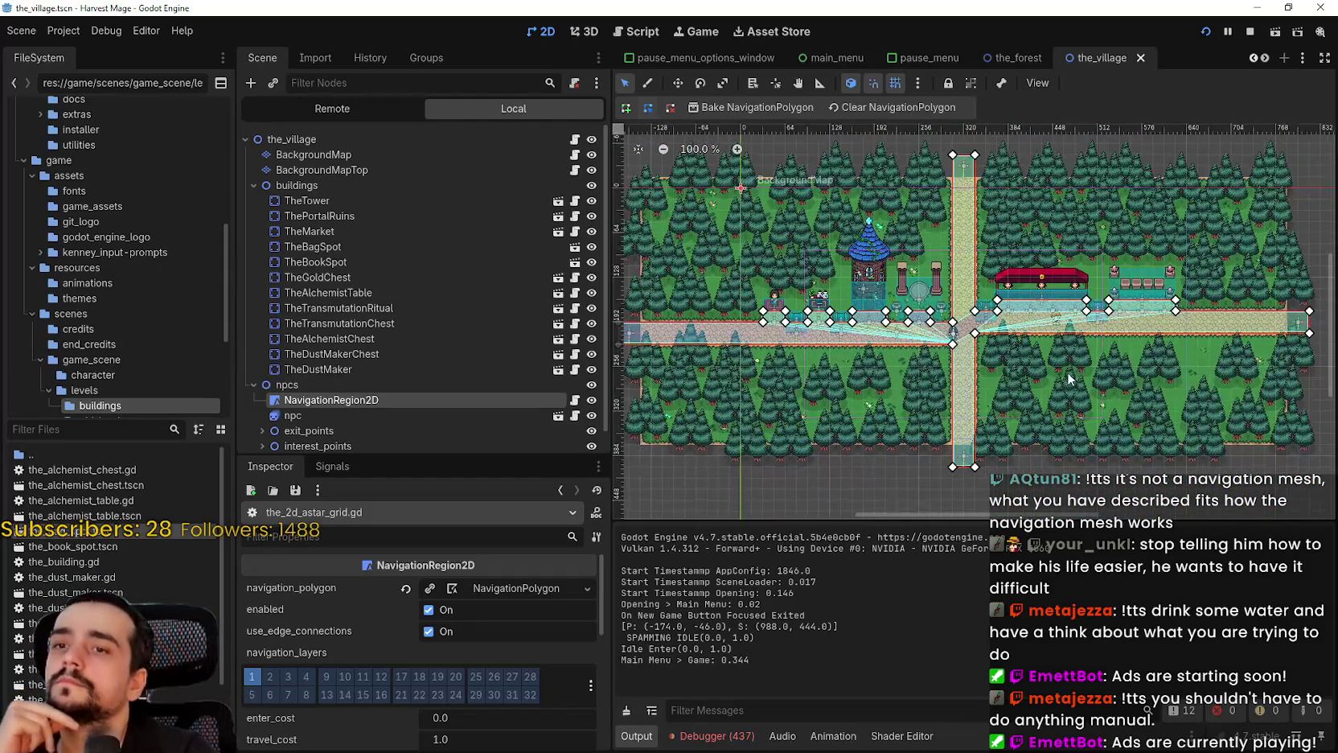
scroll(1066, 368, "up", 3)
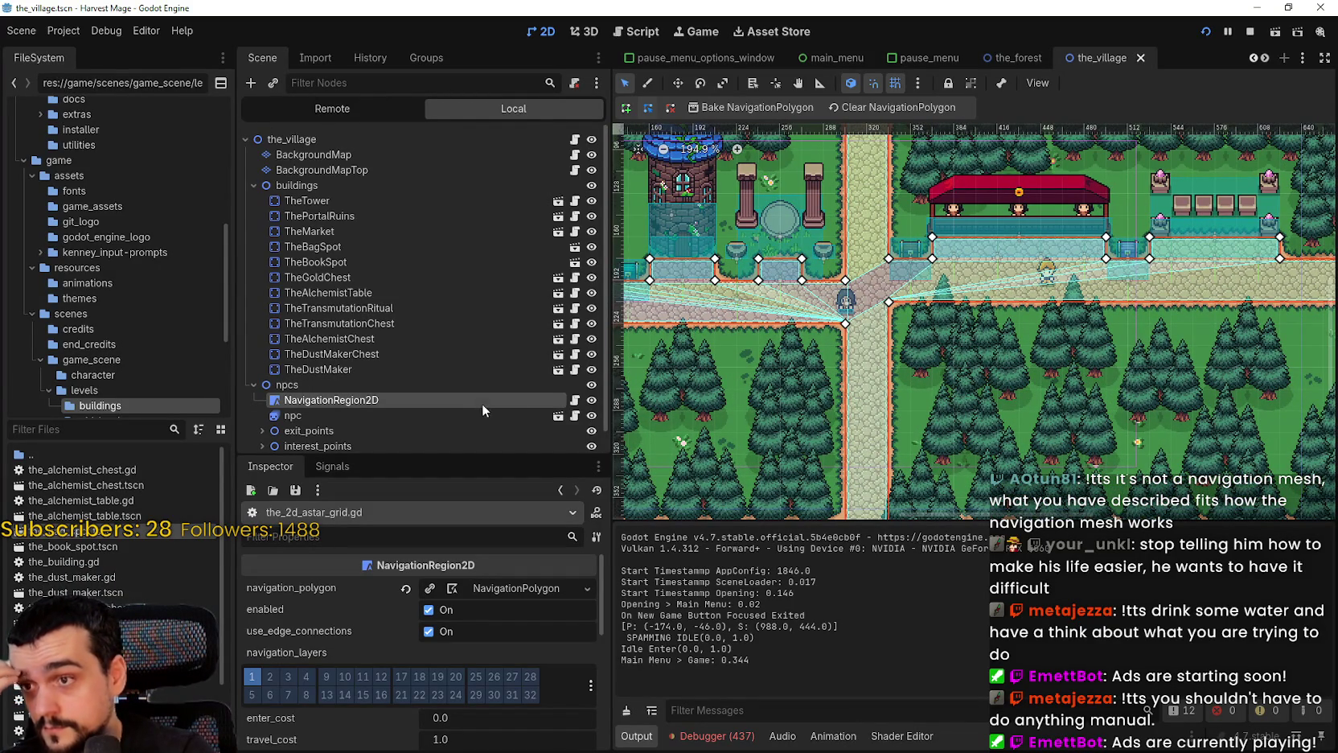
left_click(575, 399)
Start a new get_ line below print(get_bounds()) to list the available get_ methods
left_click(945, 146)
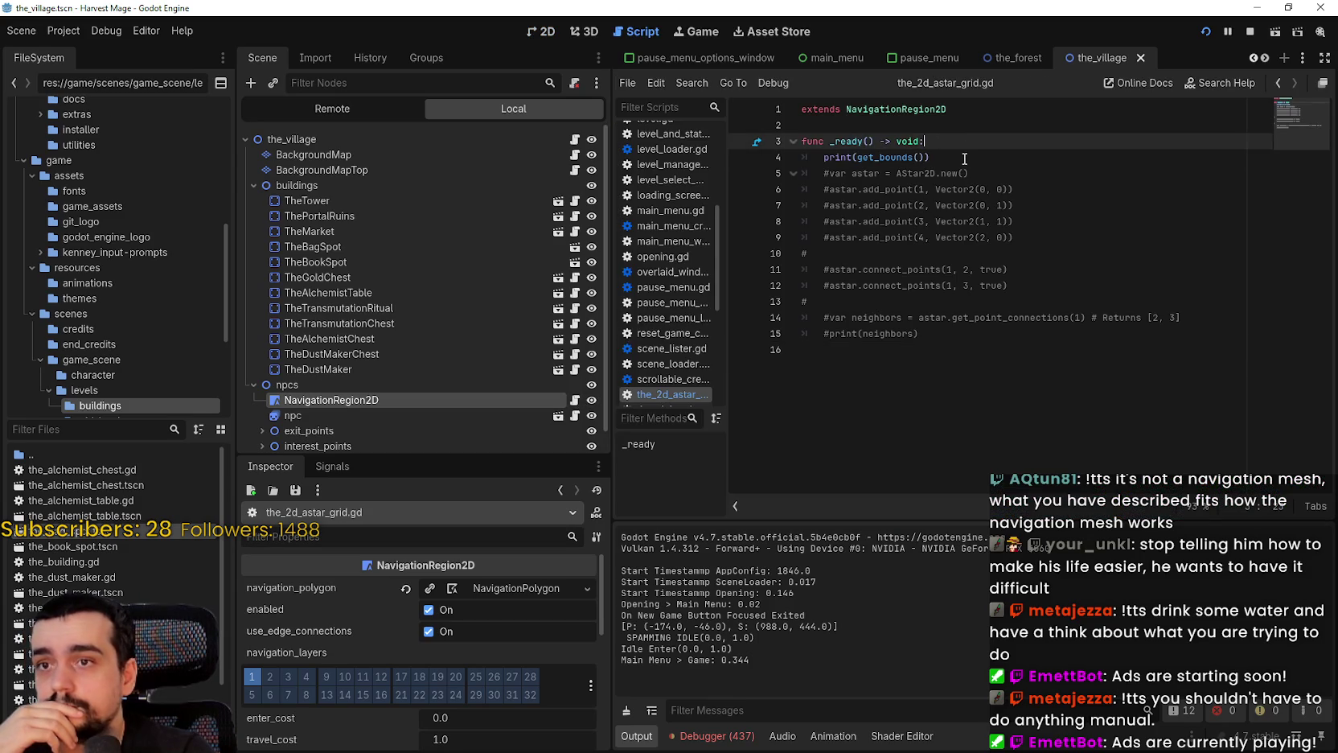
left_click(963, 157)
key("Return")
type("get(")
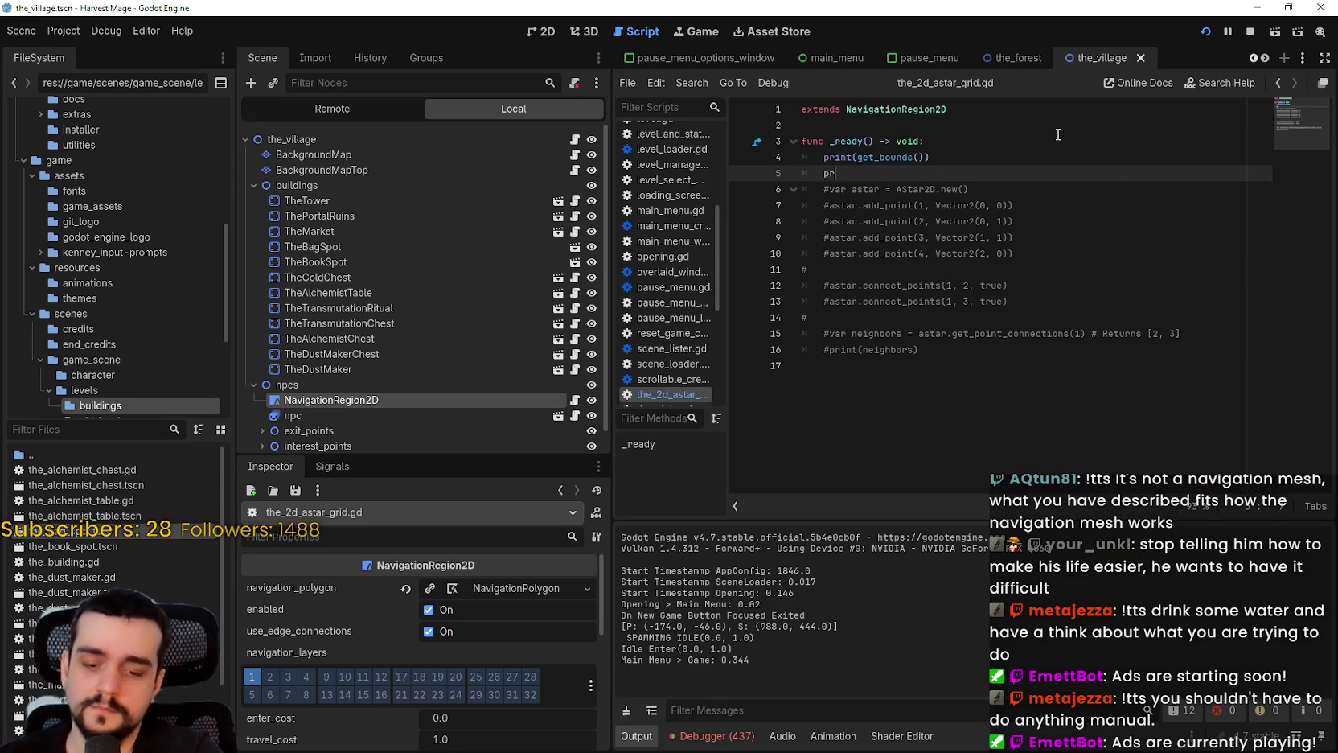
key("BackSpace")
type("_")
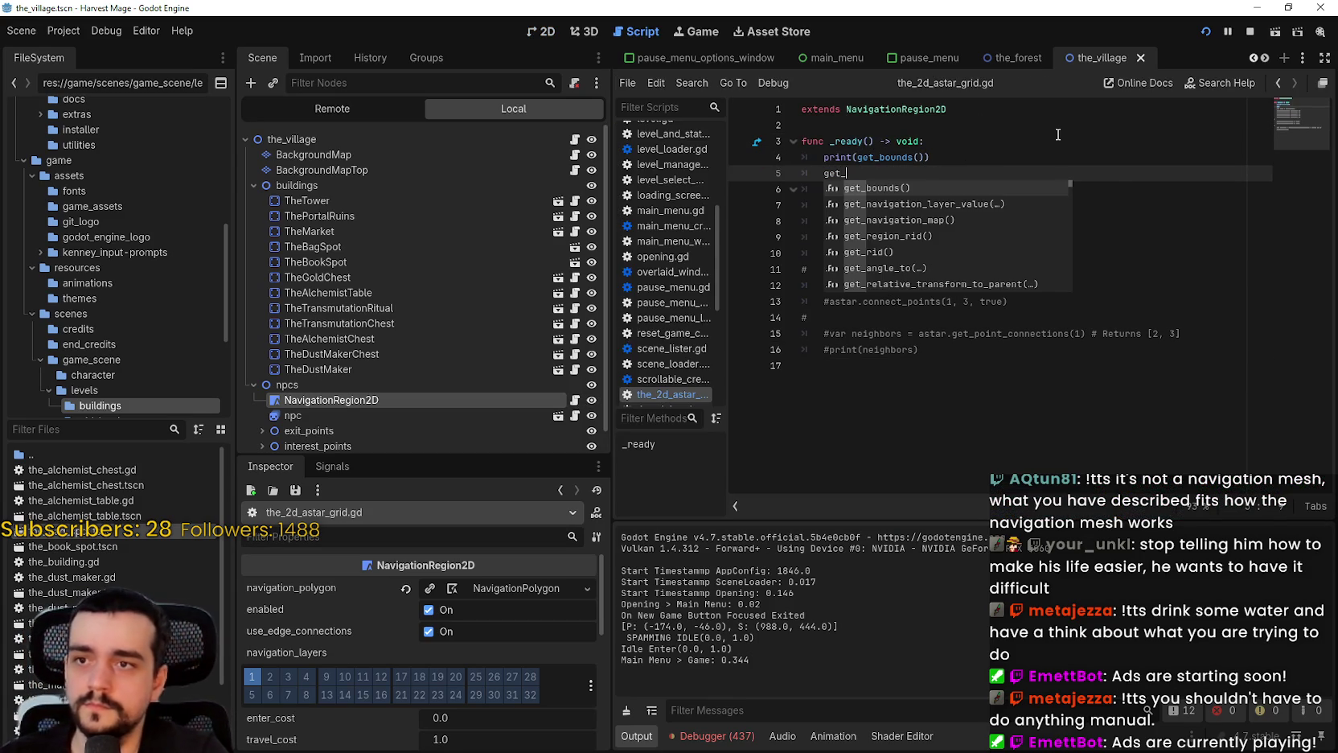
Browse the whole get_ suggestion list, then delete the unfinished get_ line
key("Down")
key("Down")
key("Down")
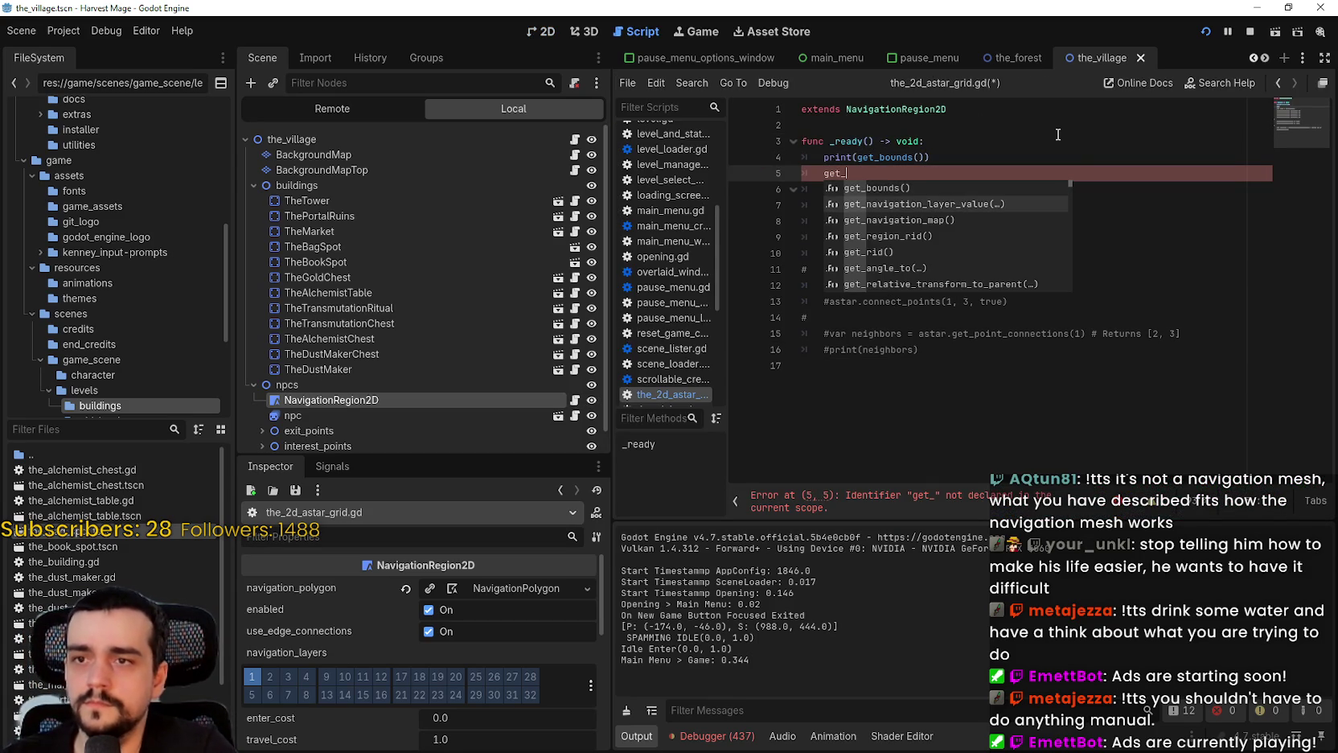
key("Down")
key("Down")
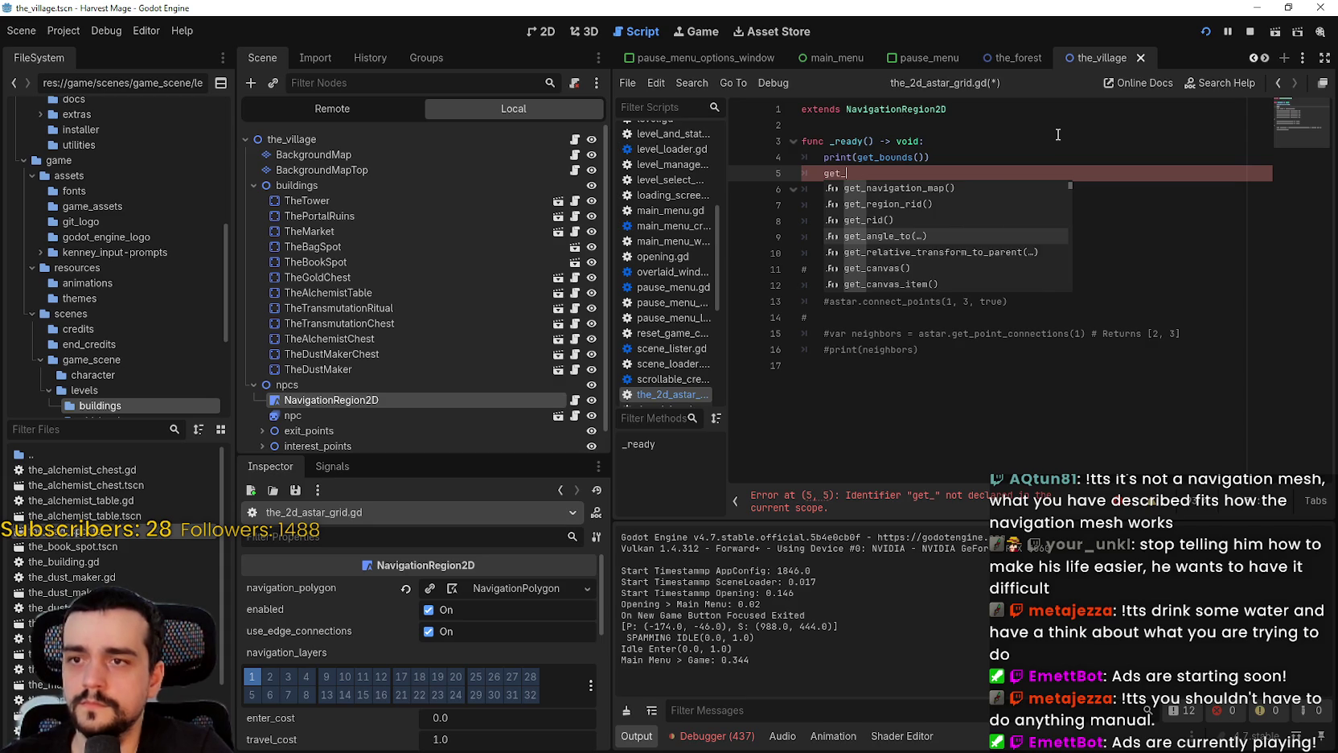
key("Down")
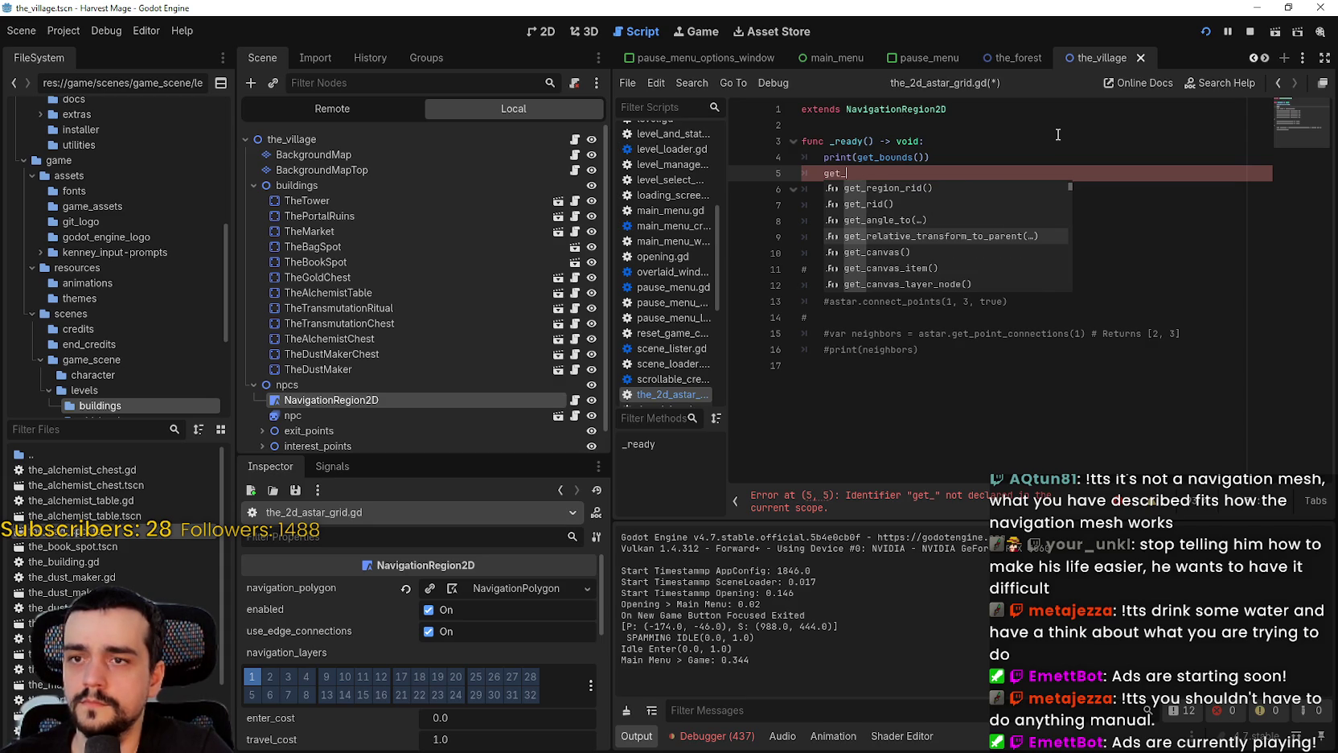
key("Down")
key("Down")
key("Down")
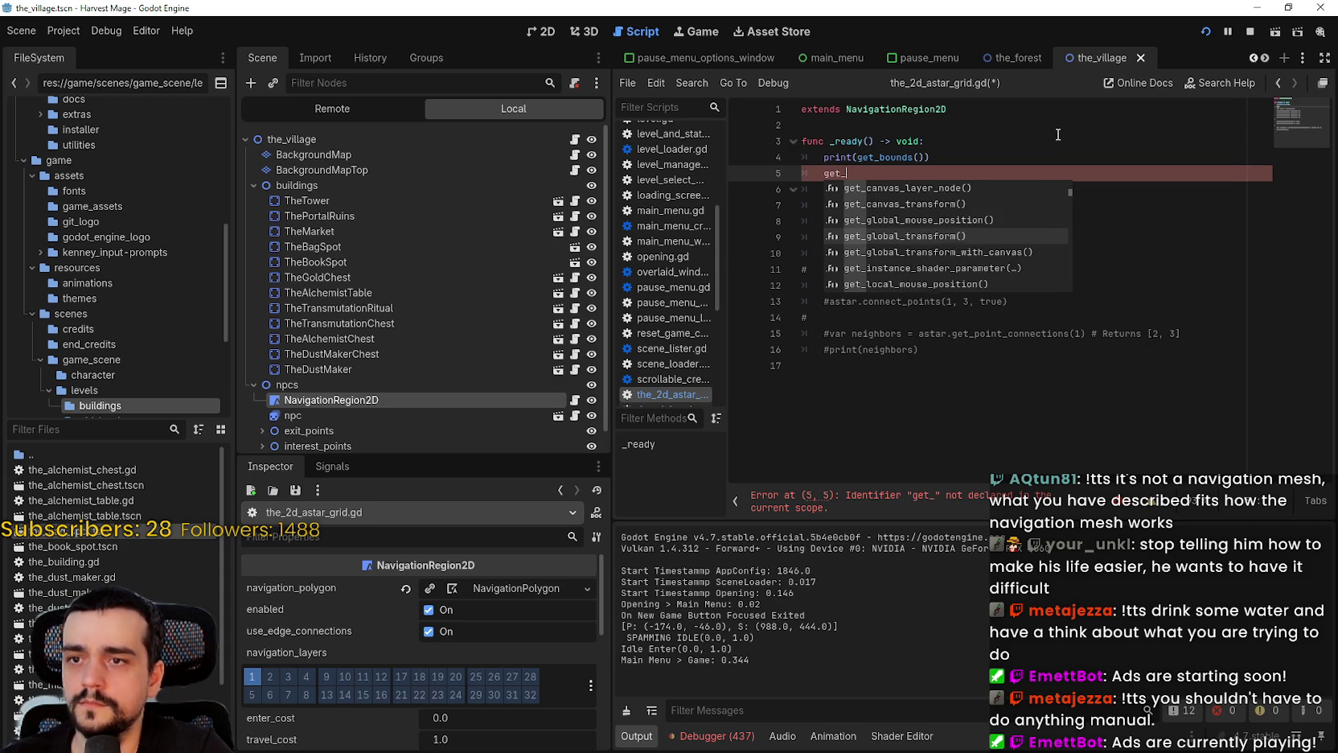
key("Down")
key("Down")
key("Down")
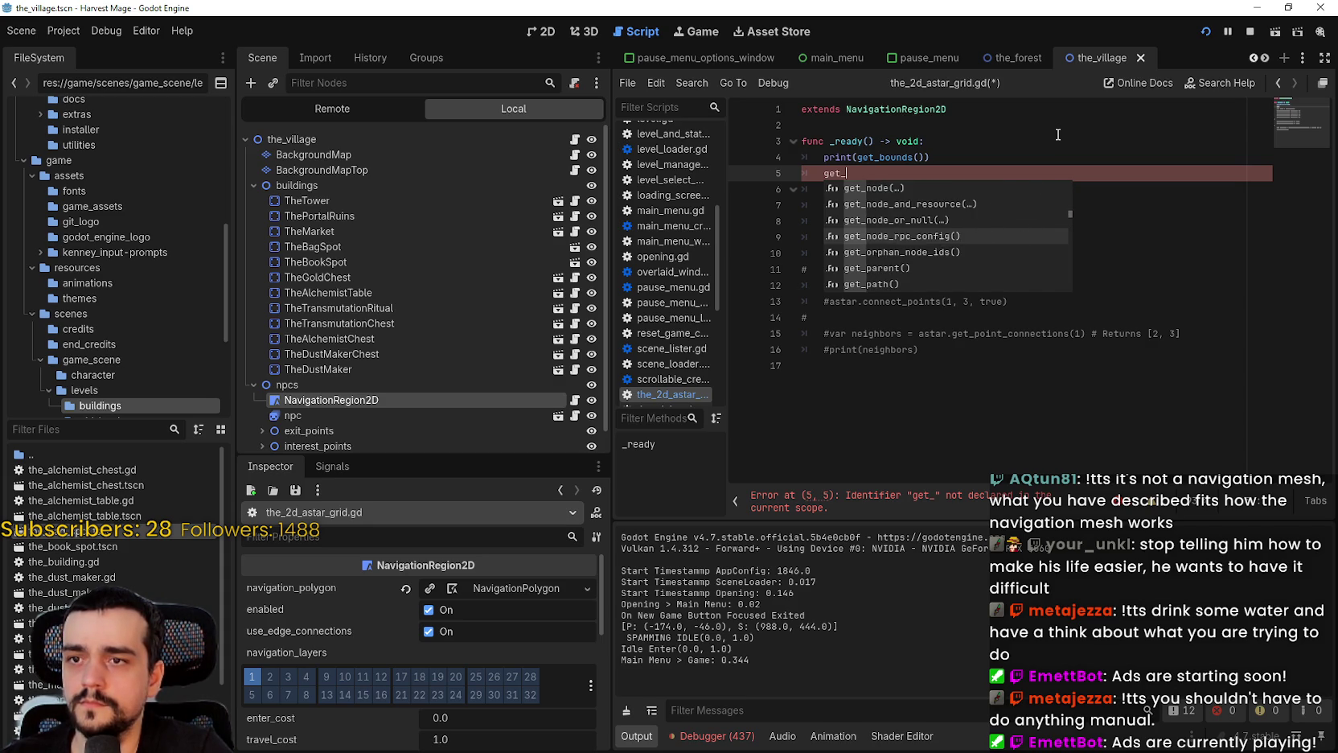
key("Down")
key("Down")
key("Down")
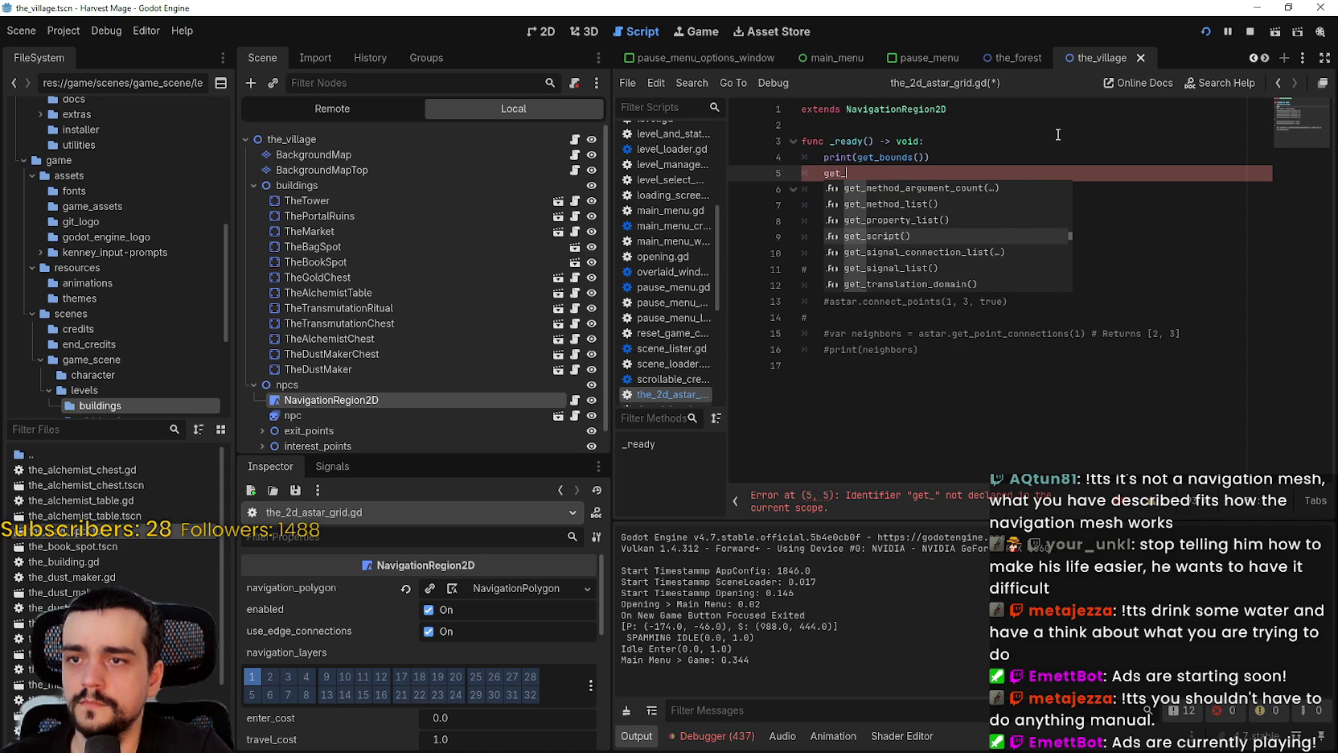
key("Down")
key("Down")
key("Down")
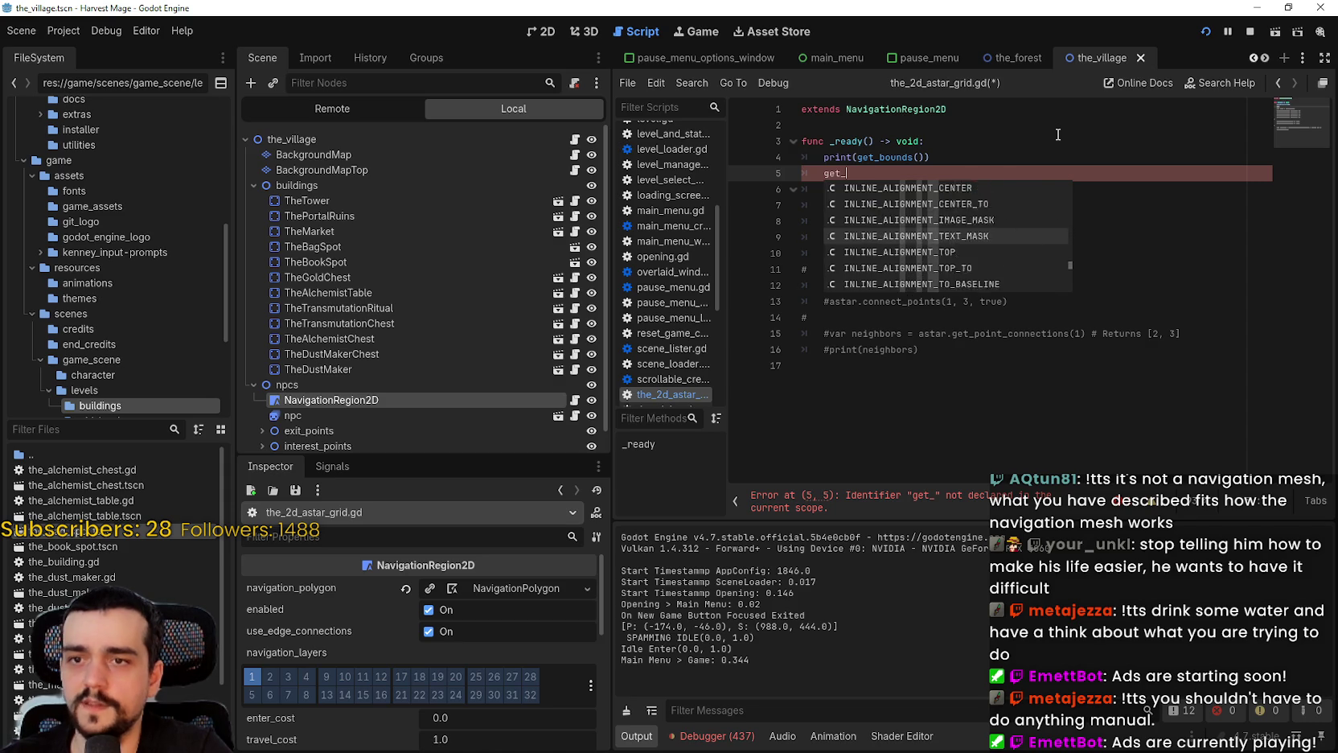
key("Down")
key("Down")
key("Down")
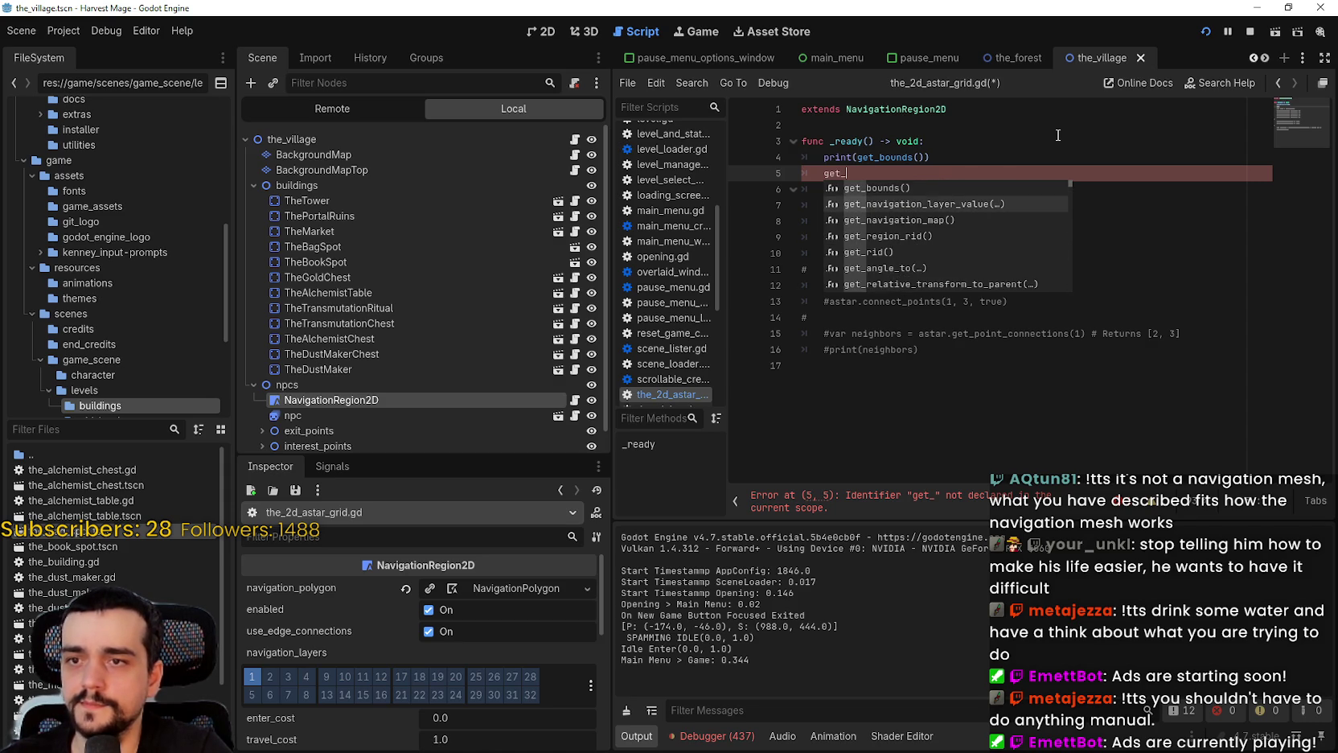
key("Up")
key("BackSpace")
key("BackSpace")
key("BackSpace")
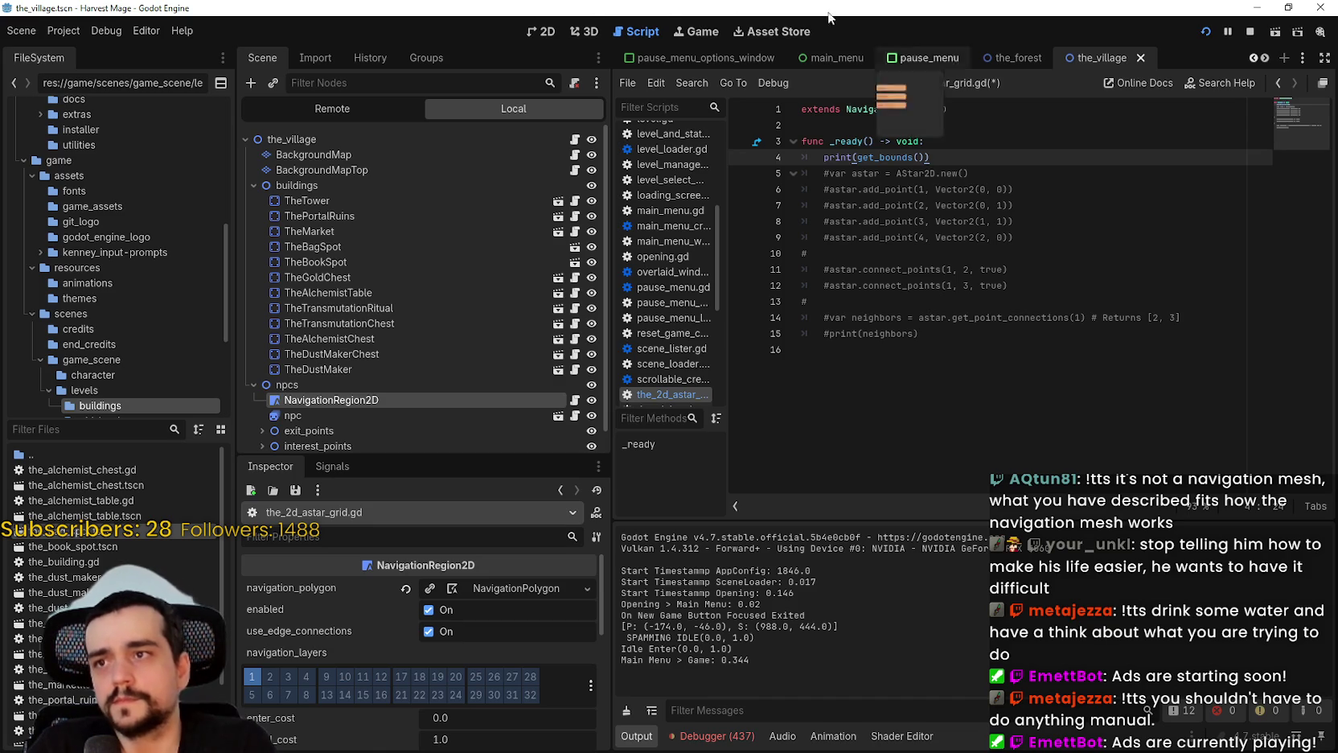
Zoom into the exit area at the top of the village path and open the BackgroundMapTop tile layer
left_click(554, 33)
scroll(1104, 362, "down", 6)
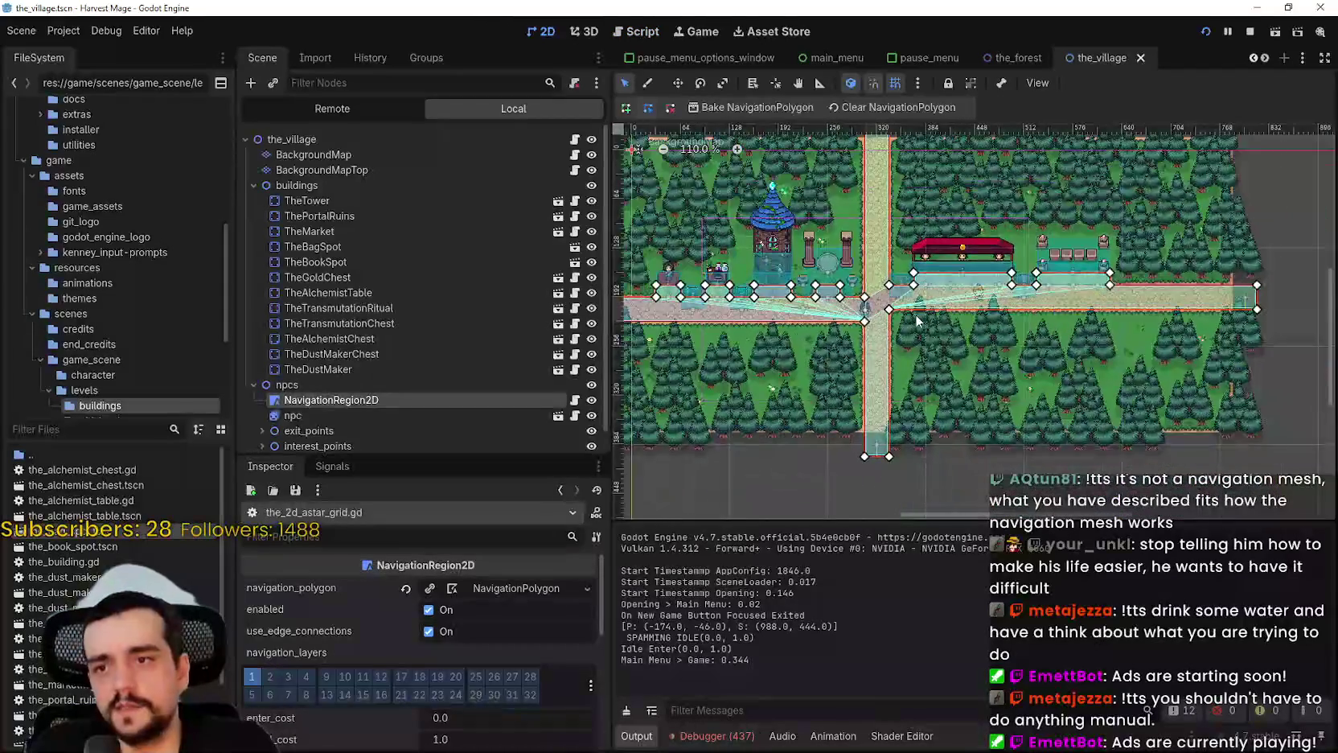
scroll(1104, 362, "left", 3)
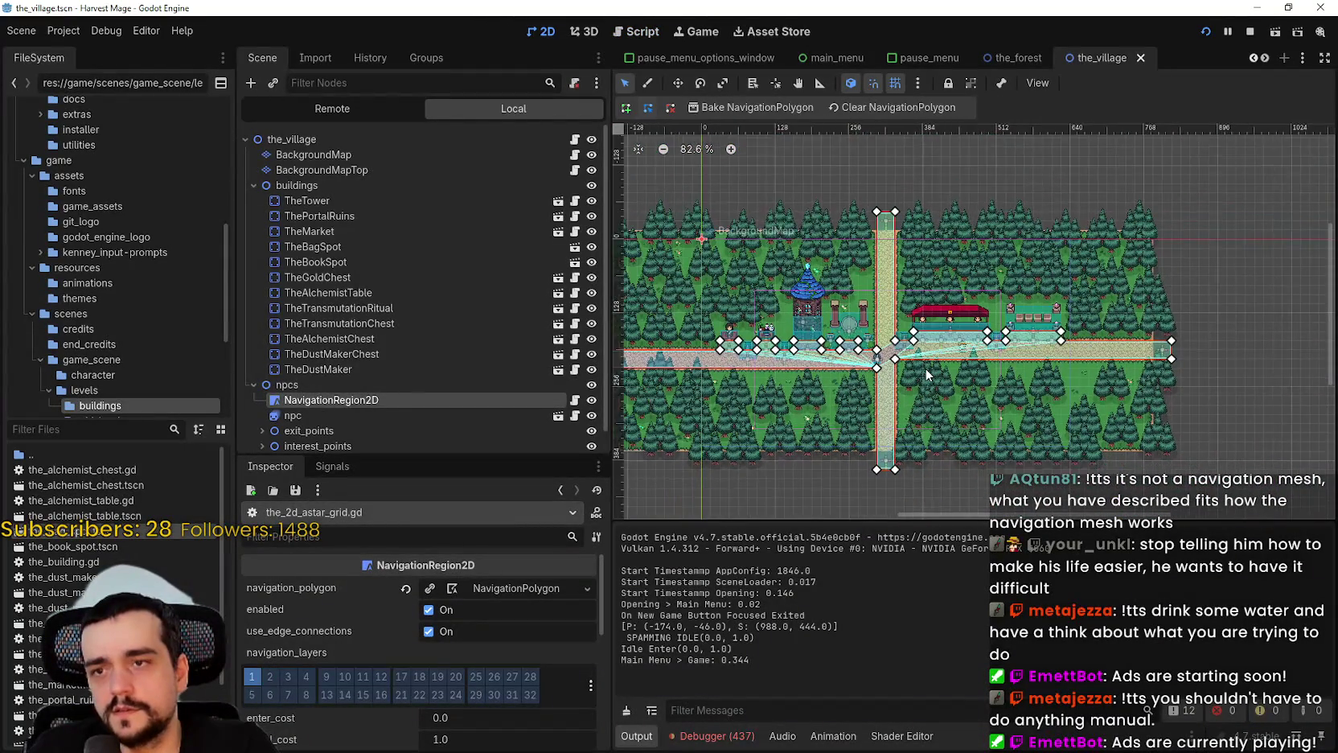
scroll(874, 182, "up", 6)
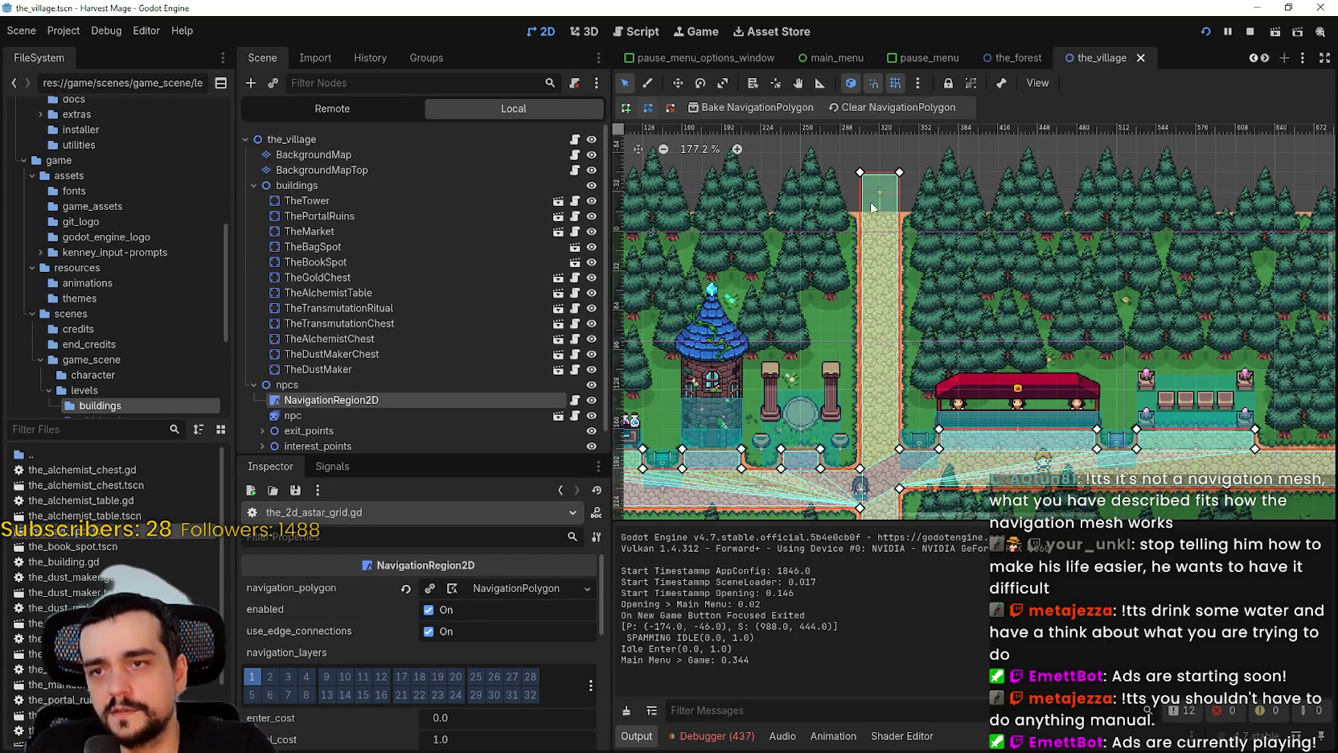
scroll(883, 192, "up", 4)
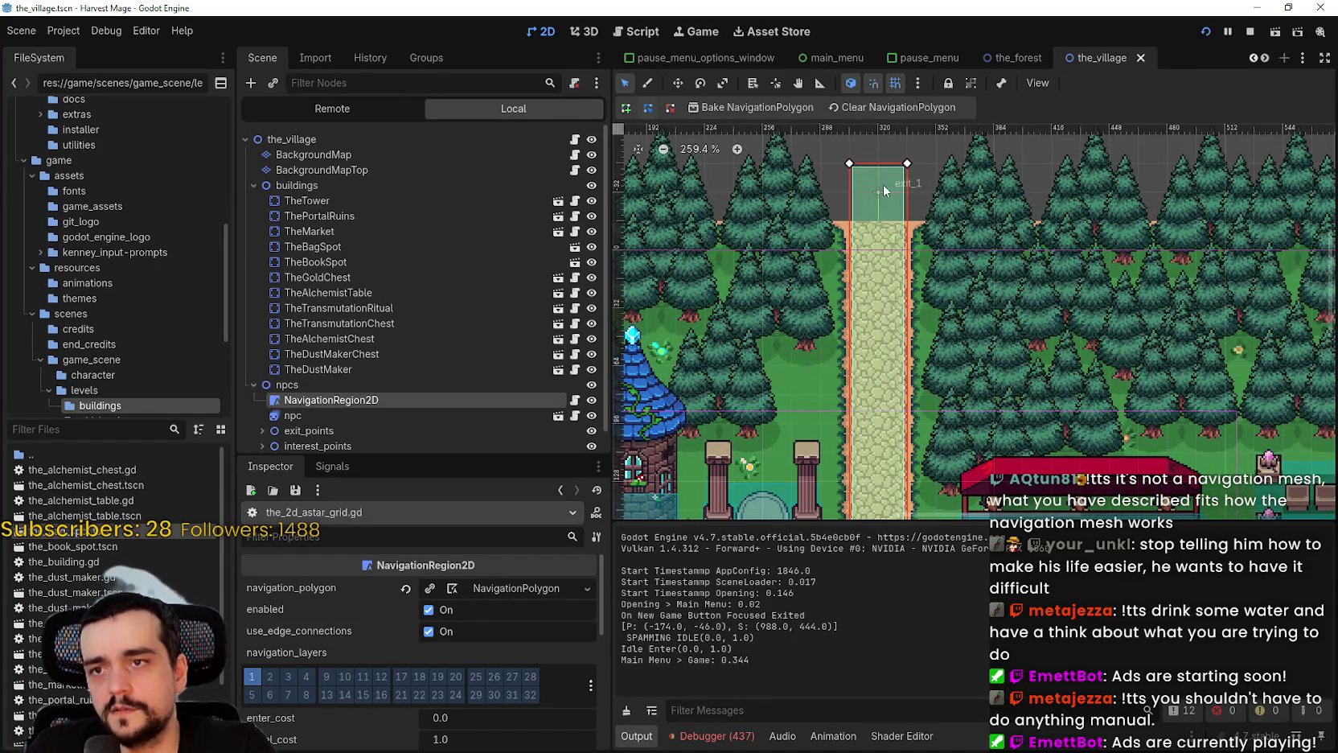
scroll(876, 193, "down", 1)
scroll(885, 190, "up", 1)
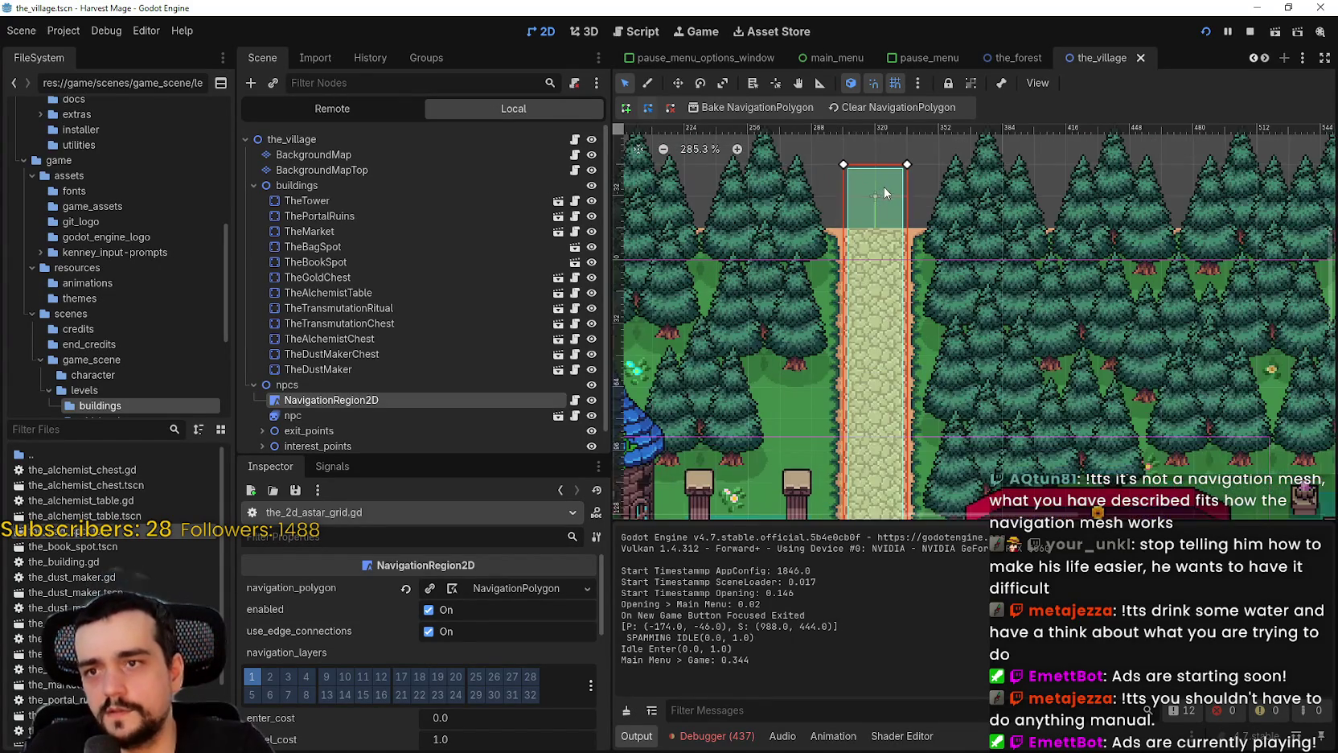
scroll(875, 199, "up", 1)
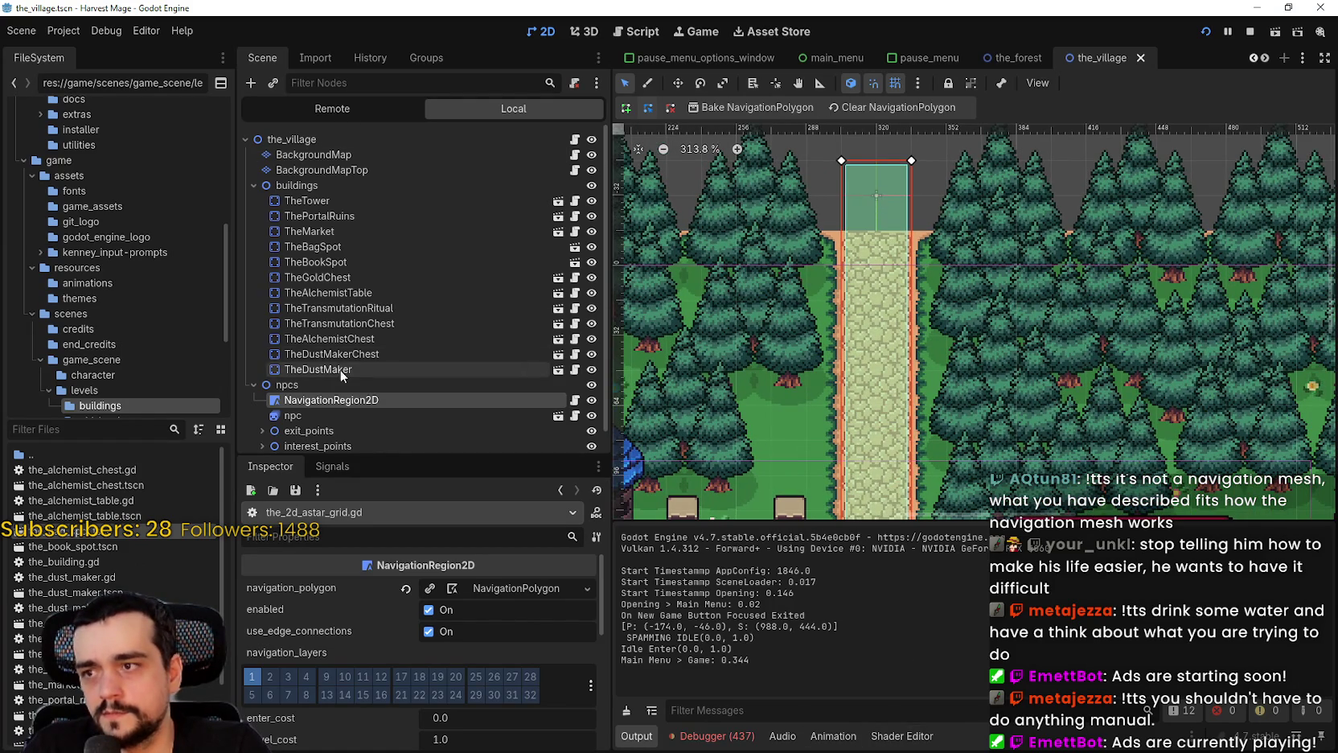
left_click(346, 170)
scroll(897, 193, "up", 1)
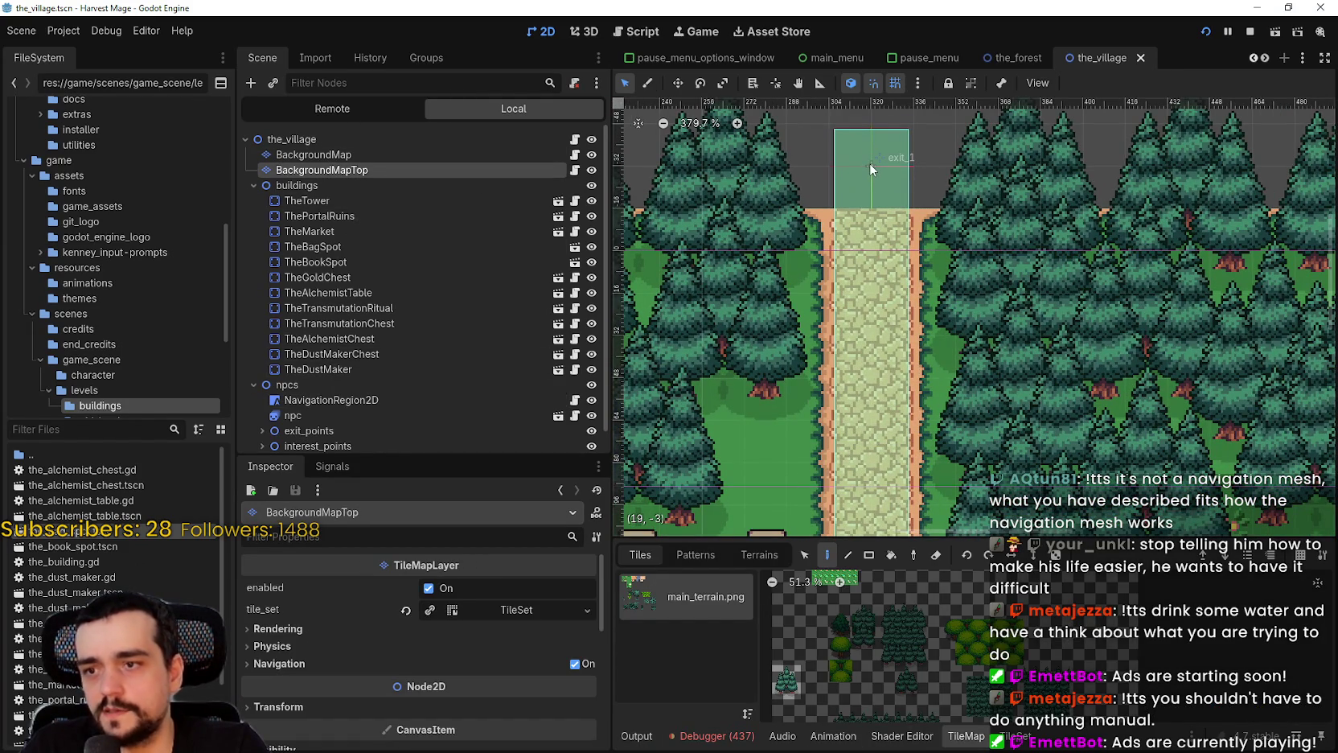
scroll(951, 305, "down", 5)
scroll(950, 305, "up", 5)
scroll(1008, 348, "right", 4)
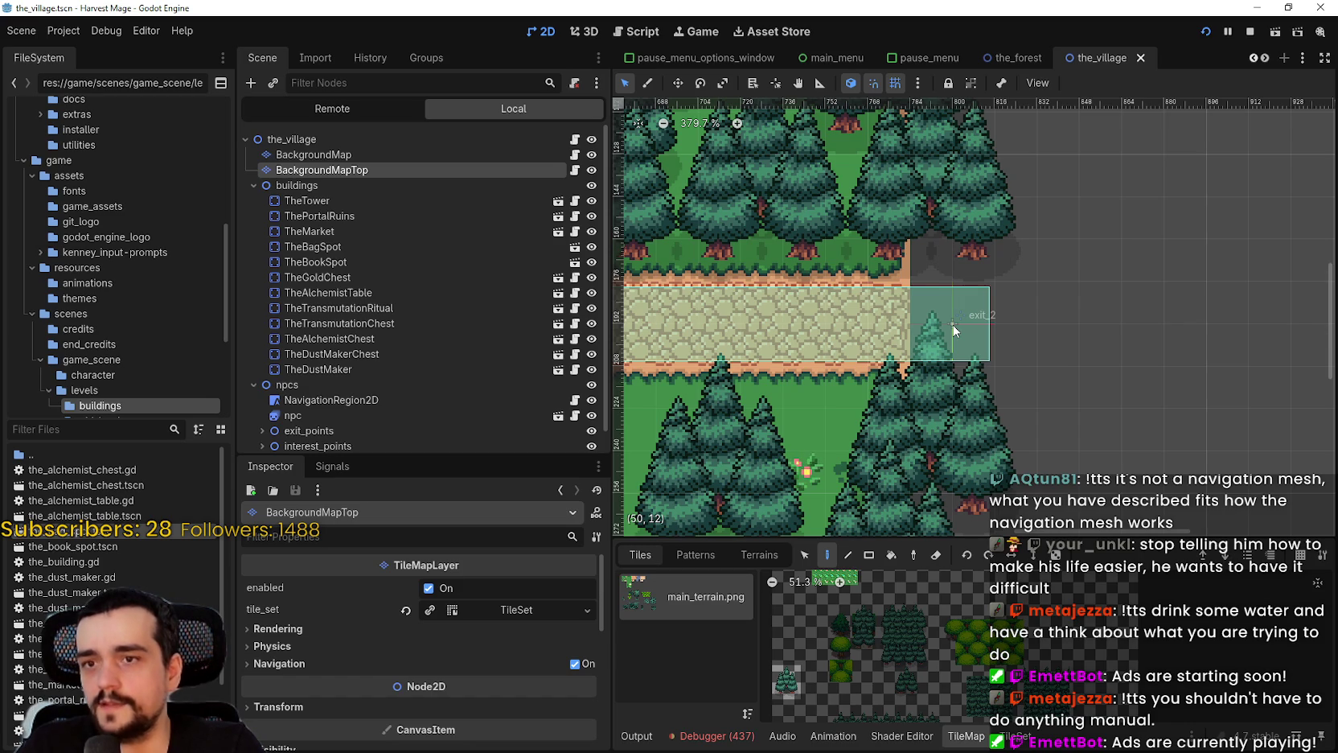
scroll(954, 329, "down", 5)
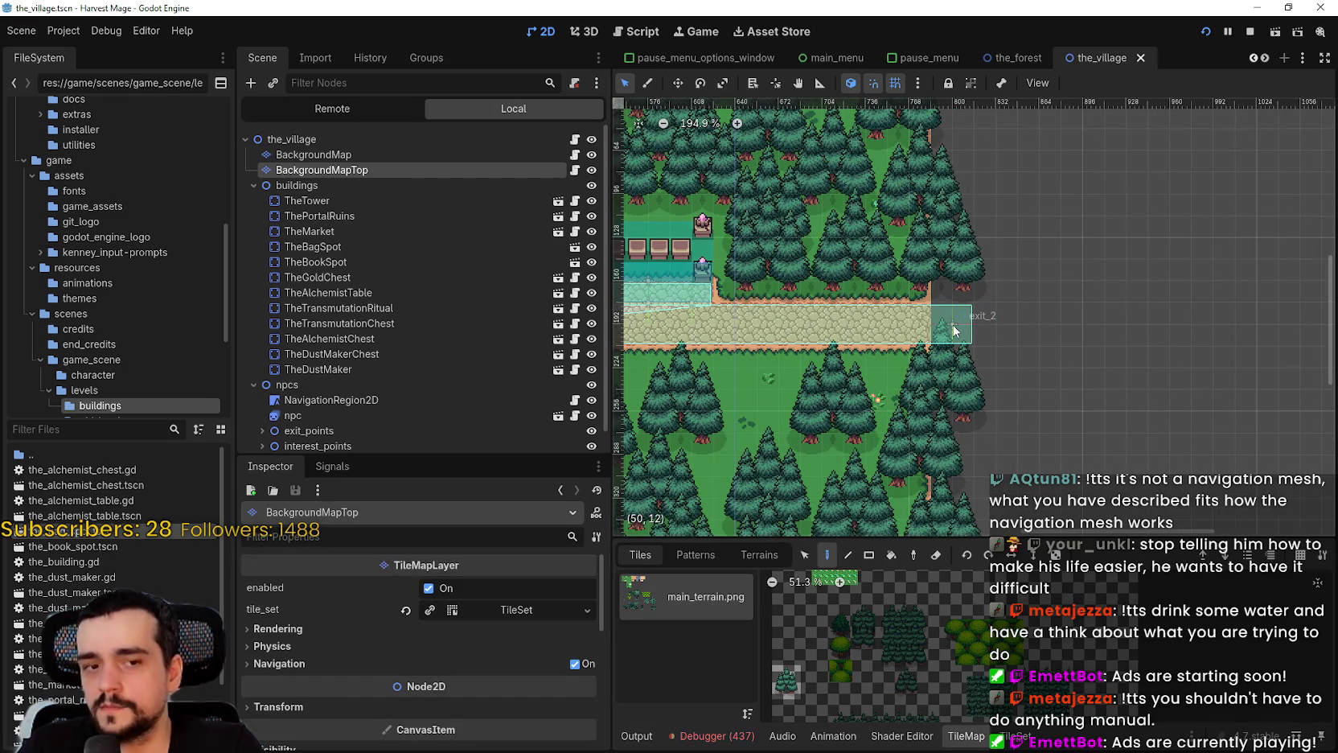
scroll(954, 330, "down", 1)
scroll(1143, 322, "left", 3)
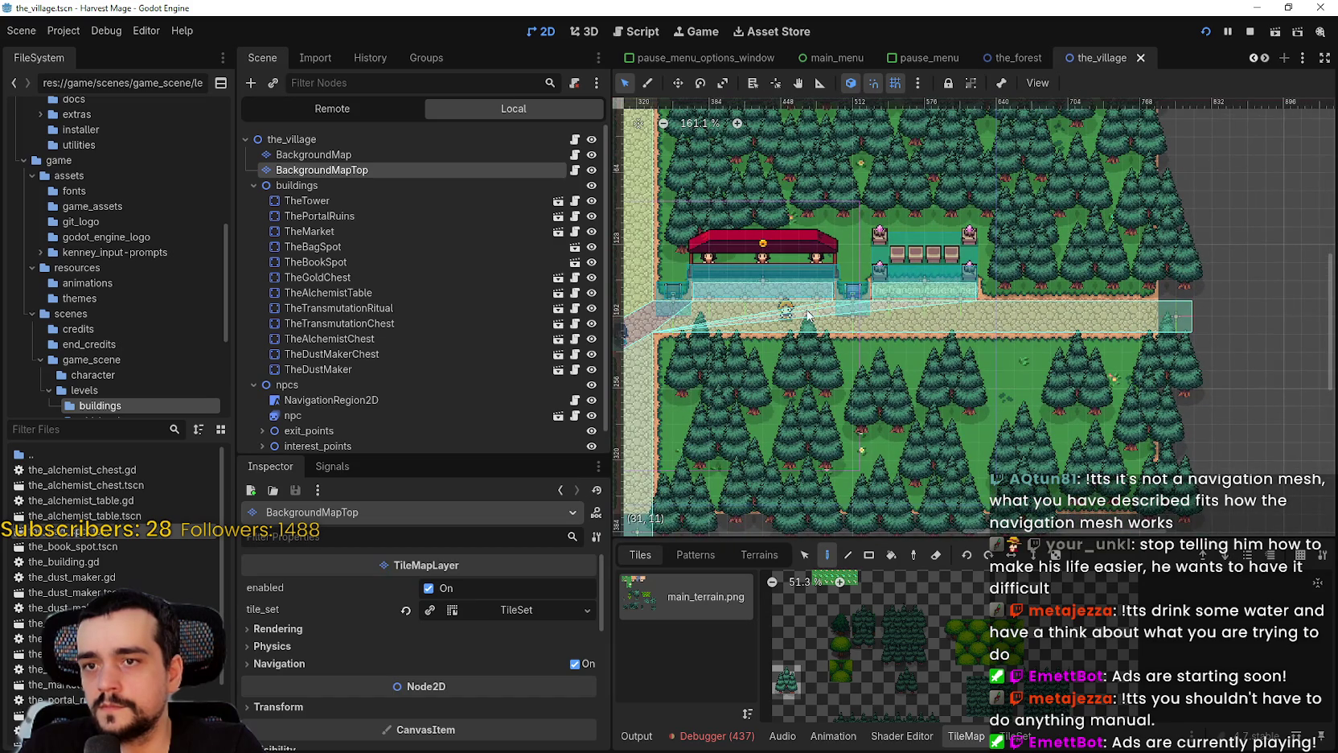
scroll(802, 302, "left", 2)
scroll(802, 302, "left", 5)
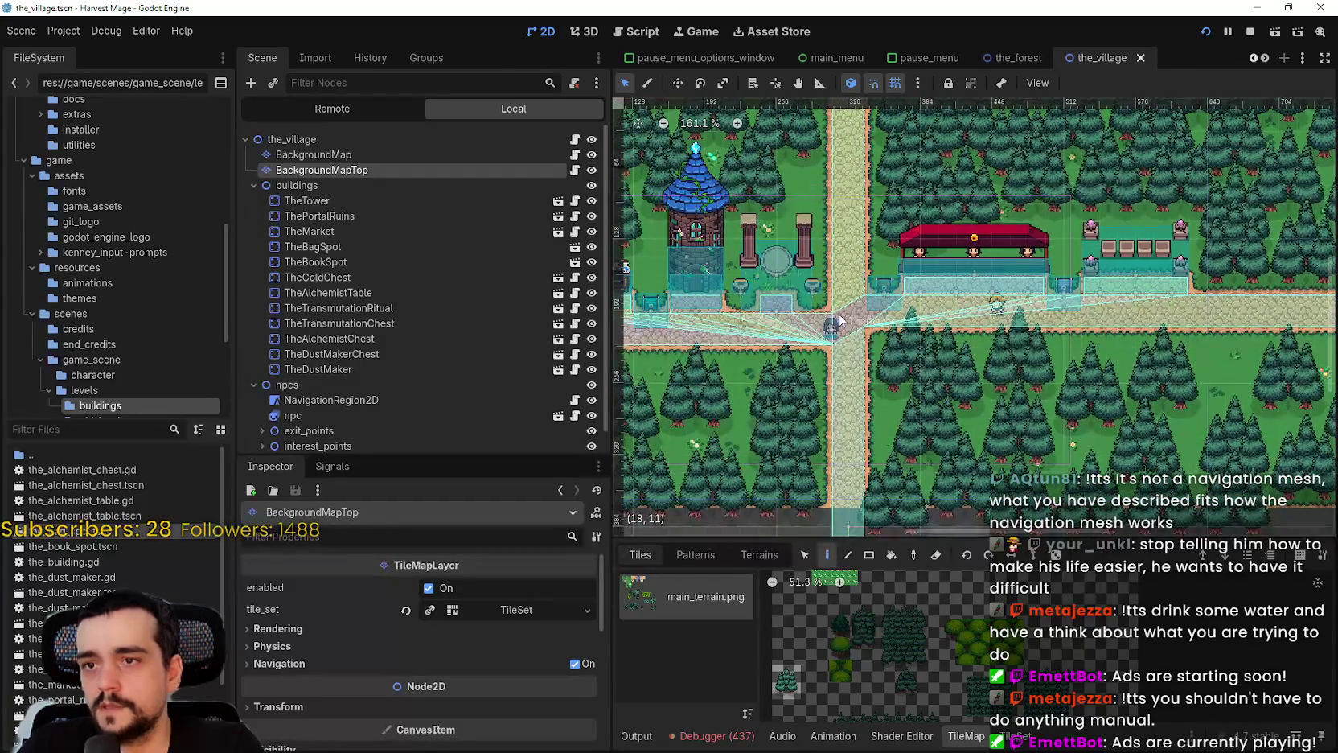
scroll(837, 315, "up", 5)
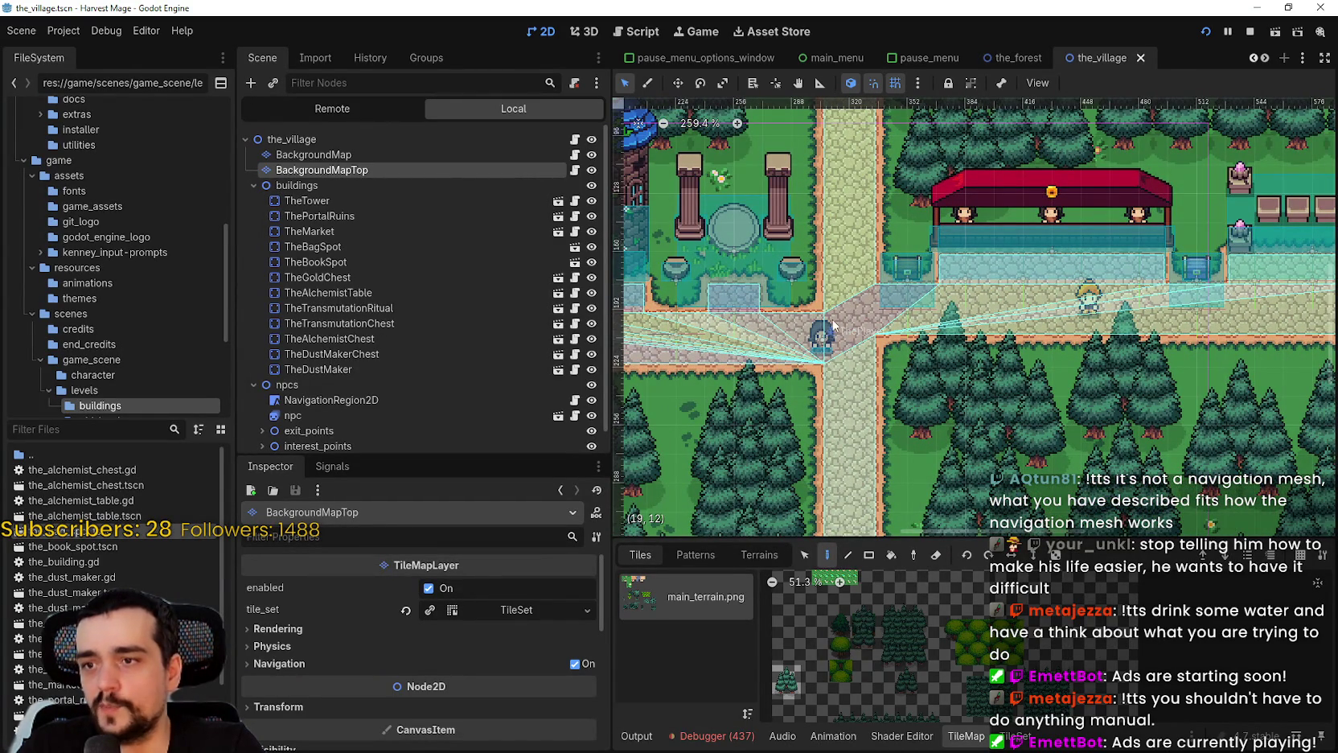
scroll(839, 313, "down", 8)
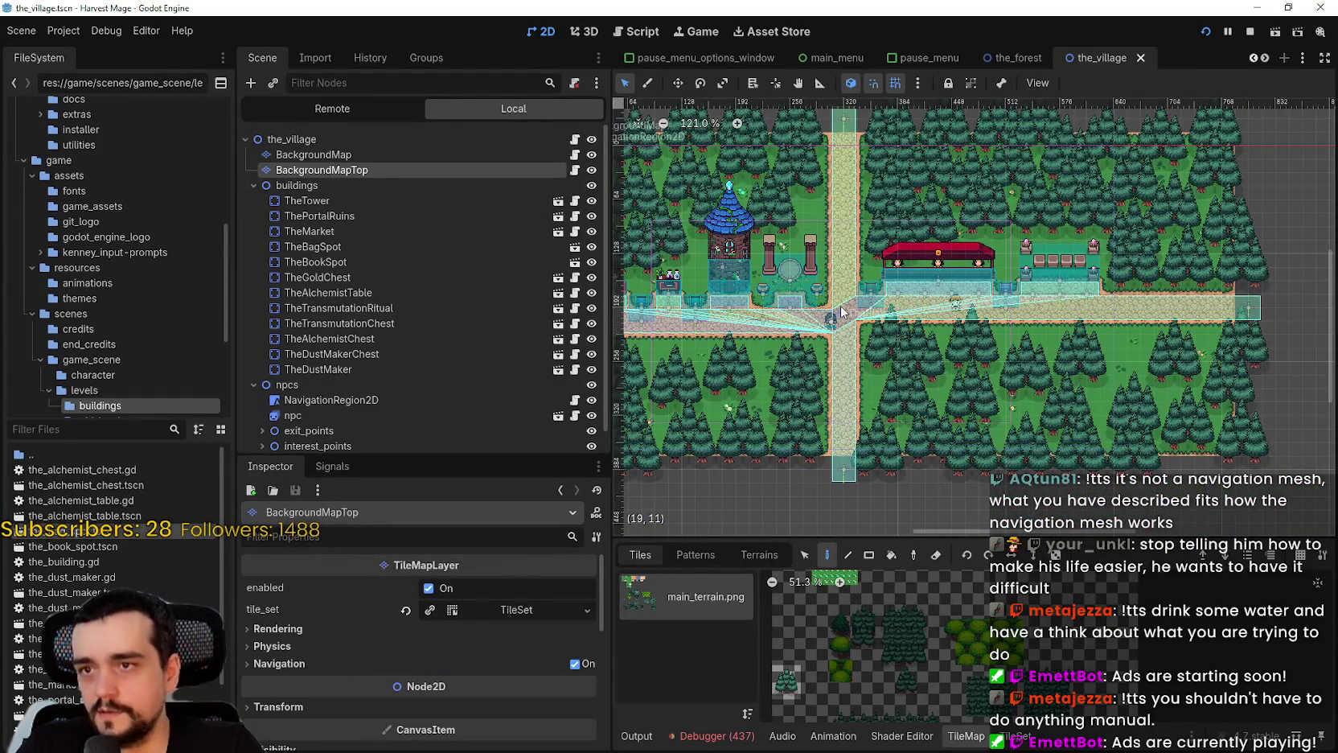
scroll(841, 310, "up", 2)
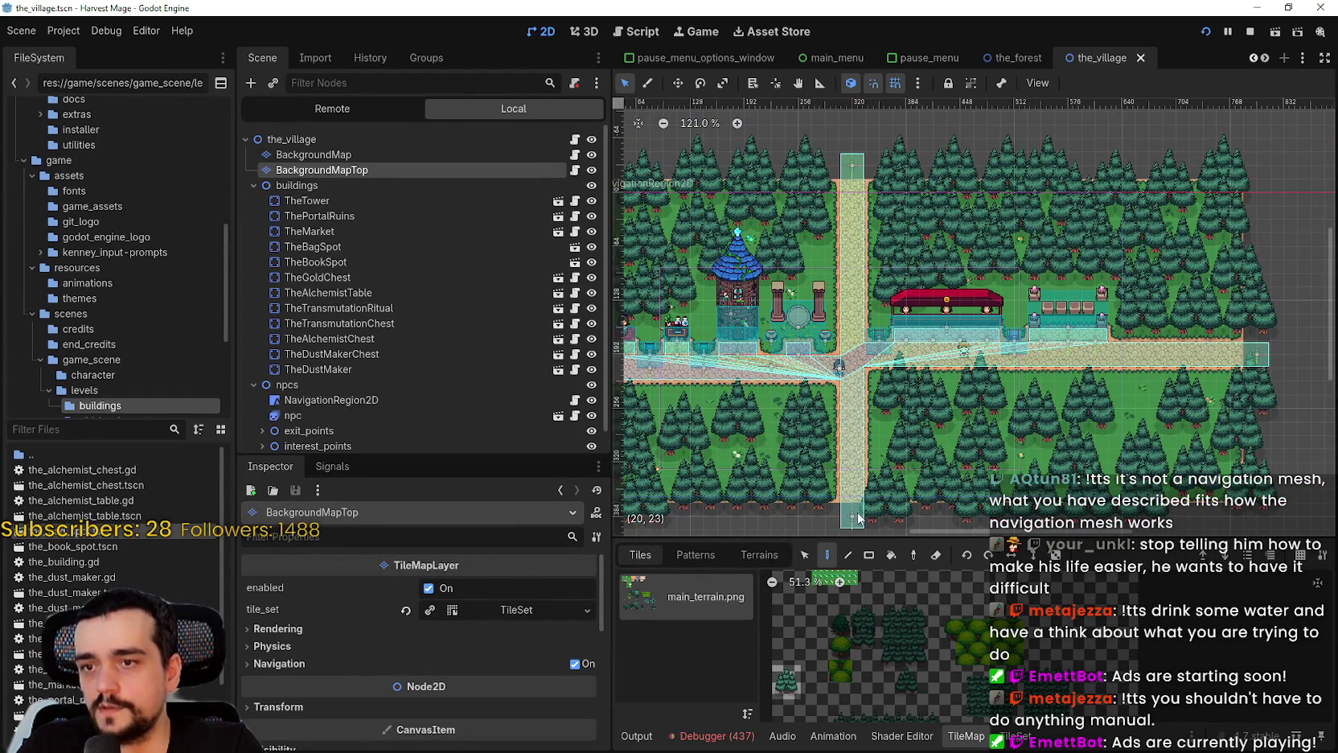
scroll(1094, 283, "up", 4)
scroll(1095, 284, "up", 5)
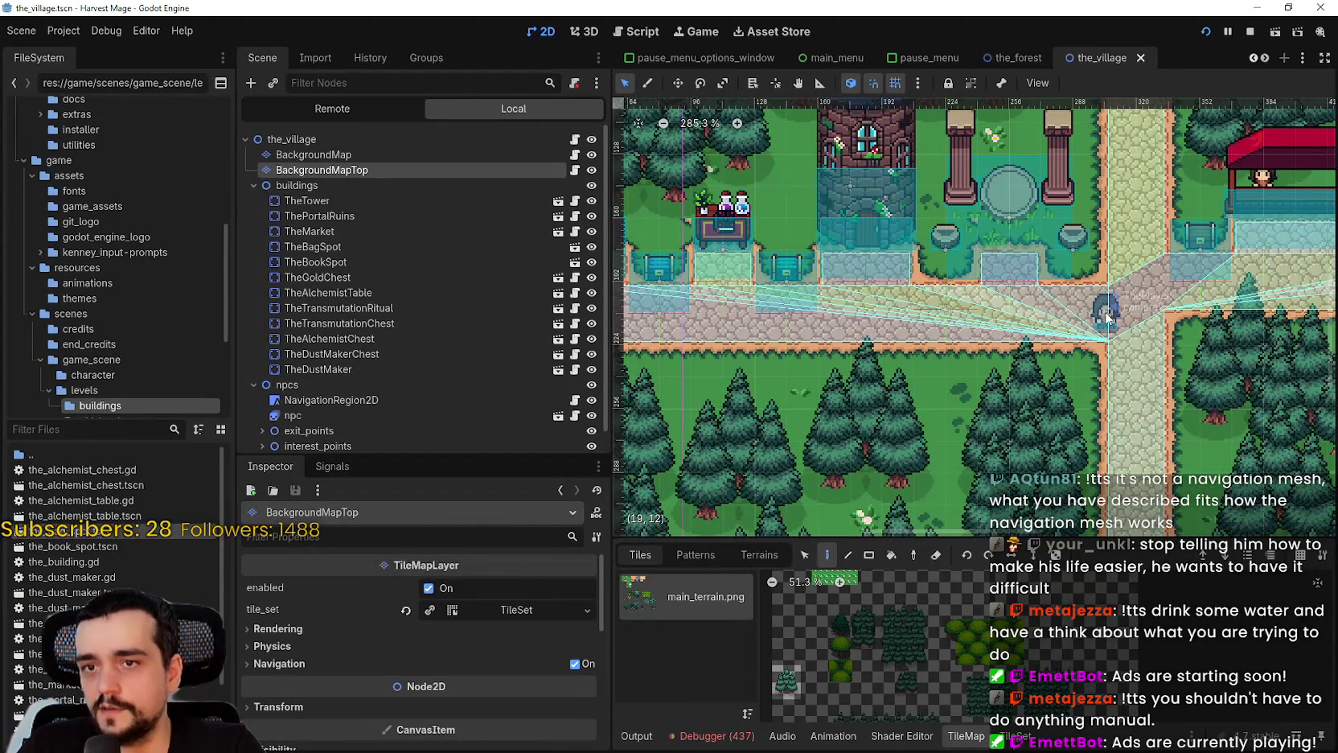
scroll(1102, 316, "down", 2)
scroll(1105, 316, "down", 3)
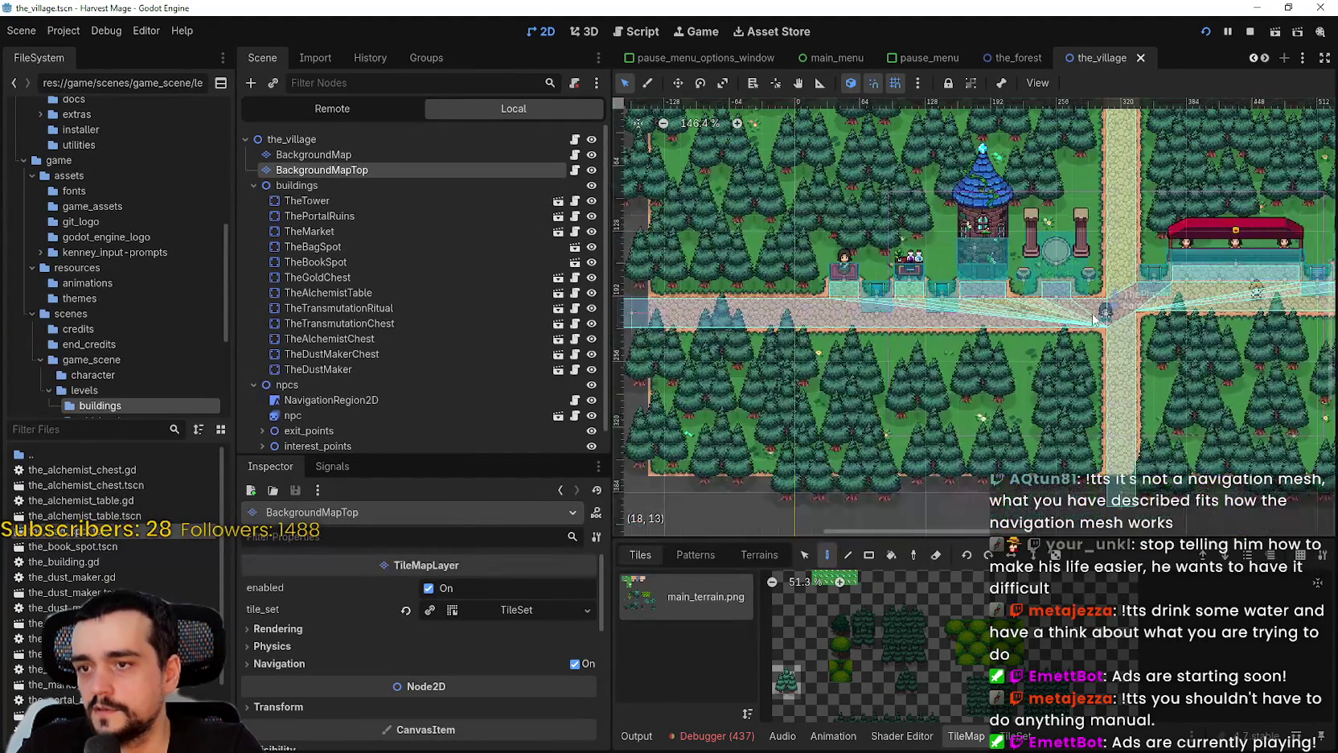
scroll(805, 299, "left", 5)
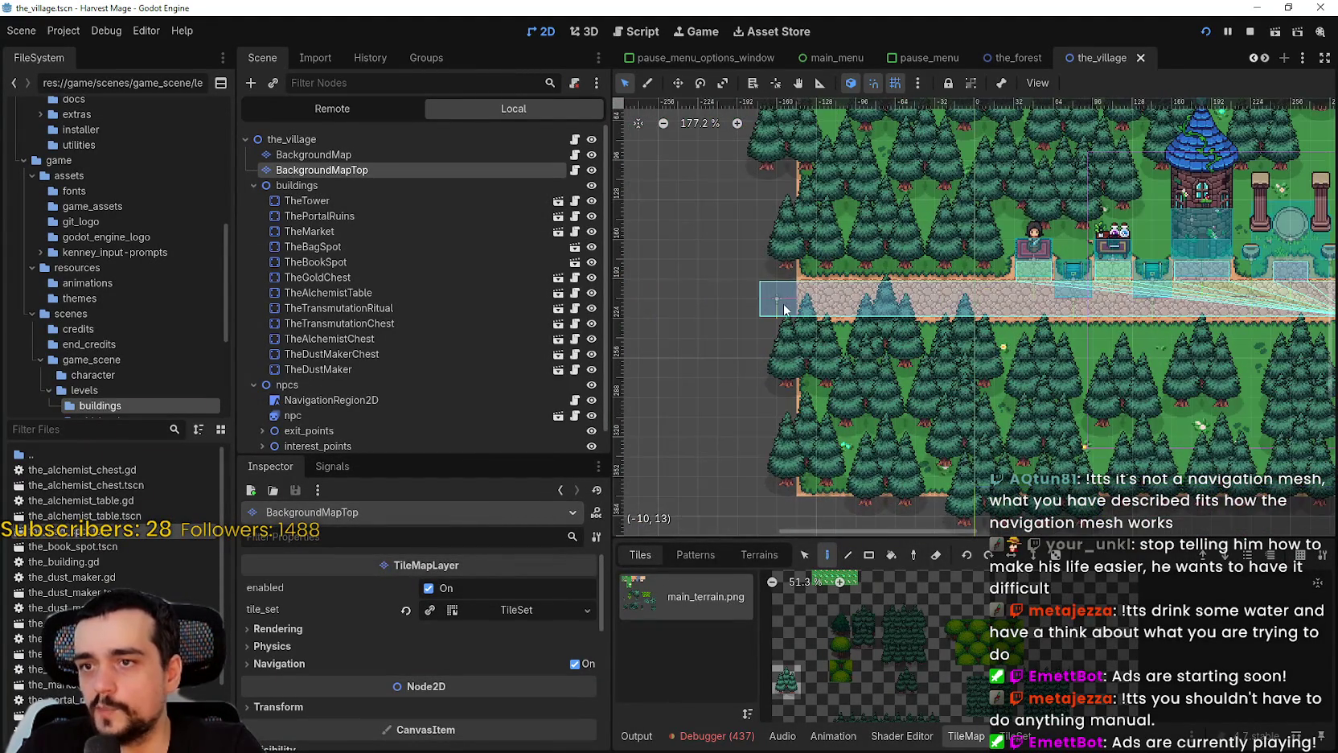
scroll(782, 302, "down", 3)
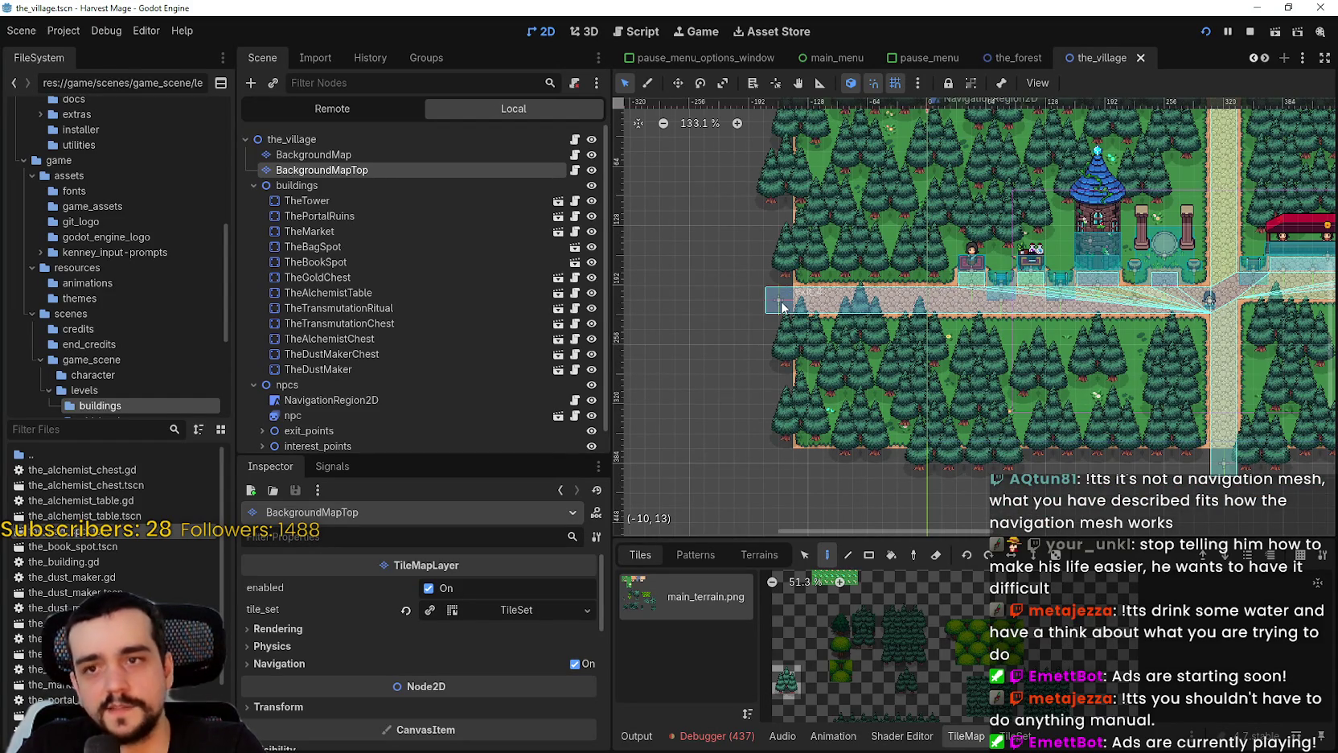
scroll(782, 304, "down", 3)
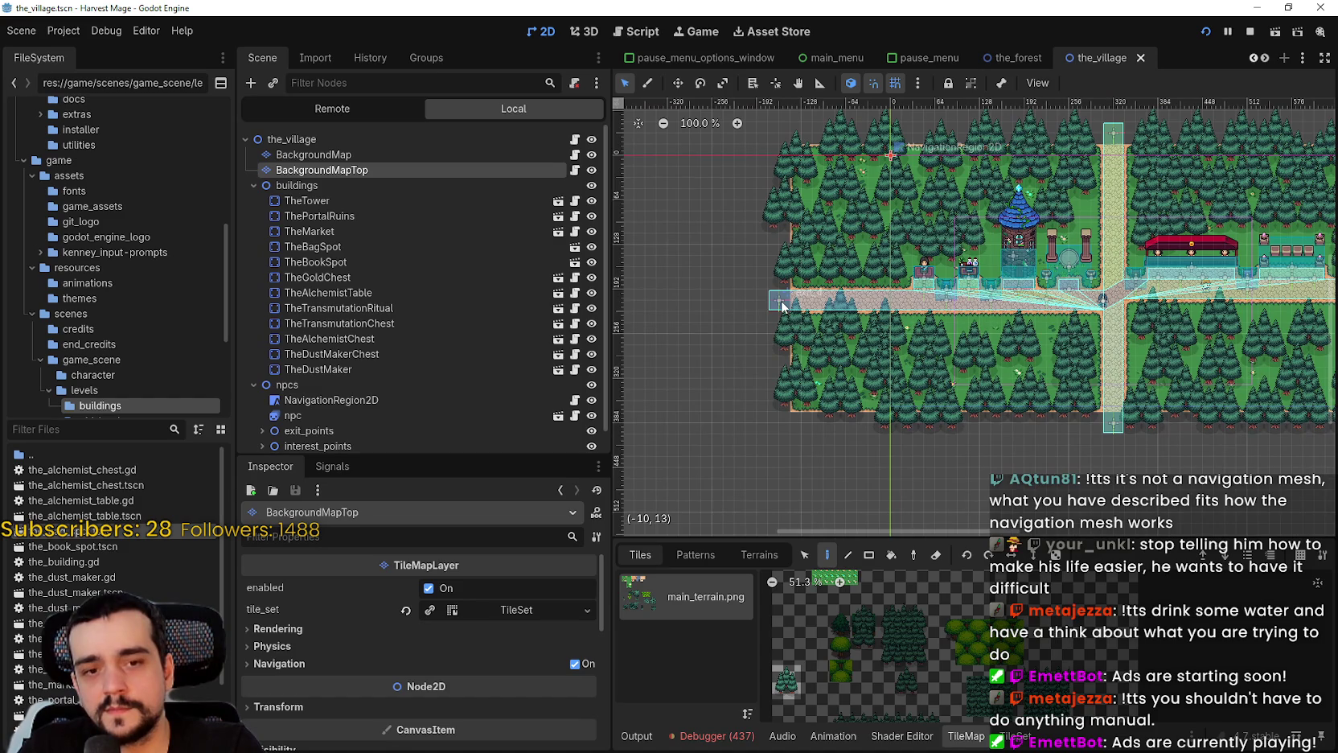
scroll(781, 304, "up", 8)
scroll(782, 305, "down", 8)
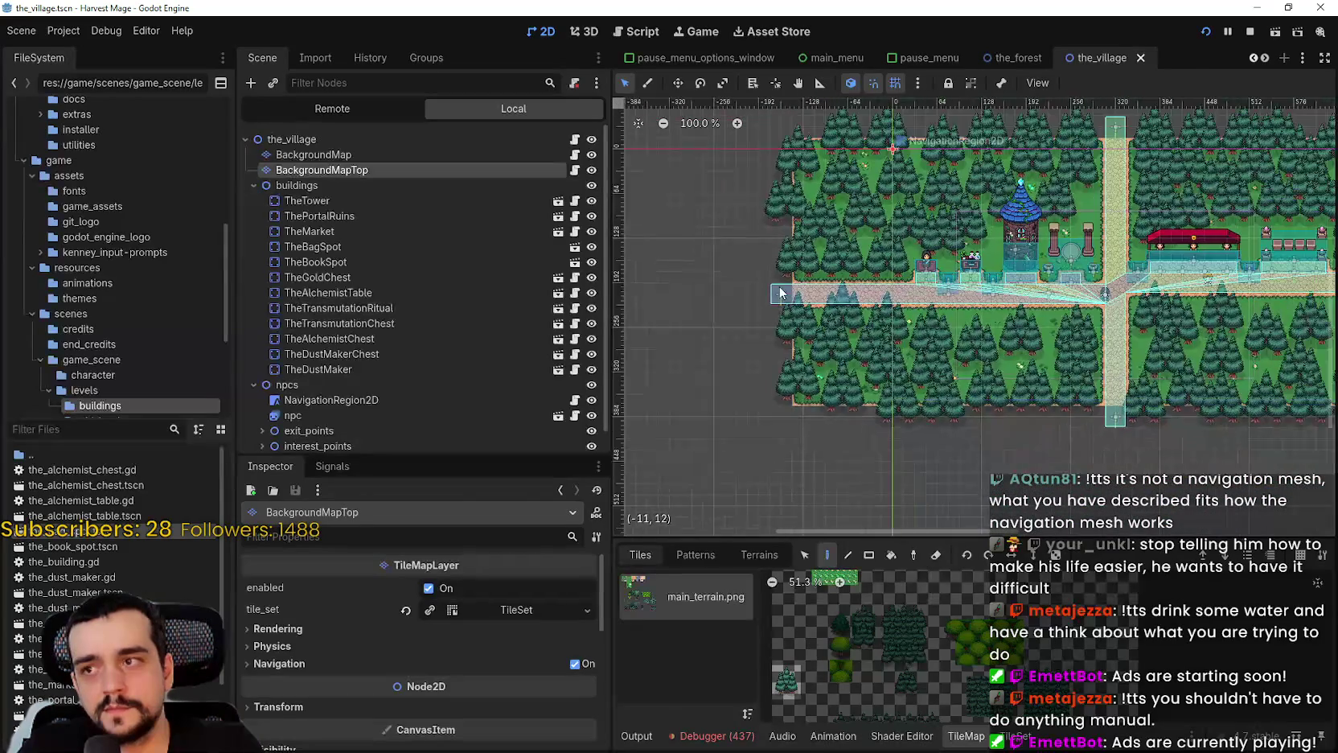
scroll(777, 298, "up", 3)
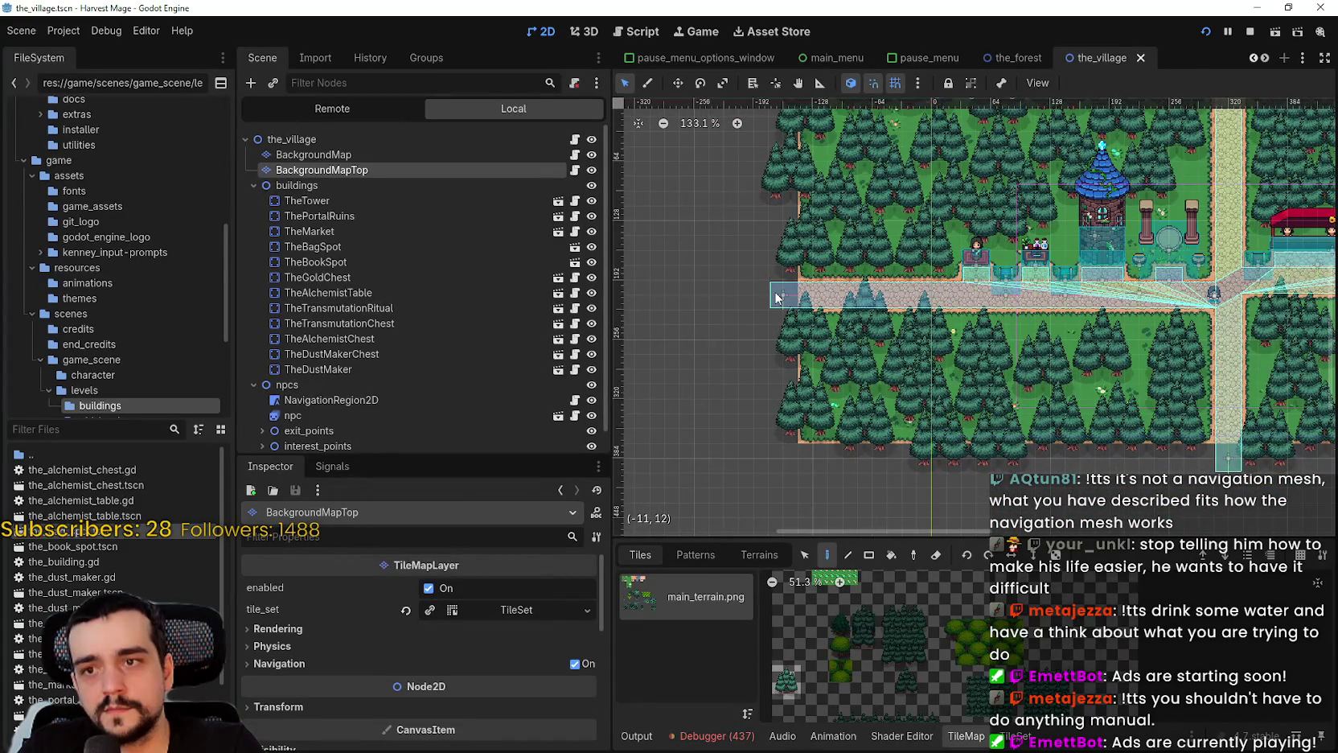
scroll(777, 298, "down", 4)
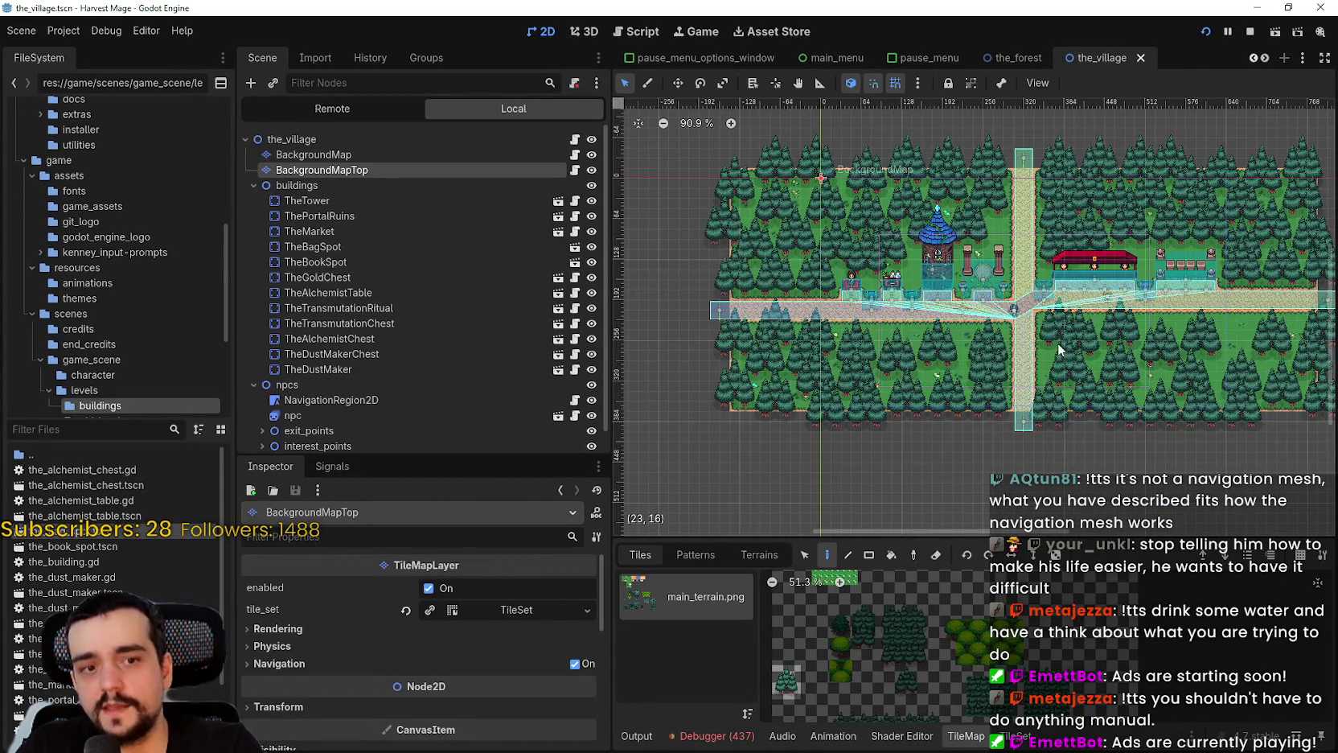
scroll(1277, 295, "up", 2)
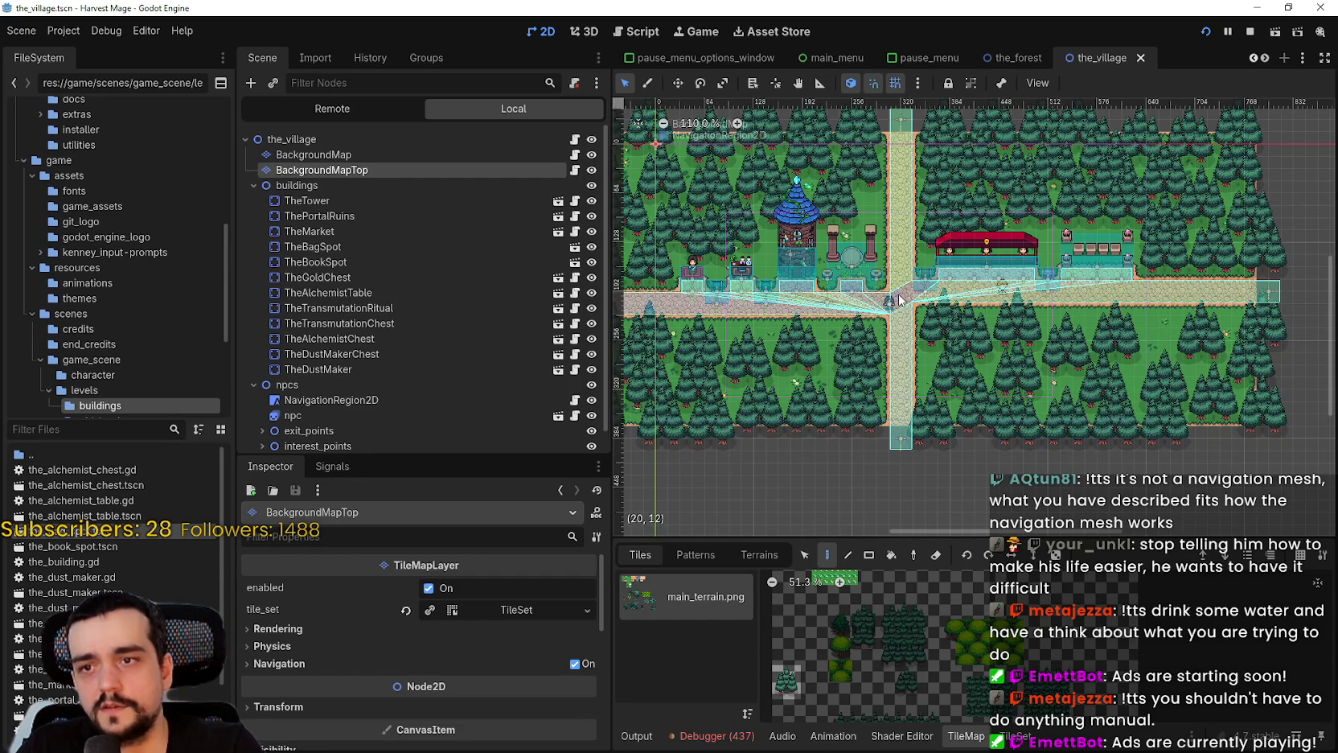
scroll(906, 299, "up", 4)
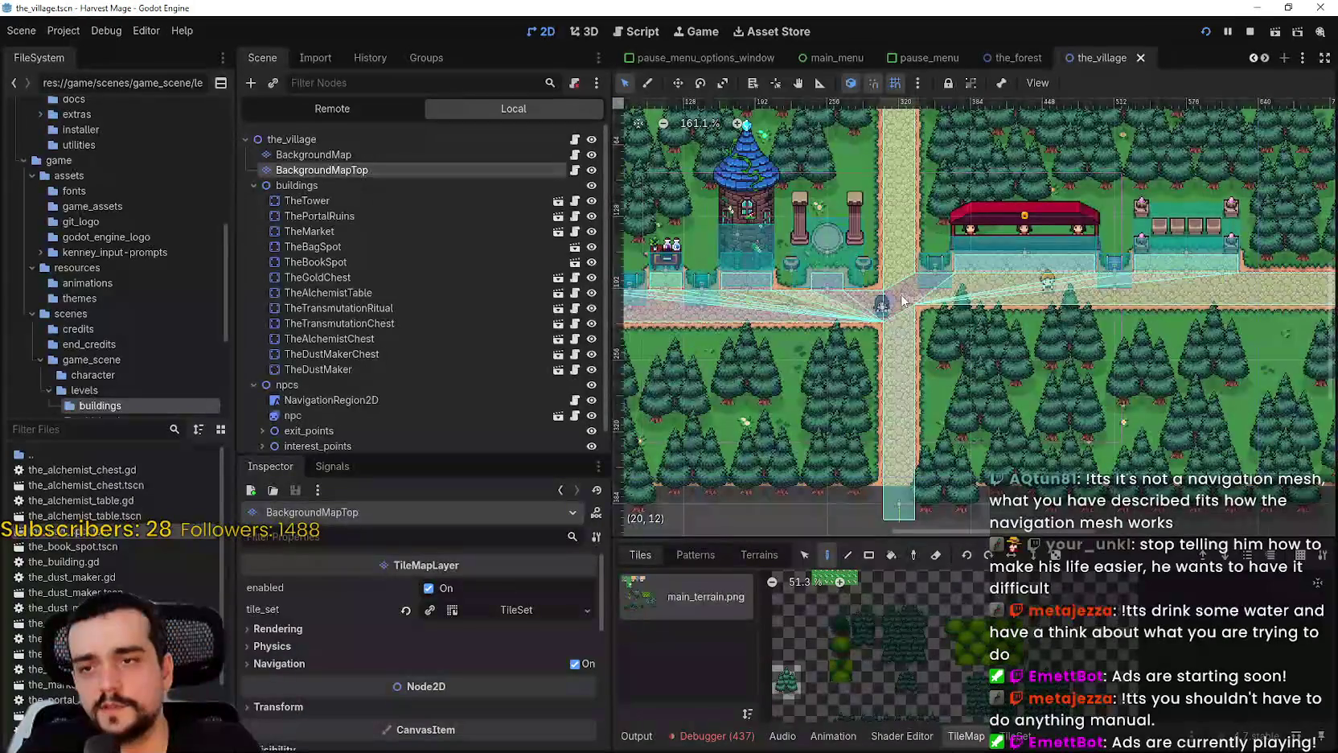
scroll(906, 303, "down", 5)
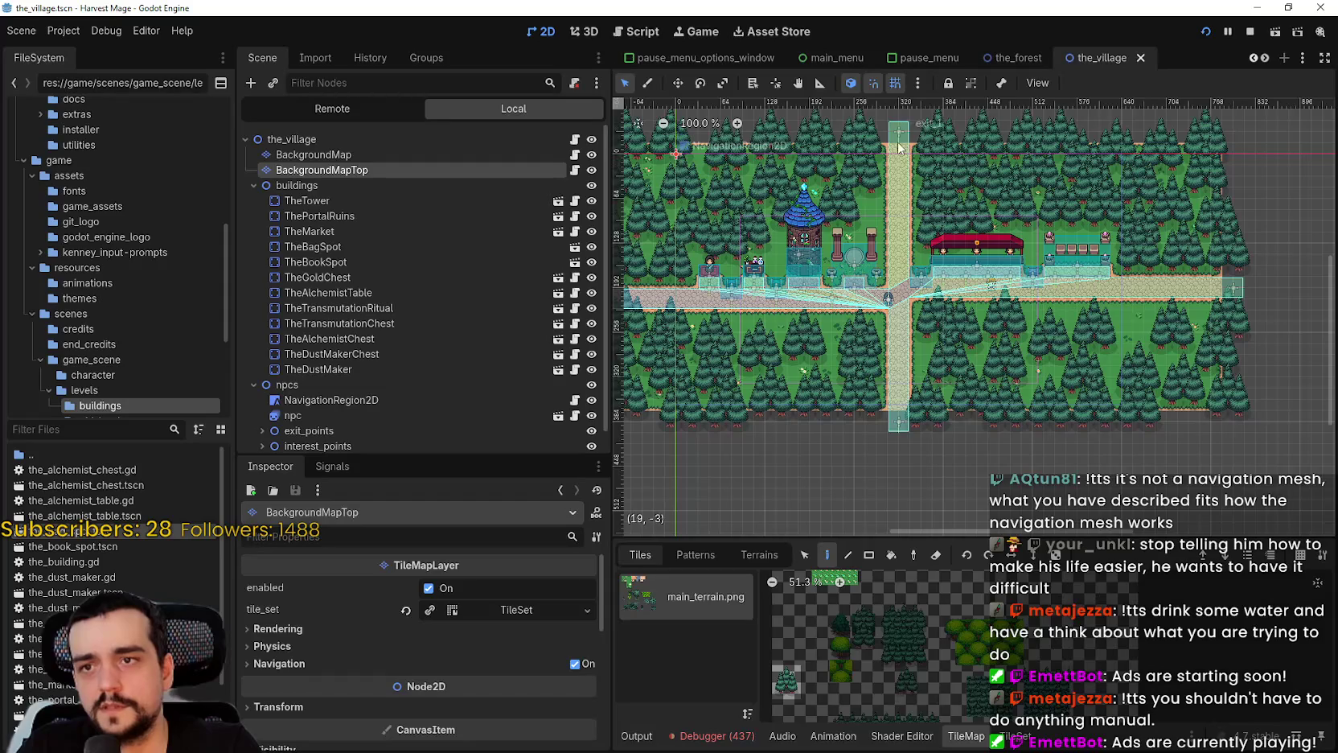
scroll(900, 434, "up", 5)
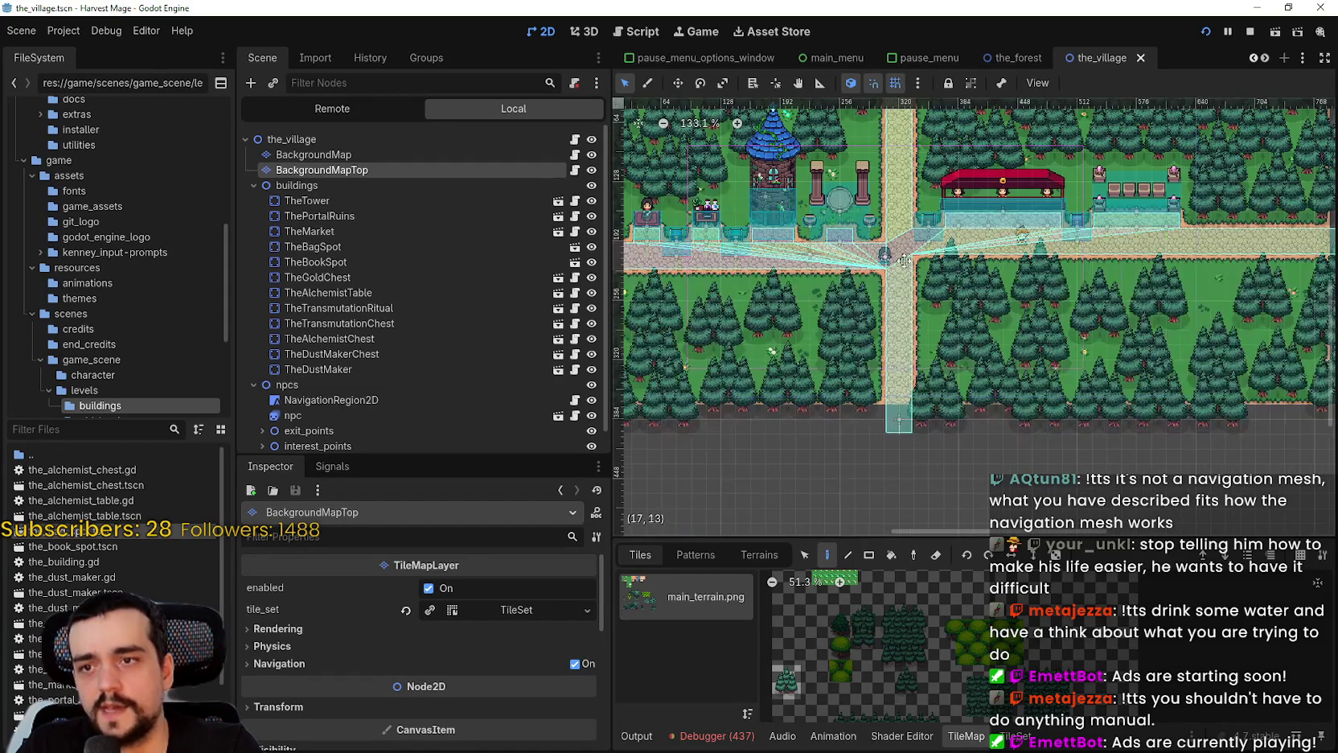
left_click_drag(1057, 326, 1090, 329)
scroll(822, 304, "down", 3)
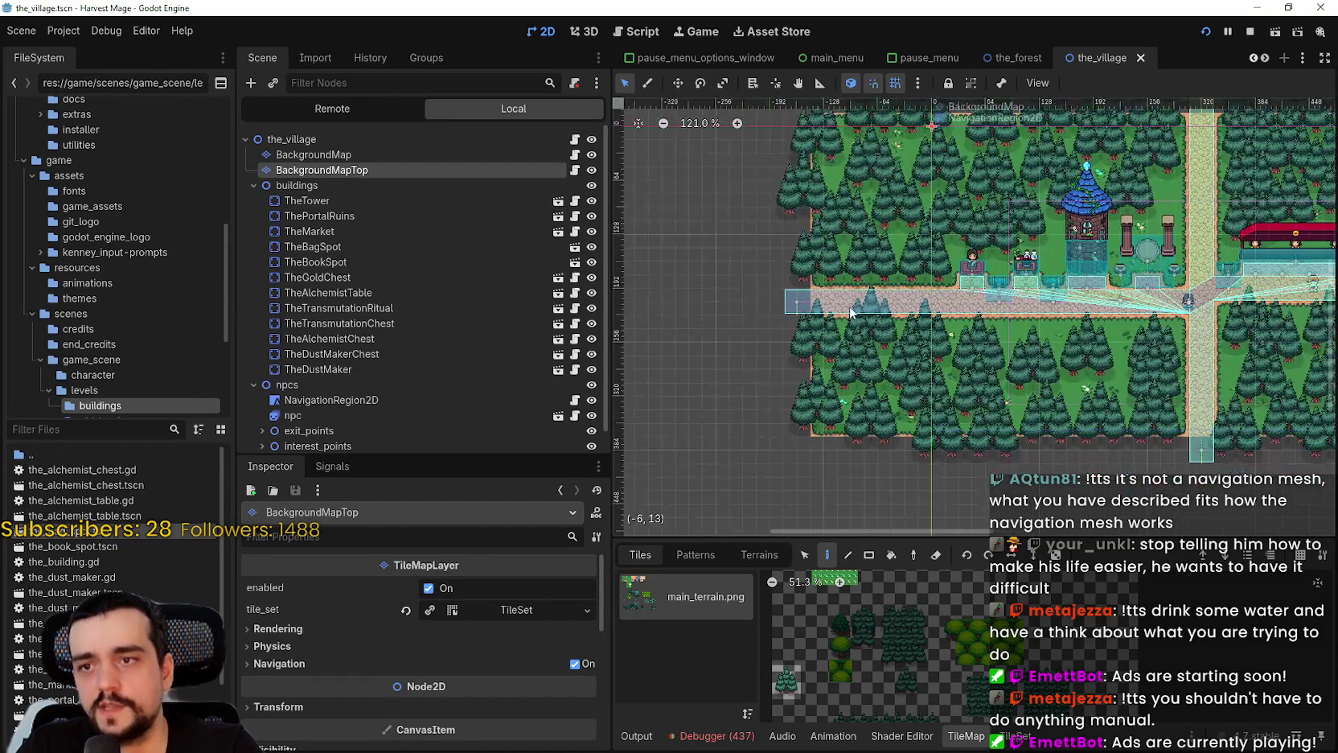
scroll(820, 304, "down", 2)
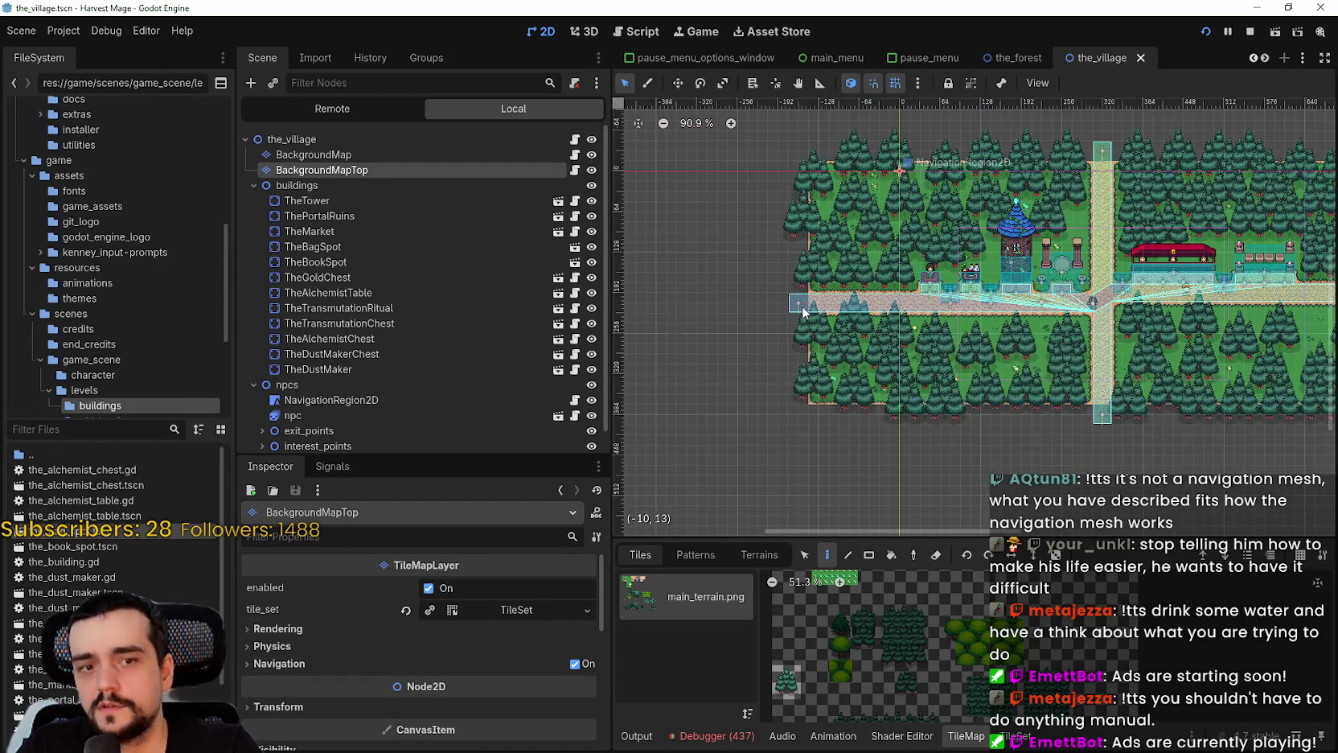
mouse_move(1028, 333)
left_mouse_down()
mouse_move(861, 355)
mouse_move(936, 344)
left_mouse_up()
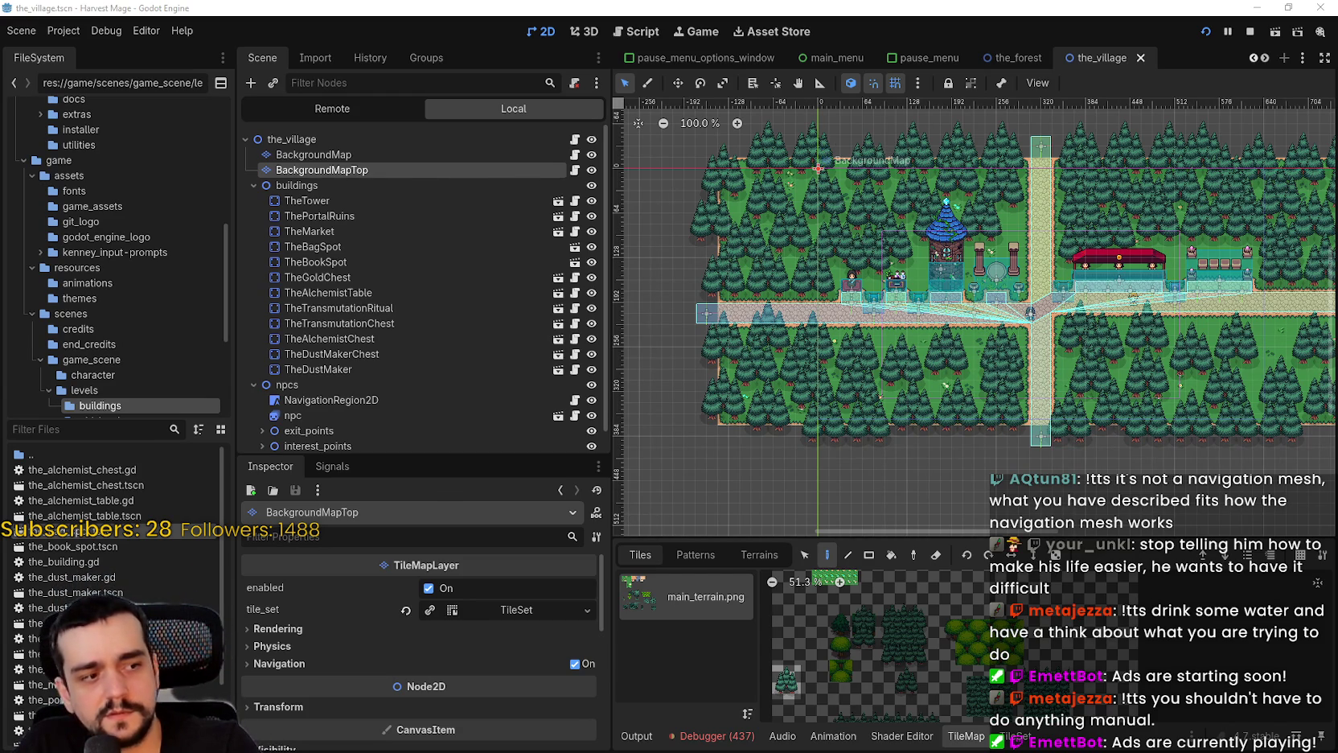
key("alt+Tab")
scroll(798, 332, "up", 6)
Scroll the AStar2D page to the add_point code example and select it
scroll(888, 488, "down", 5)
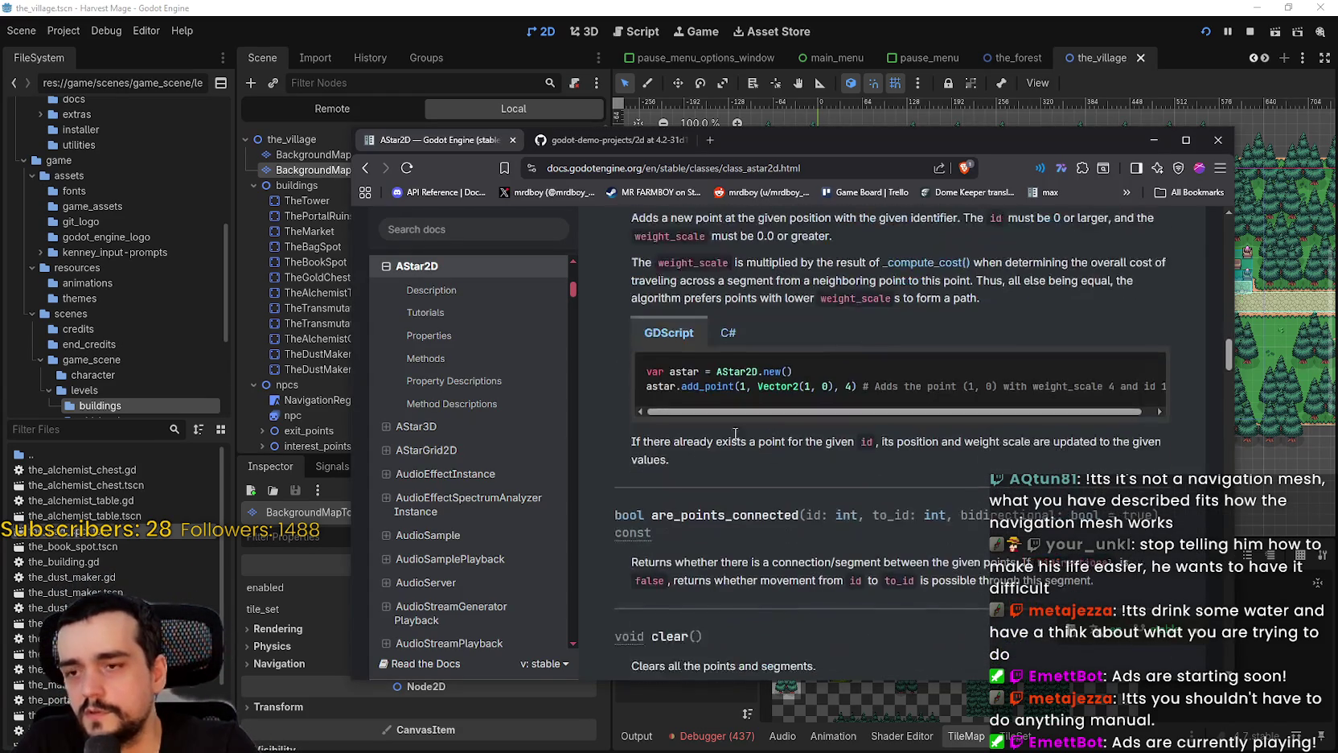
left_click_drag(645, 370, 1034, 414)
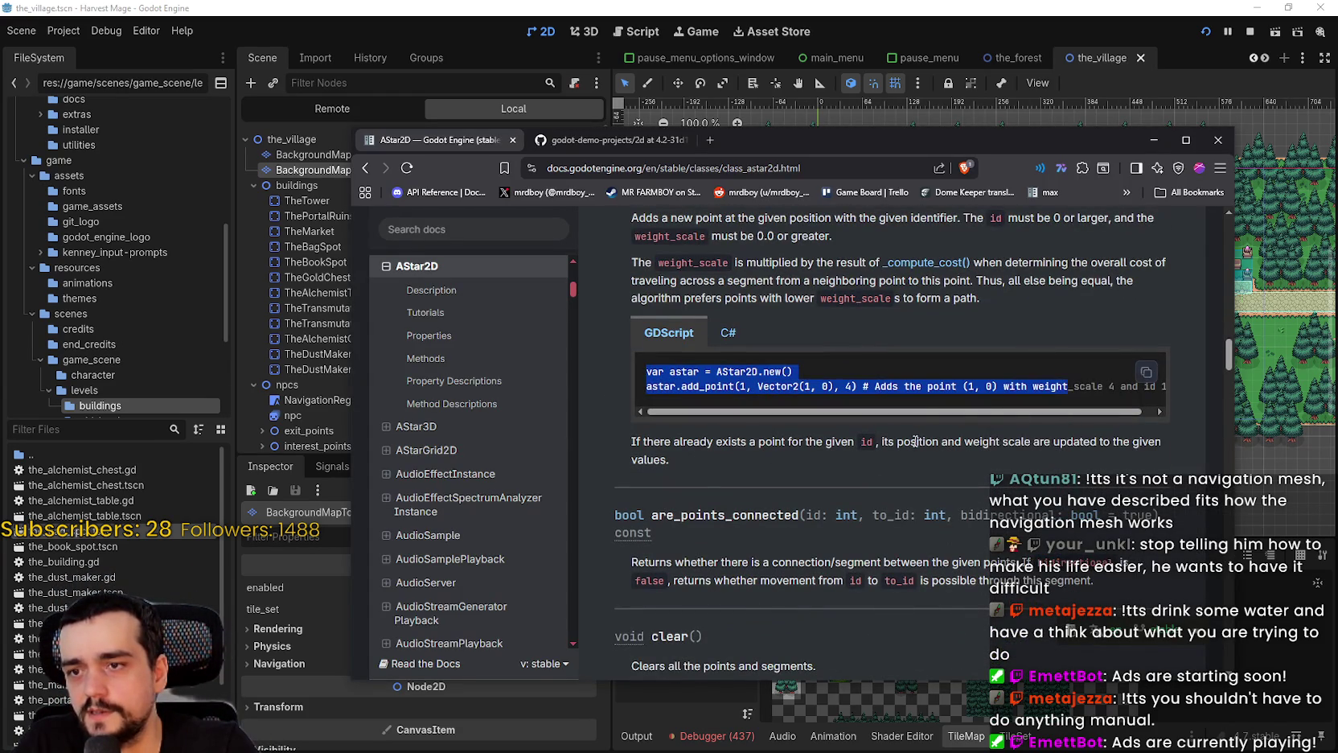
left_click(703, 463)
Highlight lines of the connect_points example, then move the docs window aside to reveal the village map
scroll(703, 455, "down", 3)
scroll(700, 421, "down", 3)
left_click_drag(877, 407, 645, 354)
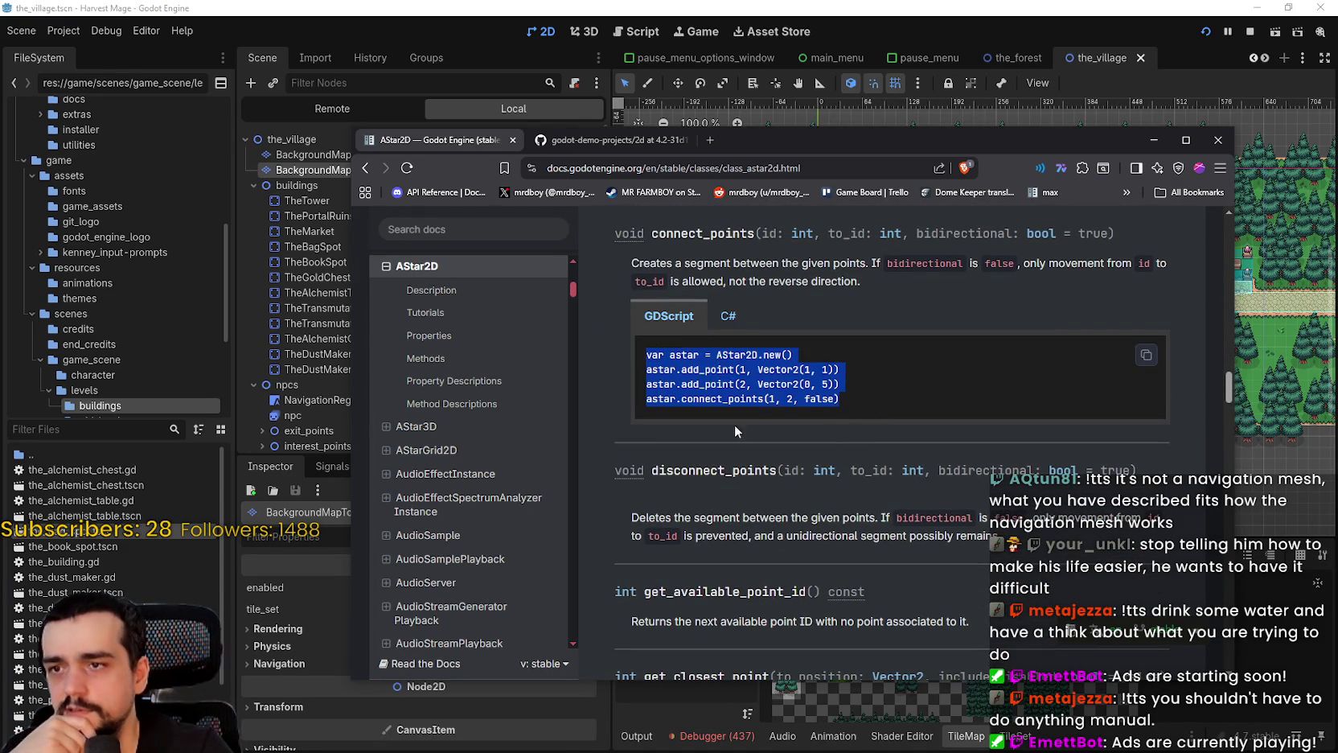
left_click(864, 391)
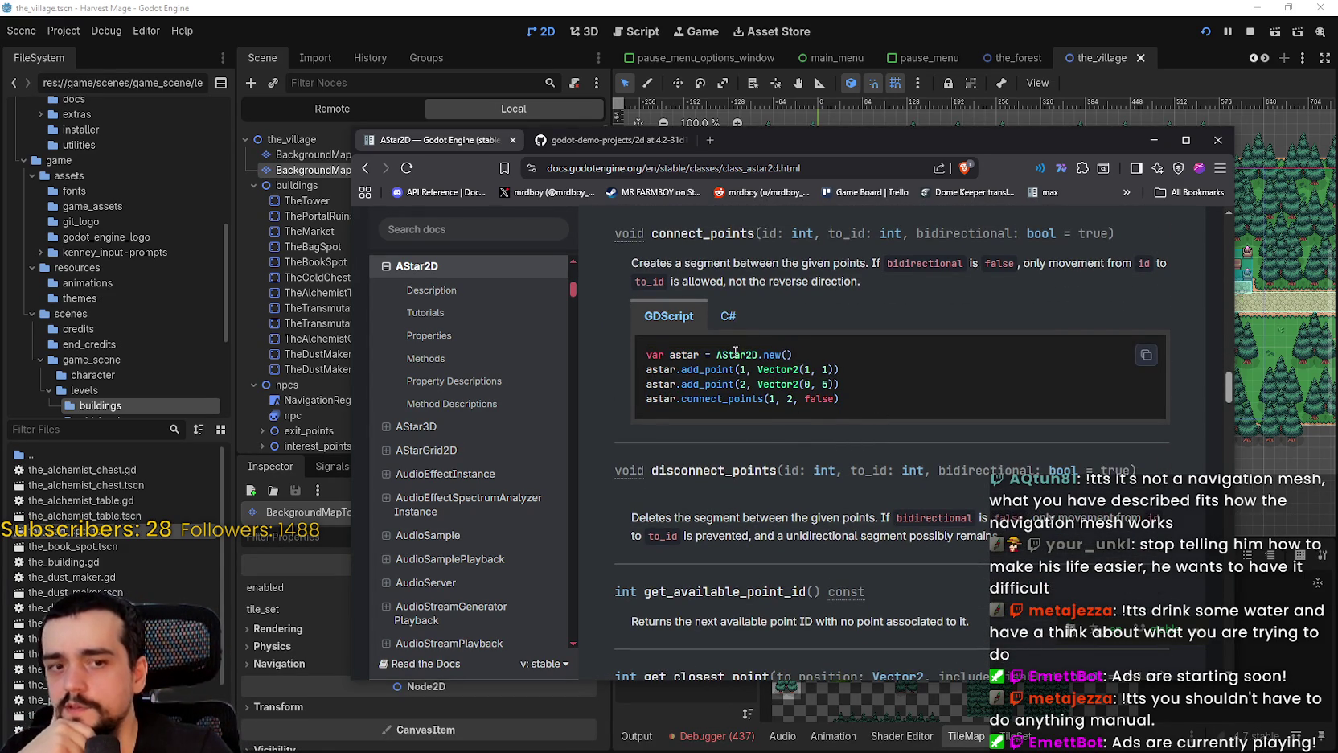
mouse_move(653, 369)
left_mouse_down()
mouse_move(886, 373)
mouse_move(641, 380)
left_mouse_up()
left_click(876, 372)
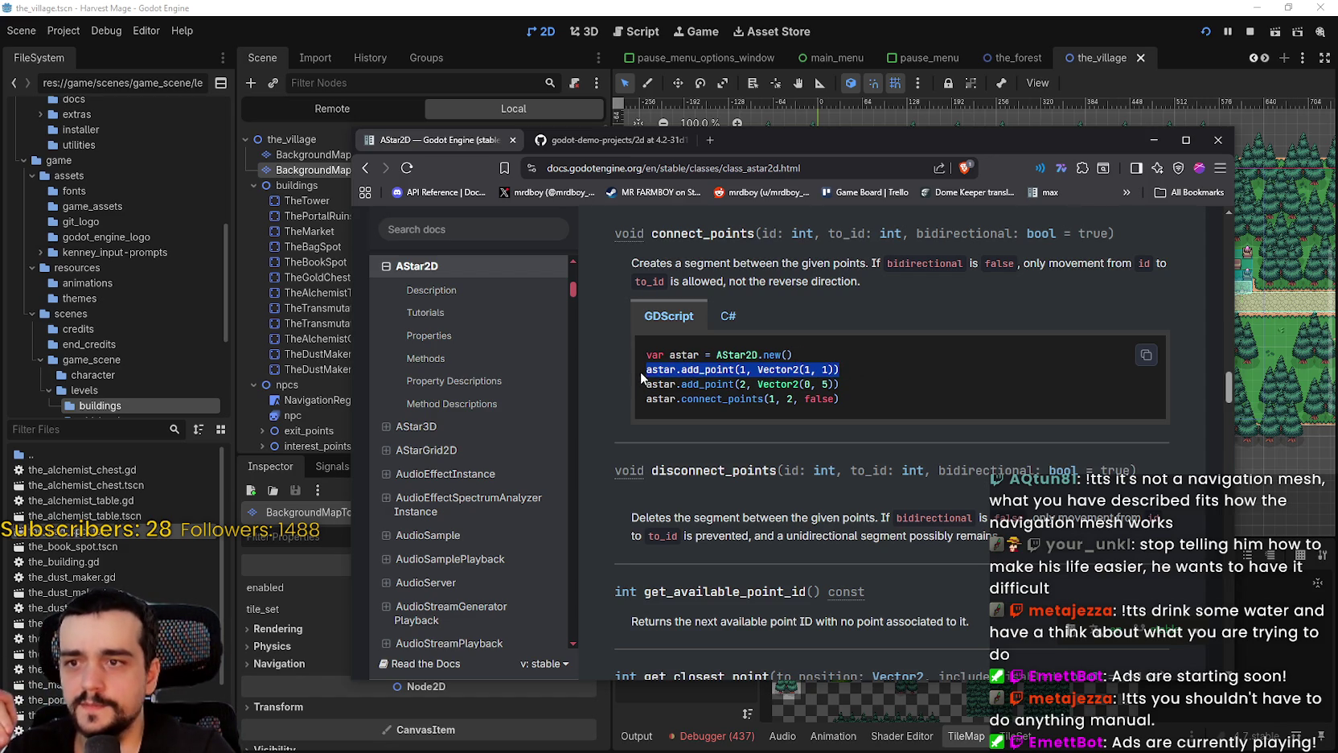
mouse_move(891, 139)
left_mouse_down()
mouse_move(892, 391)
mouse_move(955, 424)
mouse_move(976, 217)
left_mouse_up()
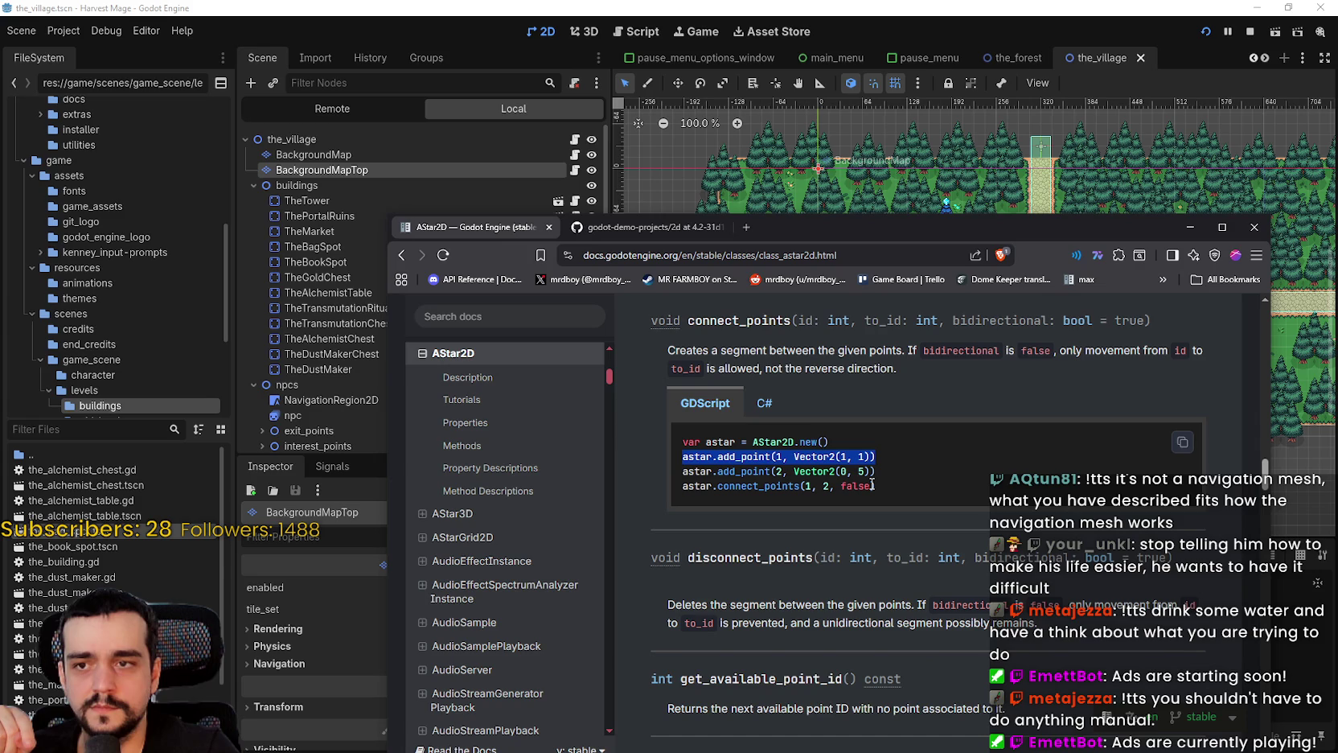
Read past get_id_path and get_point_connections, then minimize the browser to show the village scene
scroll(872, 484, "down", 3)
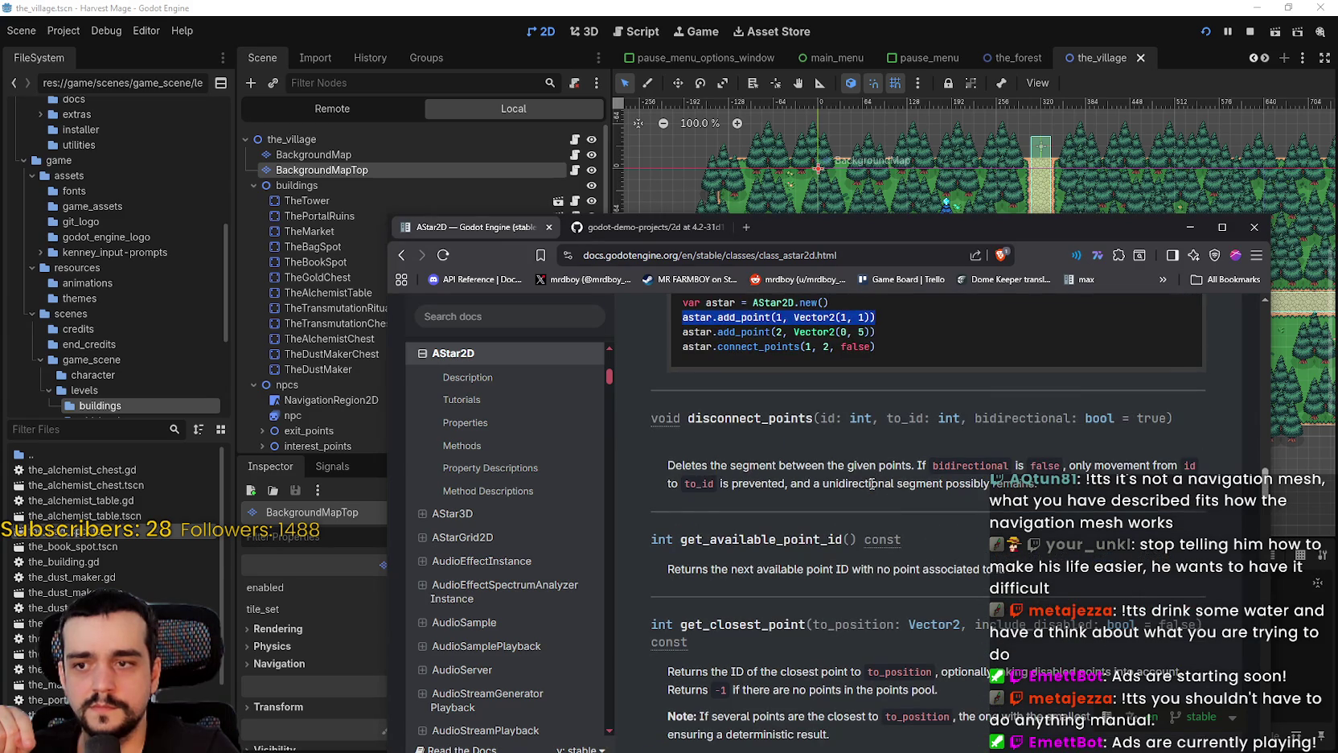
scroll(872, 484, "down", 1)
scroll(872, 483, "down", 3)
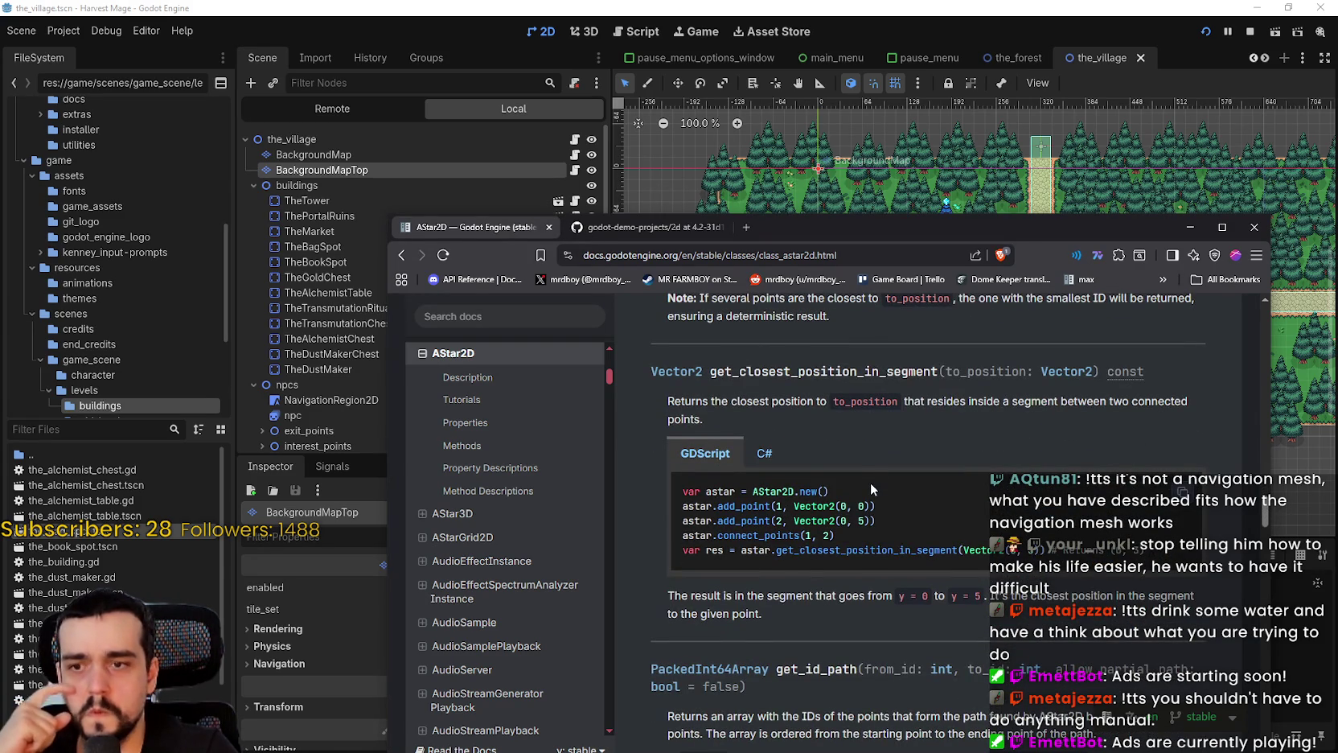
scroll(870, 482, "down", 3)
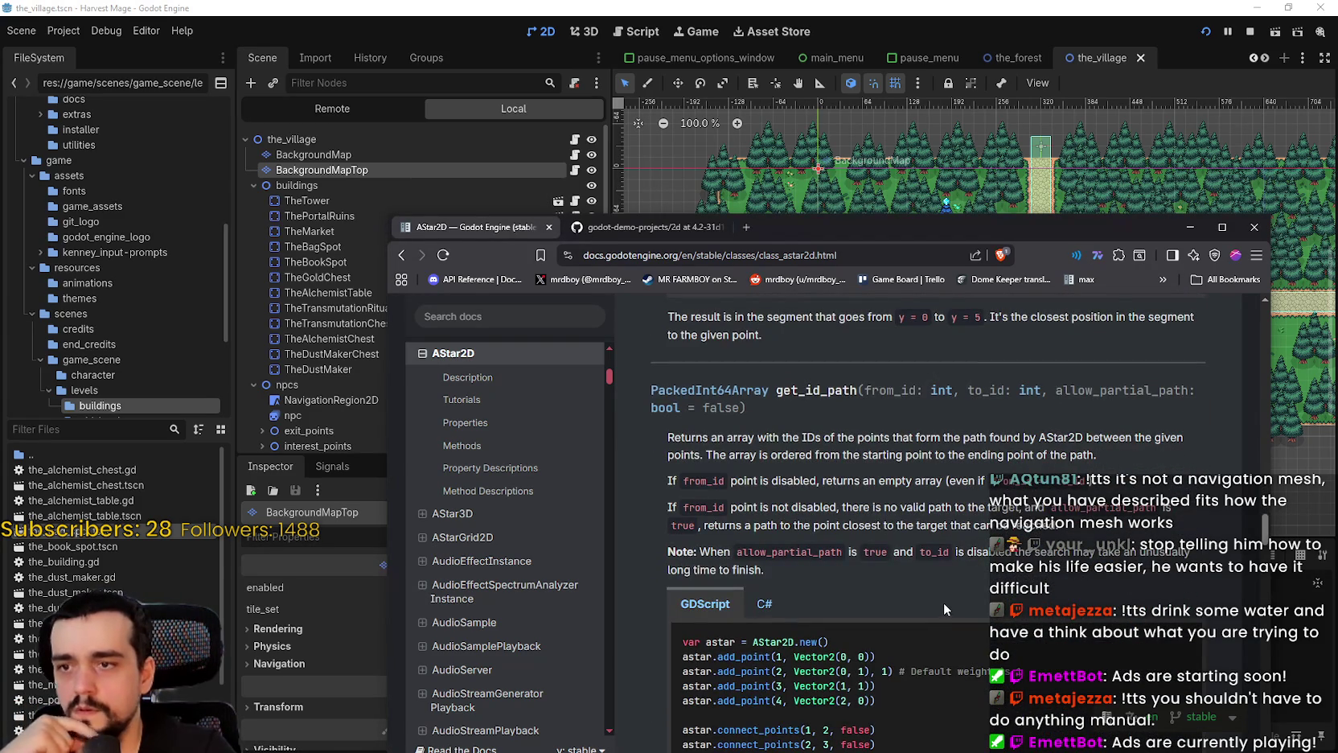
scroll(944, 605, "down", 1)
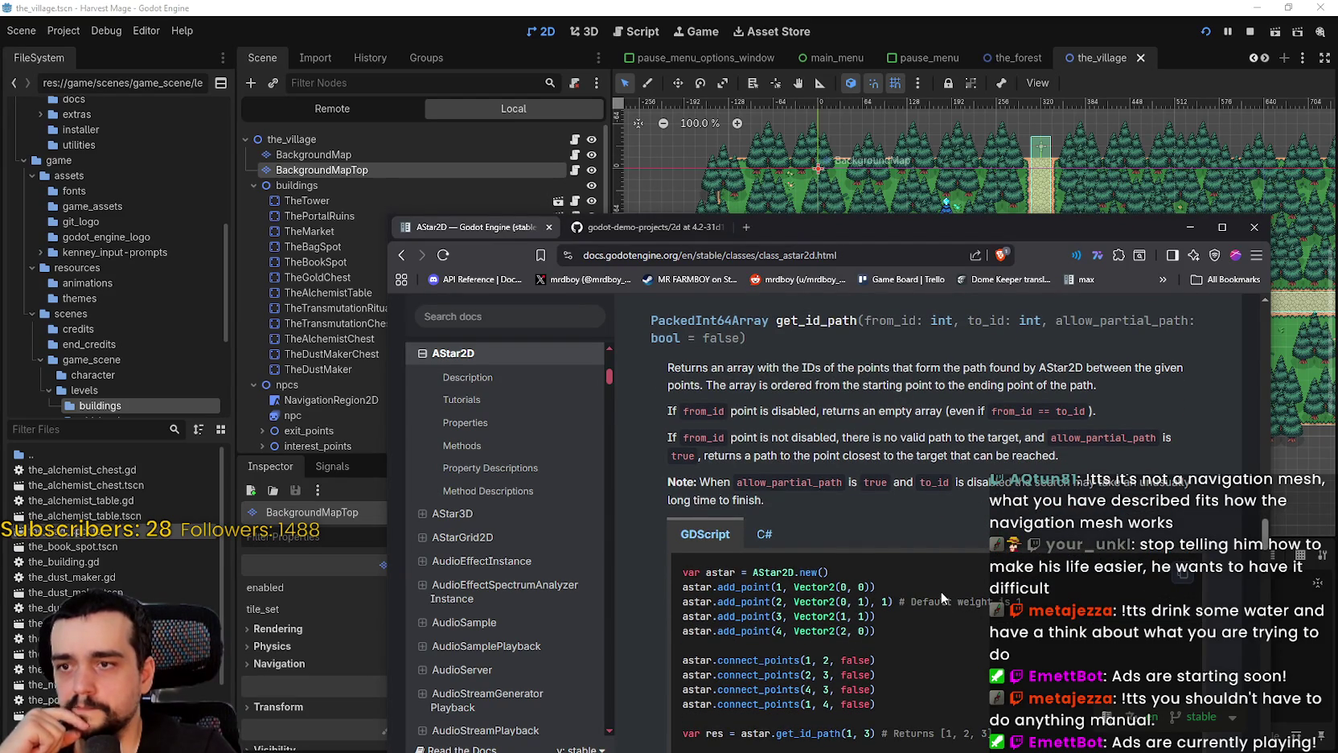
scroll(937, 585, "down", 3)
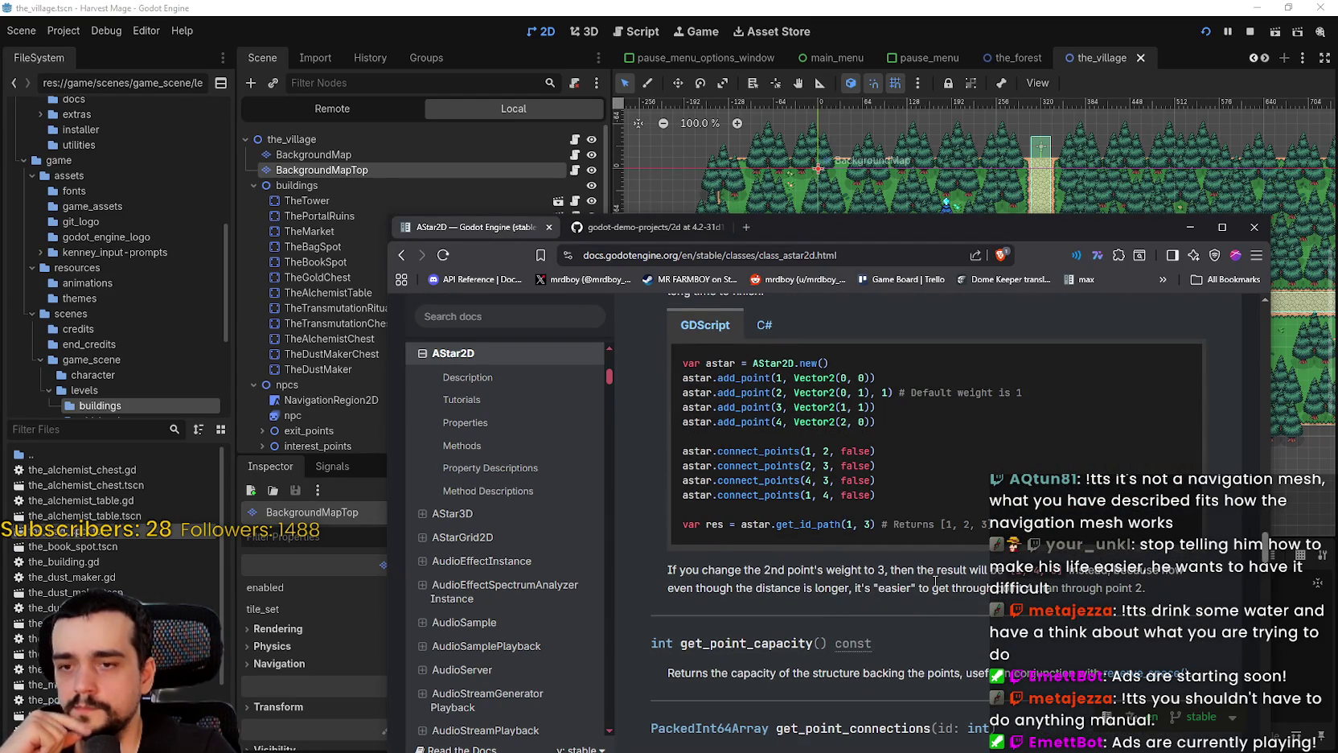
scroll(935, 580, "down", 4)
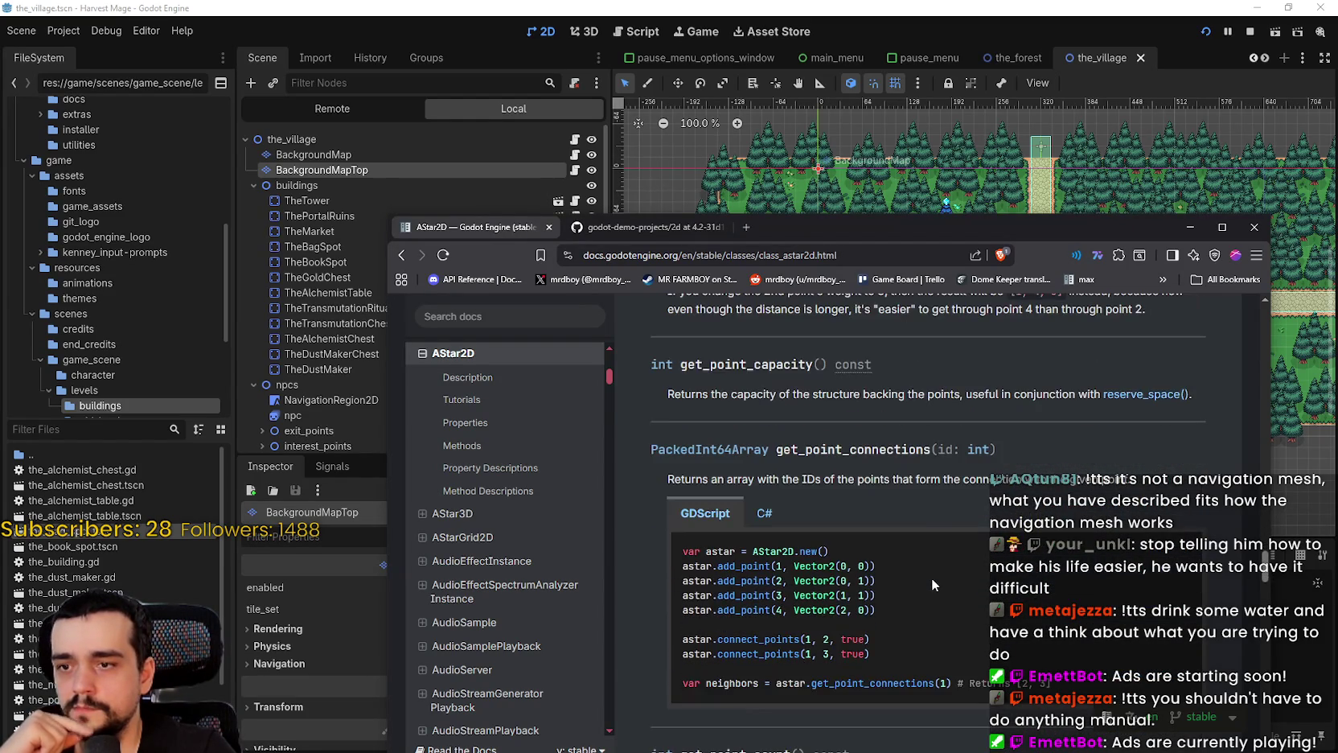
scroll(932, 578, "up", 3)
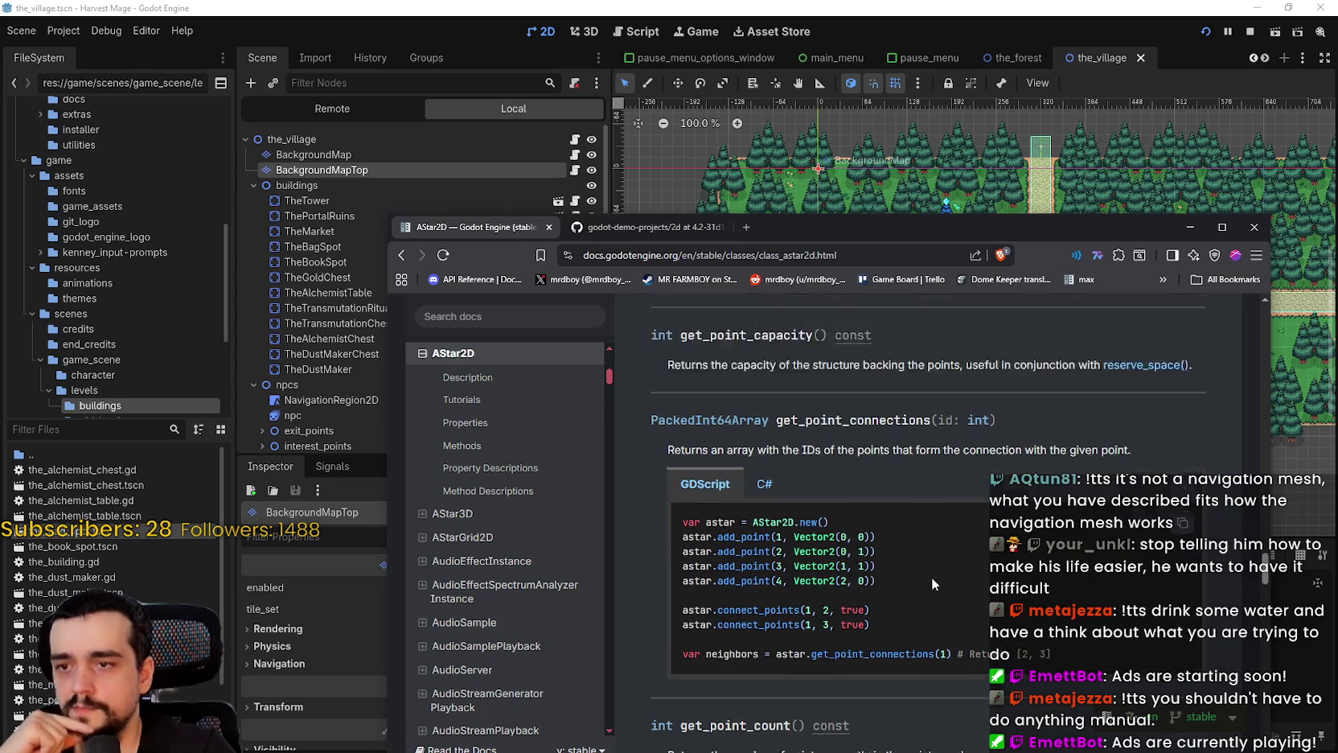
left_click(962, 7)
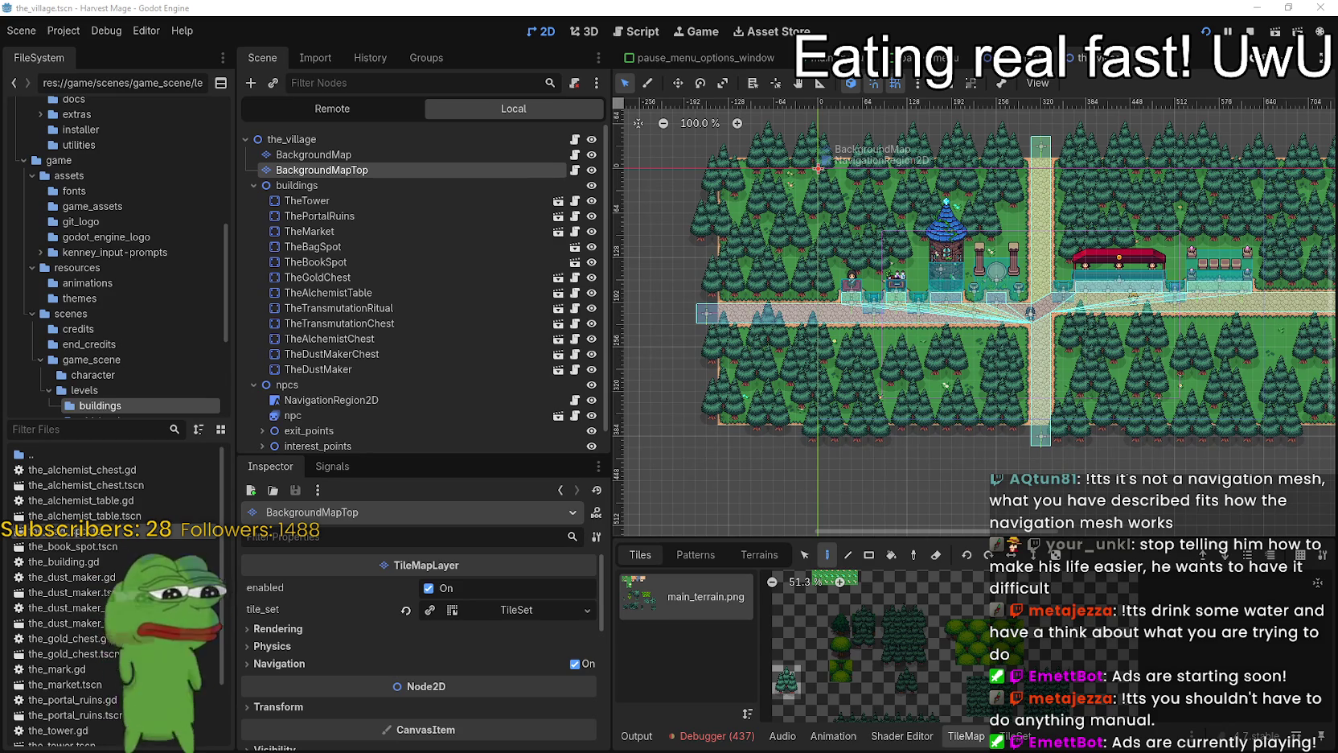
Seek the Daily Dose Of Internet video to 4:55, glancing at YouTube Music before returning
key("alt+Tab")
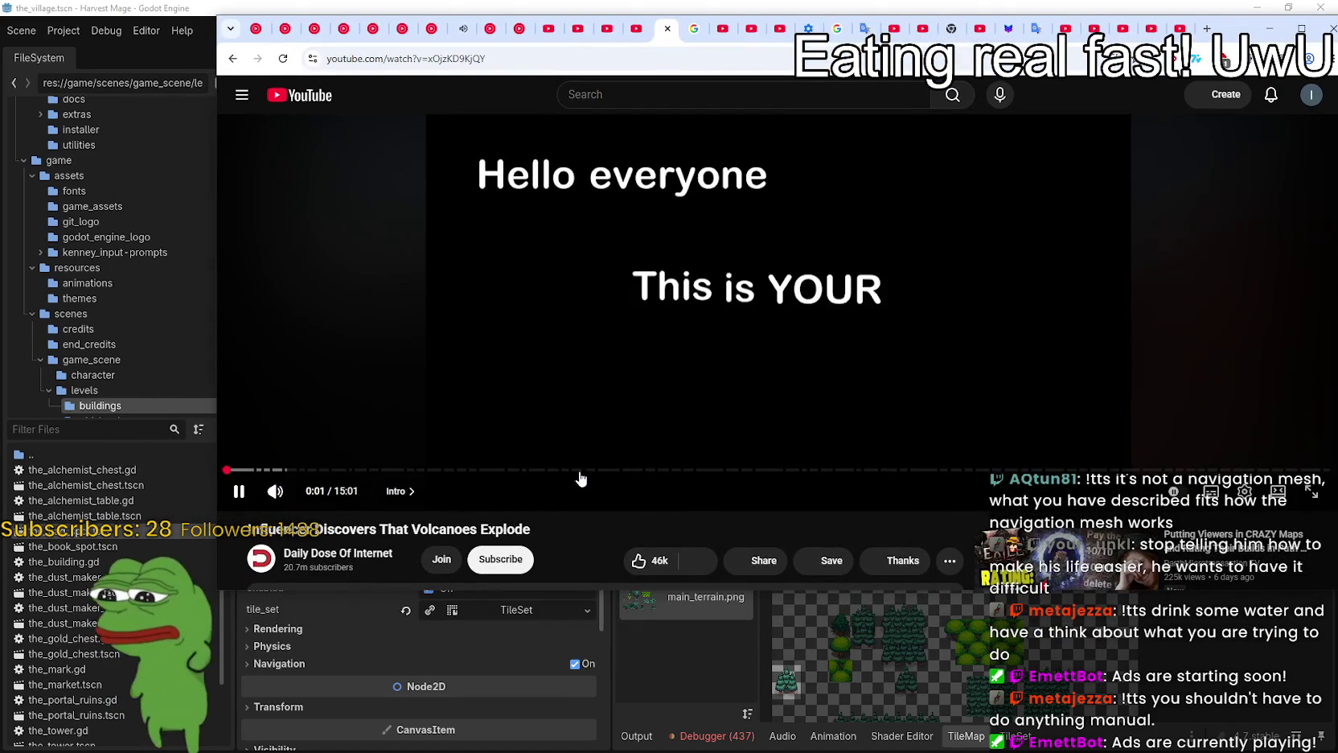
left_click(595, 470)
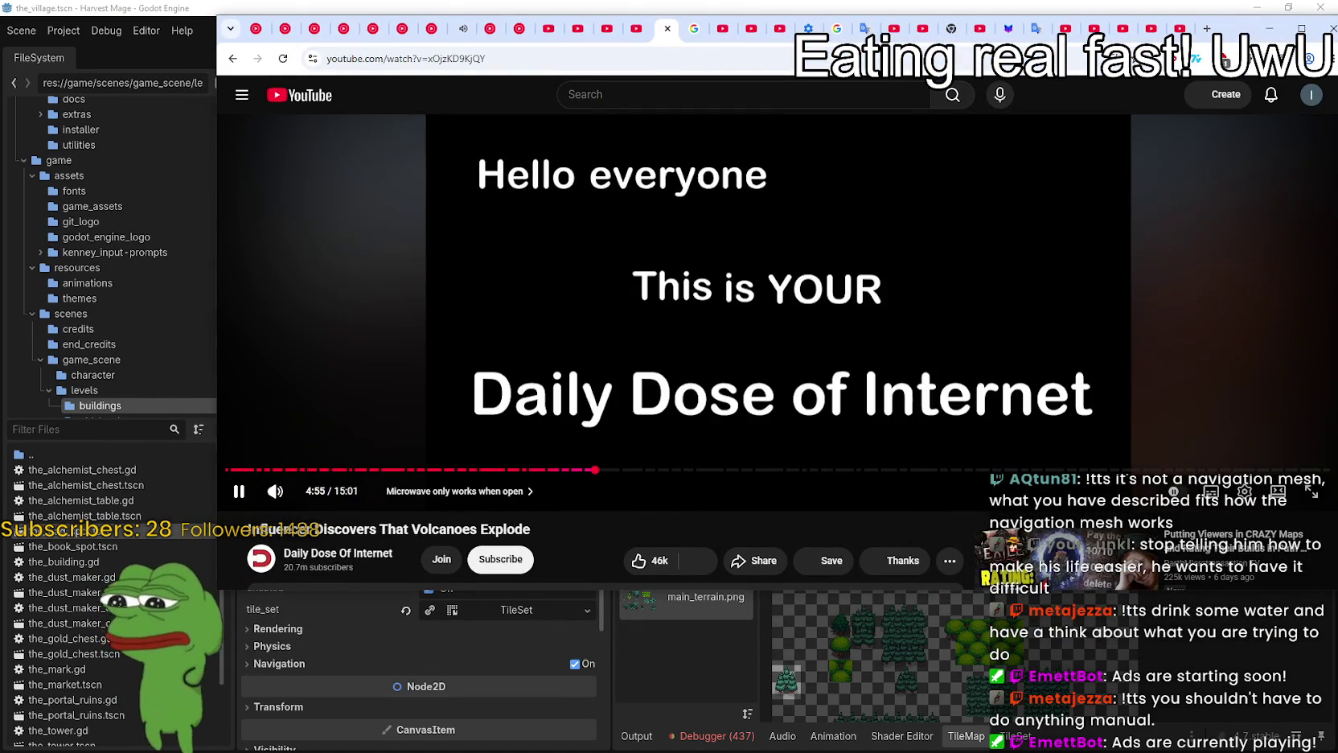
left_click(463, 29)
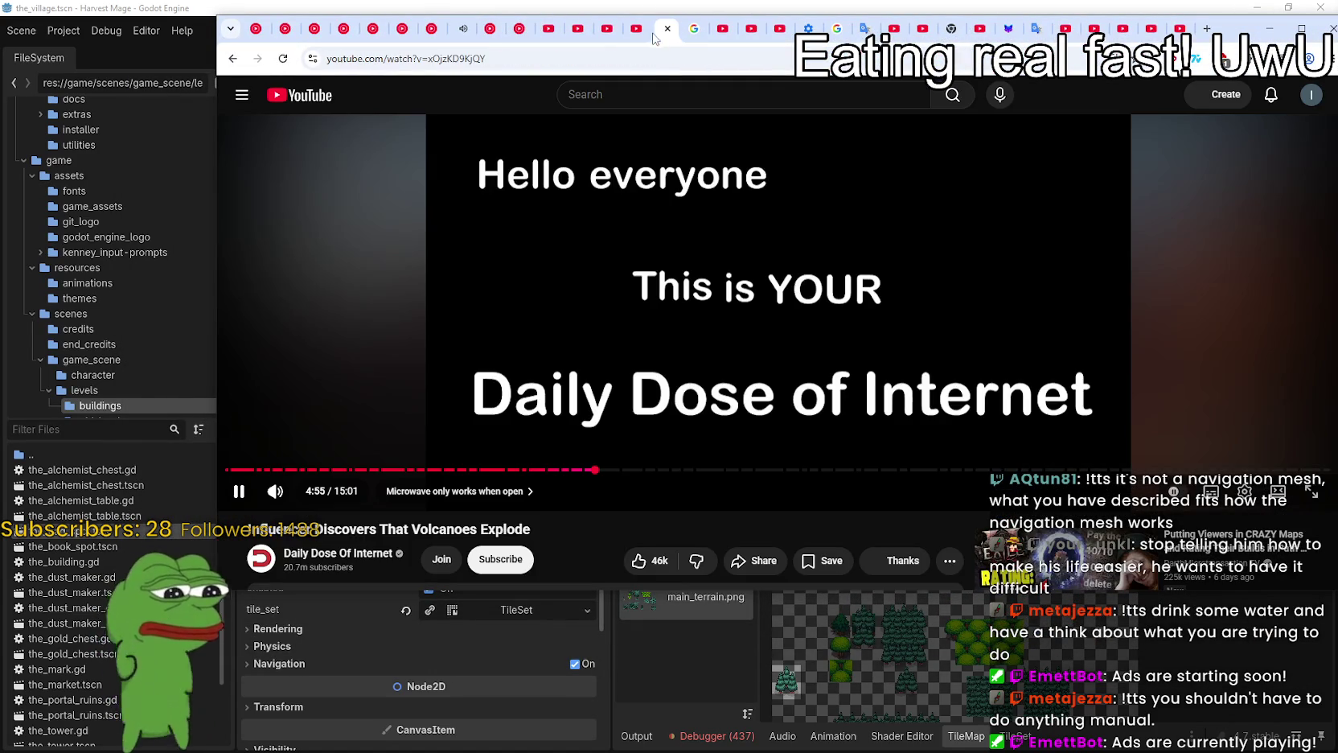
left_click(656, 32)
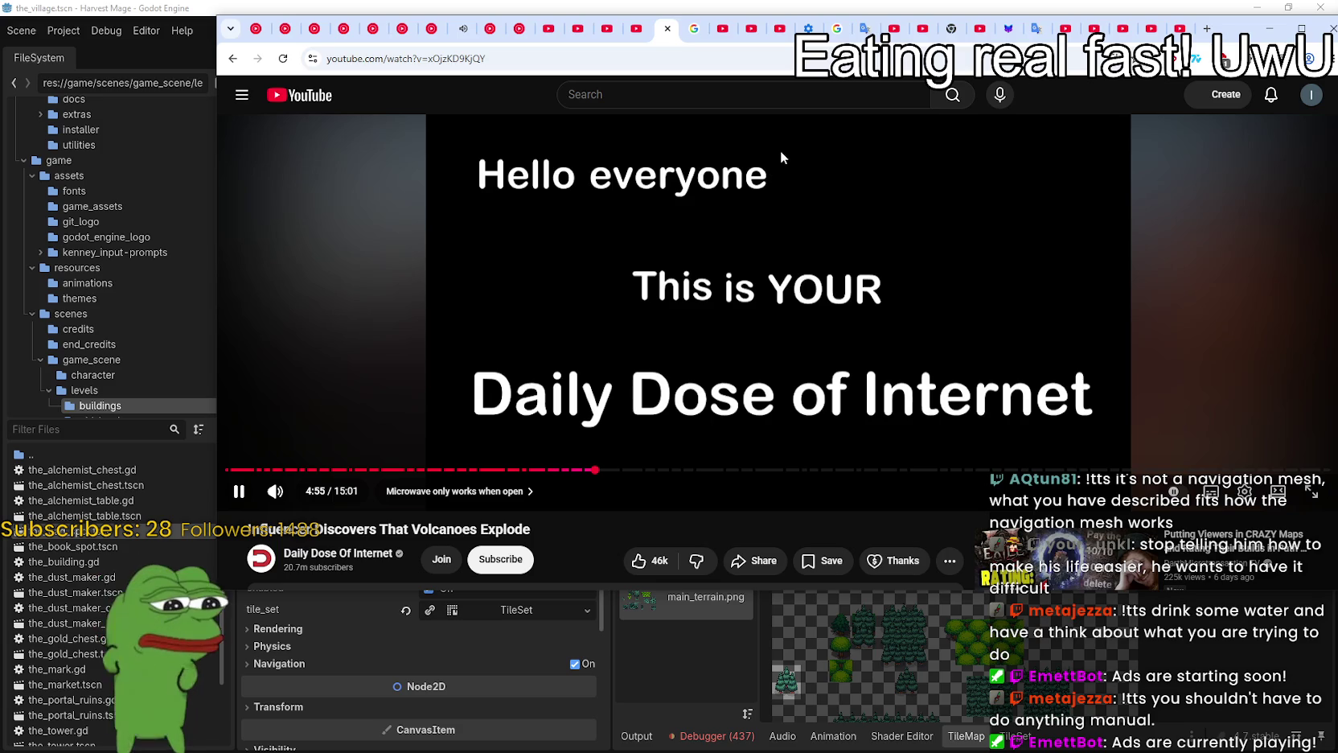
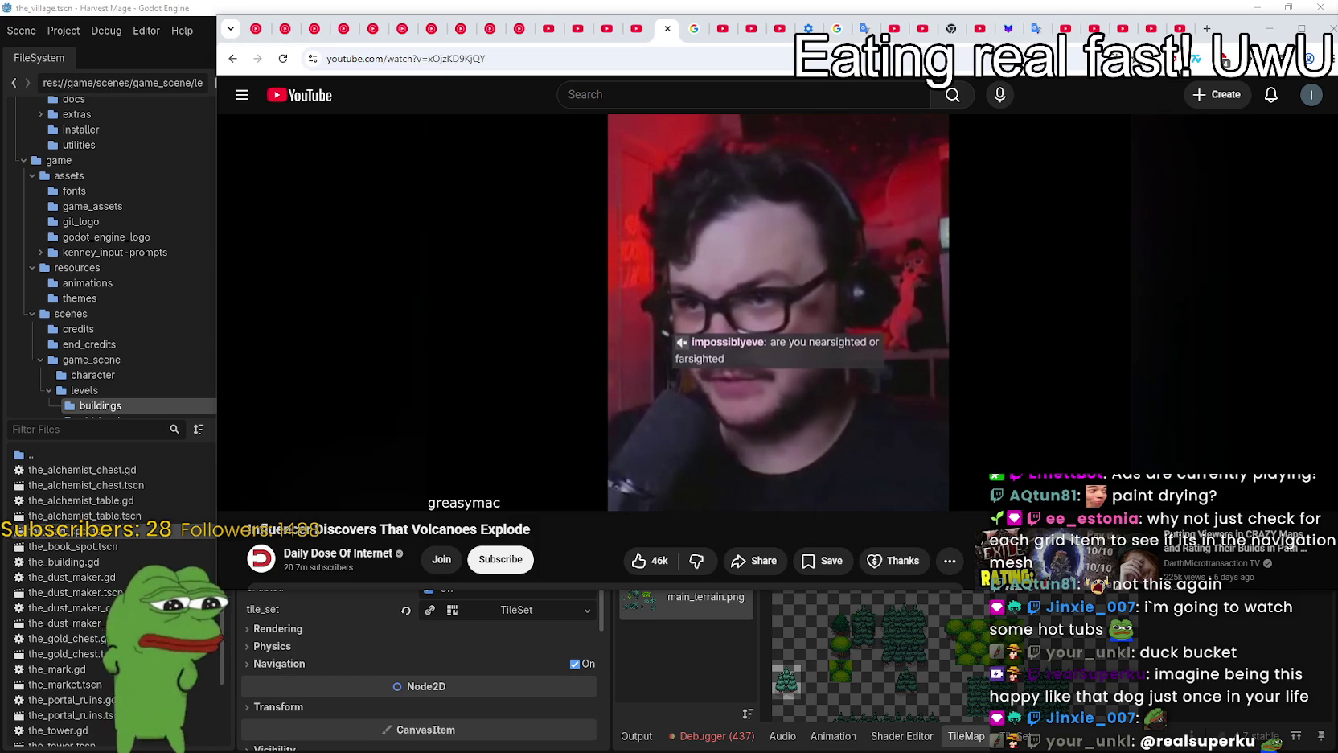
Place the itch.io AStar2D tutorial window, made narrower, beside the YouTube video
key("alt+Tab")
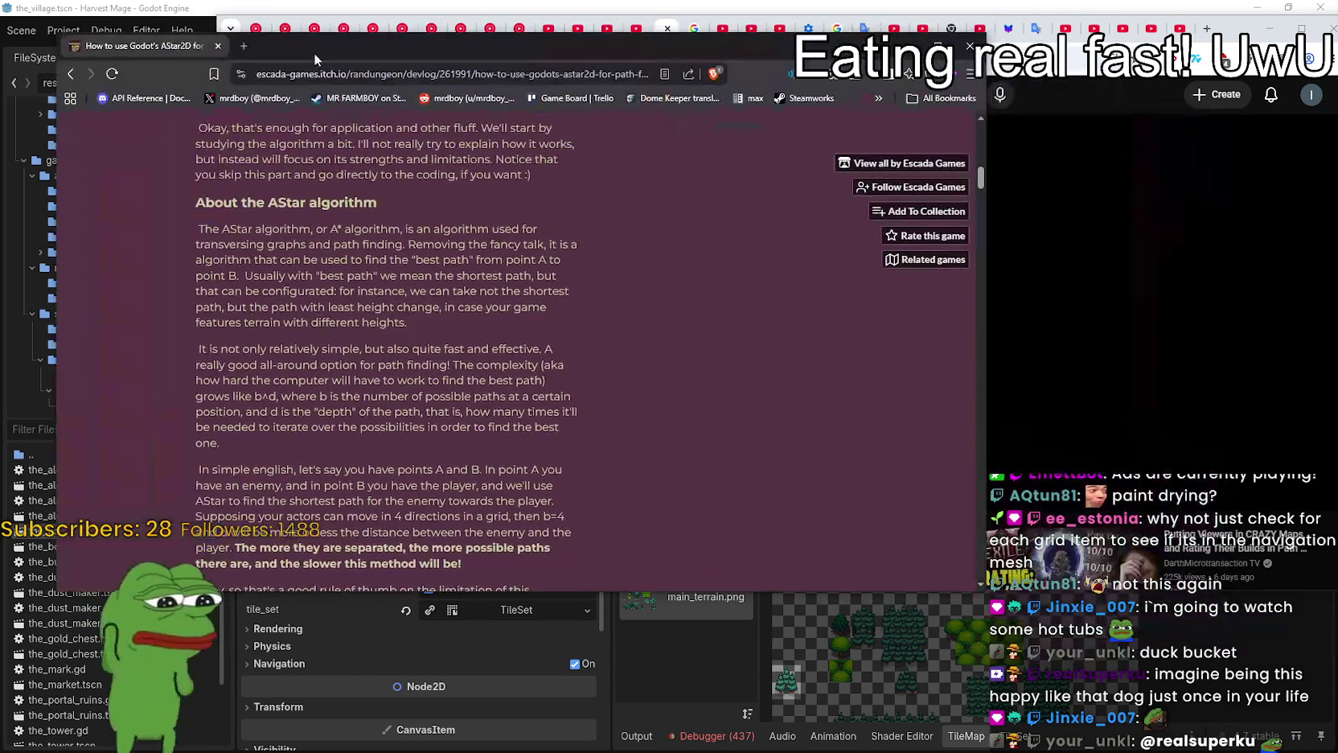
left_click_drag(313, 50, 281, 52)
left_click_drag(950, 603, 659, 593)
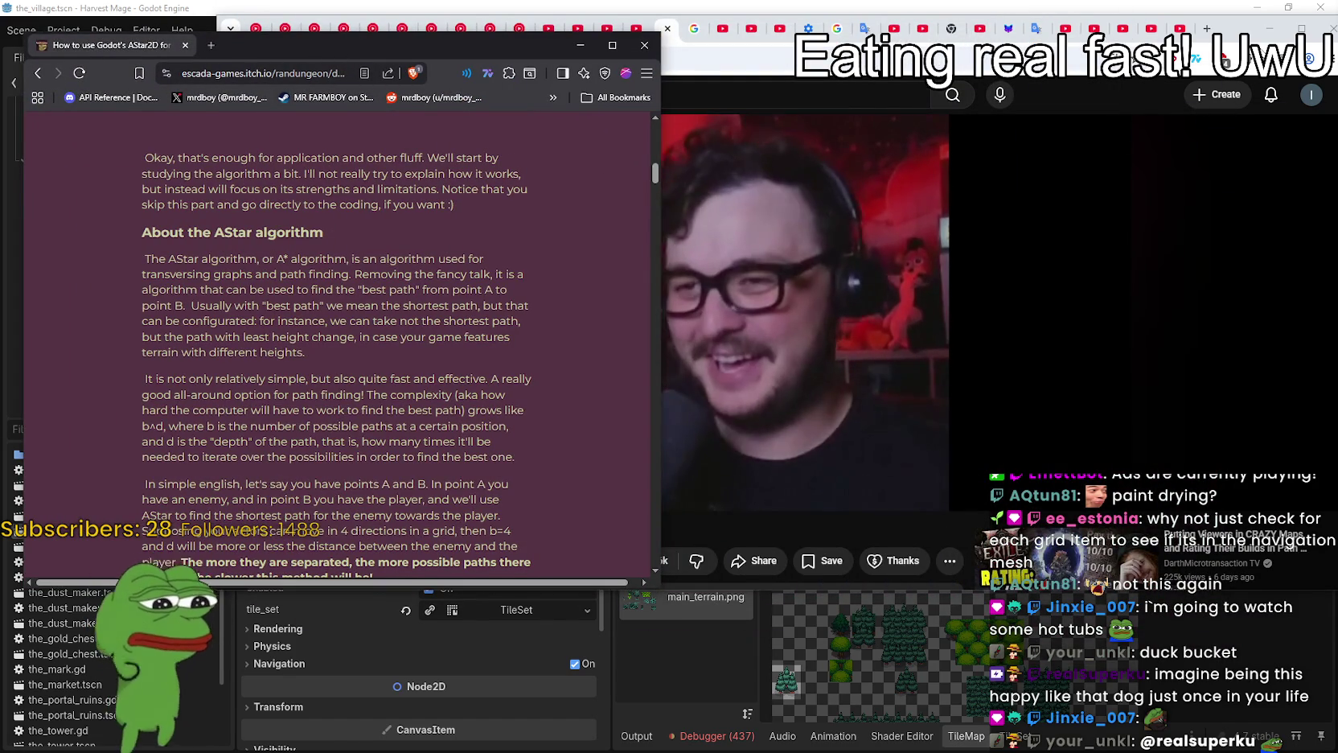
left_click(1261, 40)
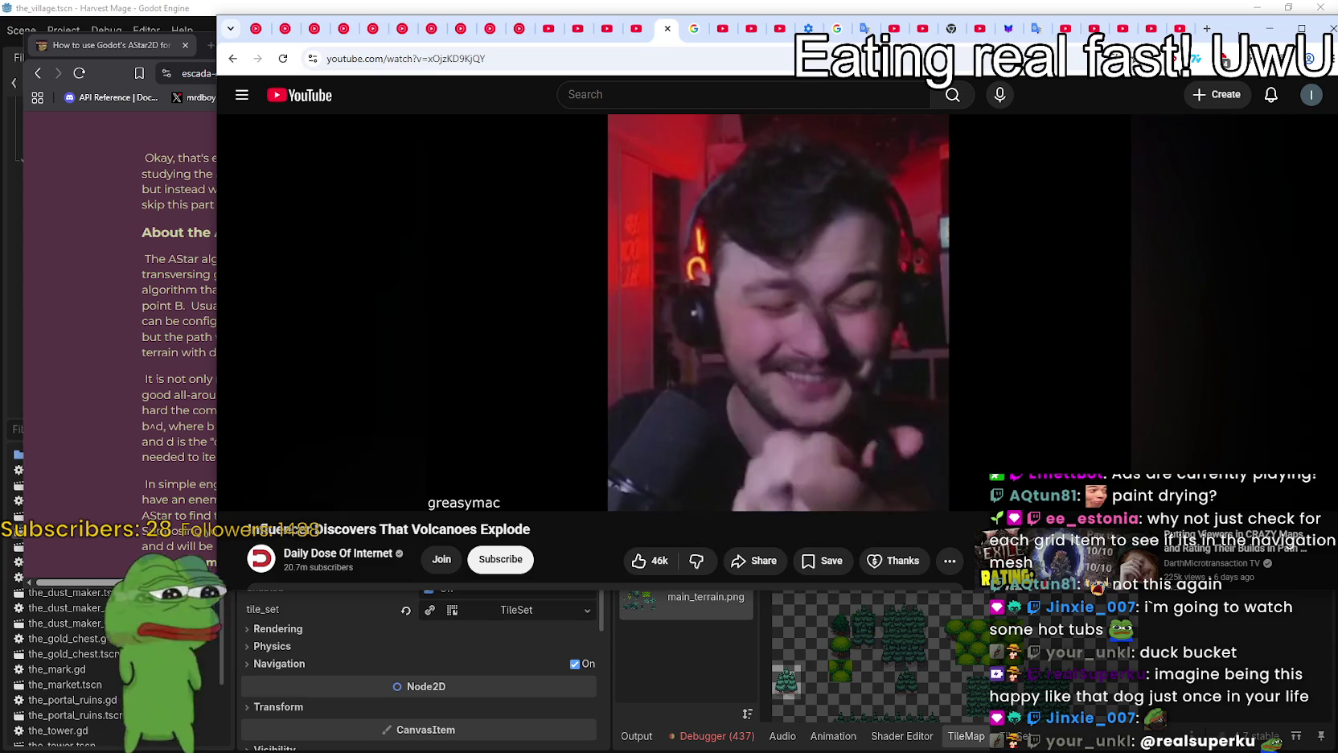
mouse_move(218, 320)
left_mouse_down()
mouse_move(653, 318)
mouse_move(540, 316)
left_mouse_up()
left_click(462, 273)
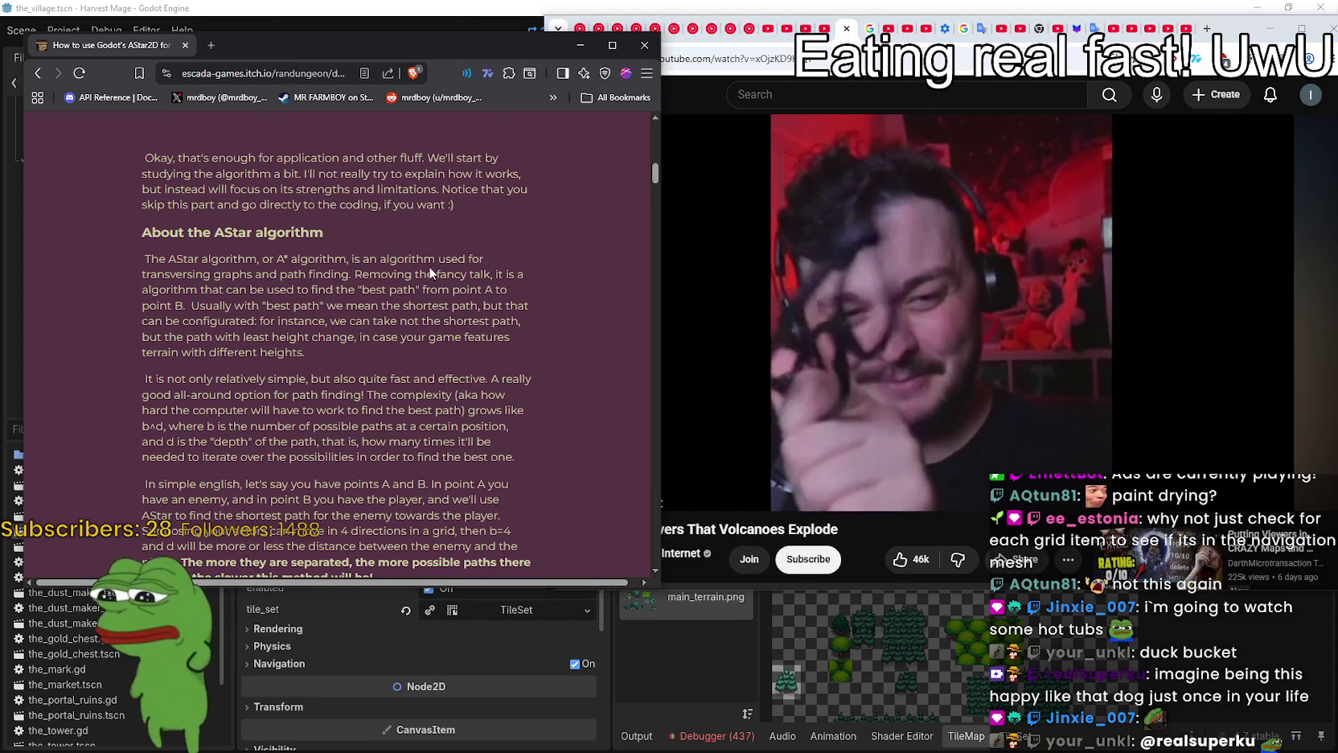
Scroll to 'About the AStar algorithm' and move the tutorial window to the screen top
scroll(430, 269, "up", 3)
scroll(374, 362, "down", 2)
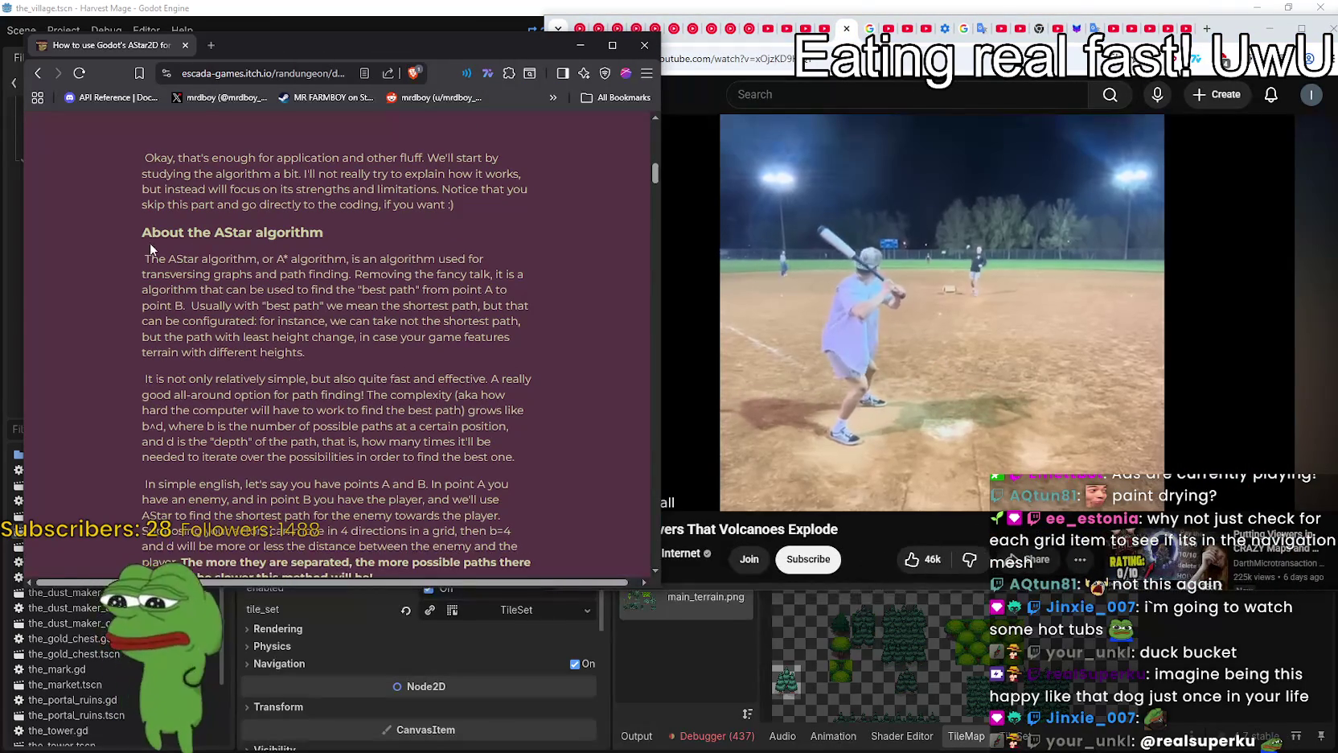
scroll(245, 176, "down", 3)
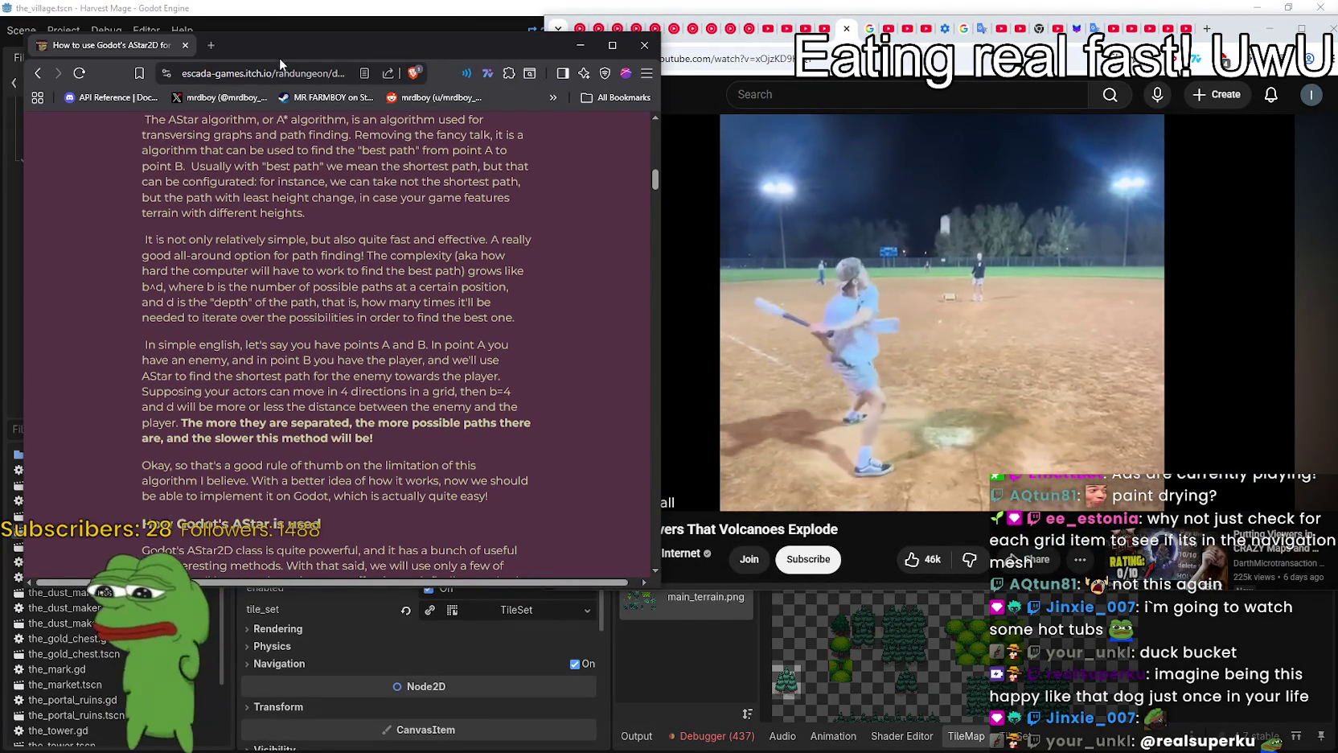
left_click_drag(284, 57, 293, 25)
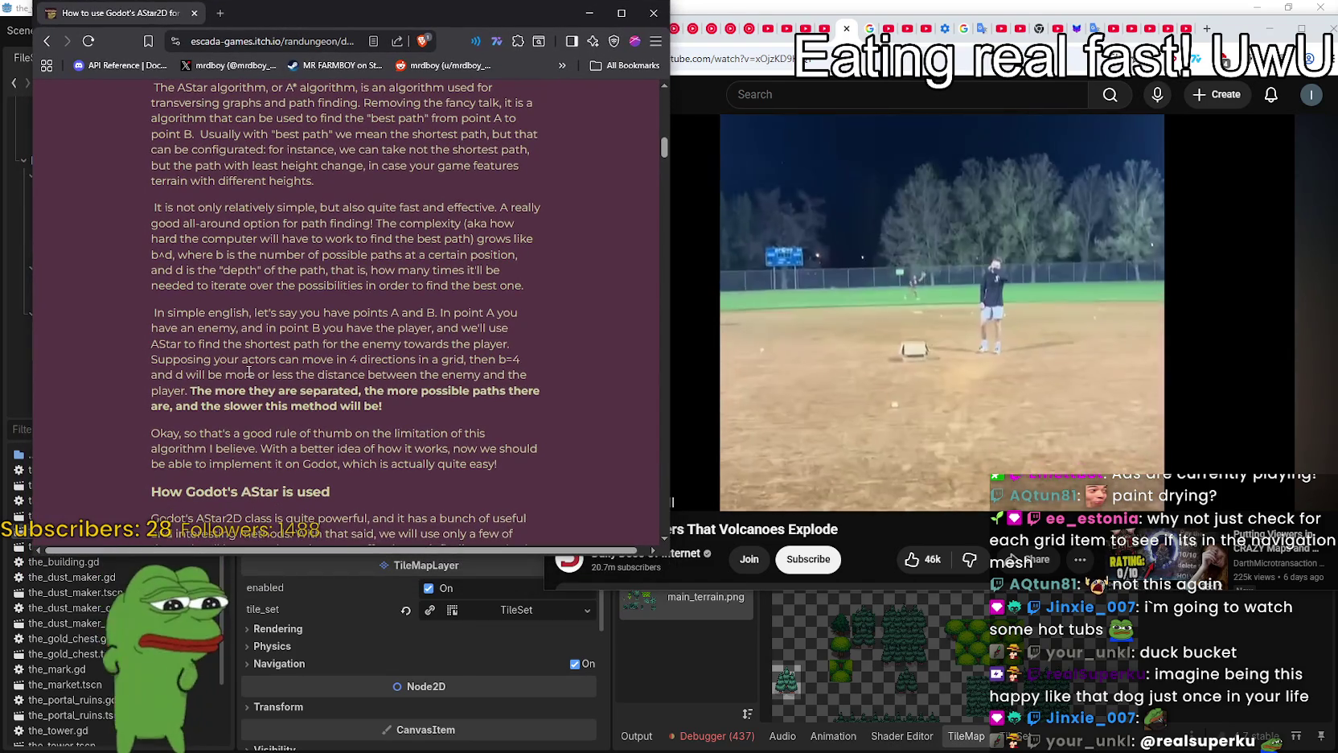
Read through the path-finding lines and scroll down to 'How Godot's AStar is used'
scroll(247, 369, "down", 1)
scroll(247, 369, "up", 1)
scroll(247, 369, "down", 4)
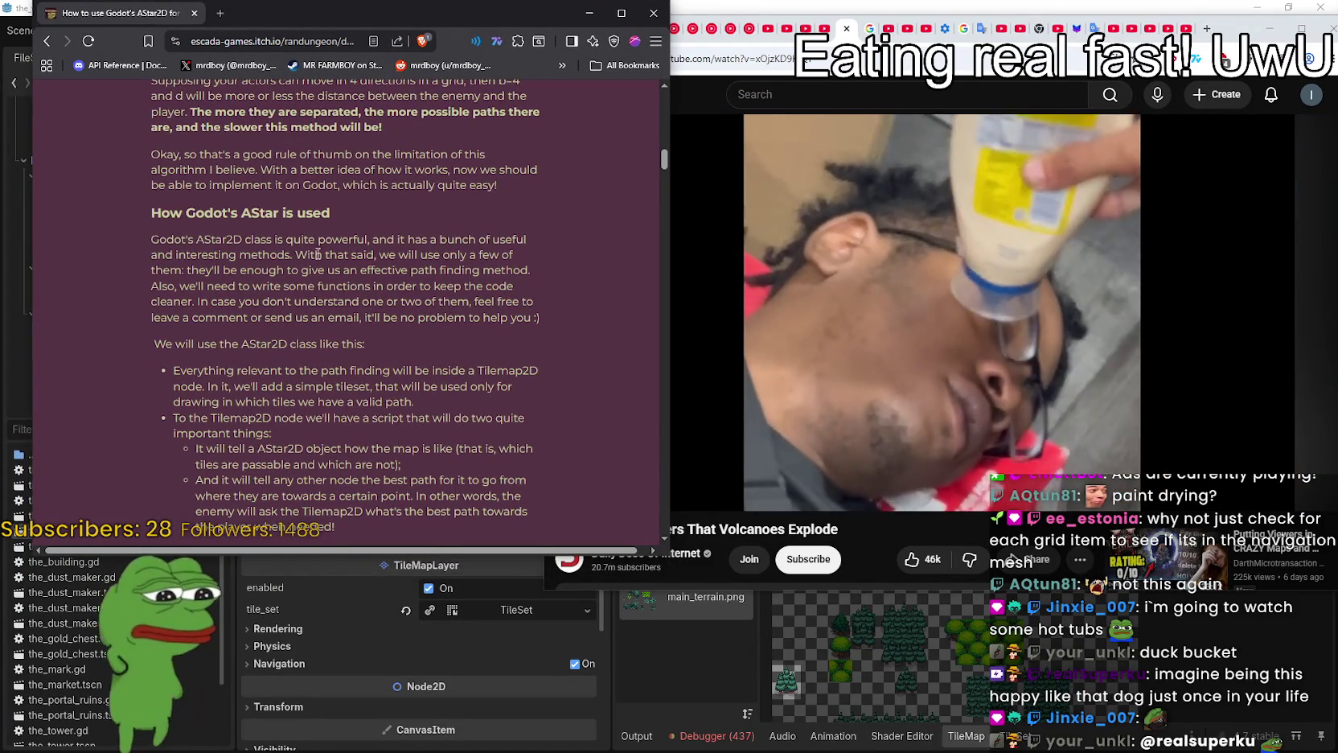
left_click_drag(199, 271, 531, 270)
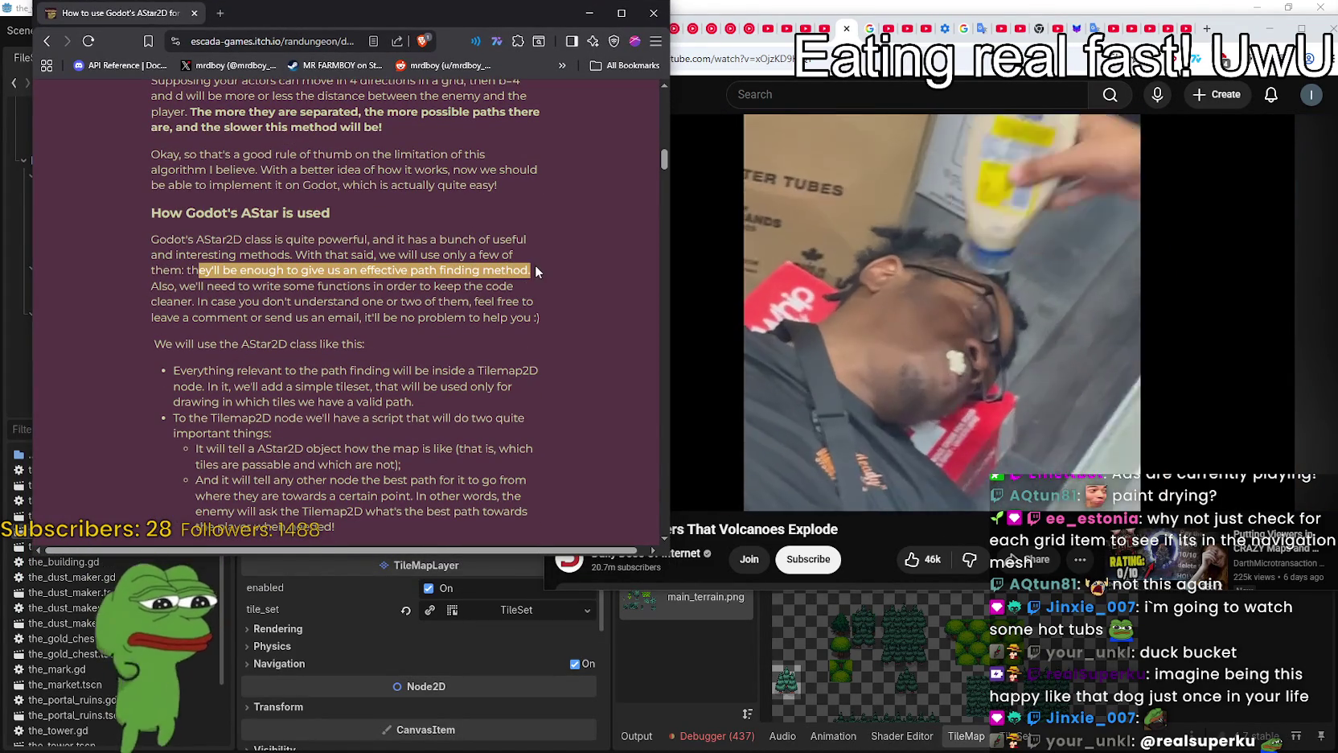
left_click_drag(155, 292, 506, 288)
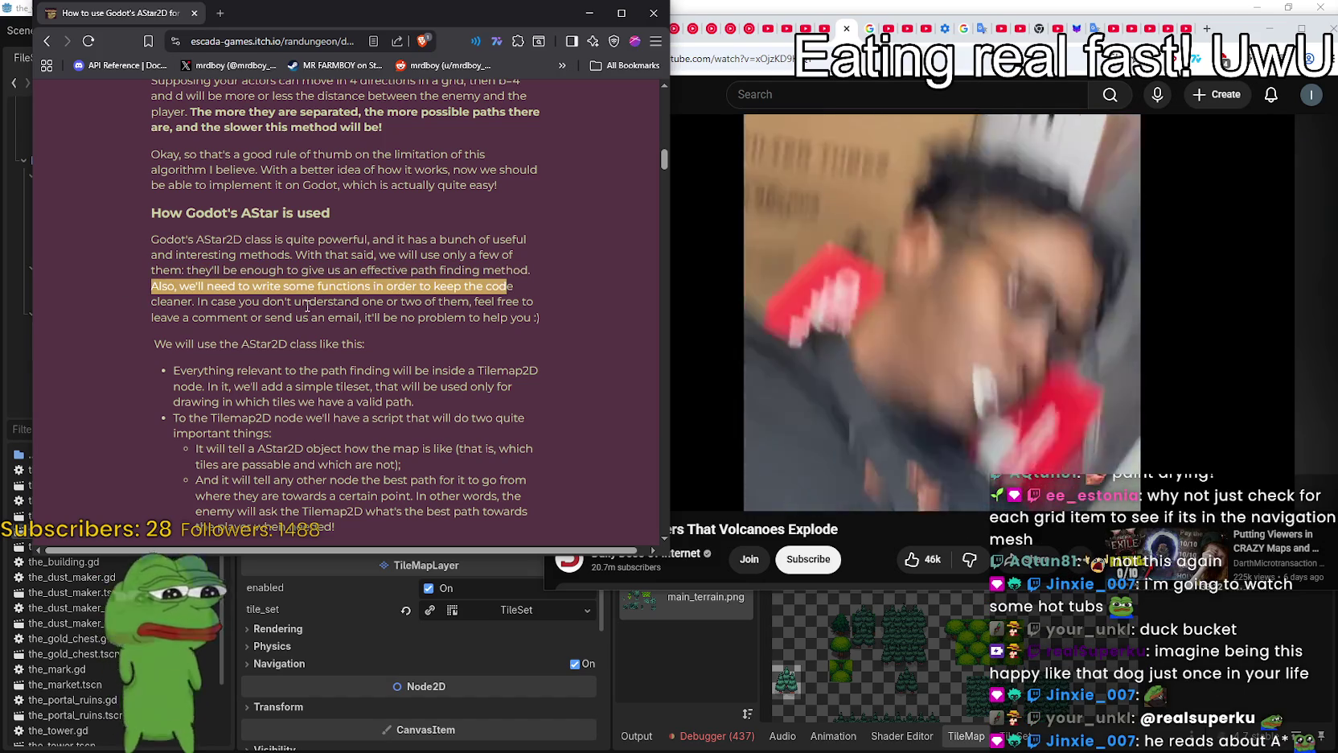
mouse_move(166, 303)
left_mouse_down()
mouse_move(333, 304)
mouse_move(284, 327)
left_mouse_up()
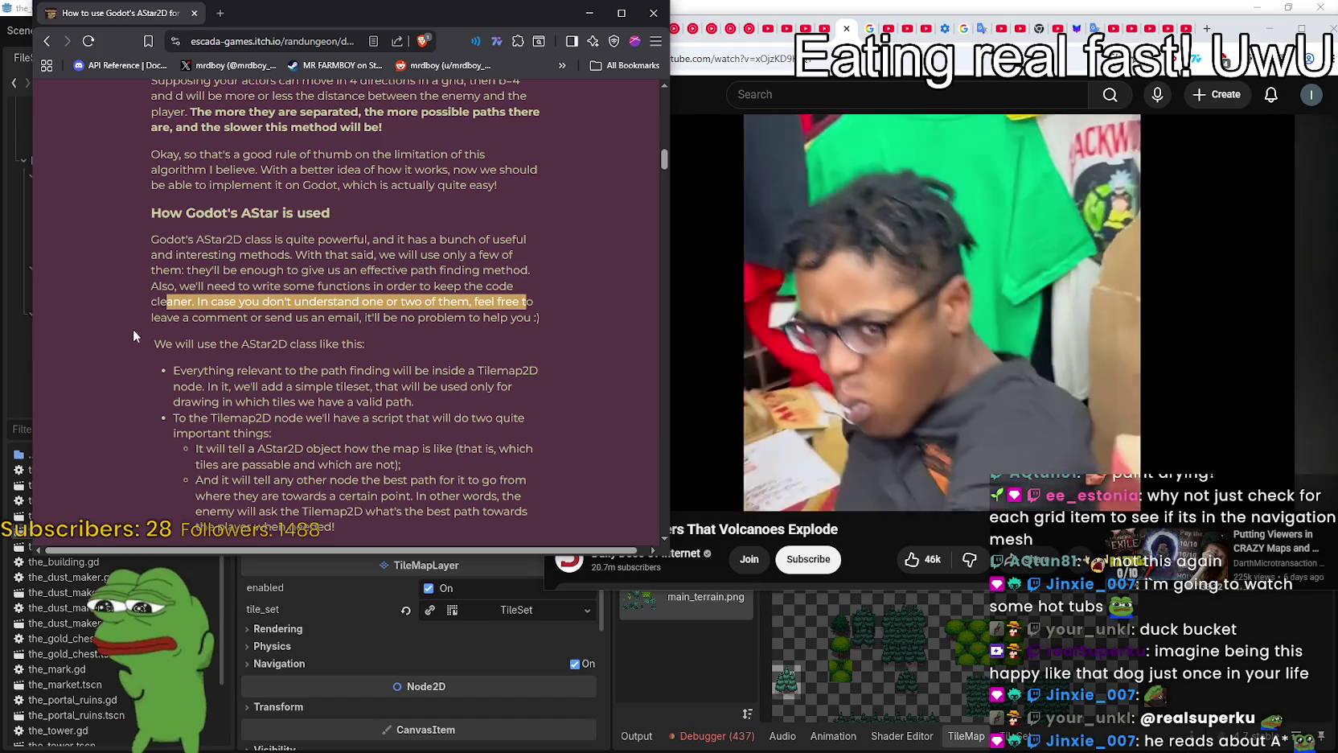
left_click(208, 341)
scroll(254, 279, "down", 1)
double_click(255, 276)
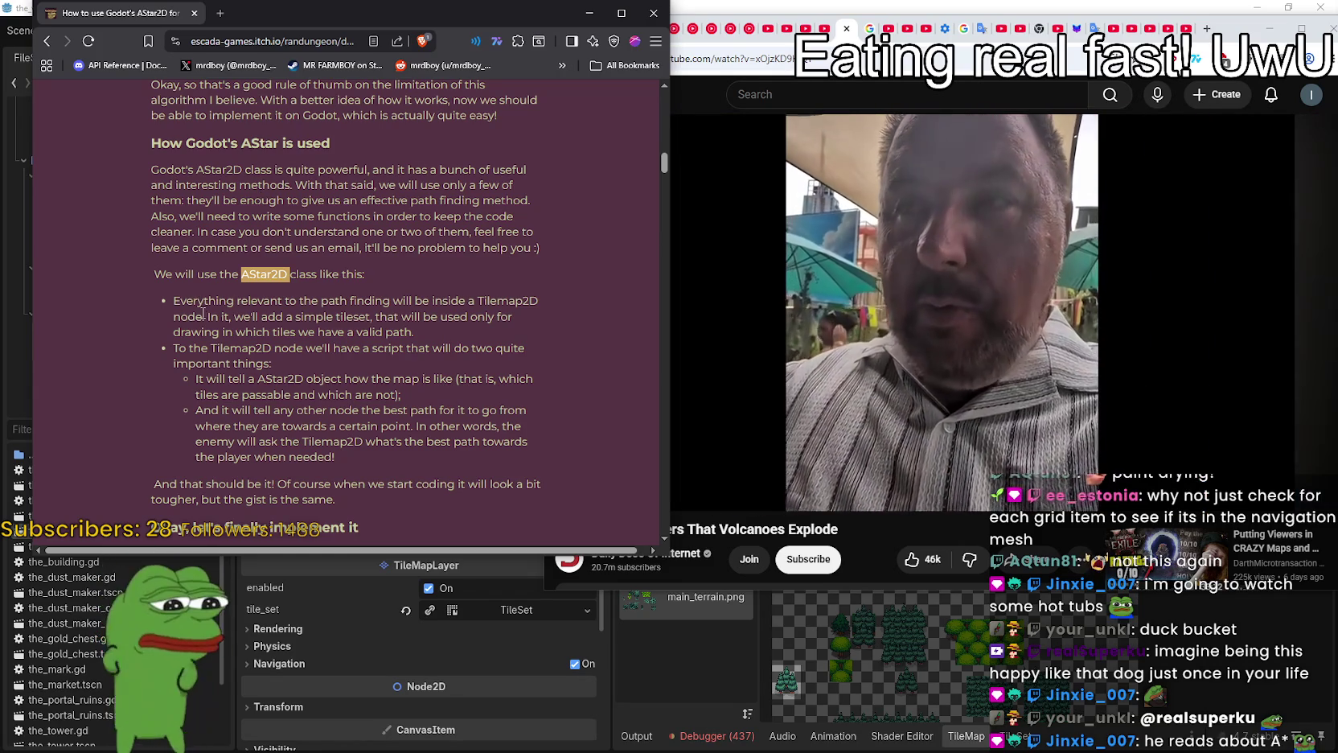
left_click(381, 313)
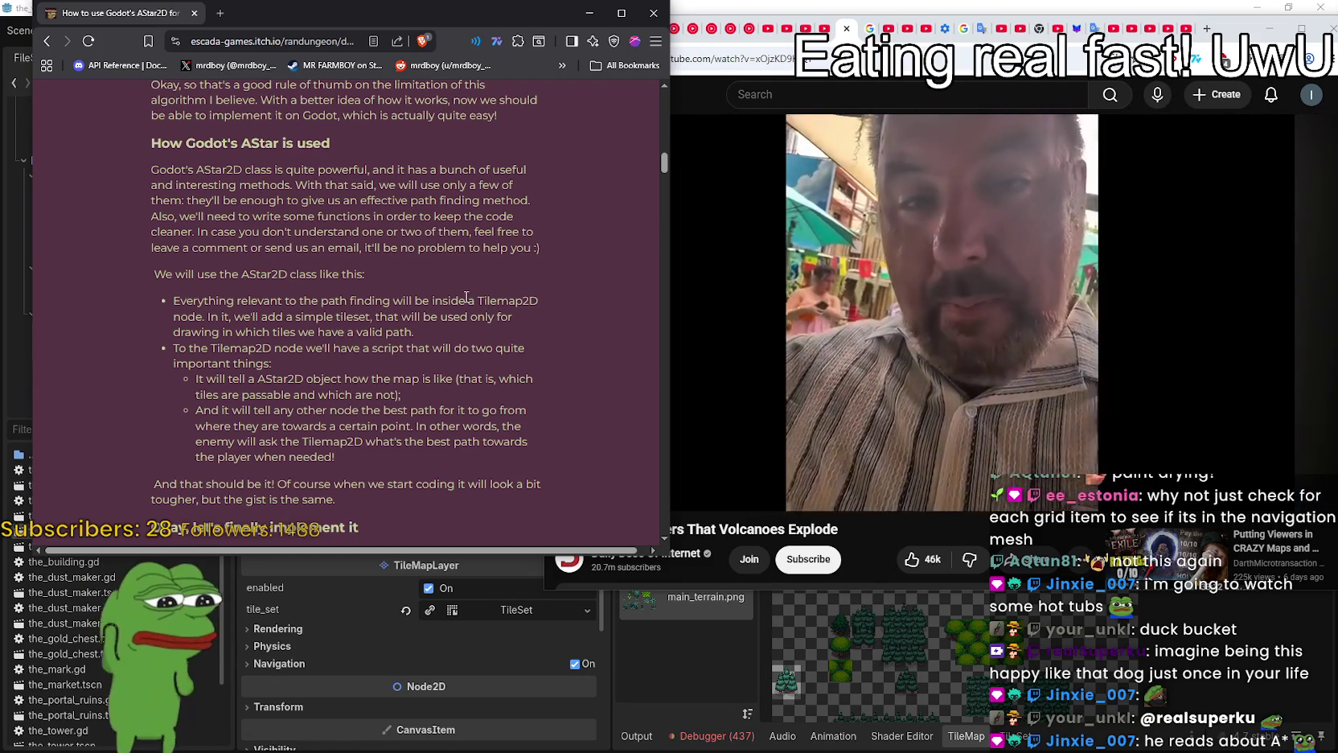
left_click_drag(478, 301, 196, 314)
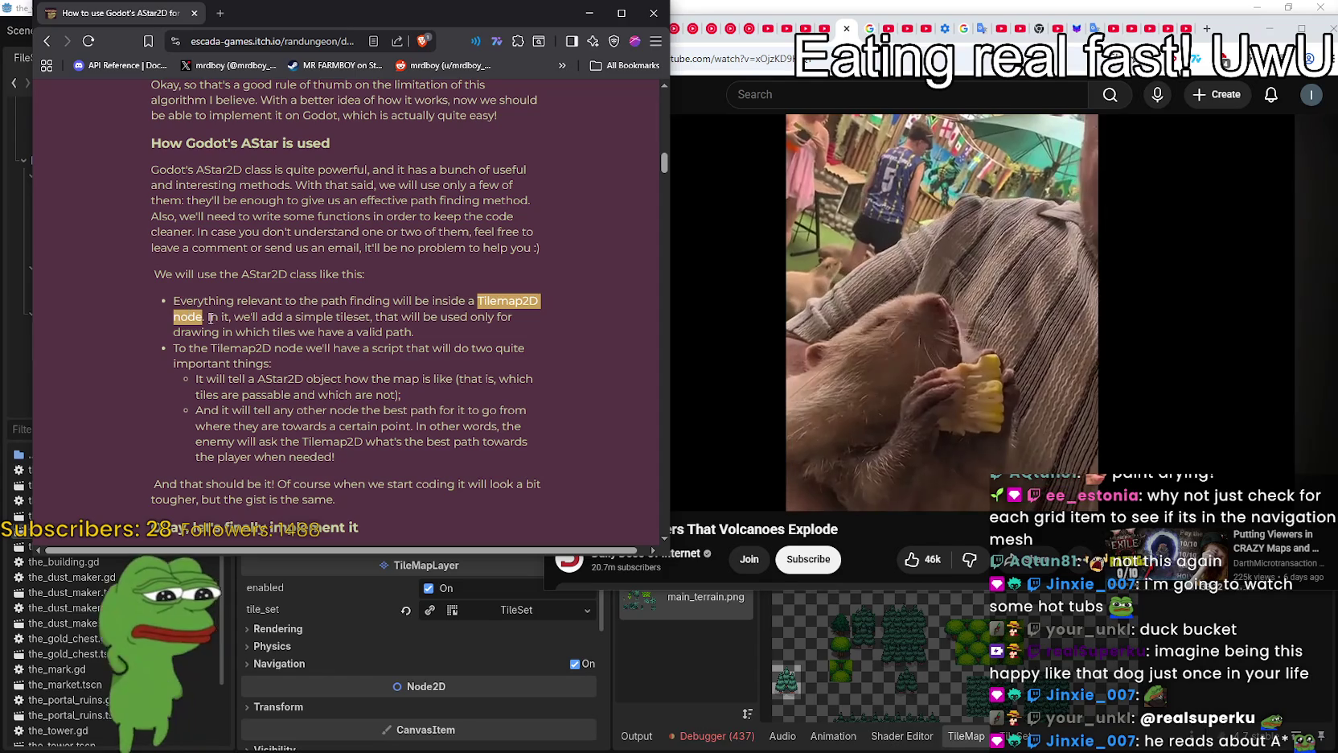
left_click(198, 316)
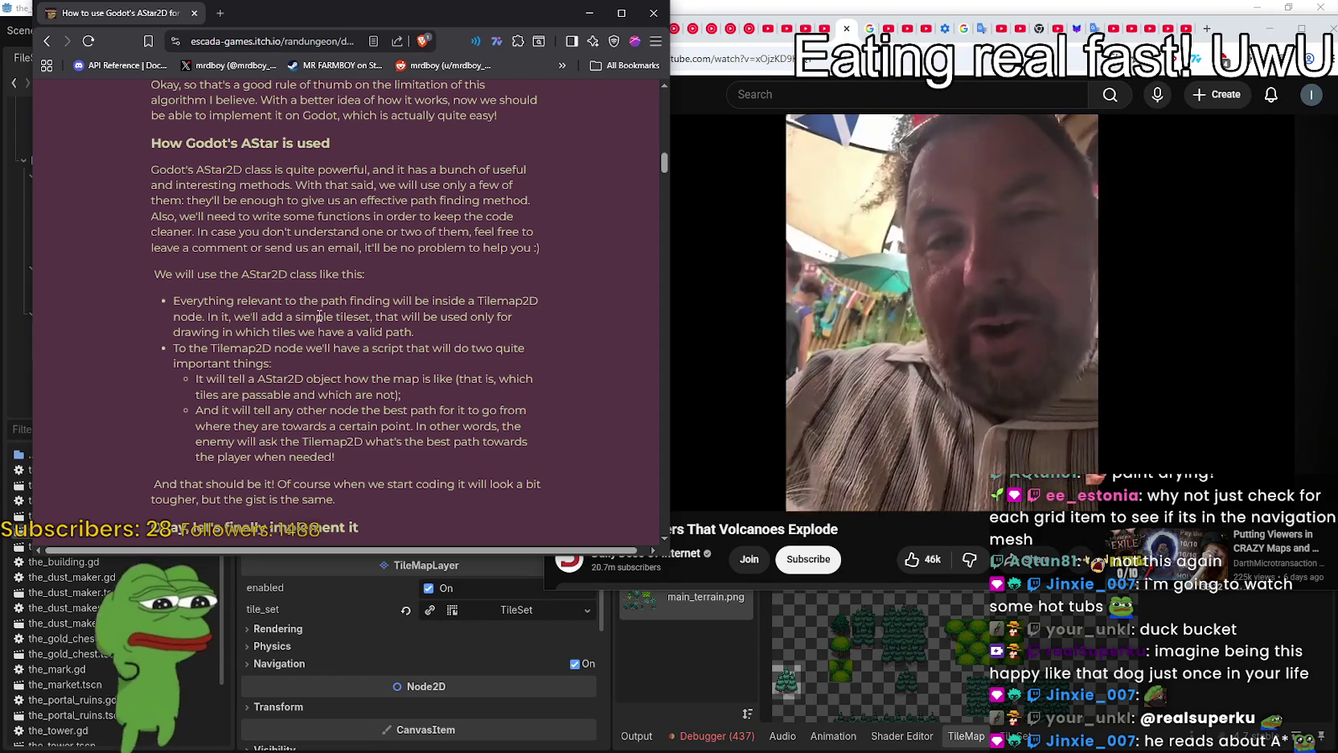
mouse_move(296, 317)
left_mouse_down()
mouse_move(519, 323)
mouse_move(157, 330)
left_mouse_up()
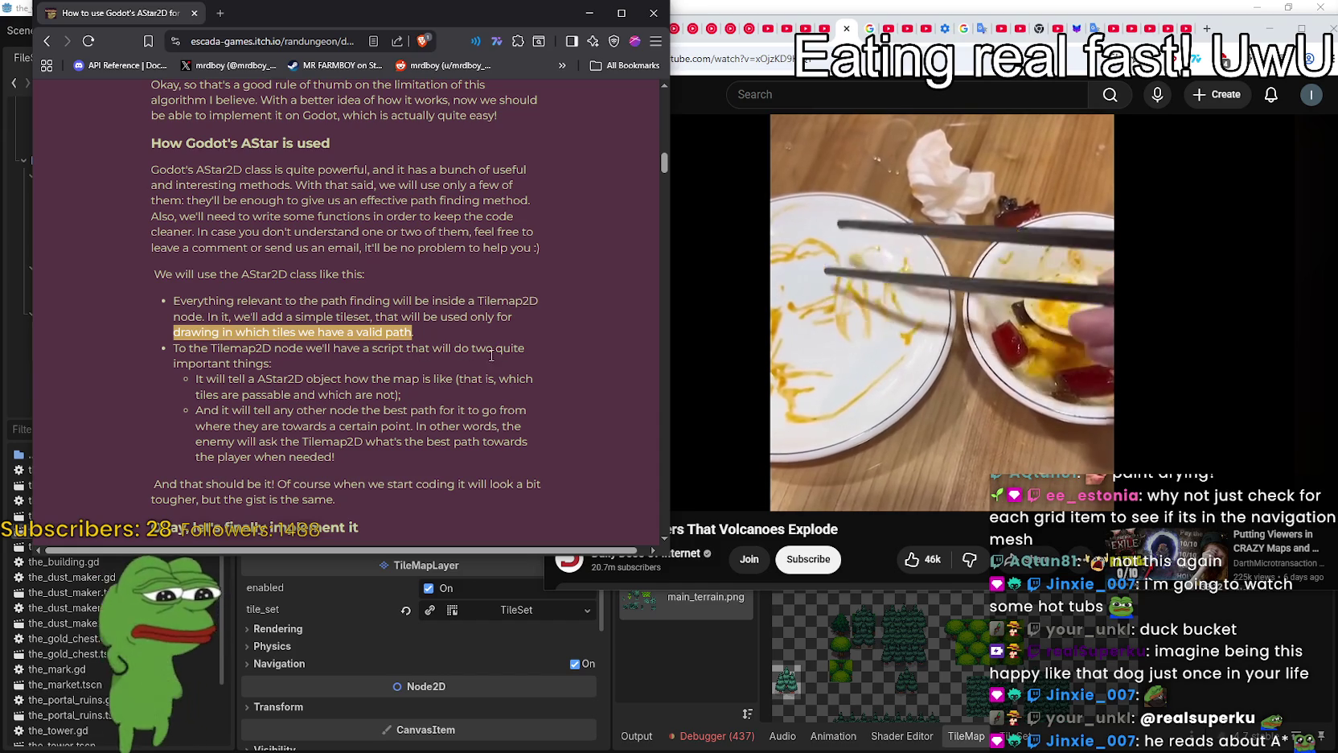
left_click_drag(265, 378, 329, 378)
left_click(434, 384)
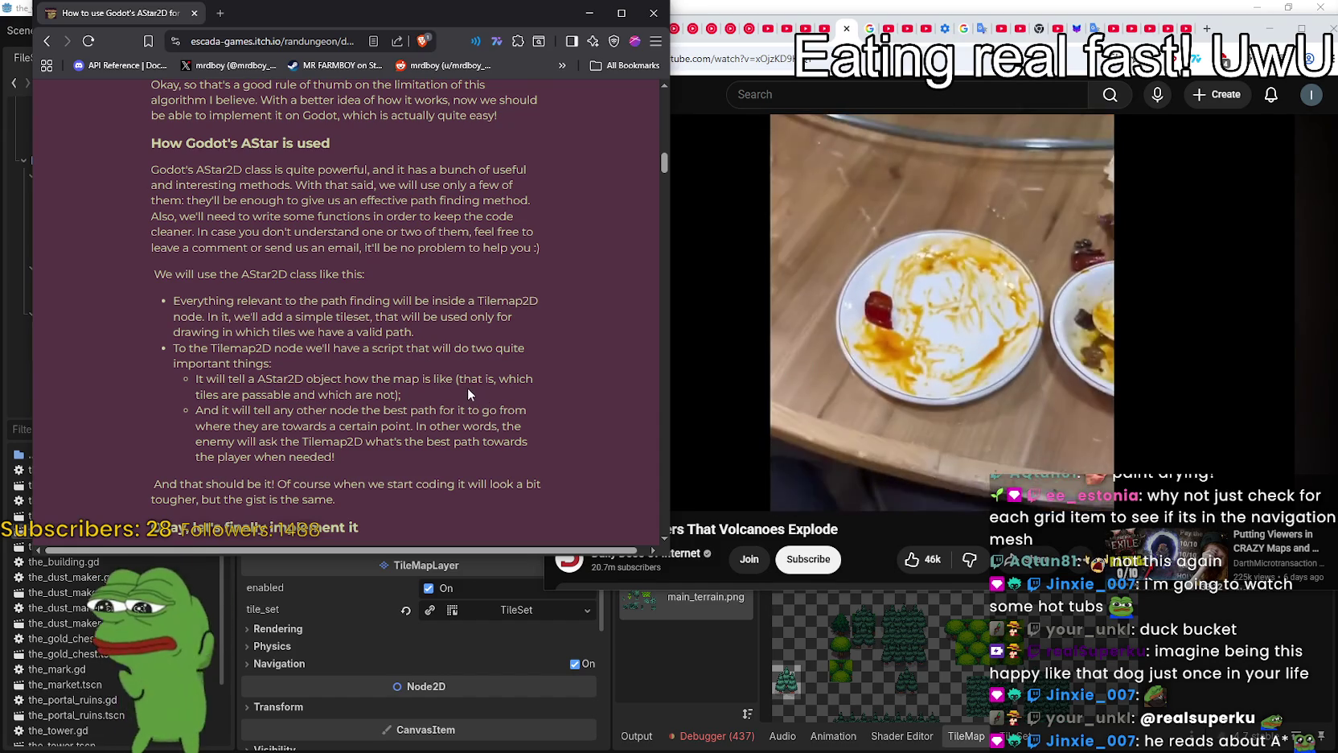
left_click_drag(458, 379, 494, 378)
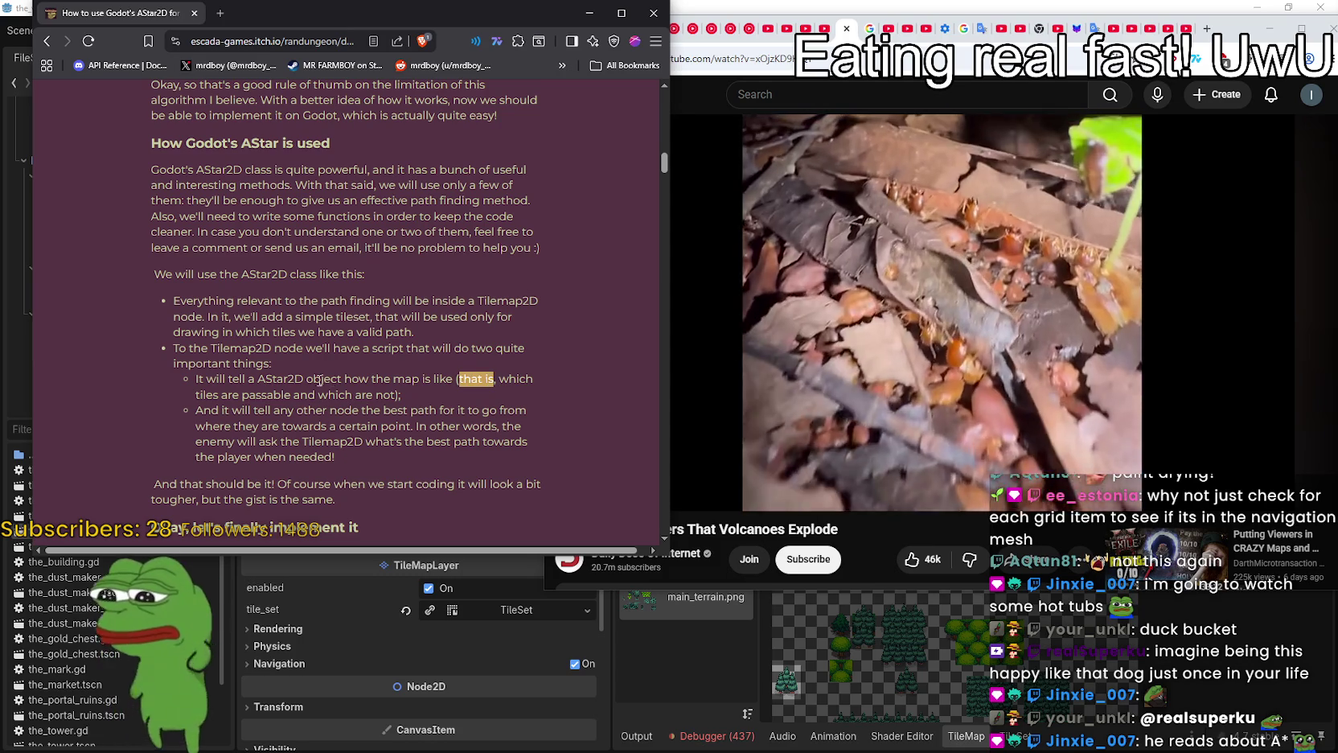
double_click(512, 379)
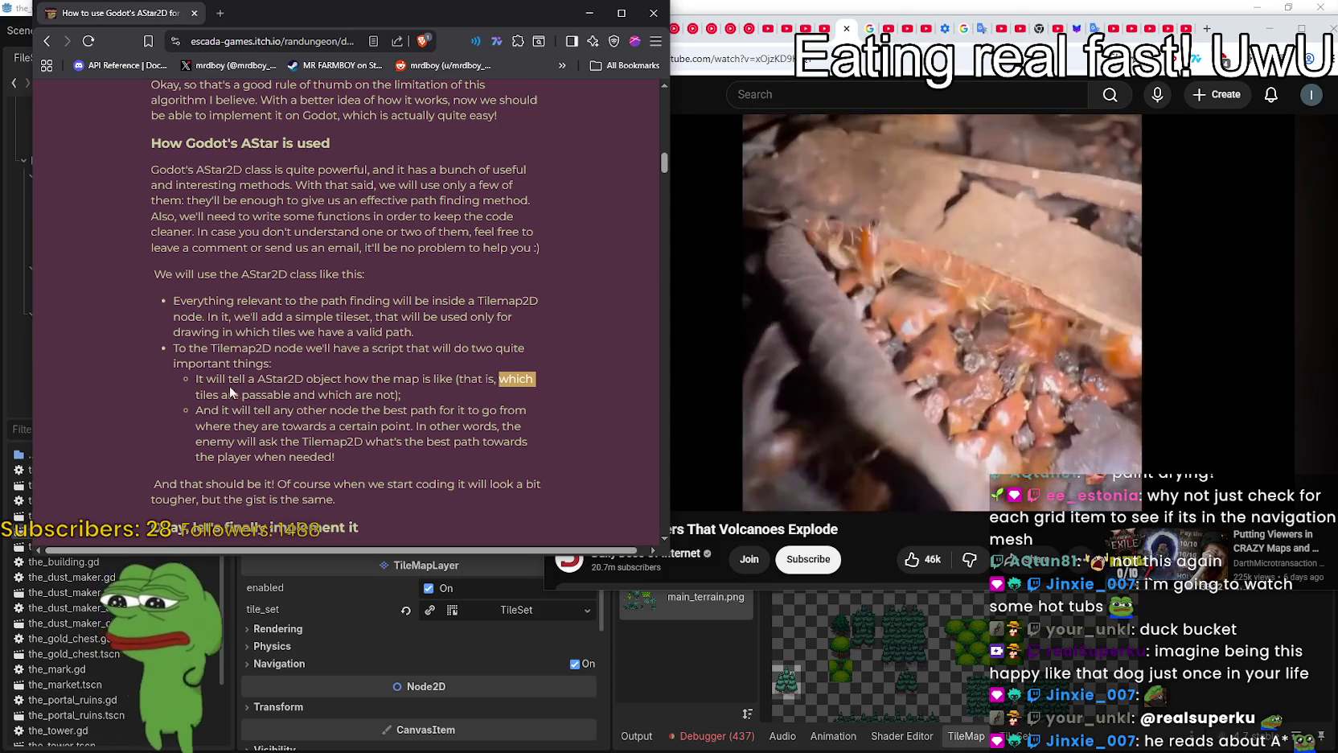
double_click(265, 394)
double_click(385, 394)
mouse_move(385, 394)
left_mouse_down()
mouse_move(105, 372)
mouse_move(172, 395)
left_mouse_up()
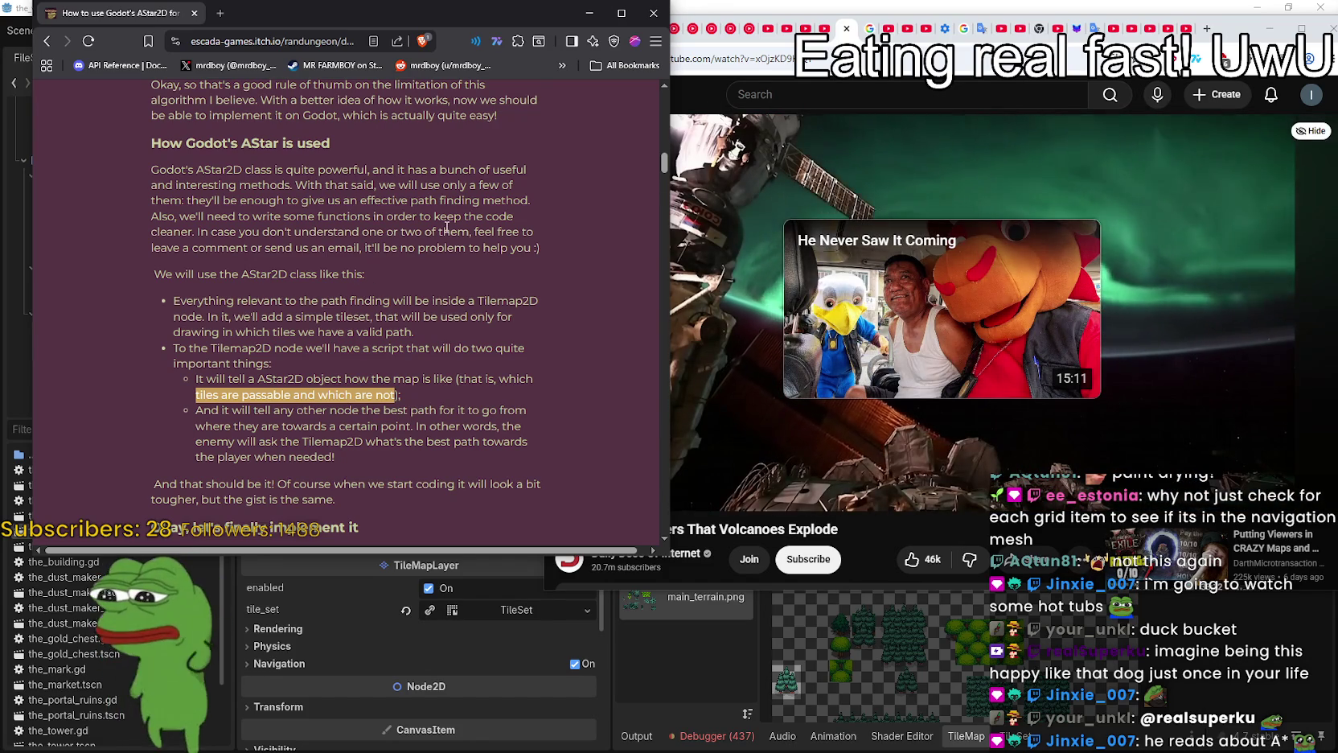
Watch Dumbest Delivery Driver Ever from Daily Dose Of Internet, then pause it and minimize YouTube
left_click(714, 89)
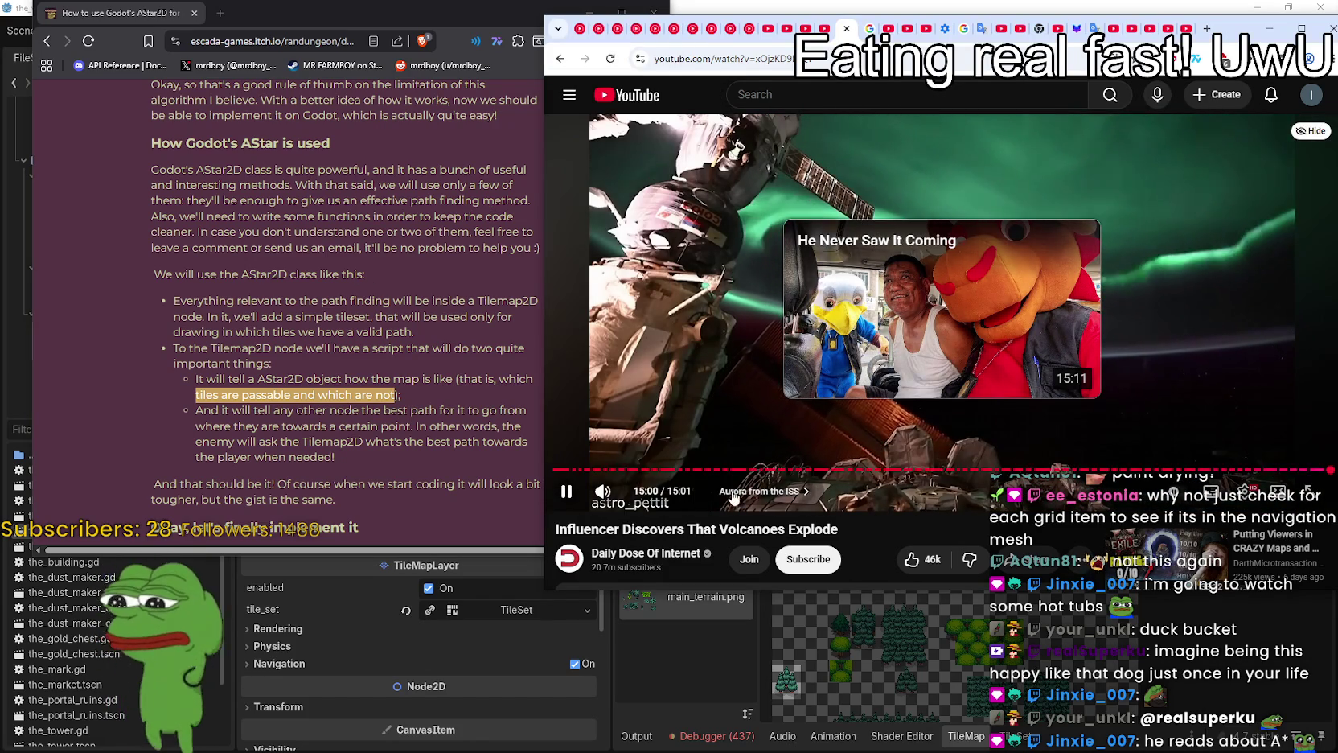
left_click(696, 366)
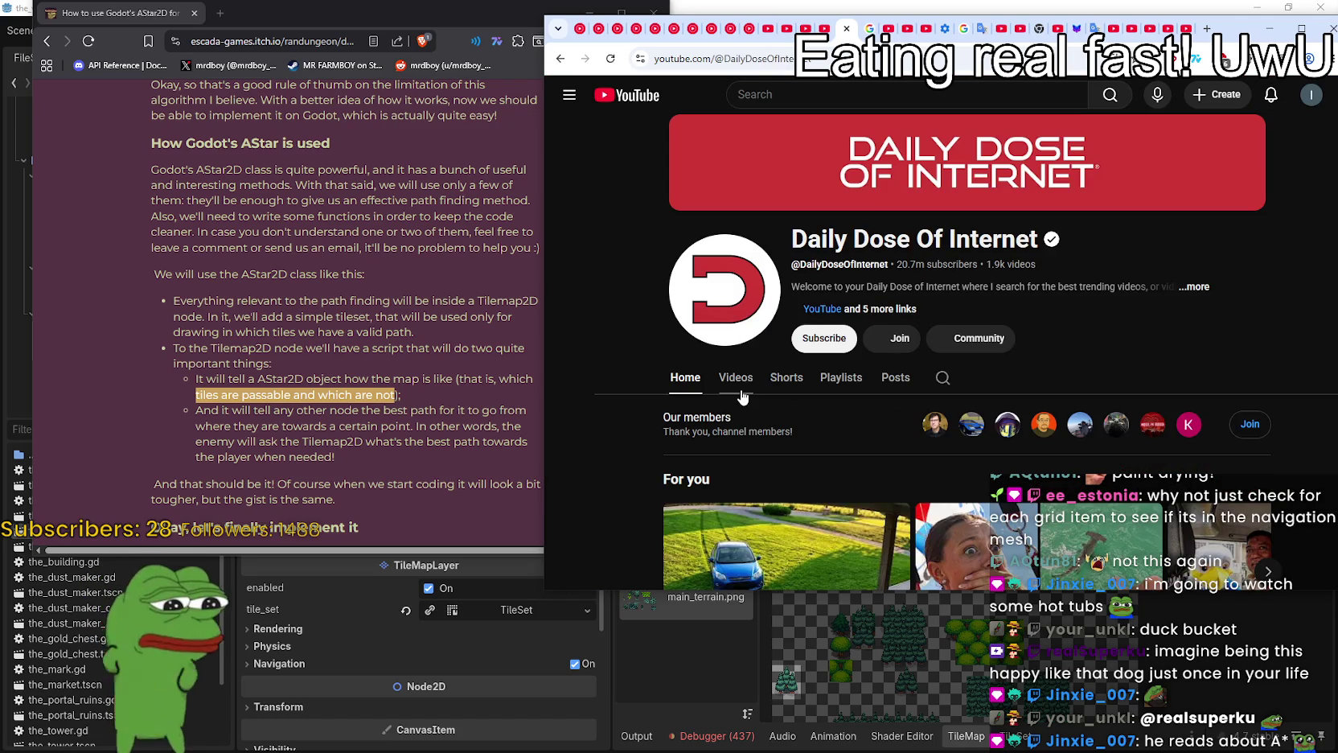
scroll(640, 483, "down", 2)
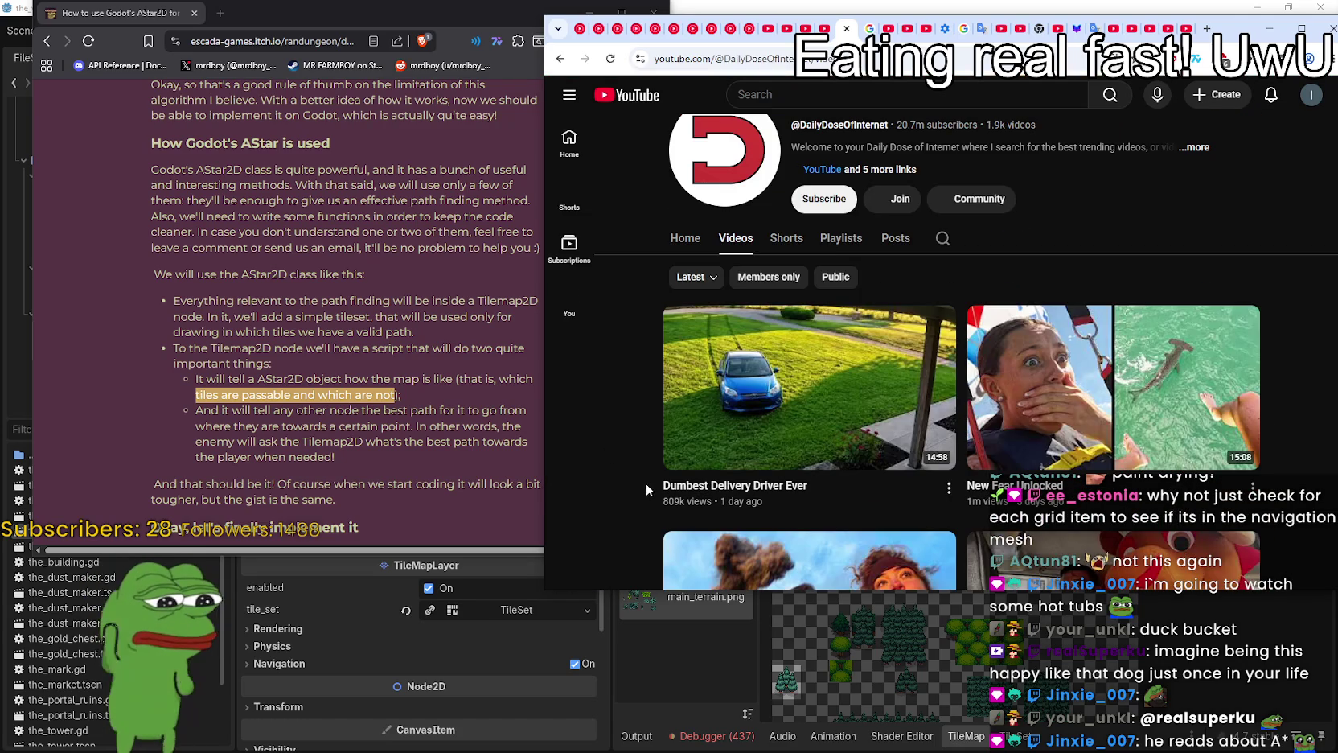
left_click(777, 426)
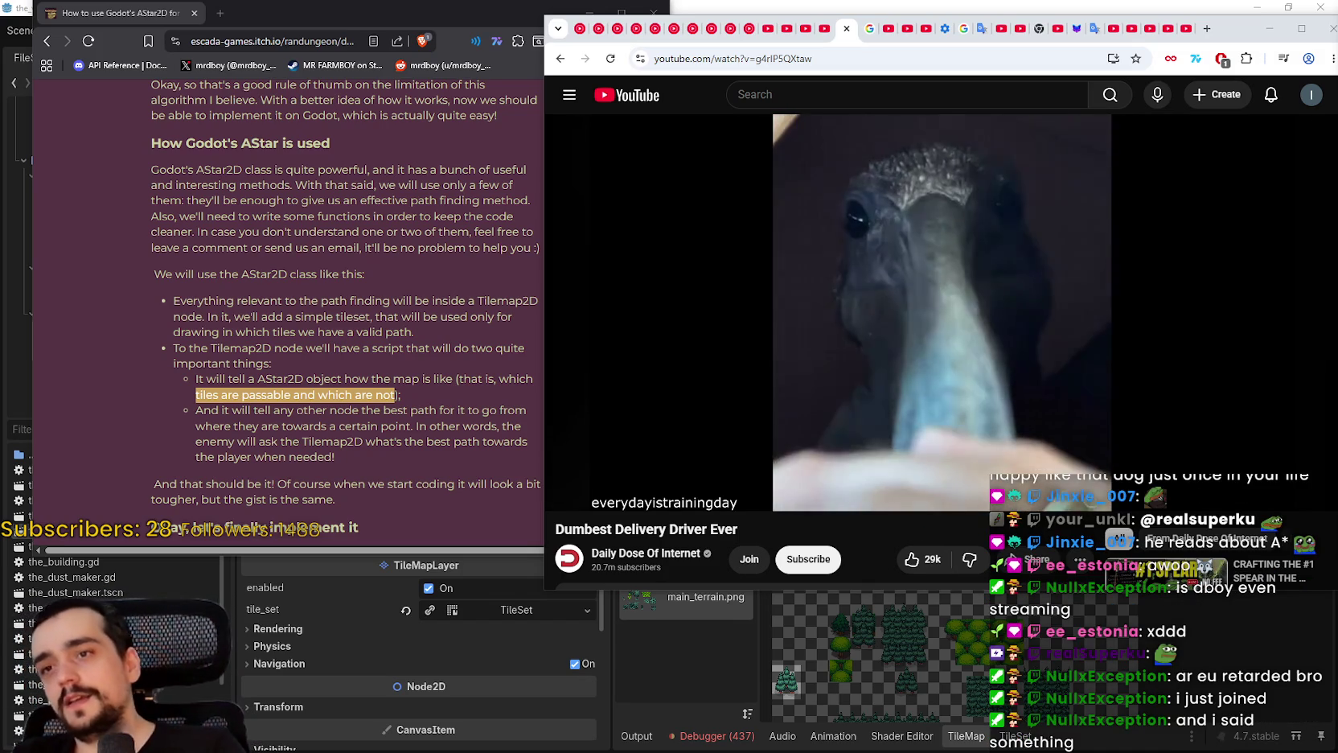
left_click(912, 351)
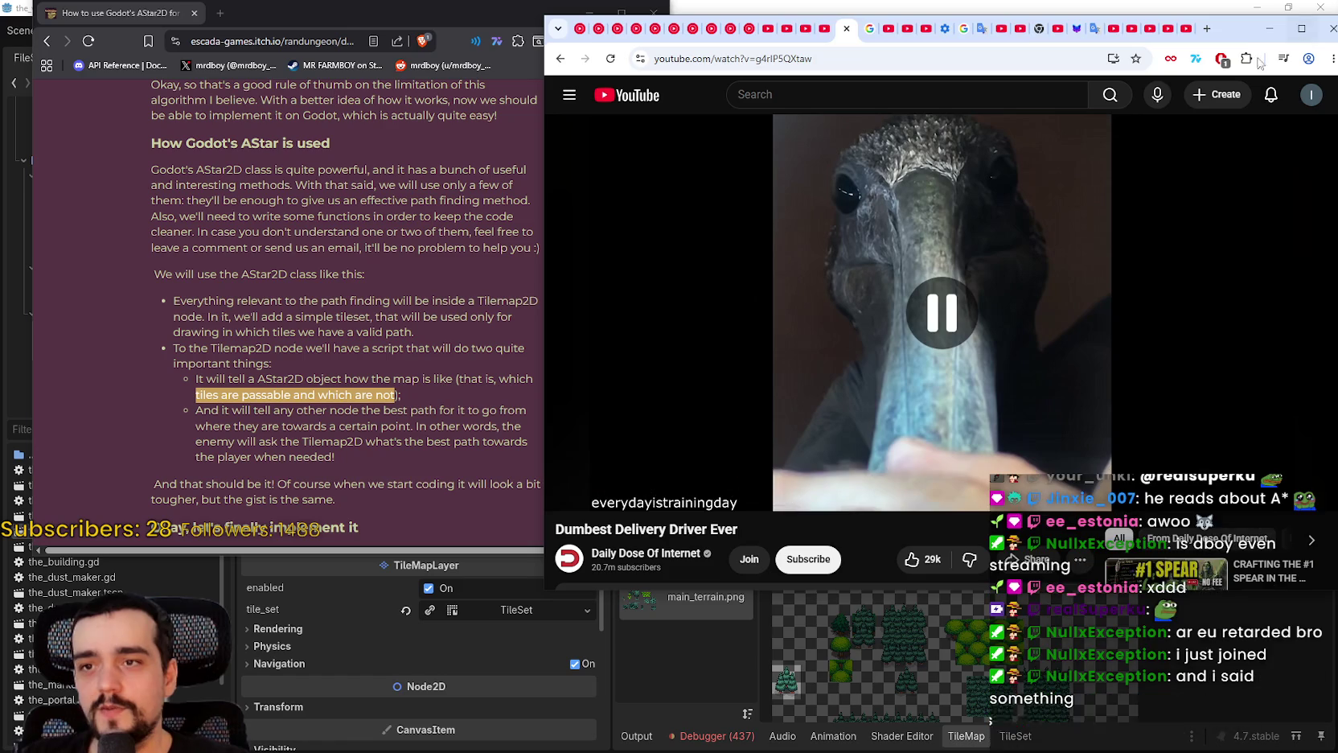
left_click(1269, 28)
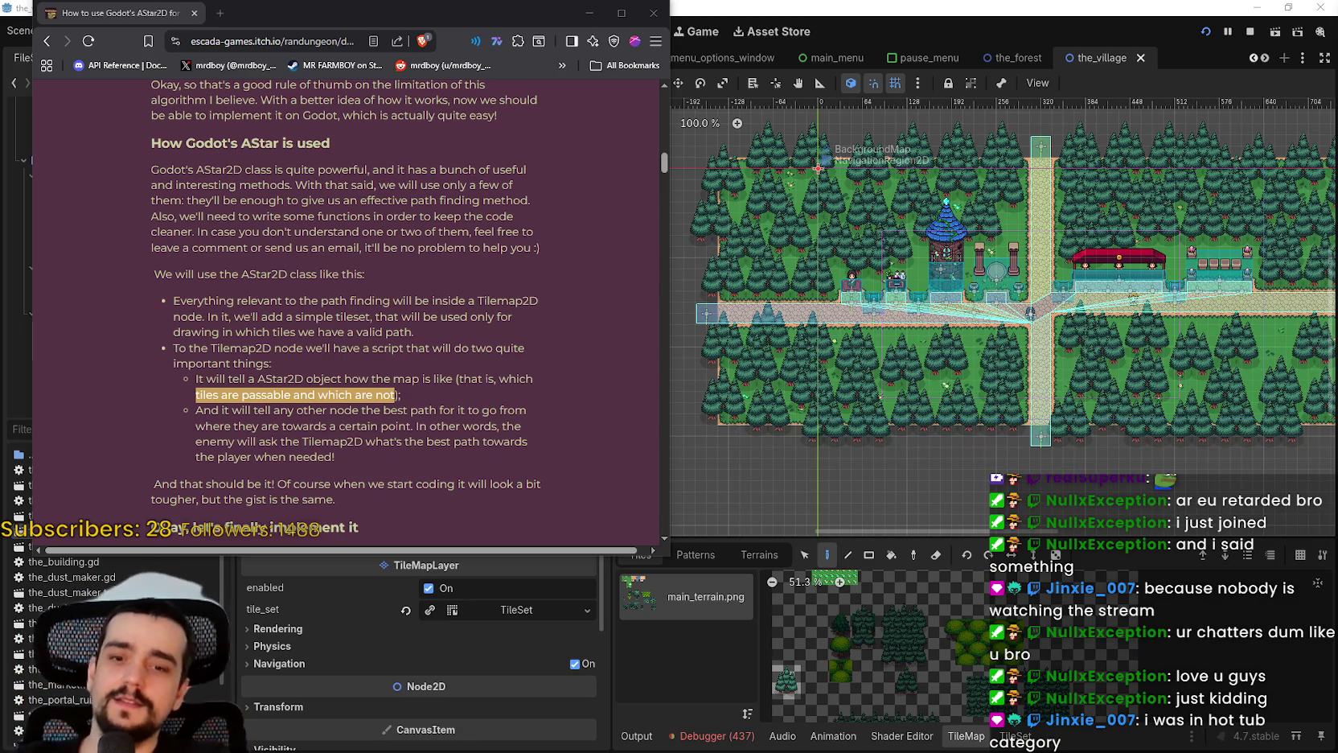
Scroll past the valid/invalid path images to the Step #1 Tilemap2D starter code
scroll(385, 314, "down", 2)
left_click_drag(367, 304, 241, 271)
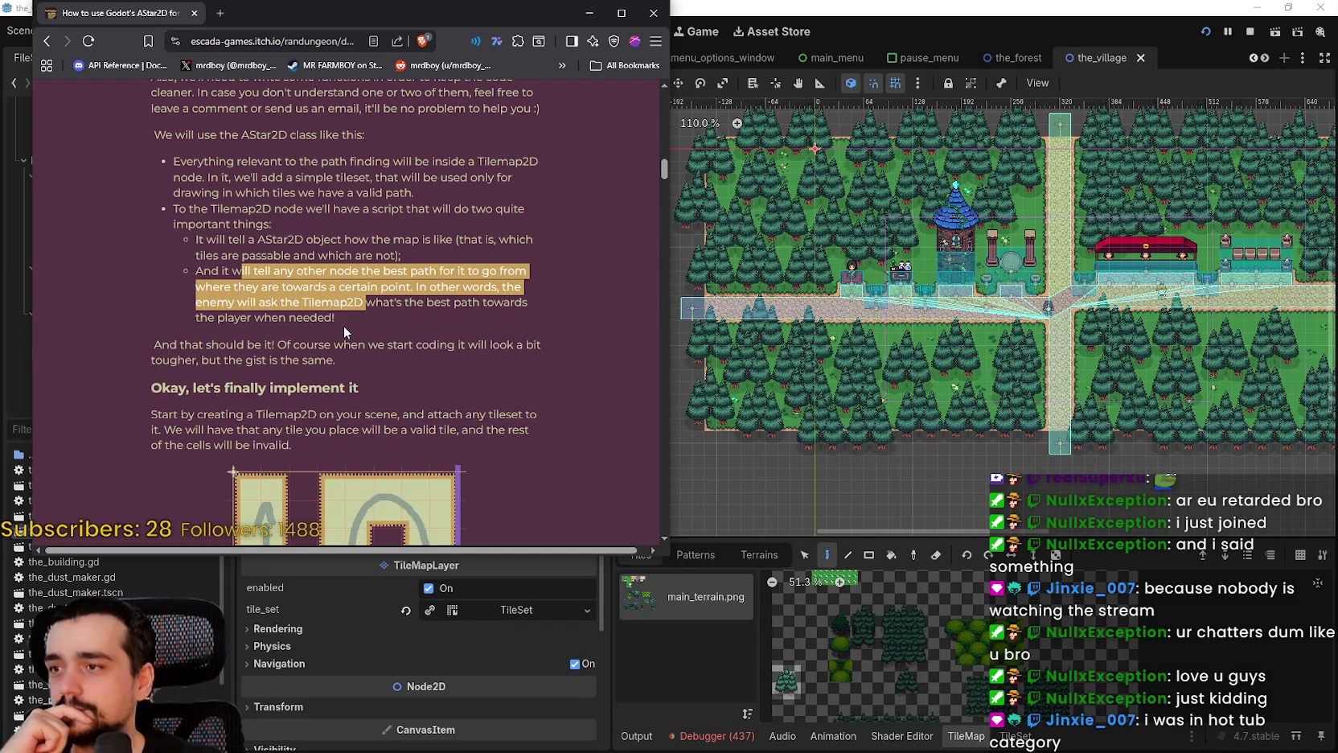
scroll(344, 330, "down", 1)
scroll(313, 314, "up", 1)
scroll(282, 295, "down", 1)
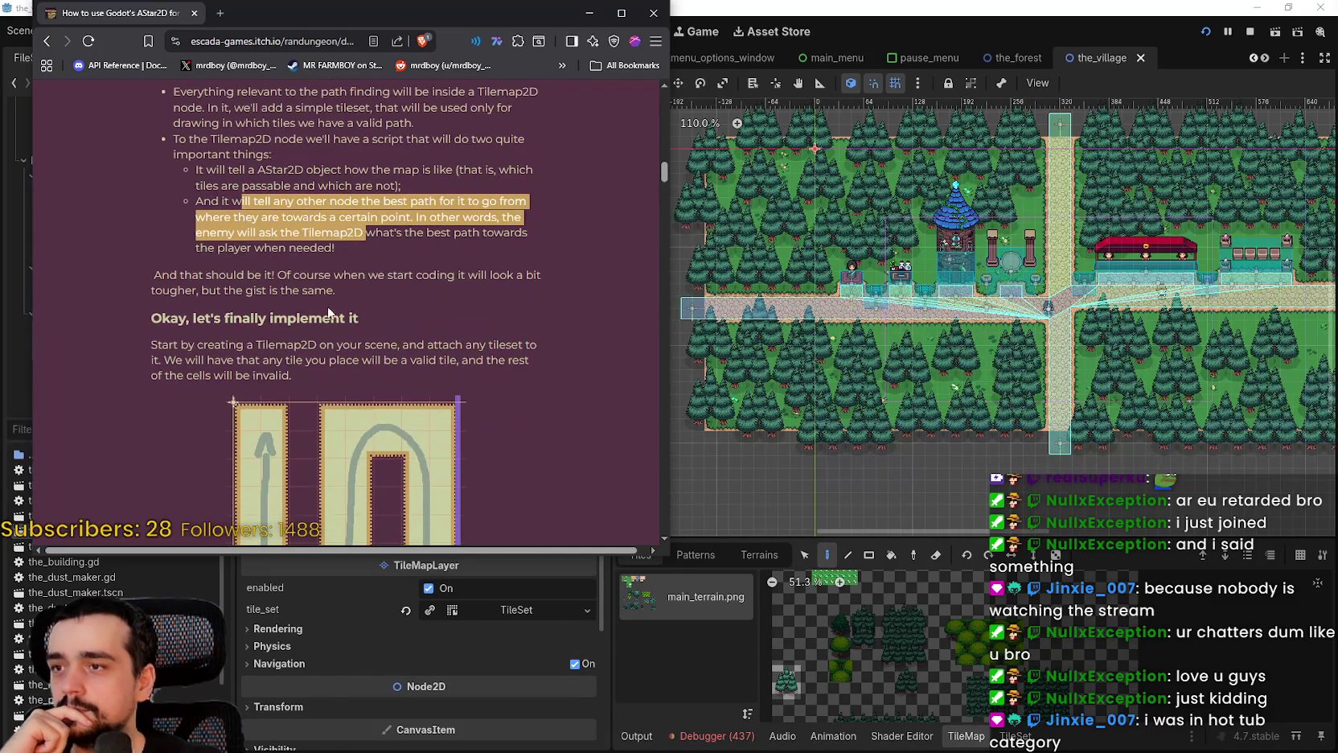
scroll(210, 313, "down", 1)
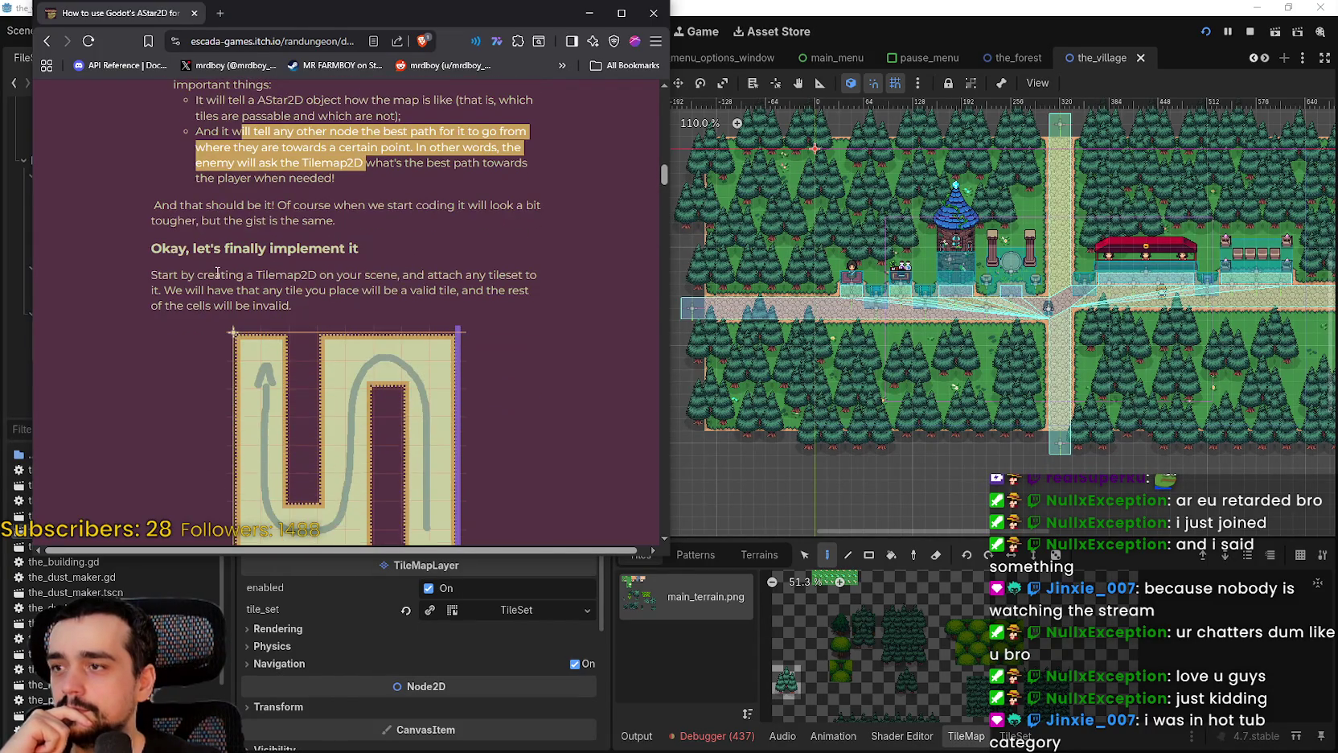
scroll(214, 274, "down", 1)
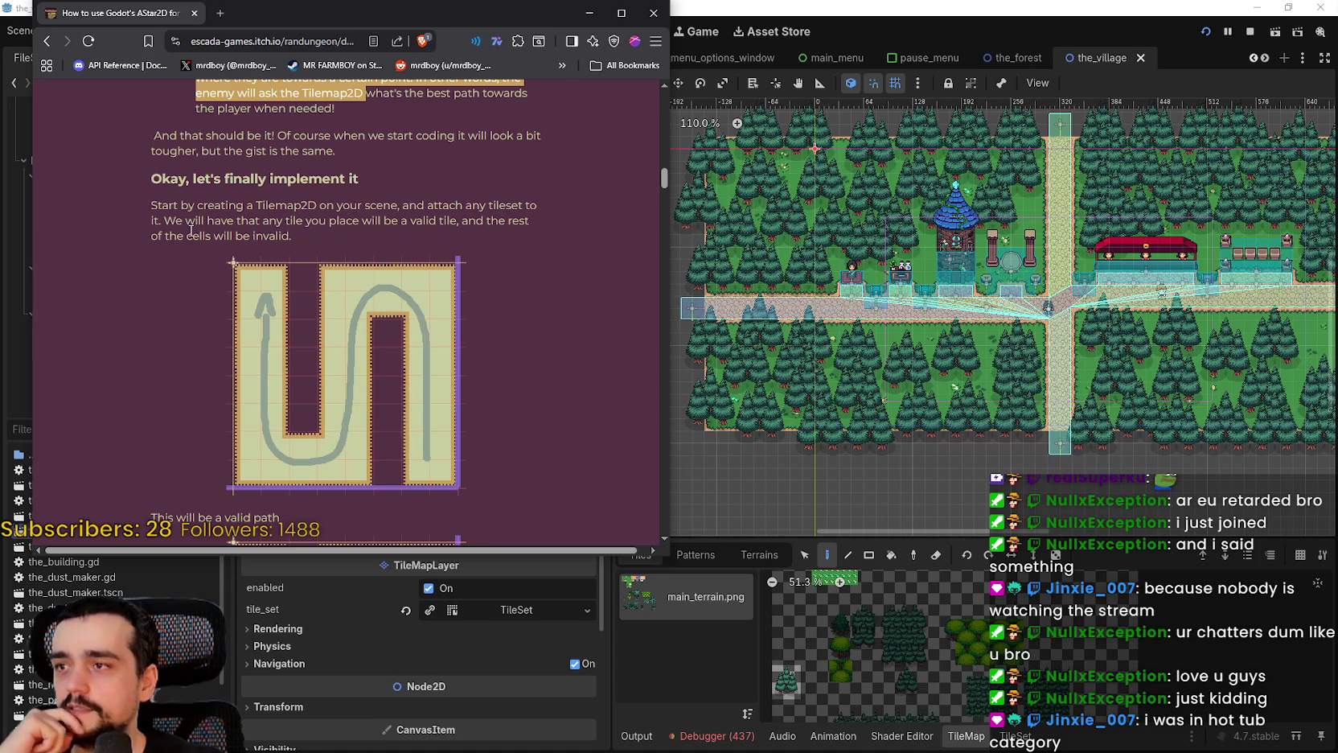
scroll(462, 273, "up", 1)
scroll(461, 273, "down", 3)
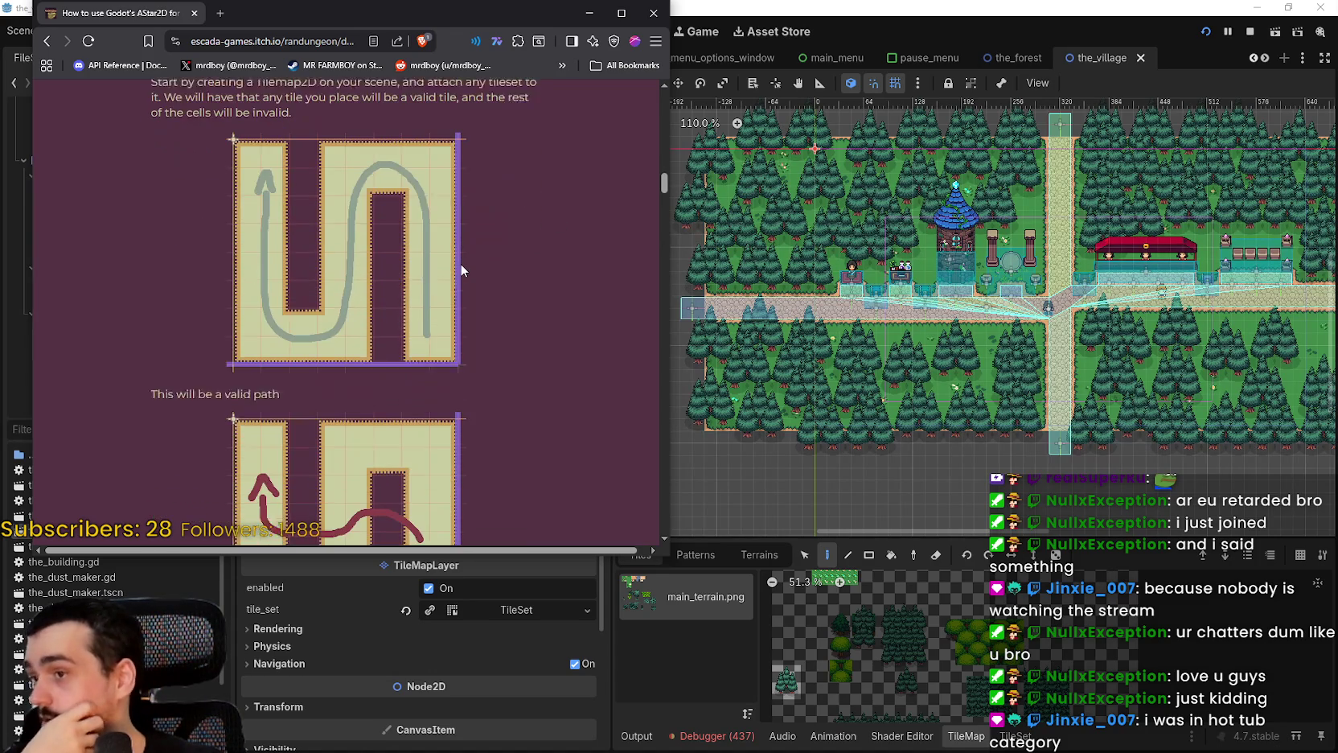
scroll(447, 265, "down", 1)
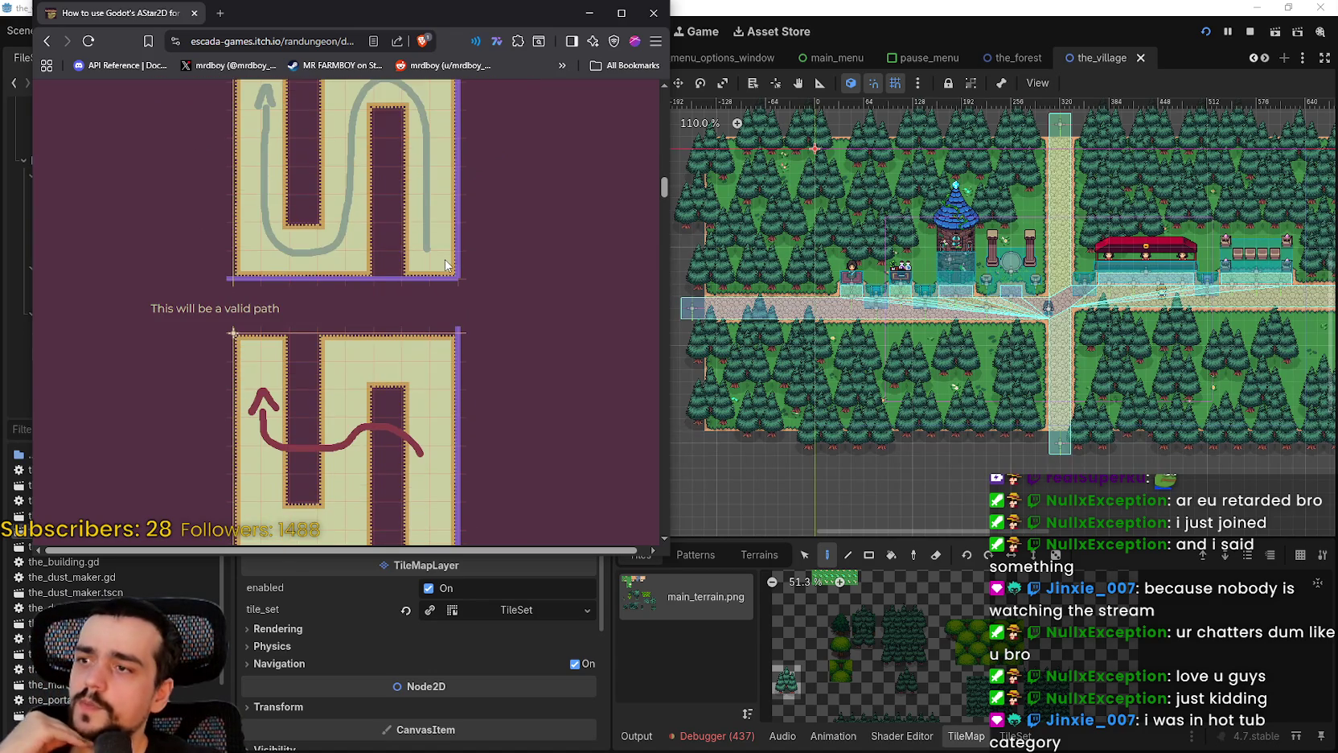
scroll(447, 266, "down", 1)
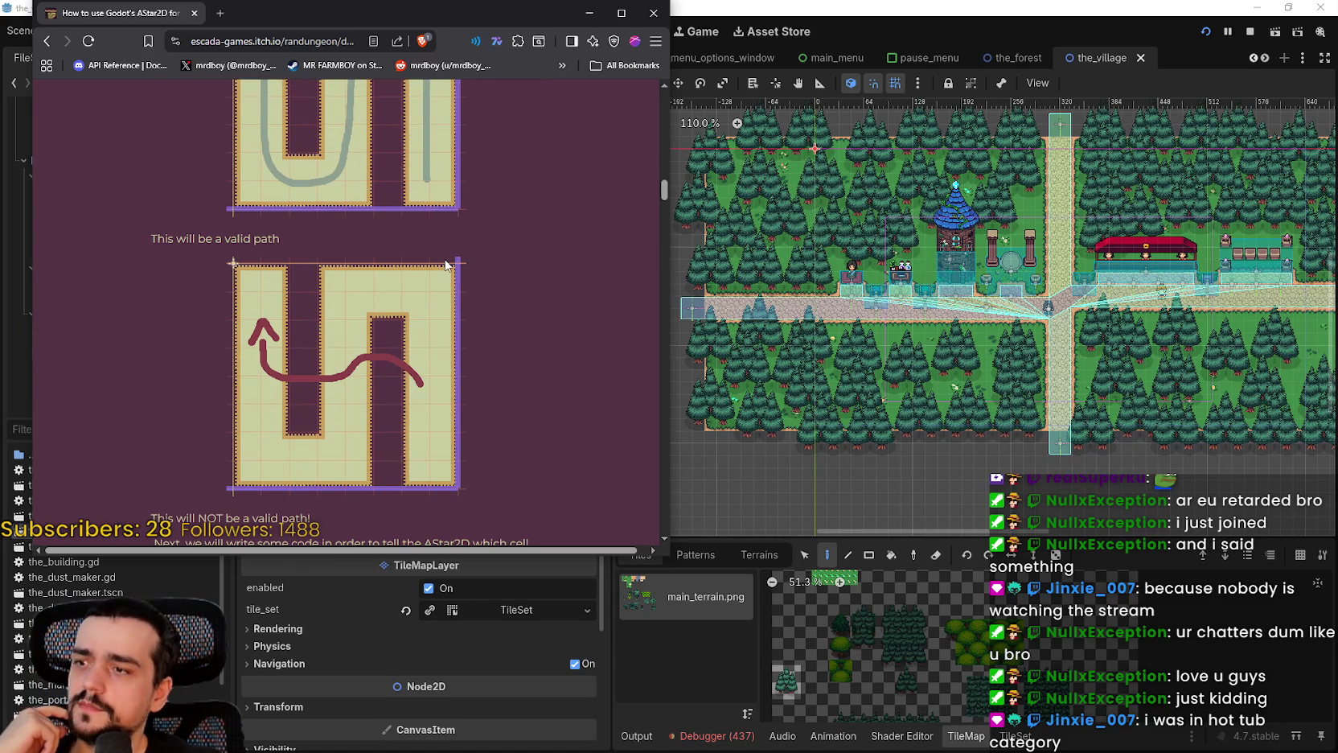
scroll(447, 266, "up", 2)
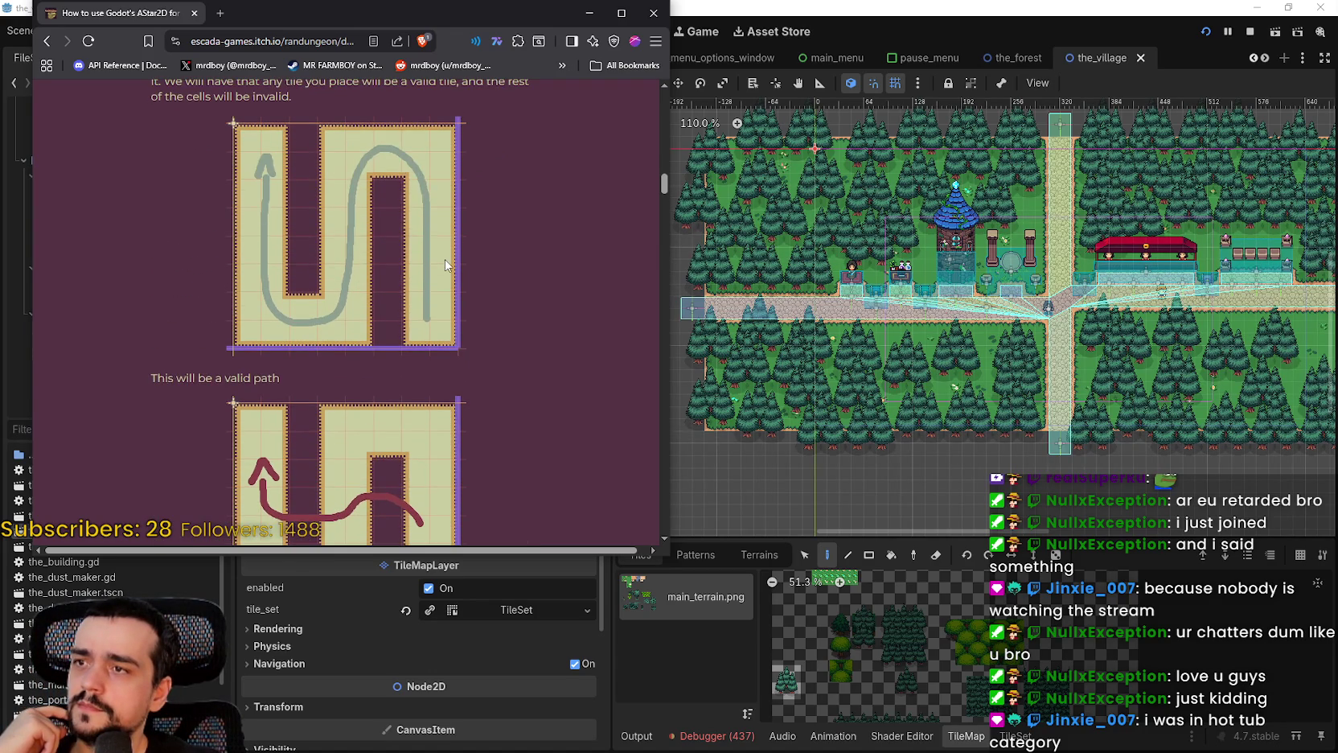
scroll(447, 265, "down", 2)
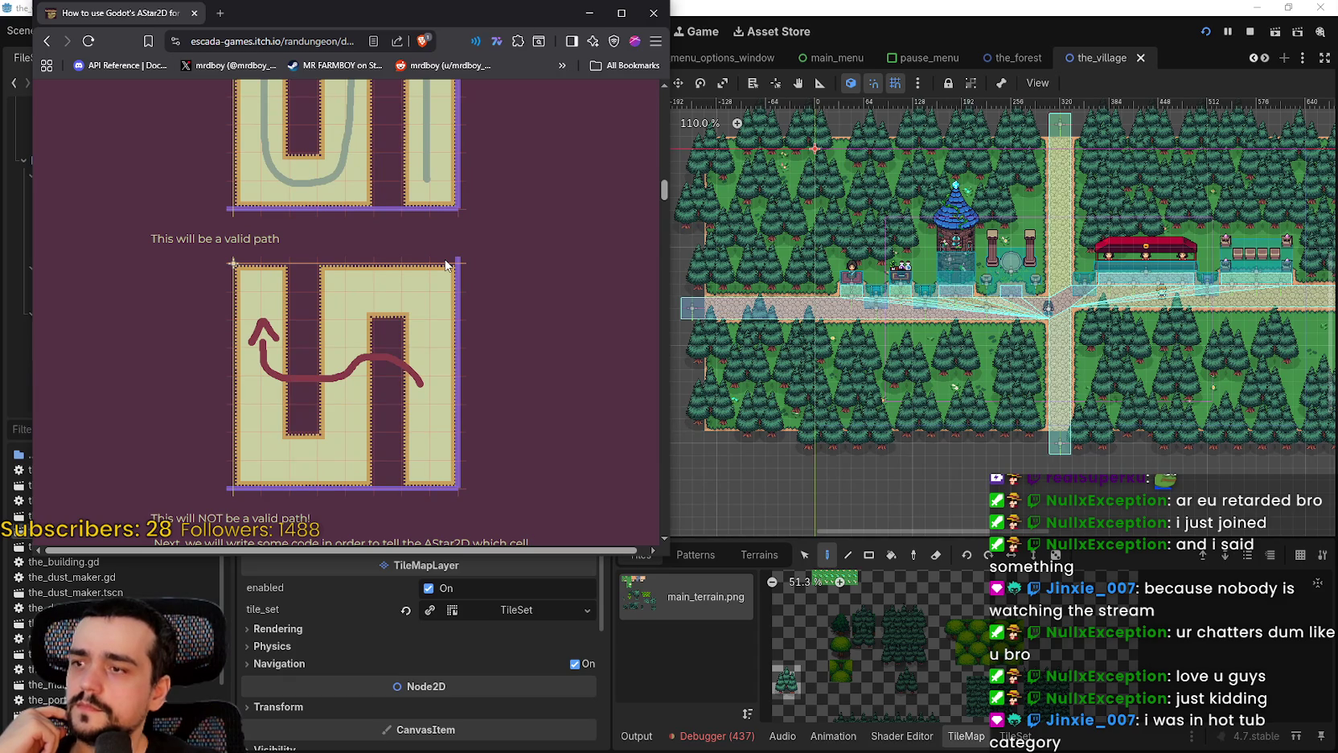
scroll(447, 266, "down", 2)
scroll(447, 265, "up", 5)
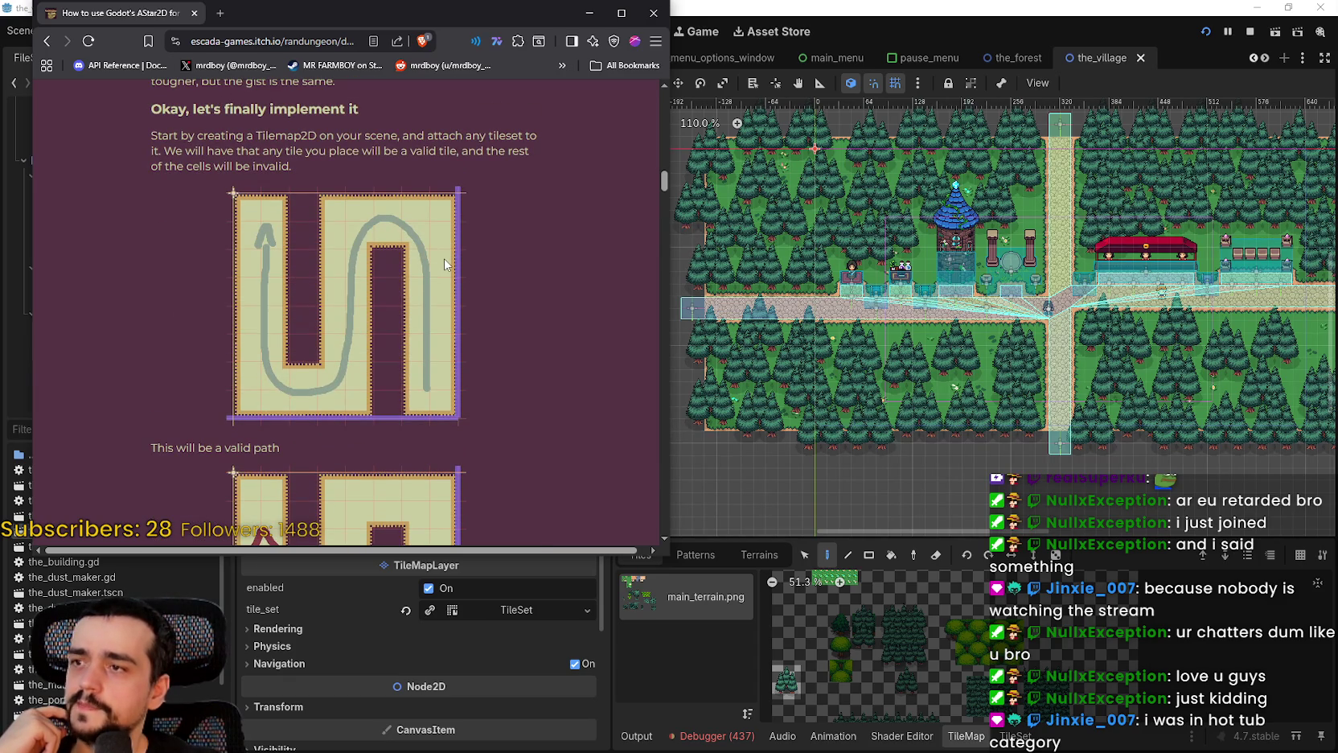
scroll(447, 265, "down", 5)
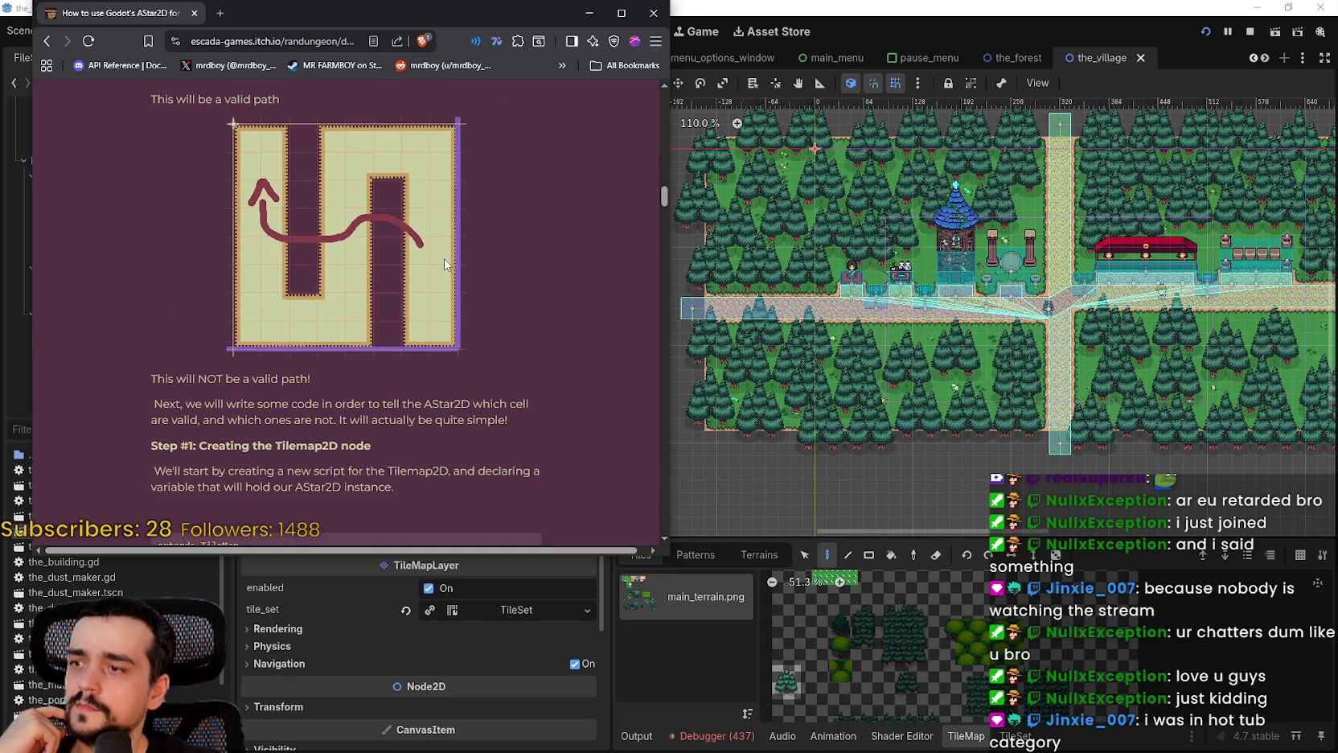
scroll(448, 266, "down", 2)
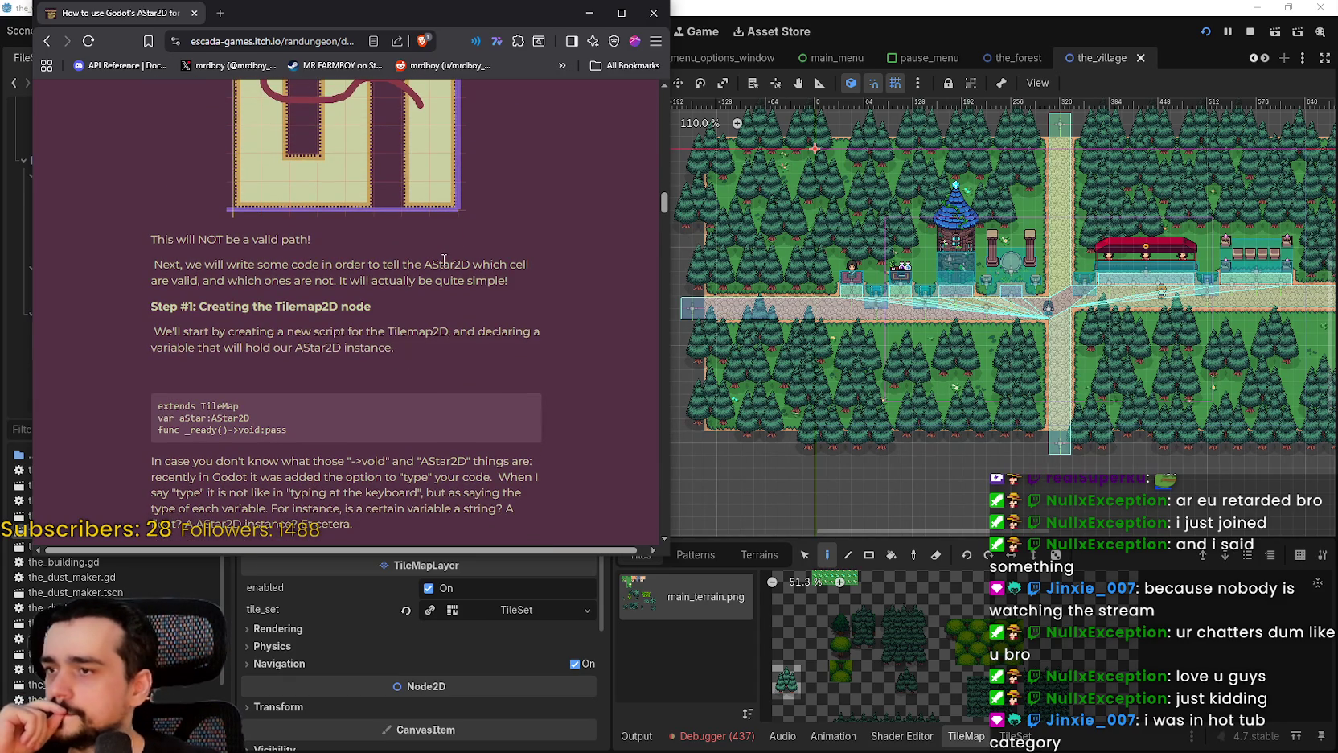
Select the tutorial's starter code, then return to Godot and open the map layer's script
left_click_drag(158, 408, 316, 417)
key("alt+Tab")
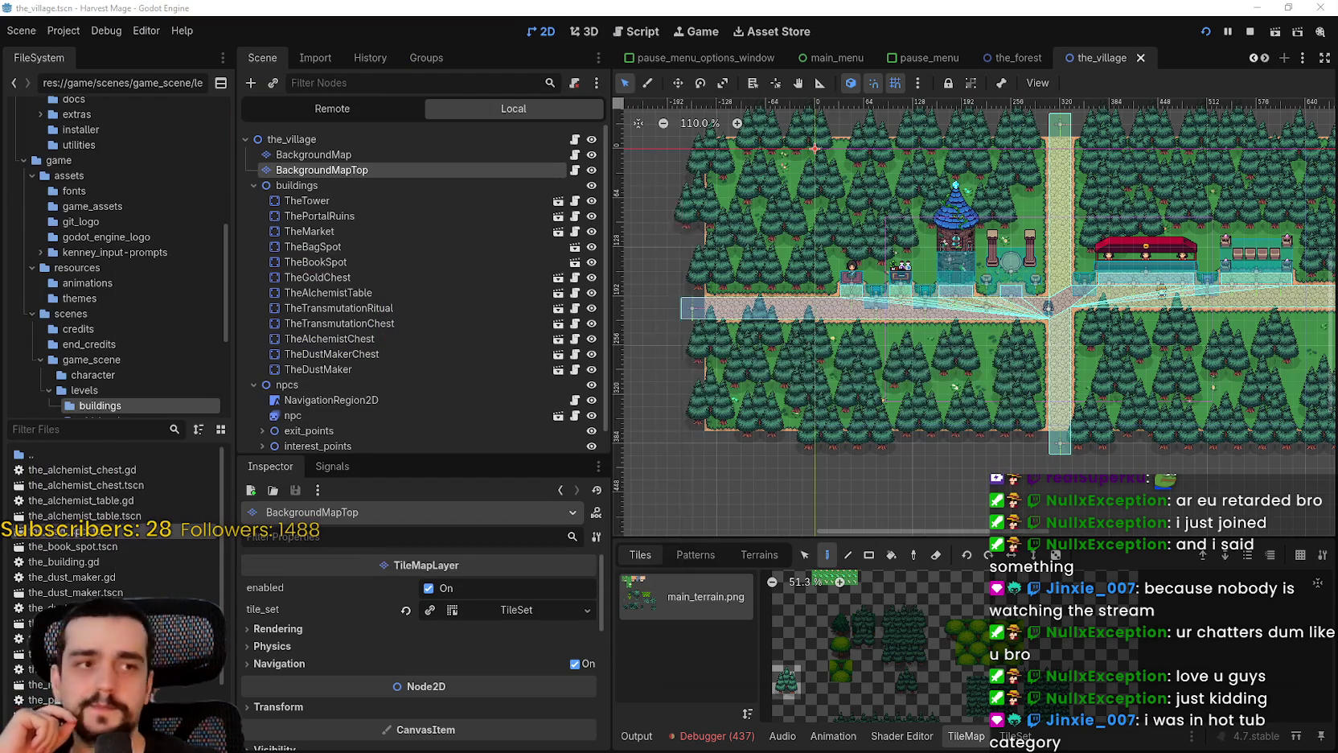
left_click(575, 170)
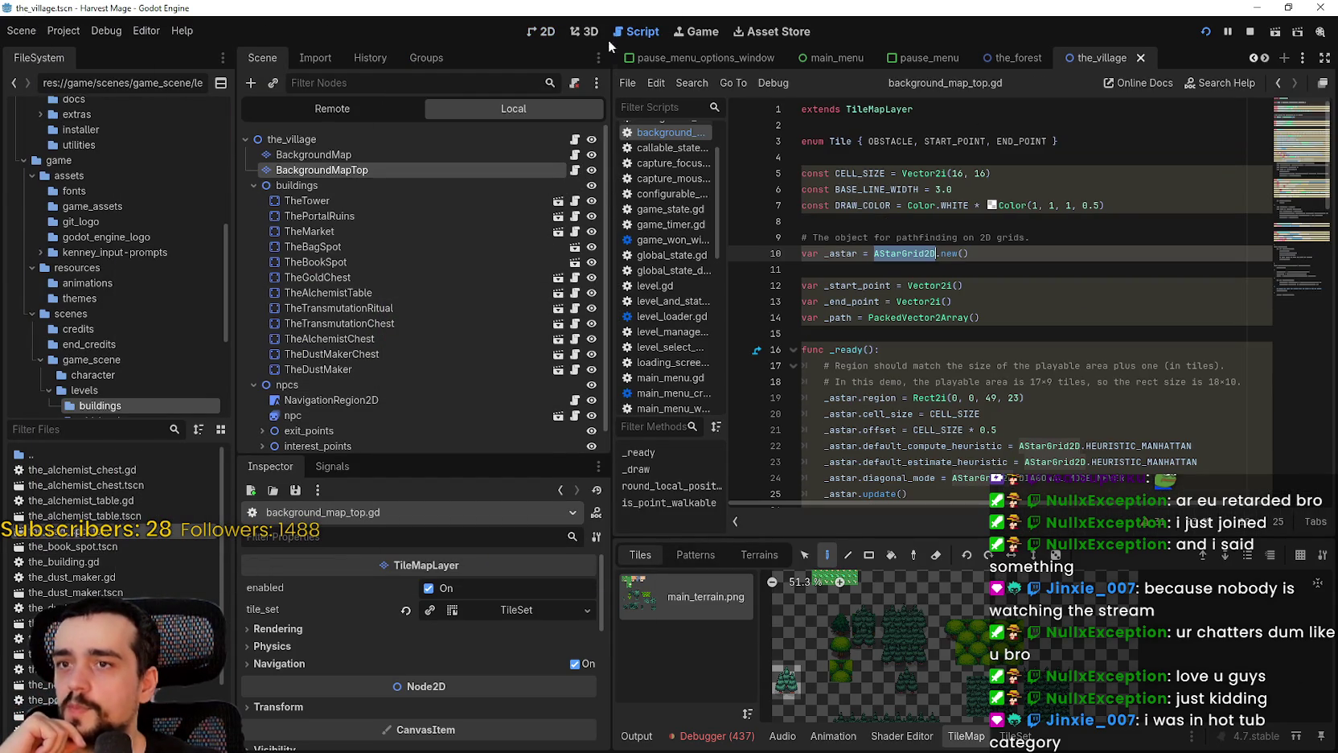
left_click(541, 31)
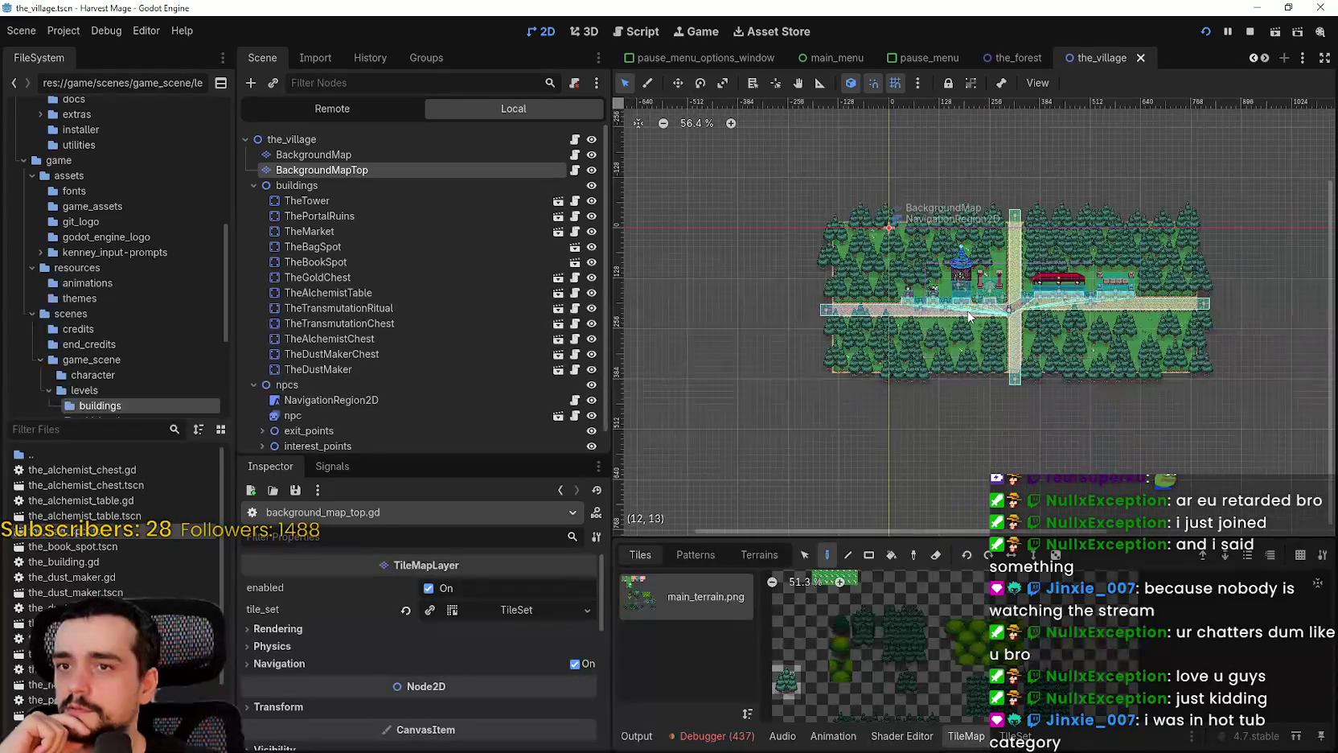
scroll(1106, 348, "right", 2)
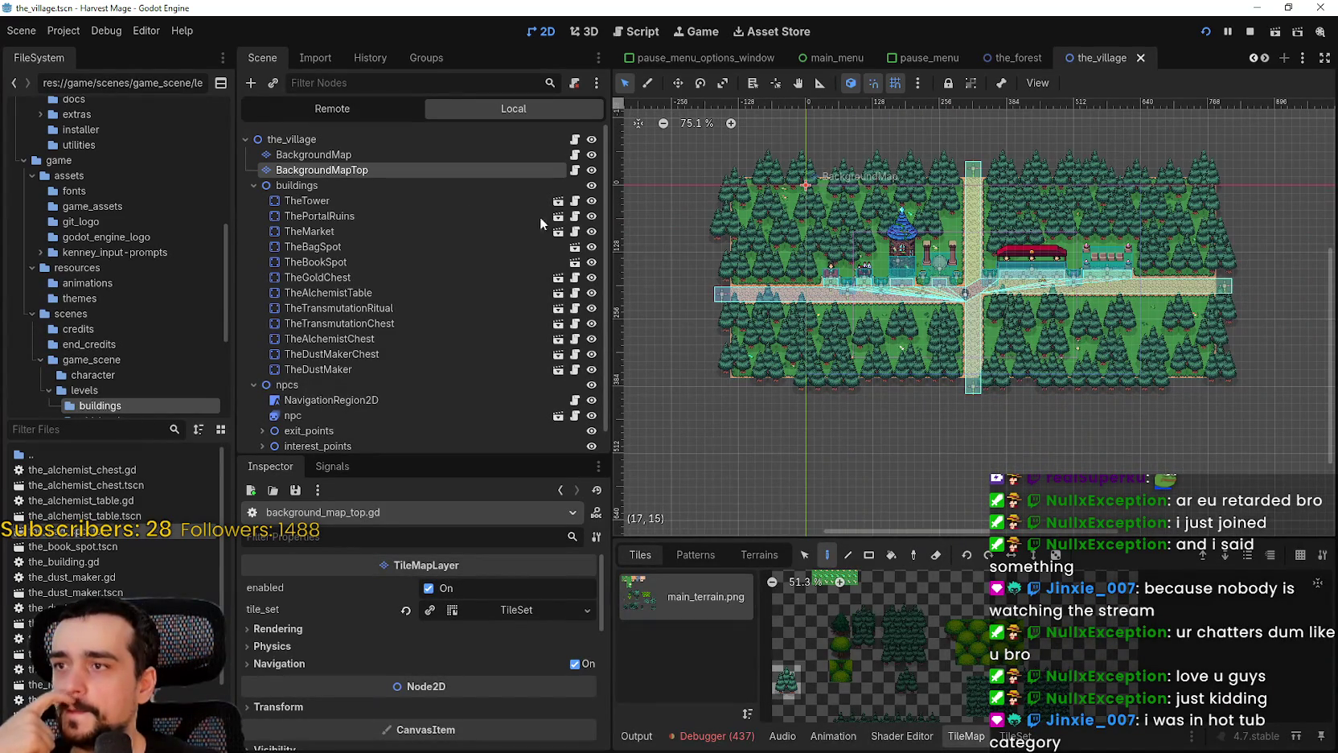
left_click(436, 158)
left_click(576, 170)
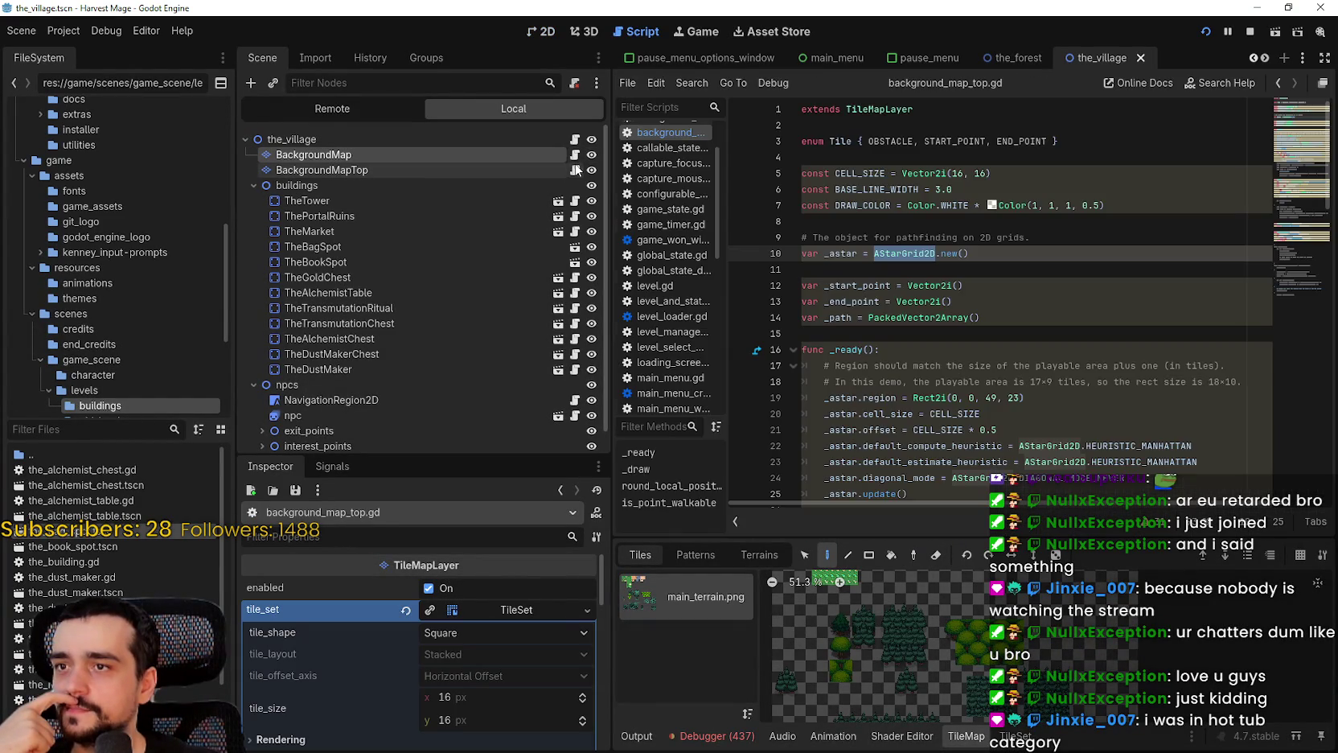
Delete all code below 'extends TileMapLayer' in background_map_top.gd and save it
scroll(1053, 320, "down", 7)
left_click(1303, 274)
scroll(1046, 306, "down", 1)
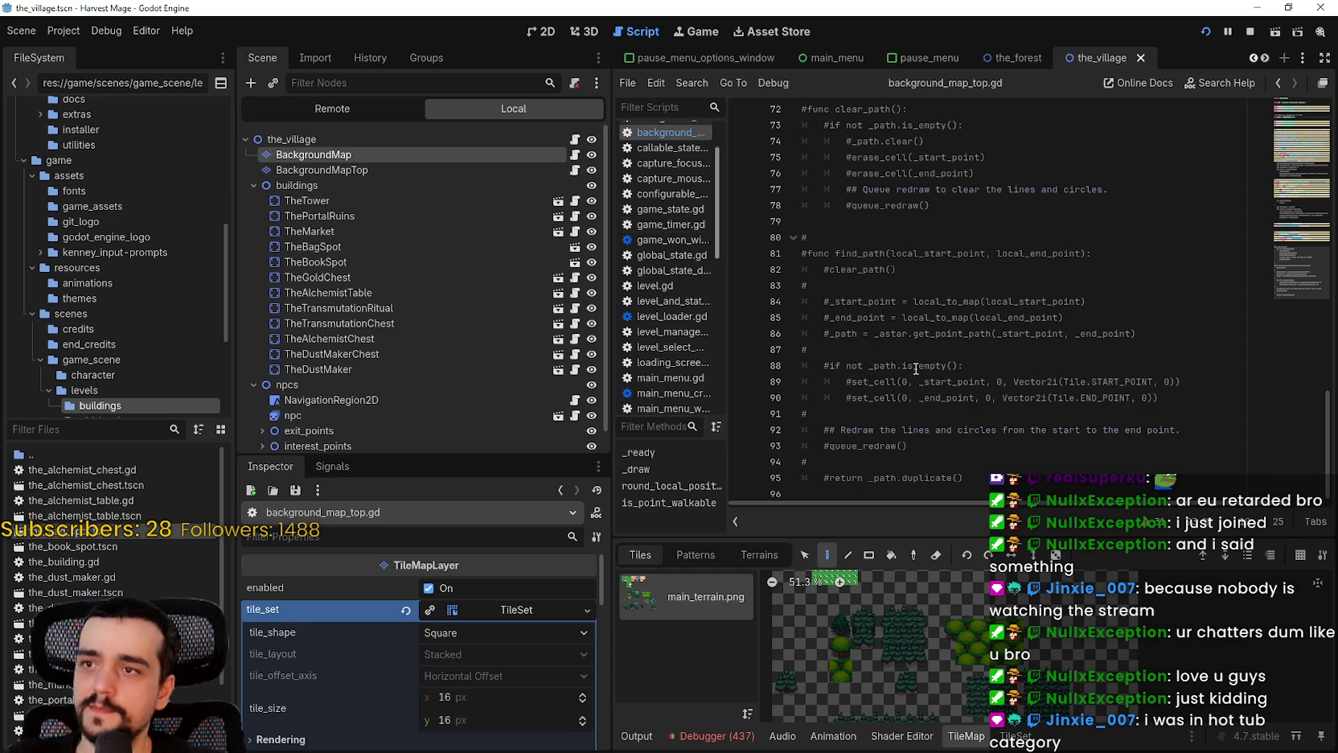
mouse_move(969, 436)
left_mouse_down()
mouse_move(800, 107)
mouse_move(812, 132)
mouse_move(803, 127)
left_mouse_up()
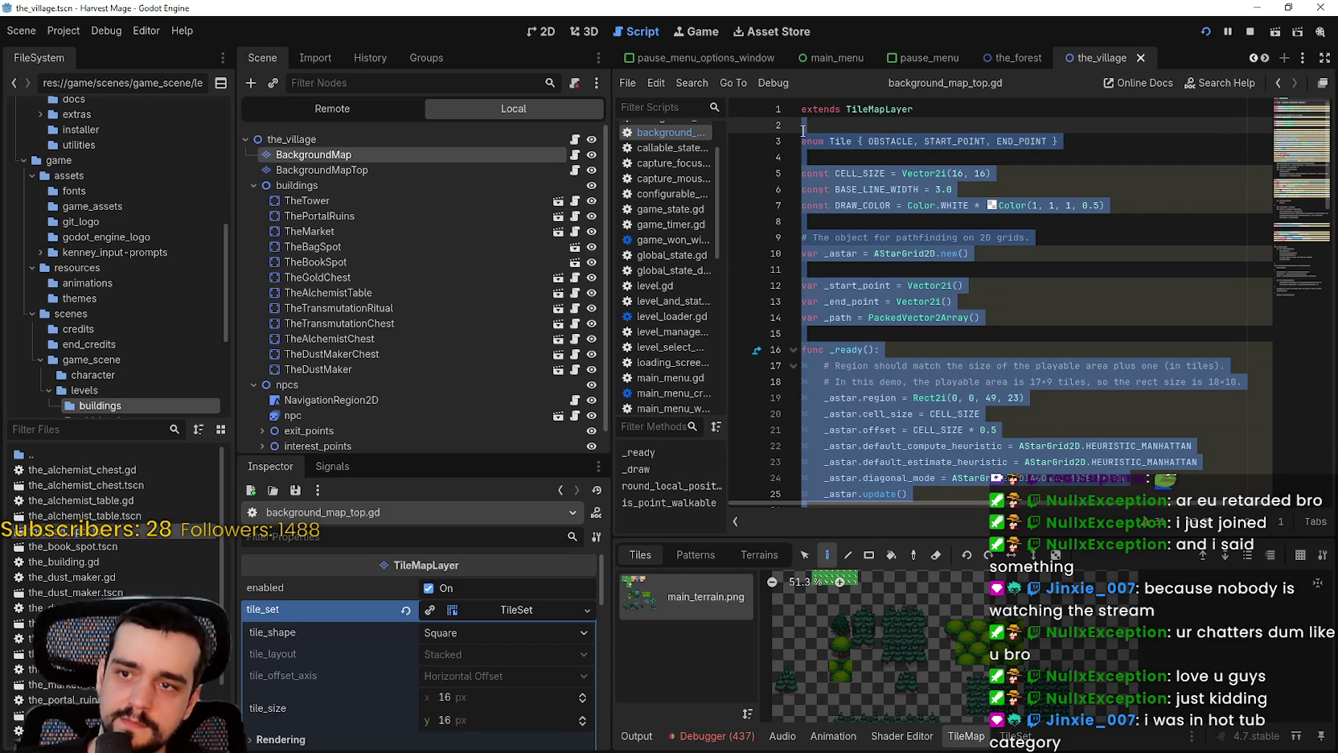
key("Delete")
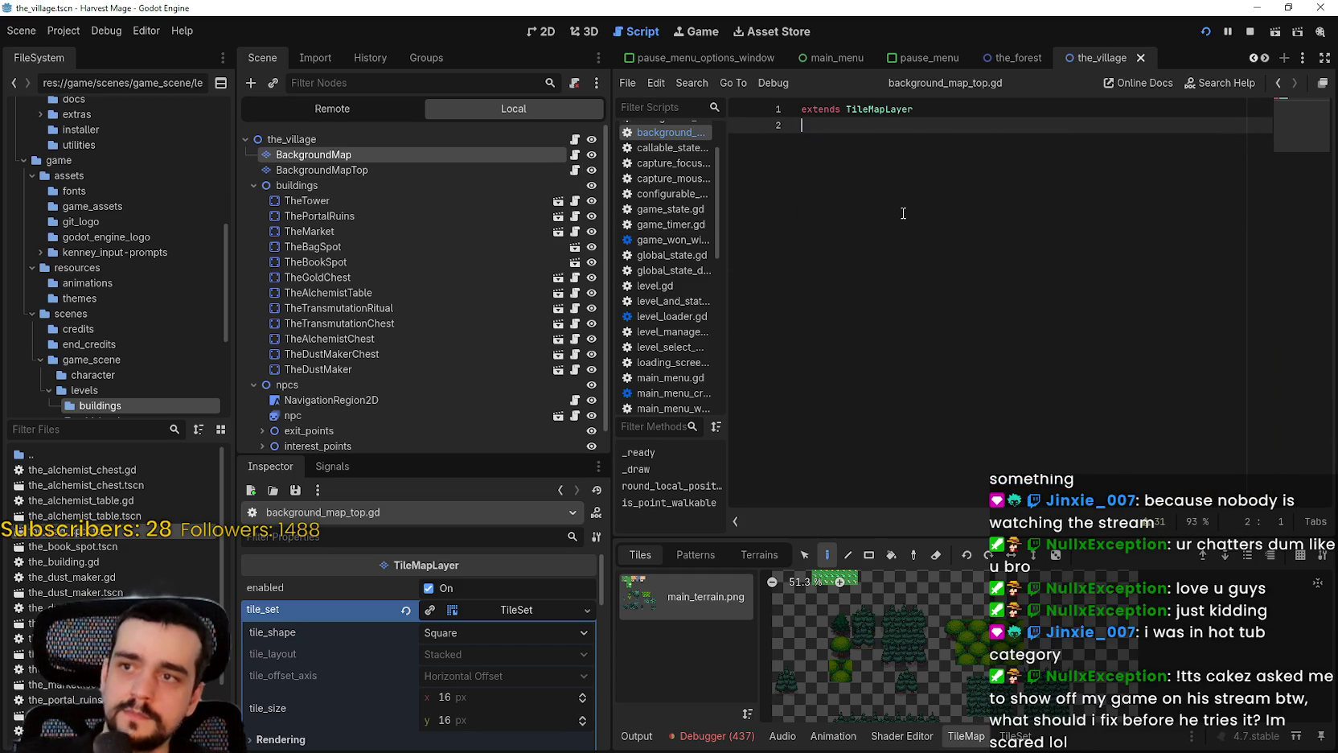
key("ctrl+s")
left_click(442, 171)
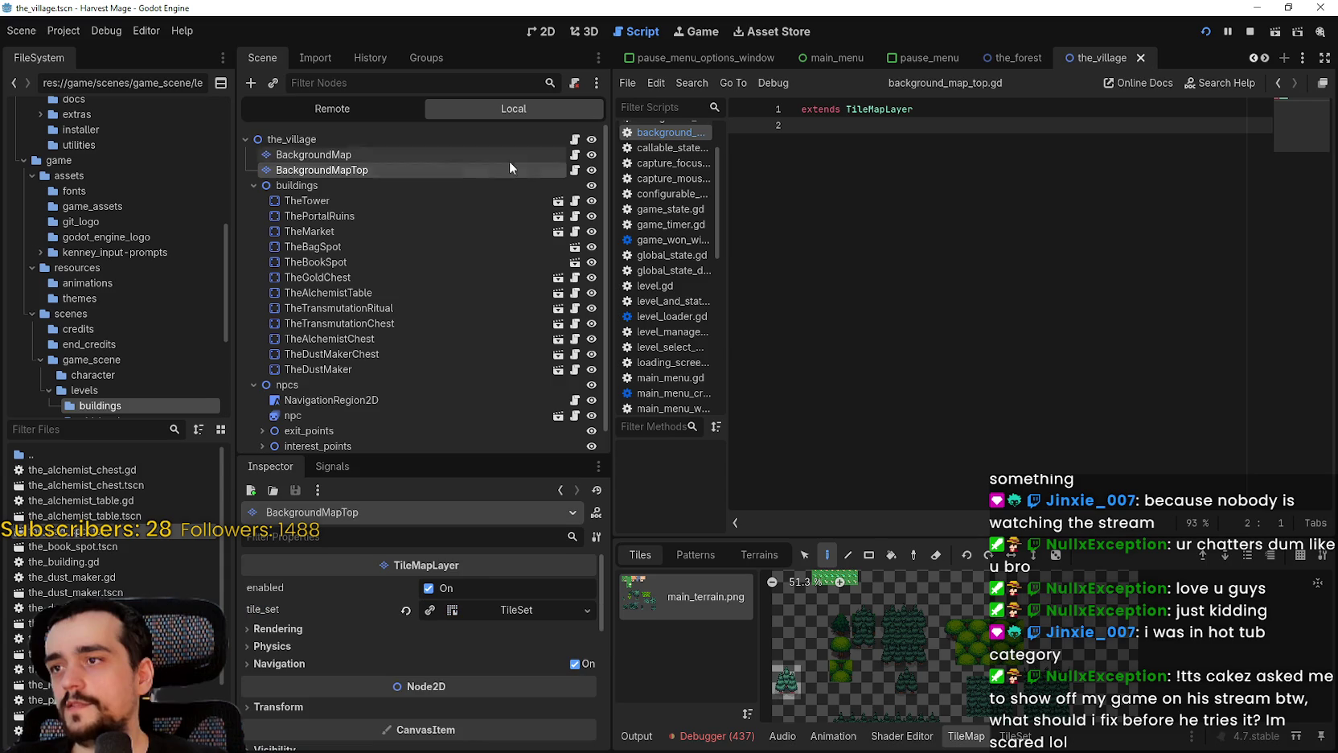
In background_map.gd, declare var aStar: AStar2D = AStar2D.new() below extends
left_click(574, 170)
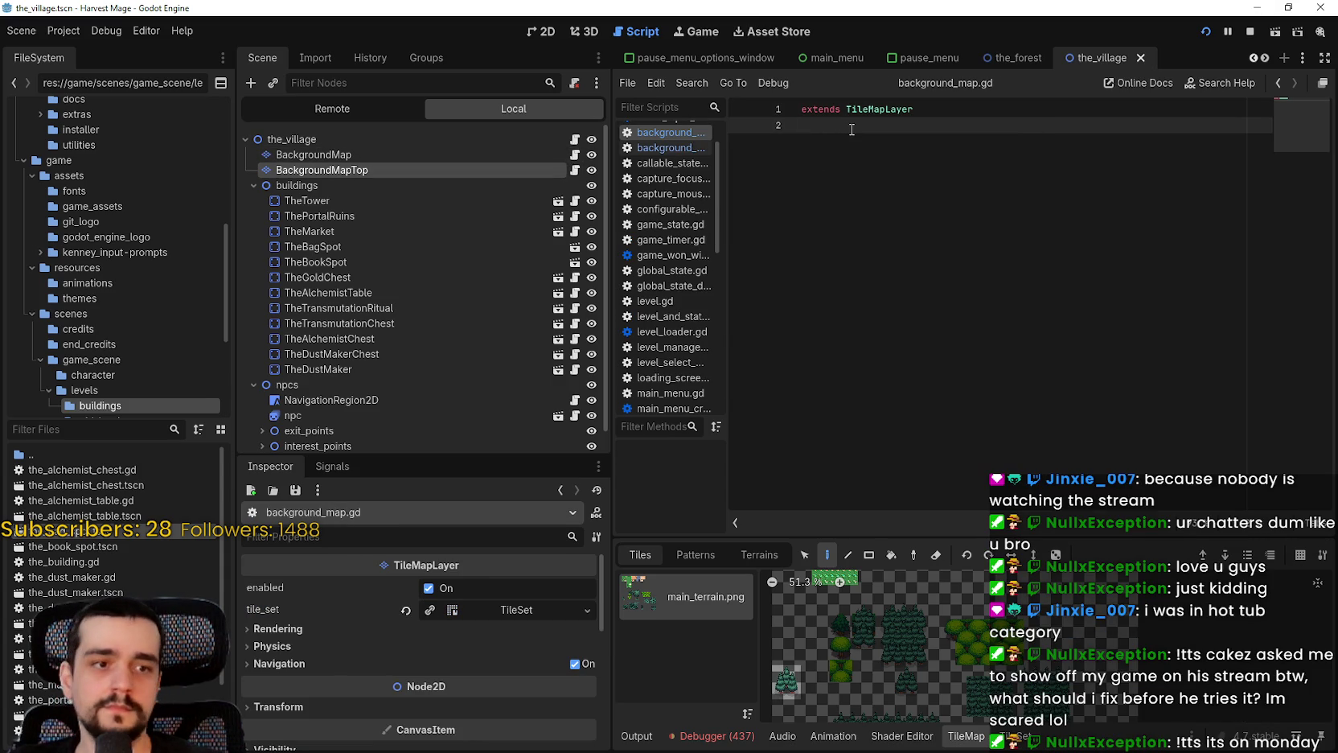
key("Return")
type("va")
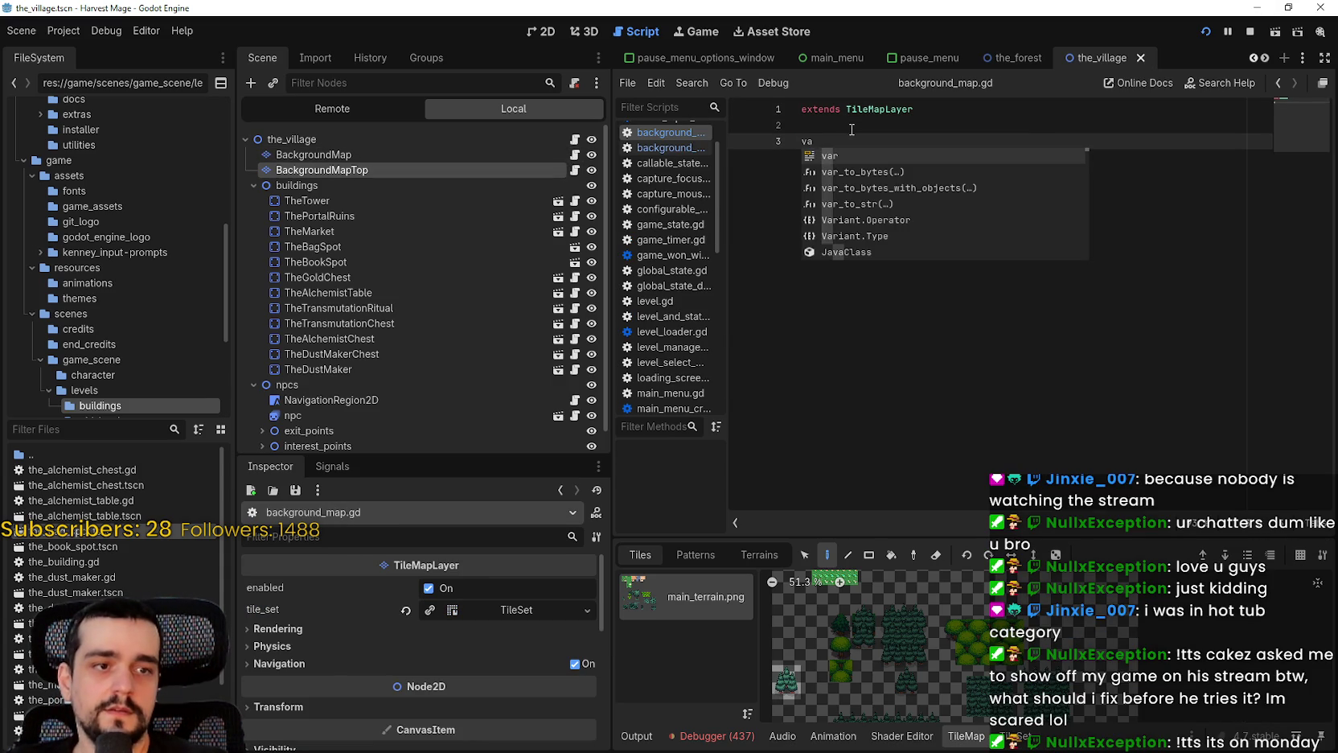
type("r aSt")
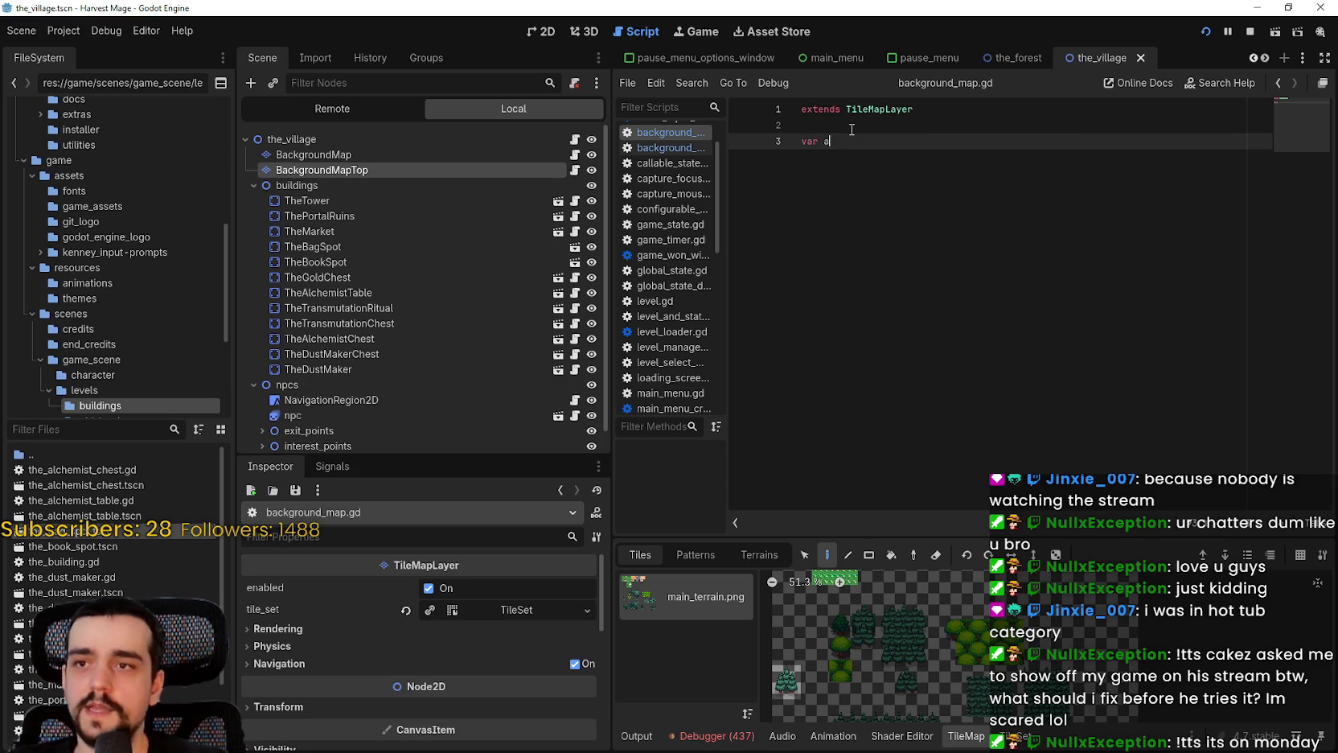
type("ar: A")
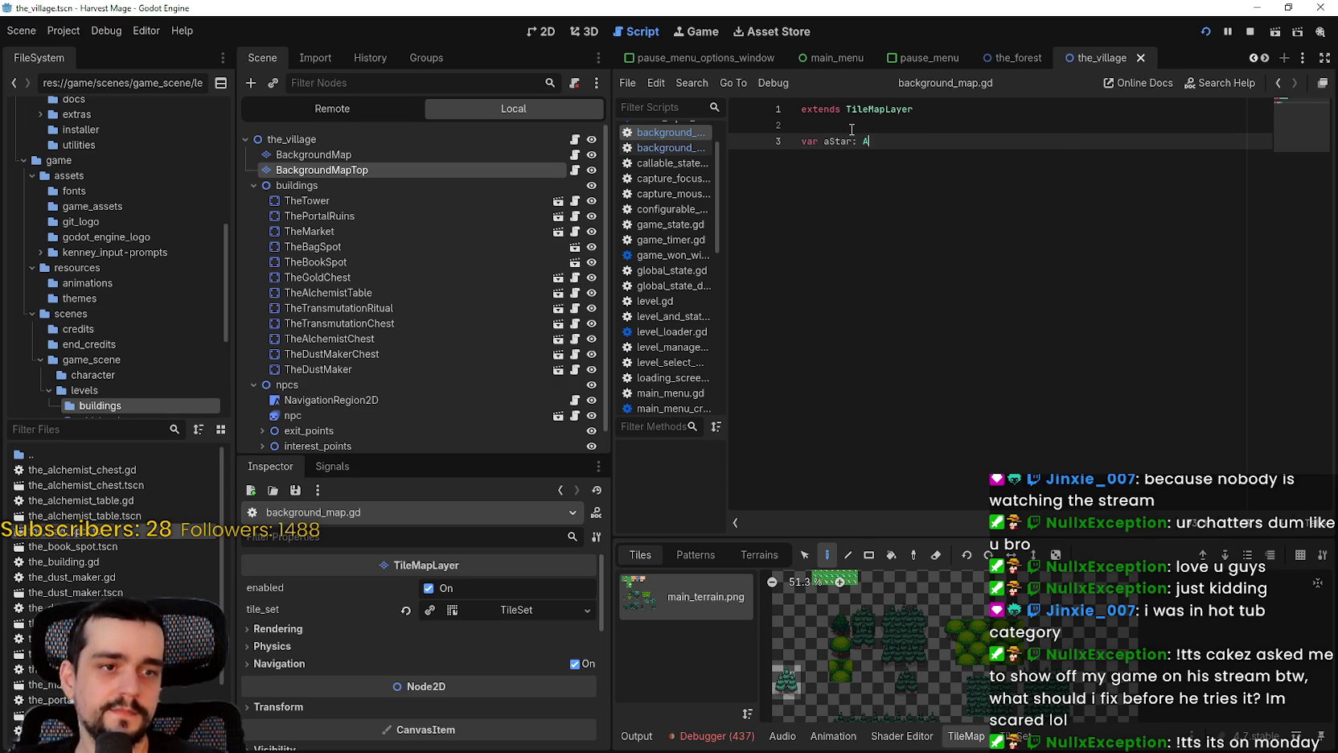
type("Star")
key("Return")
key("Return")
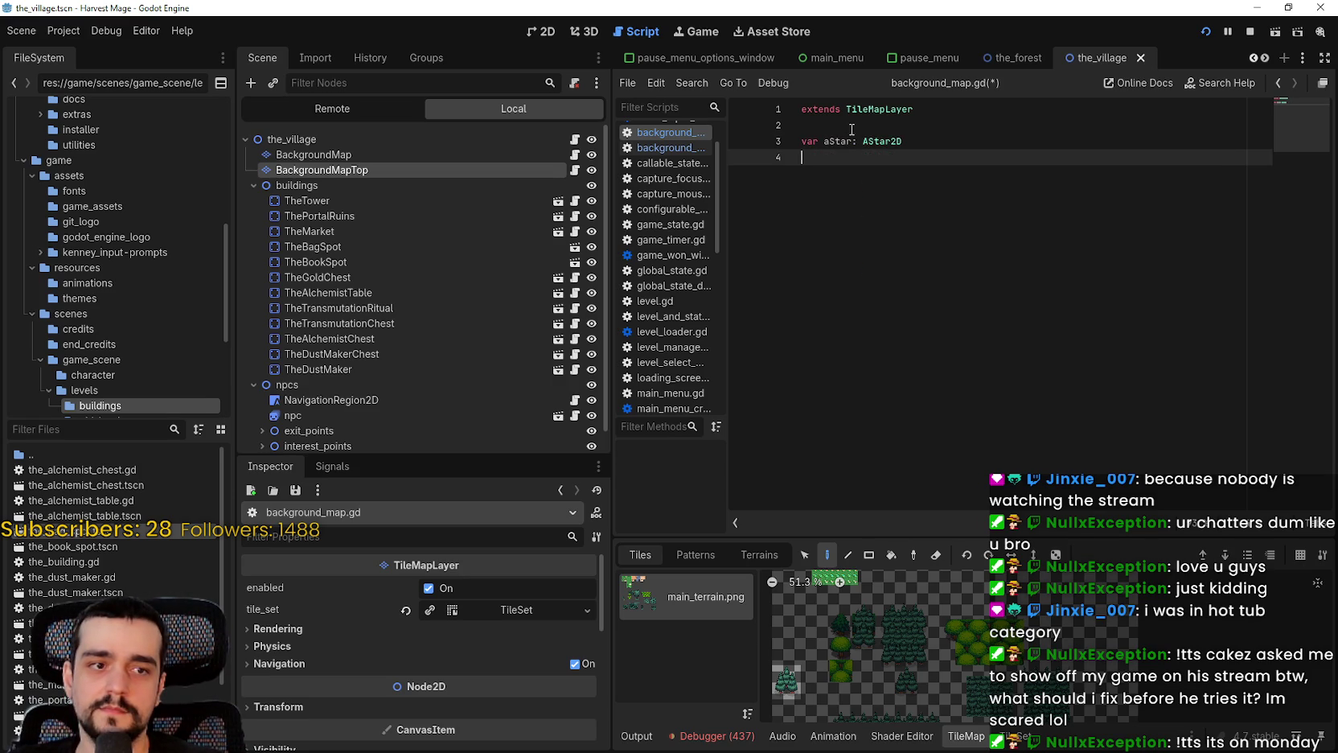
key("BackSpace")
type("Asta")
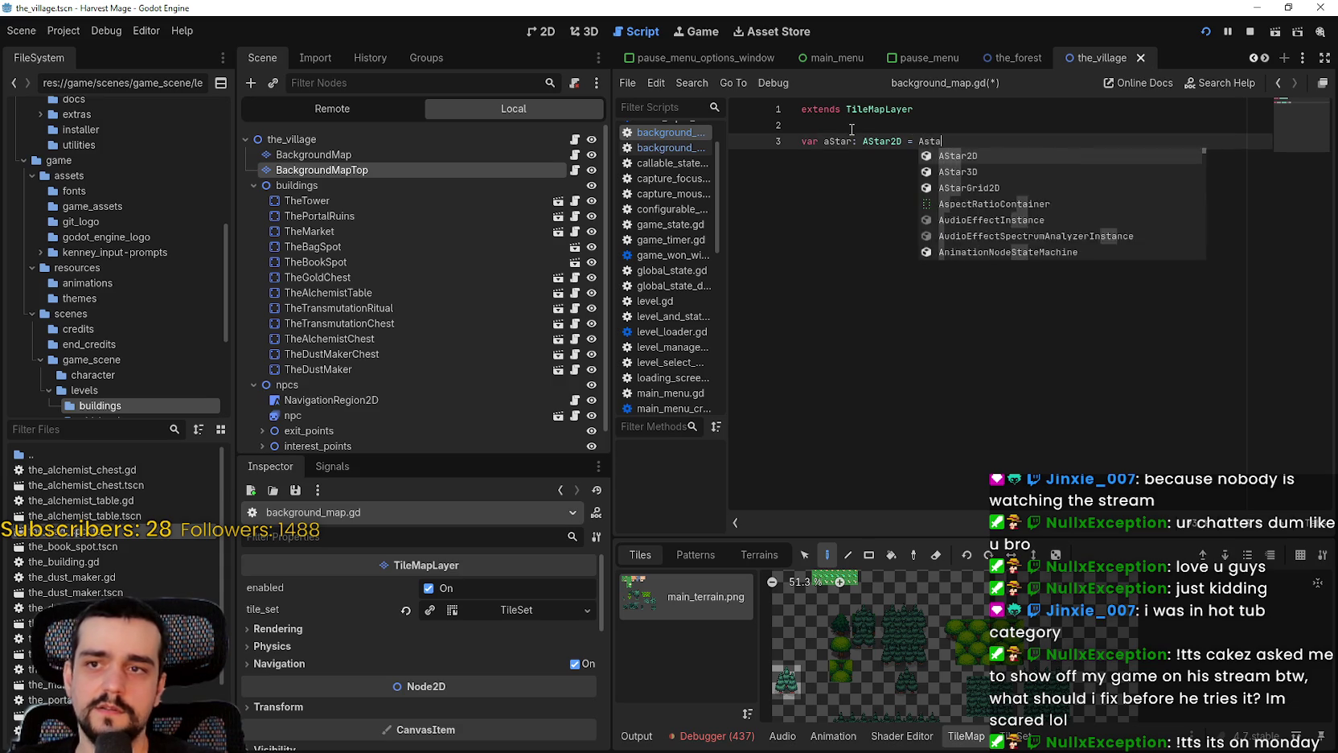
key("Return")
type("n")
key("Return")
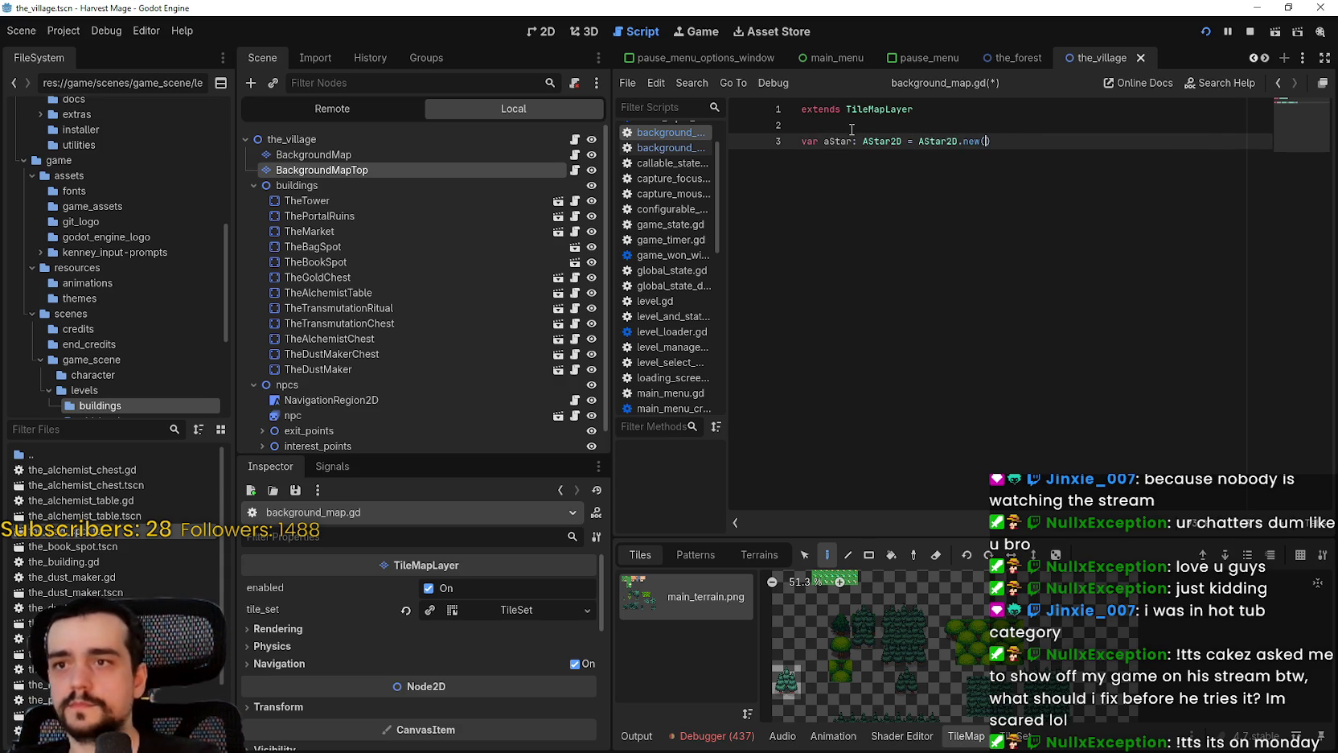
left_click(910, 229)
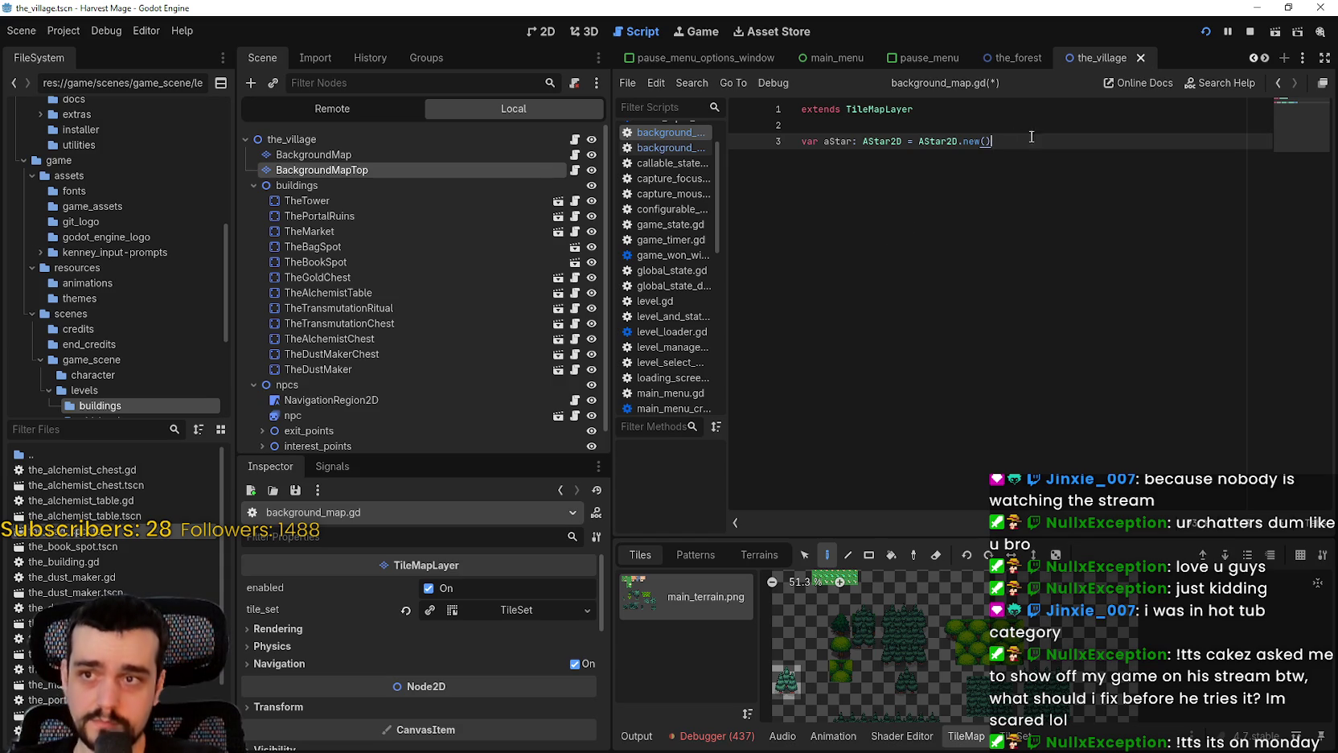
Add an empty _ready() -> void function containing pass and save the script
key("Return")
key("Return")
key("Return")
type("func re")
key("Return")
key("BackSpace")
key("BackSpace")
key("BackSpace")
type("ready")
key("Return")
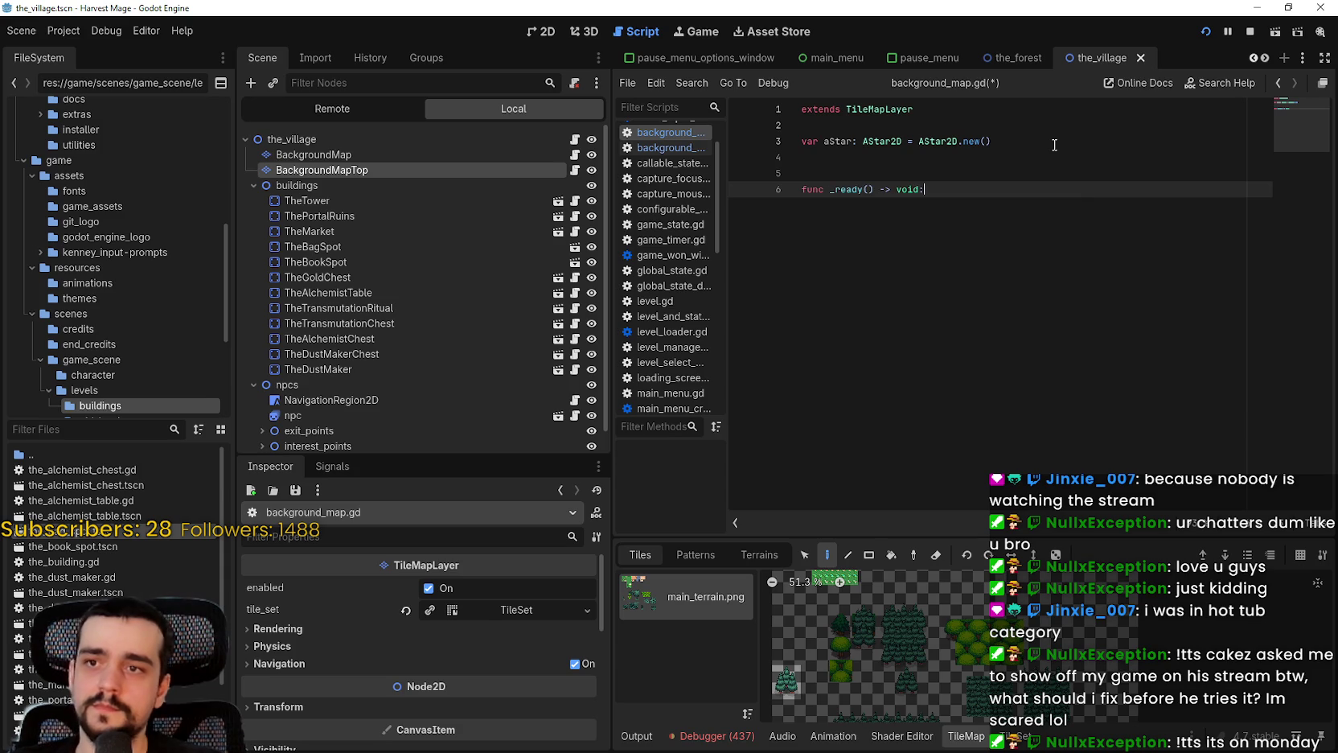
key("Return")
type("pass")
key("ctrl+s")
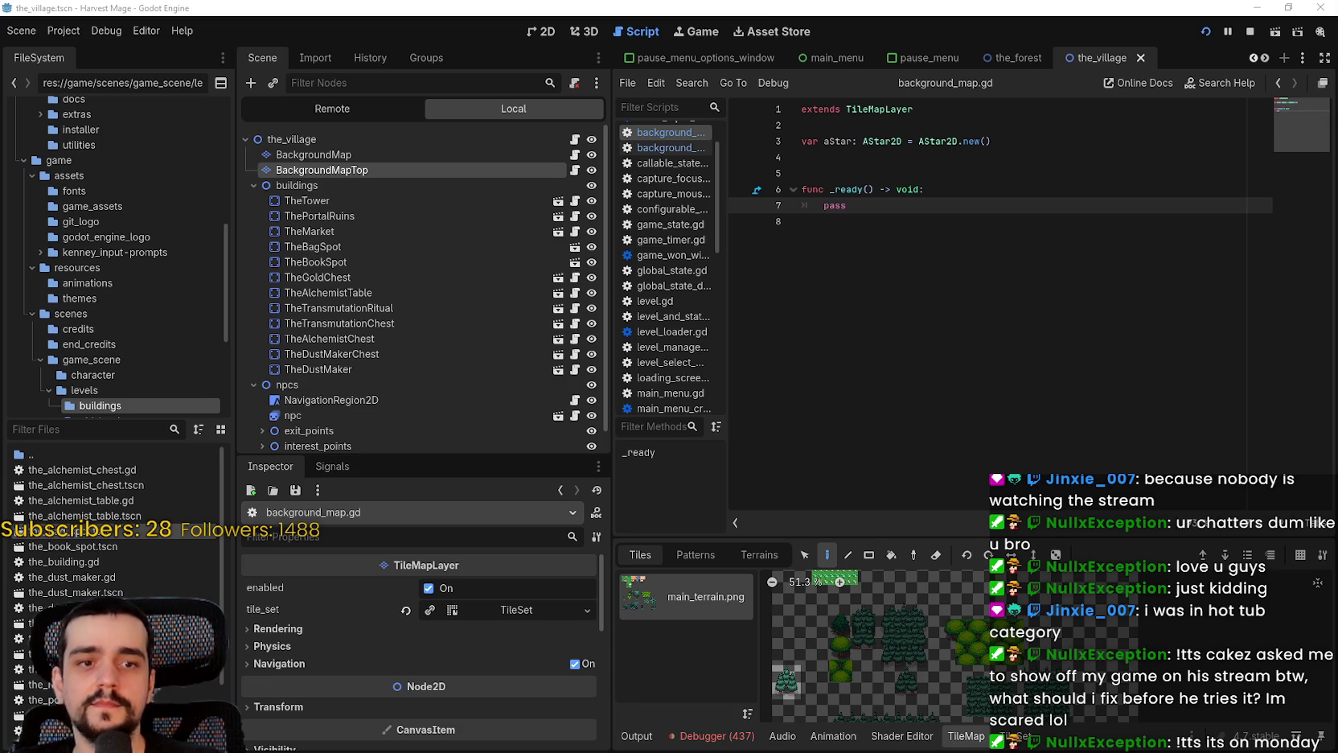
left_click(881, 222)
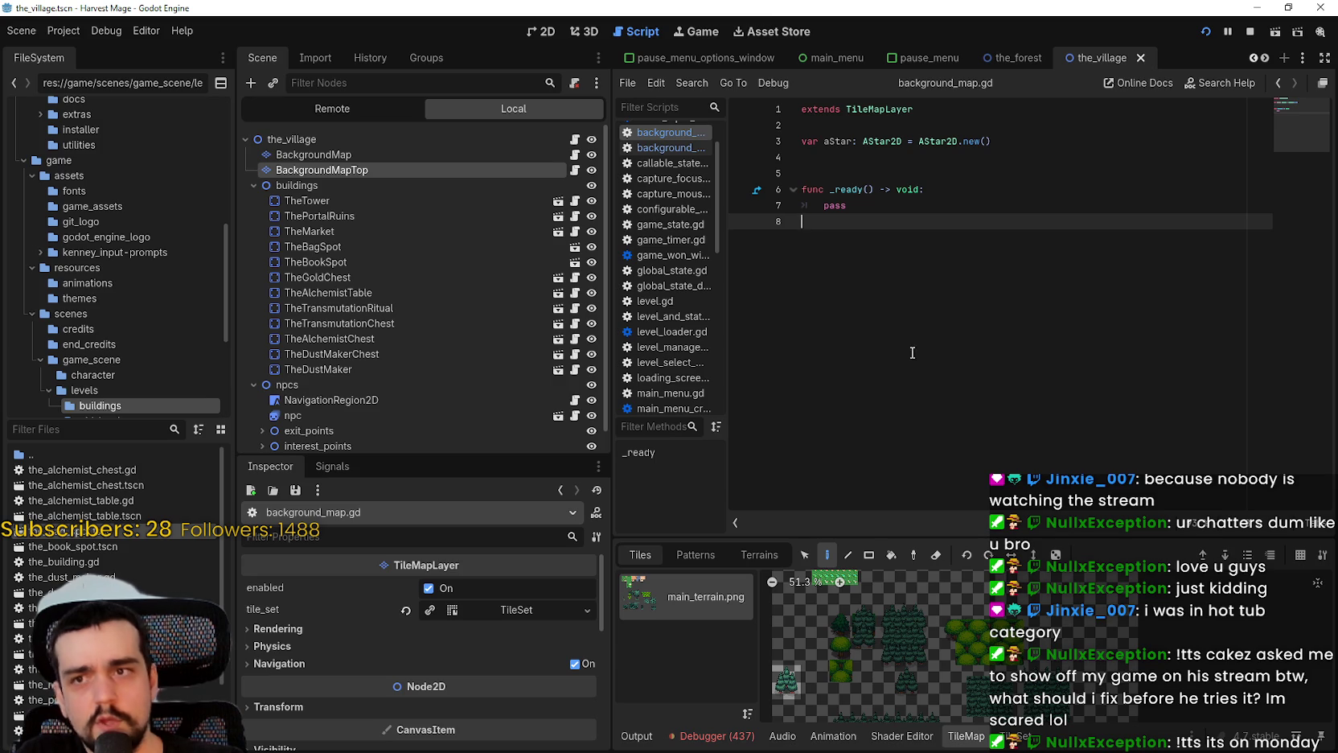
Remove pass from _ready and the '= AStar2D.new()' initializer from the aStar declaration
key("BackSpace")
key("BackSpace")
key("BackSpace")
key("BackSpace")
type("a")
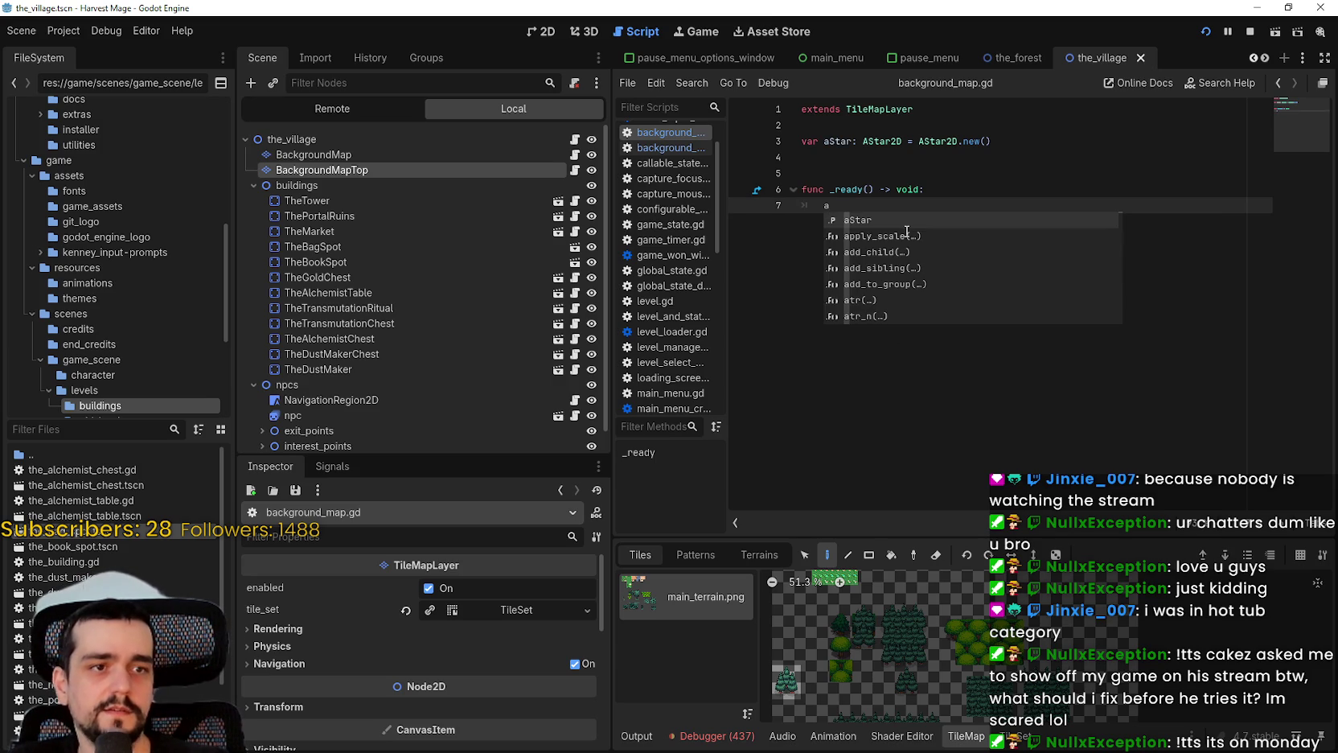
key("BackSpace")
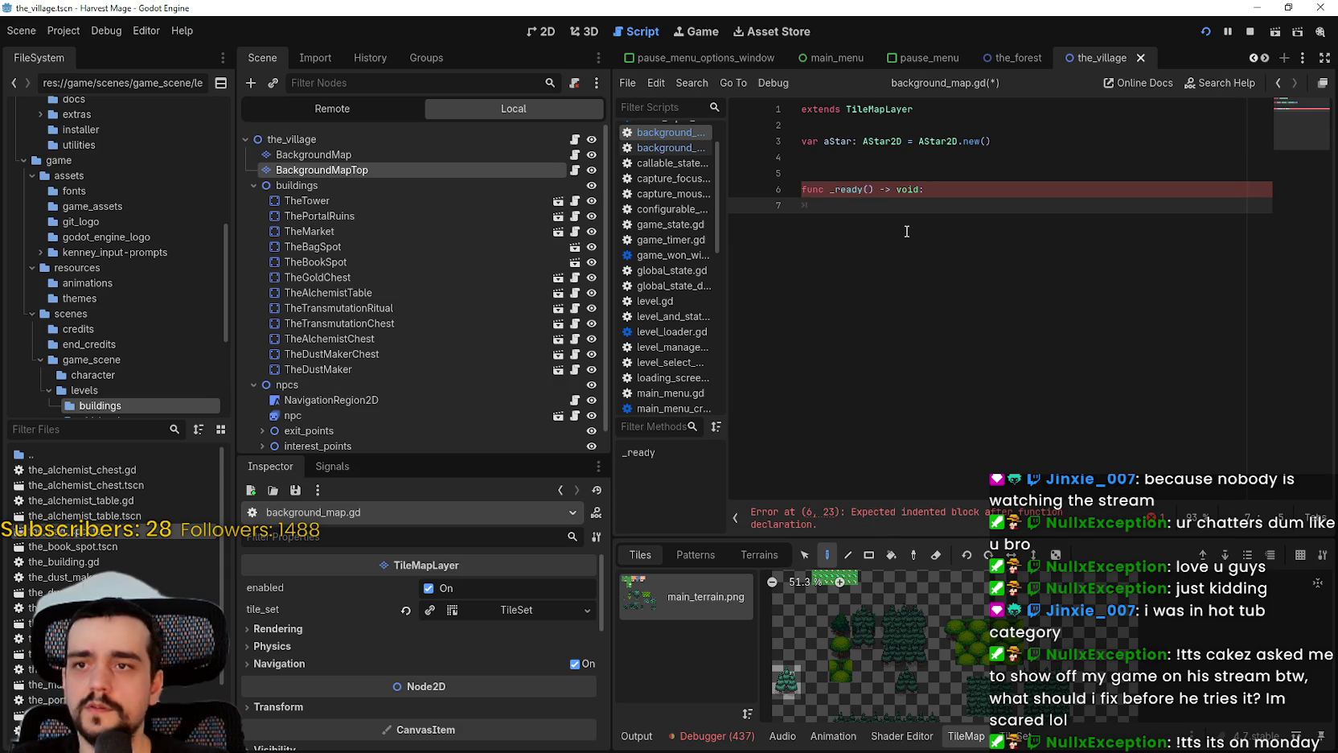
left_click_drag(912, 141, 1045, 139)
key("BackSpace")
key("BackSpace")
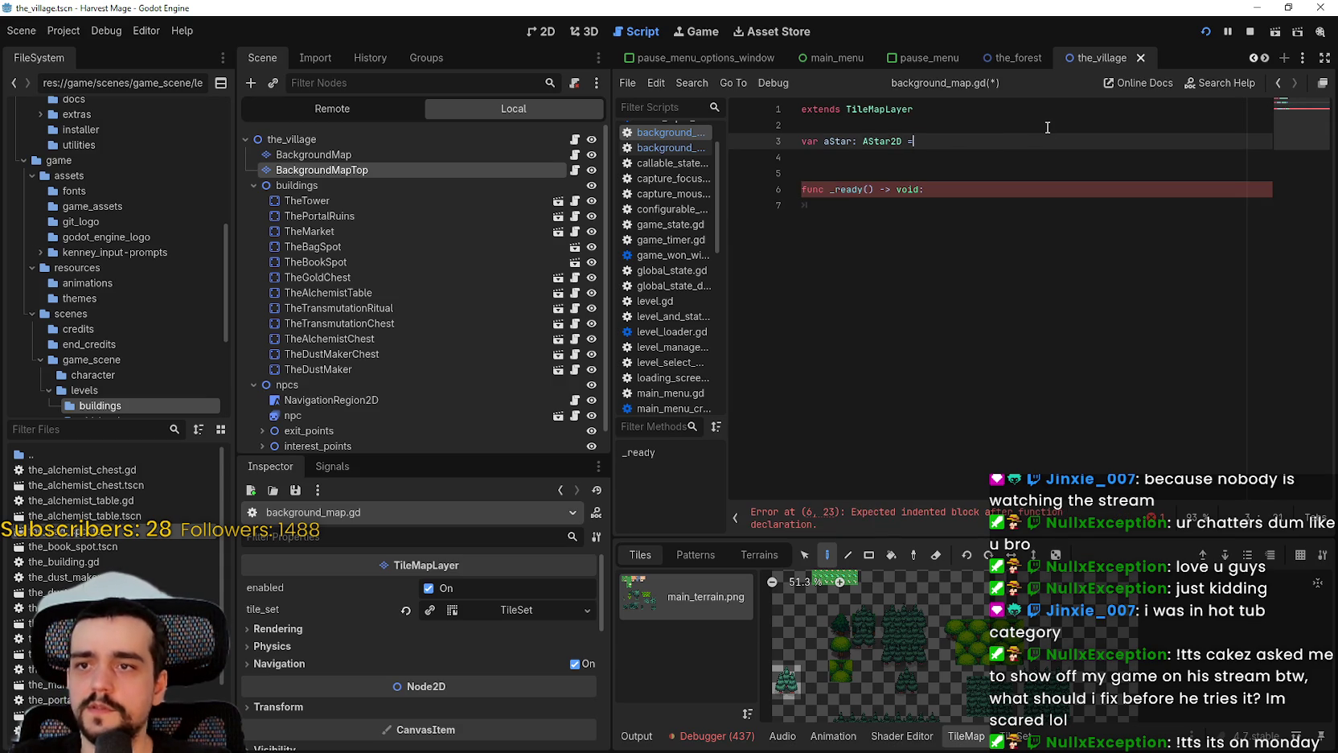
Assign aStar = AStar2D.new() inside _ready, with a blank line at its start
left_click(980, 201)
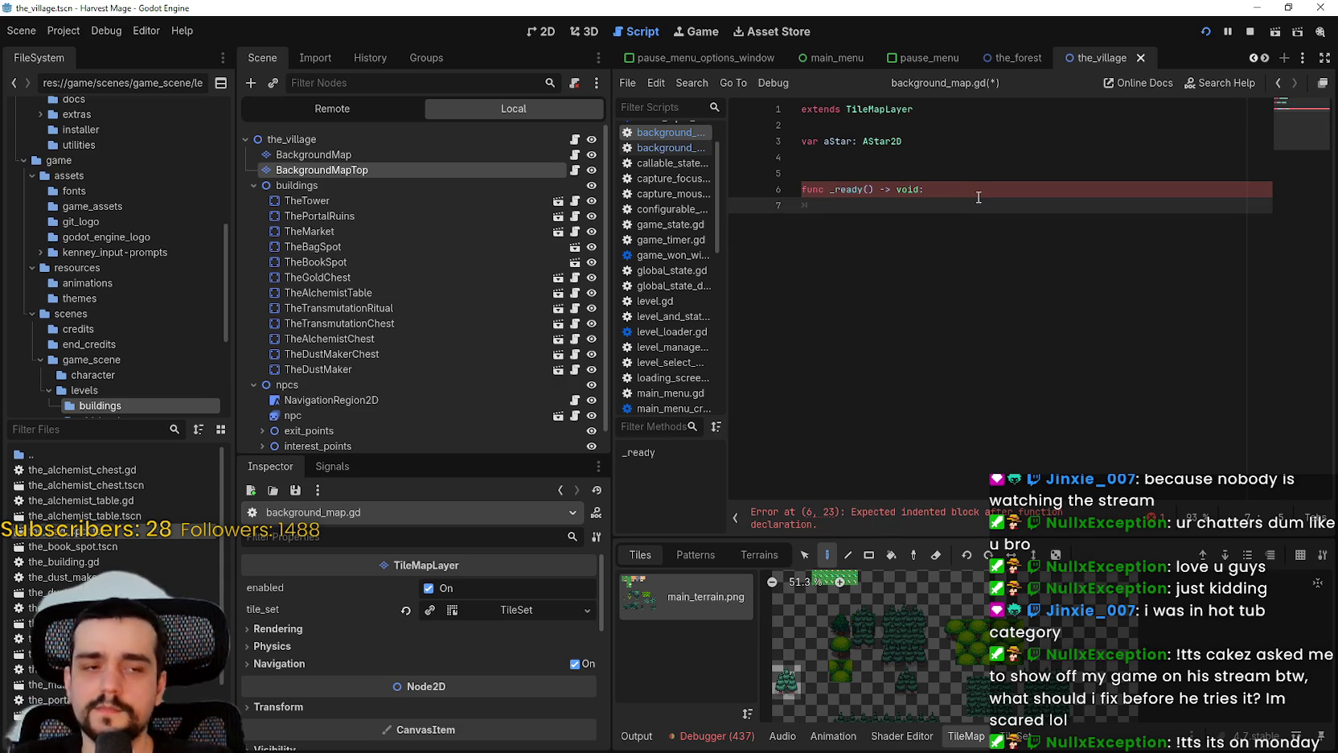
type("aStar ")
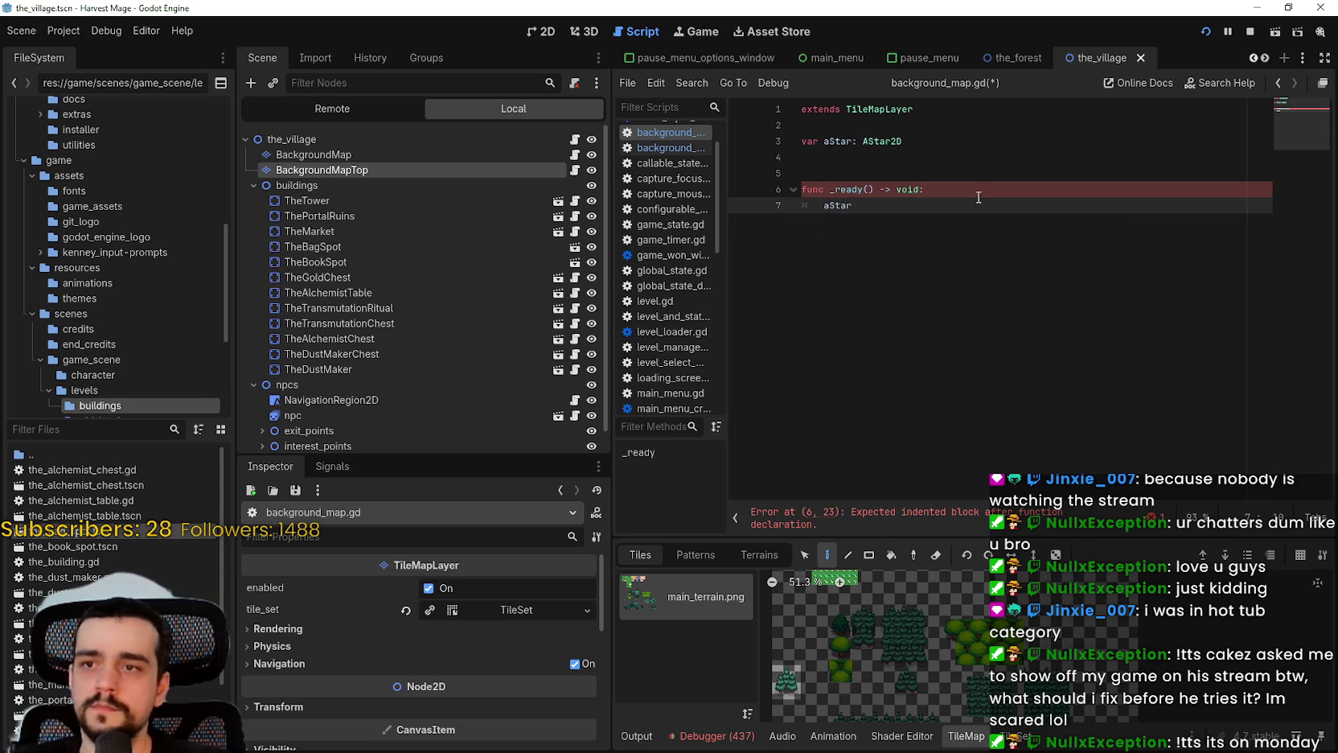
type("= ")
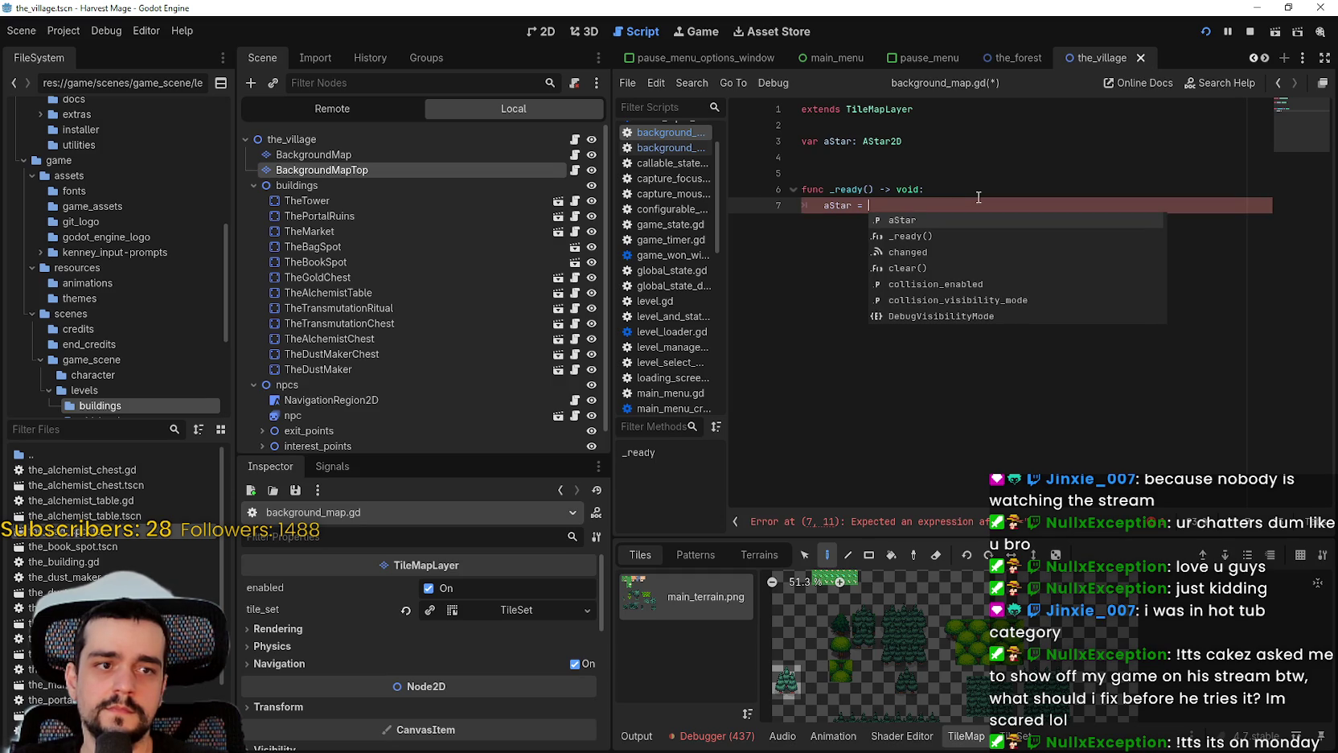
type("AStar2D")
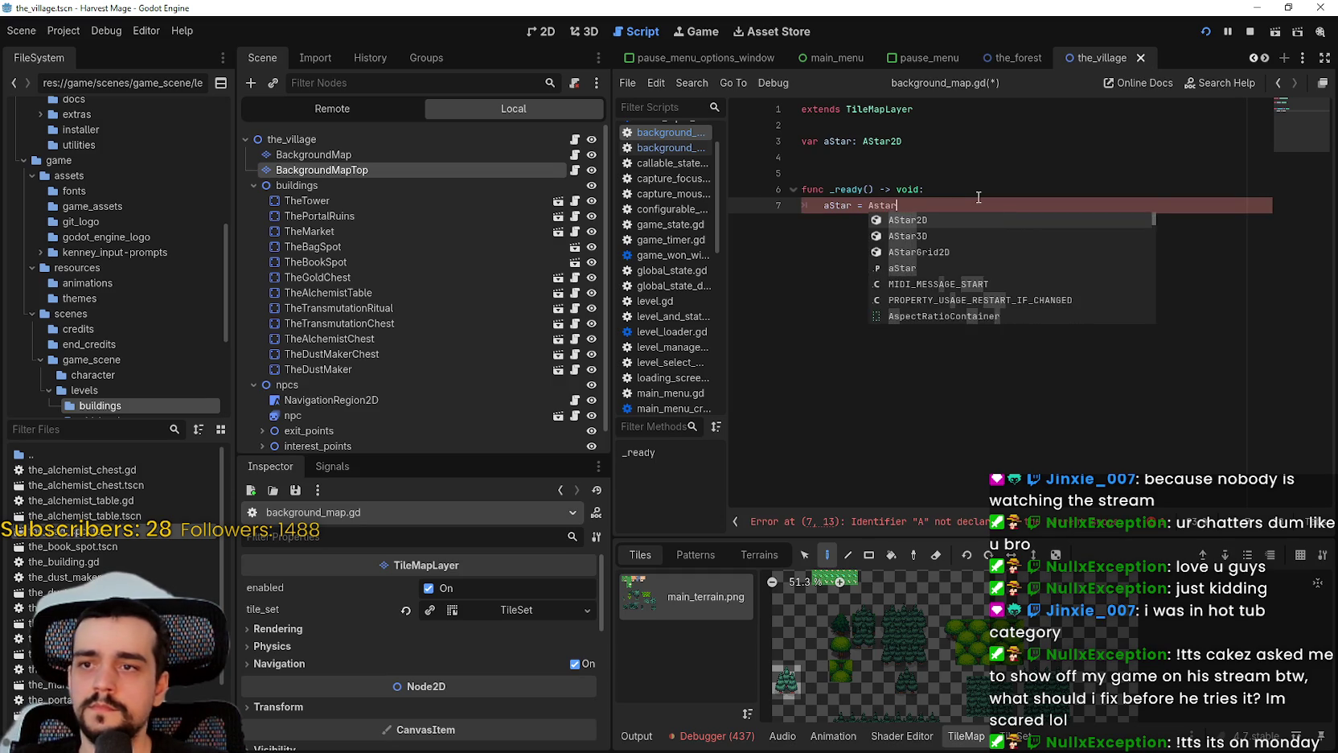
type(".new")
key("Return")
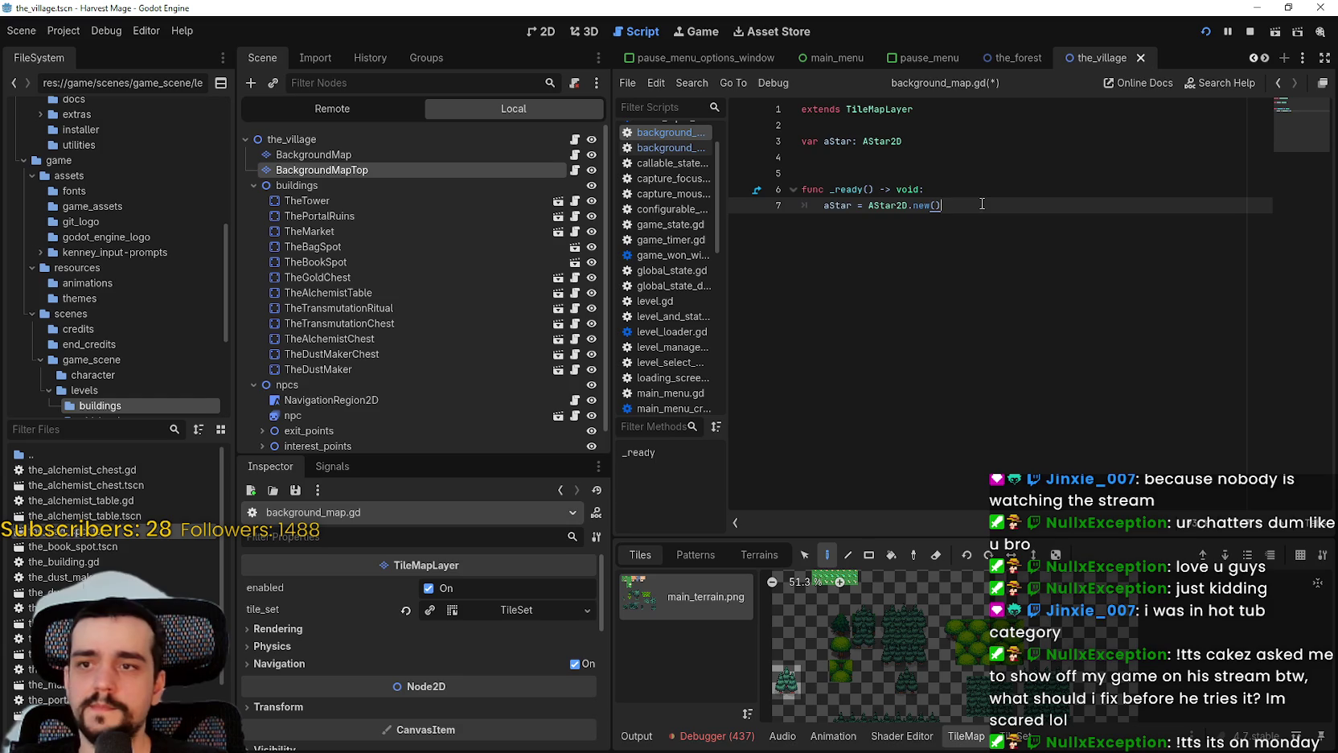
left_click(961, 173)
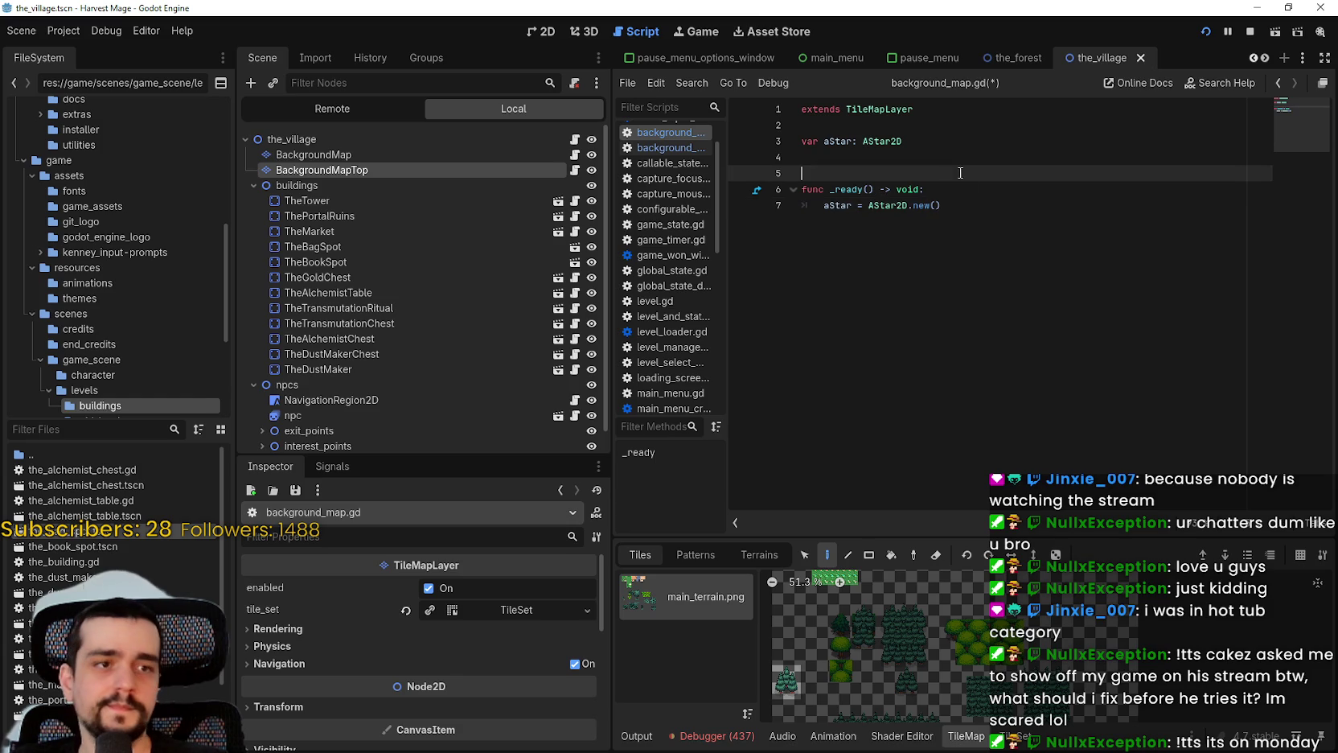
left_click(1020, 208)
left_click(1014, 190)
key("Return")
Declare var size:Rect2i = get_used_rect() at the top of _ready
type("var size ")
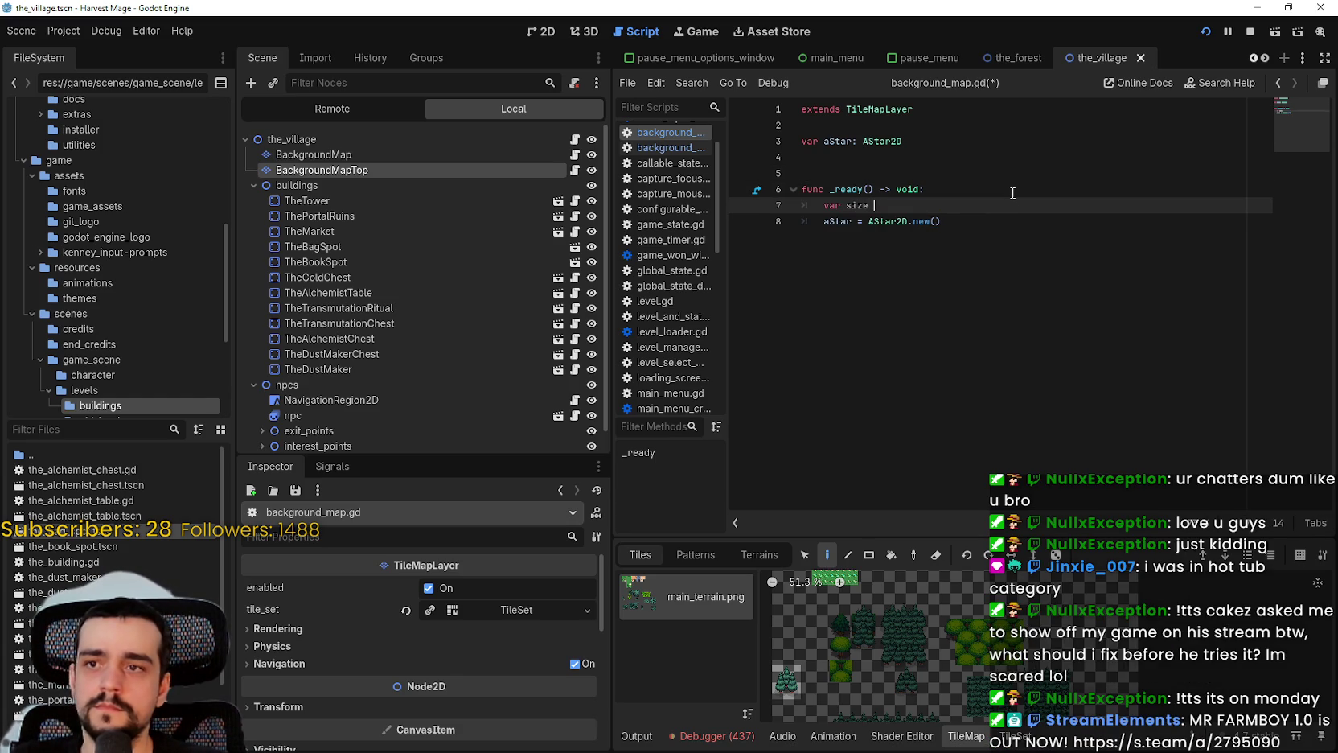
type("= get_used")
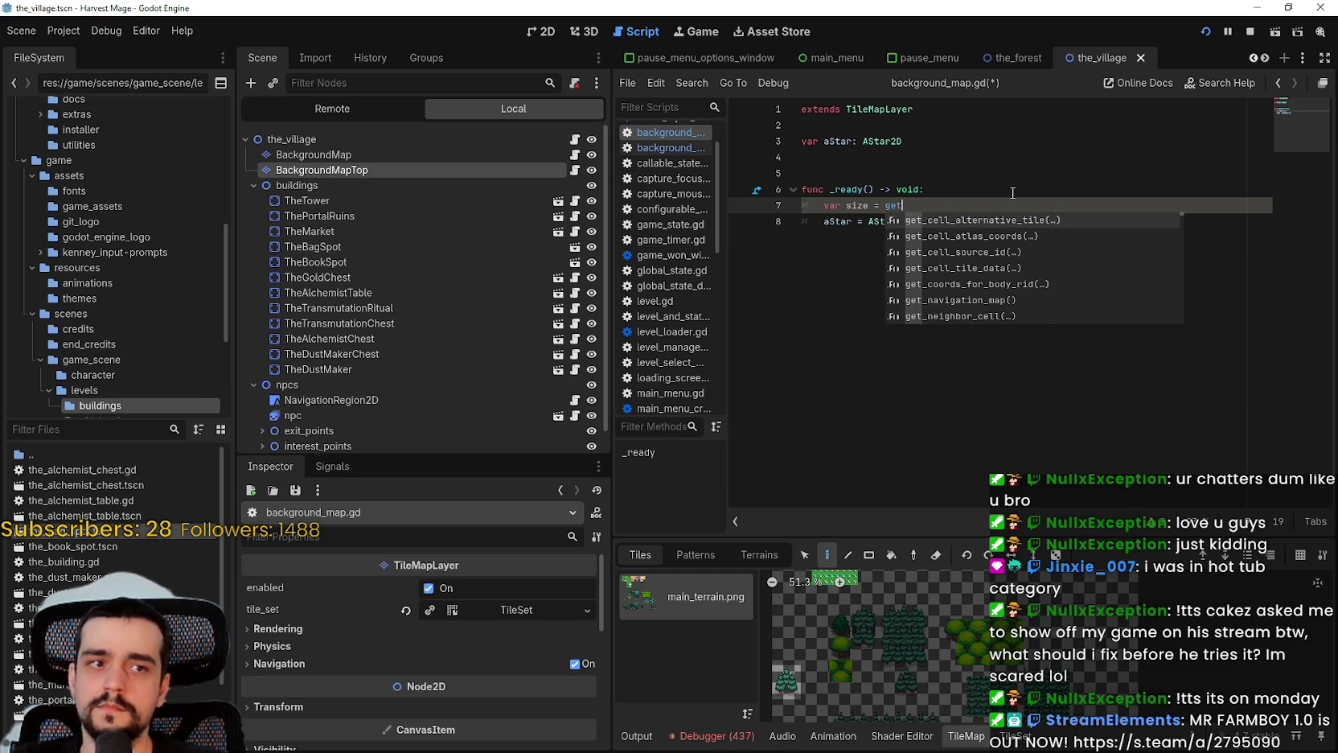
key("Down")
key("Down")
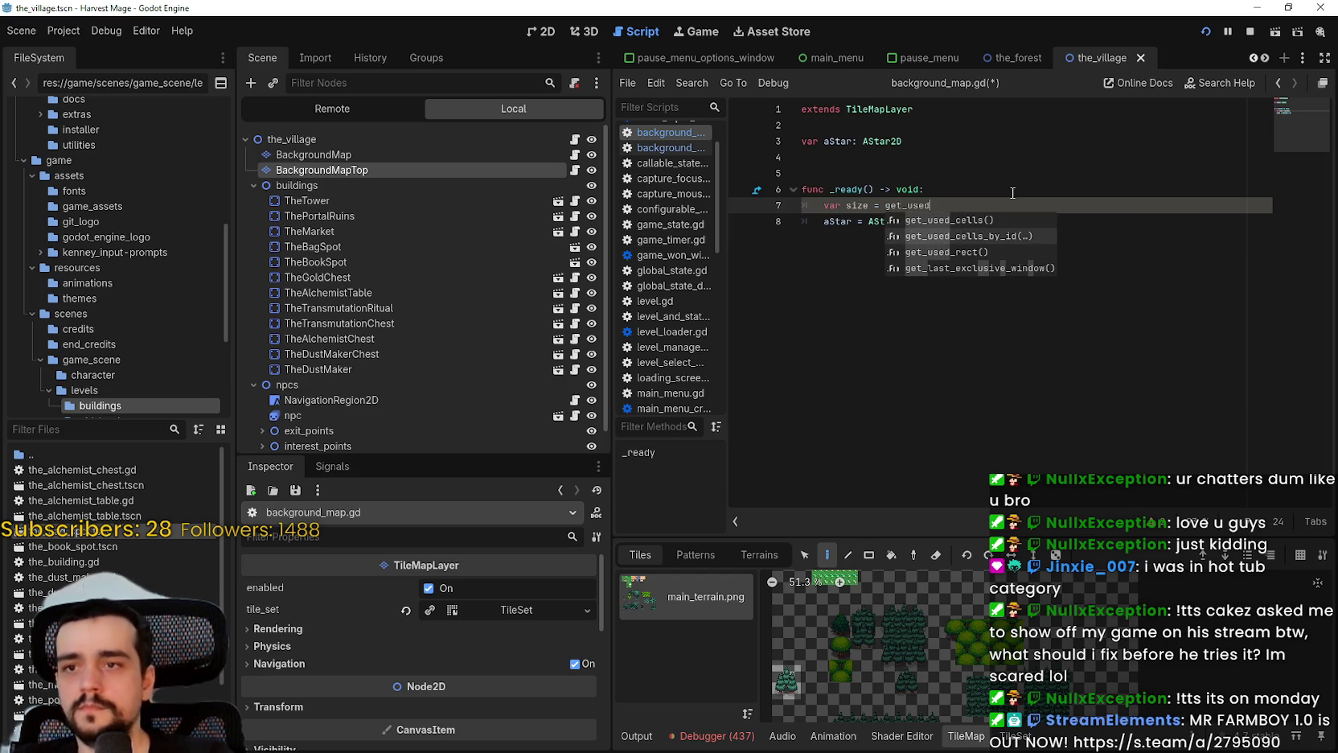
key("Return")
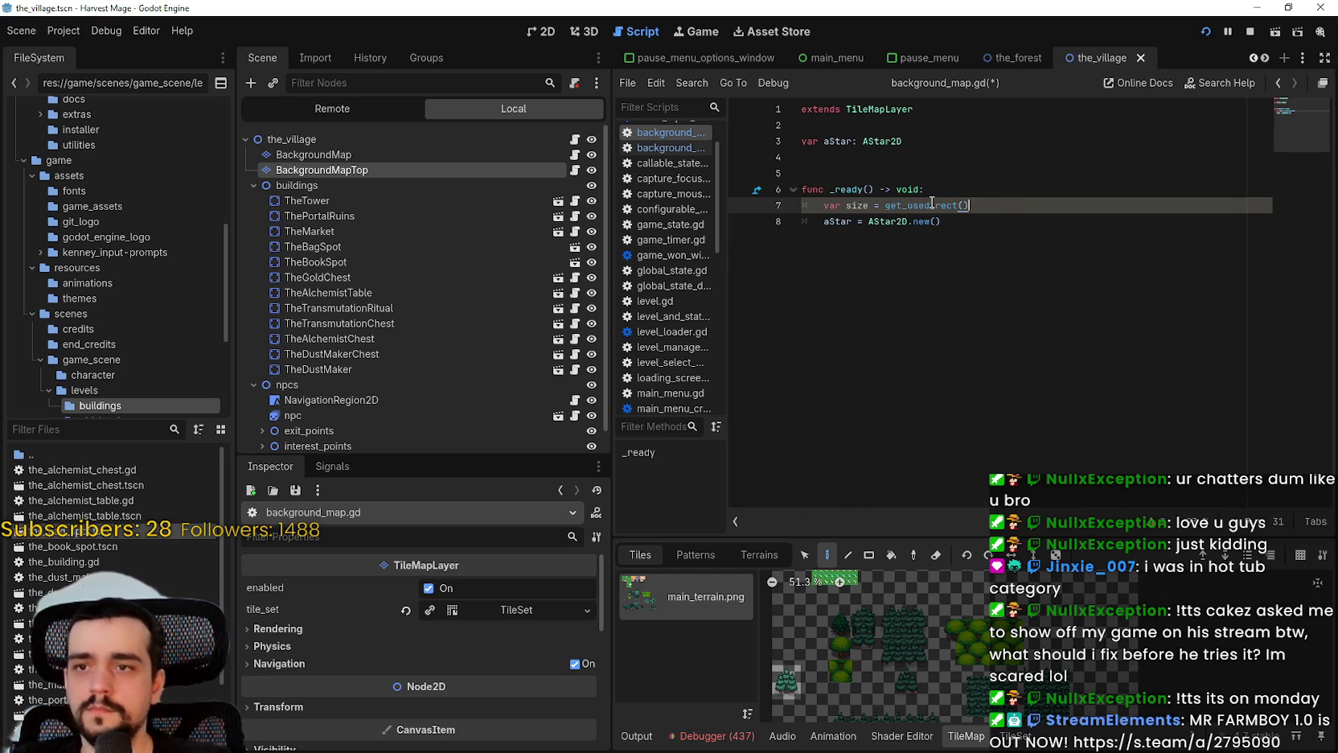
mouse_move(933, 203)
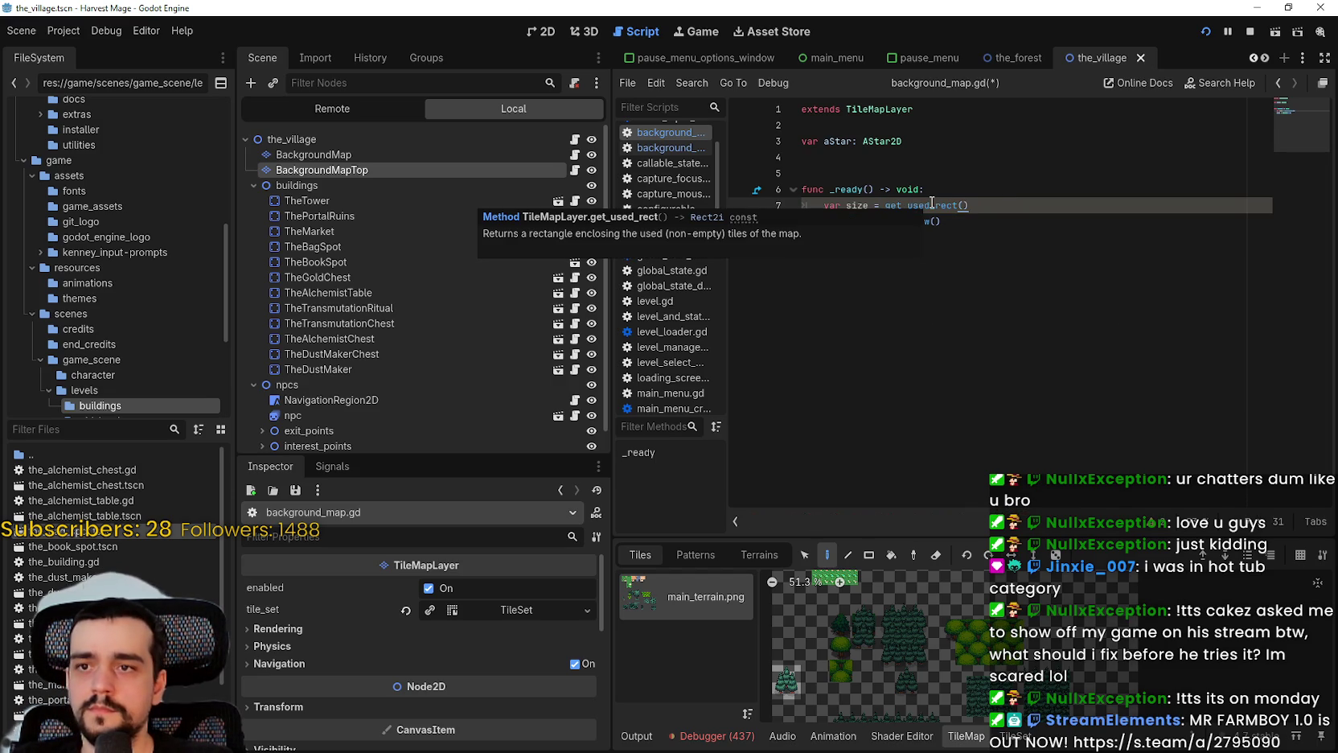
left_click(873, 205)
type(":rec")
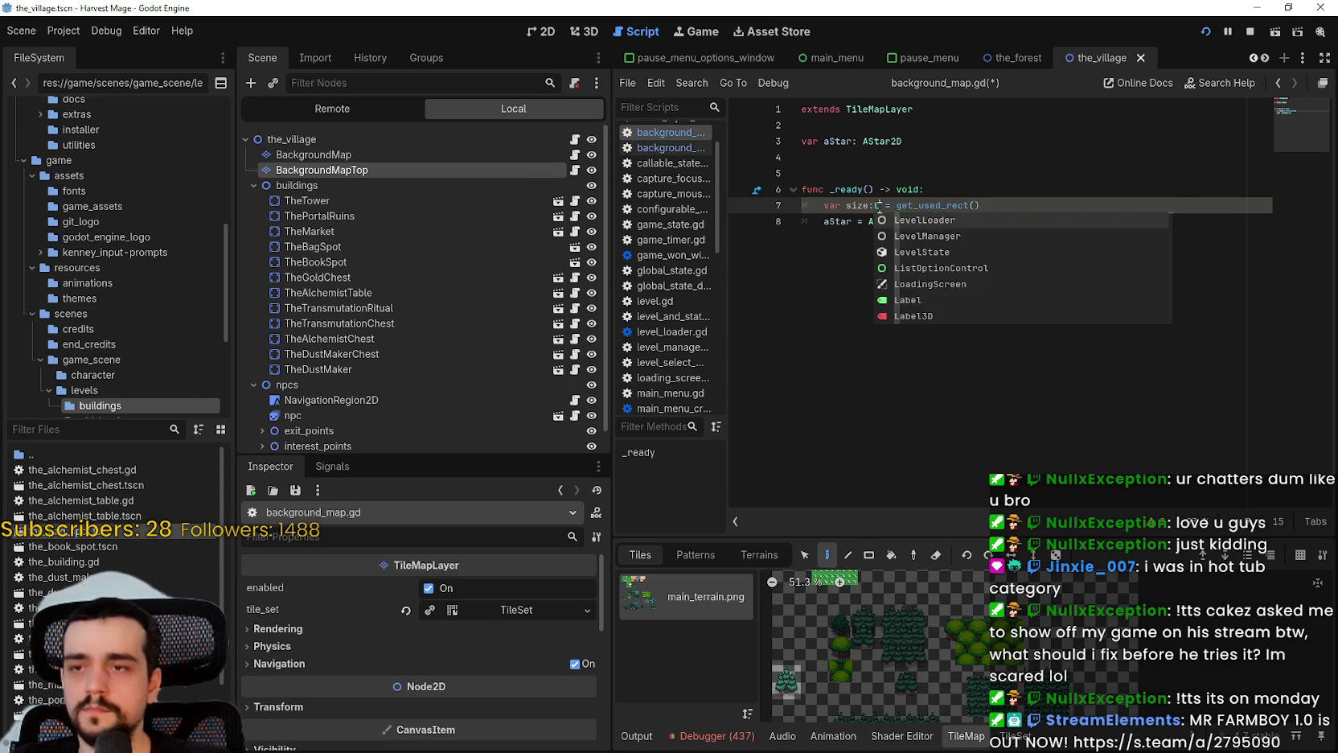
type("t2")
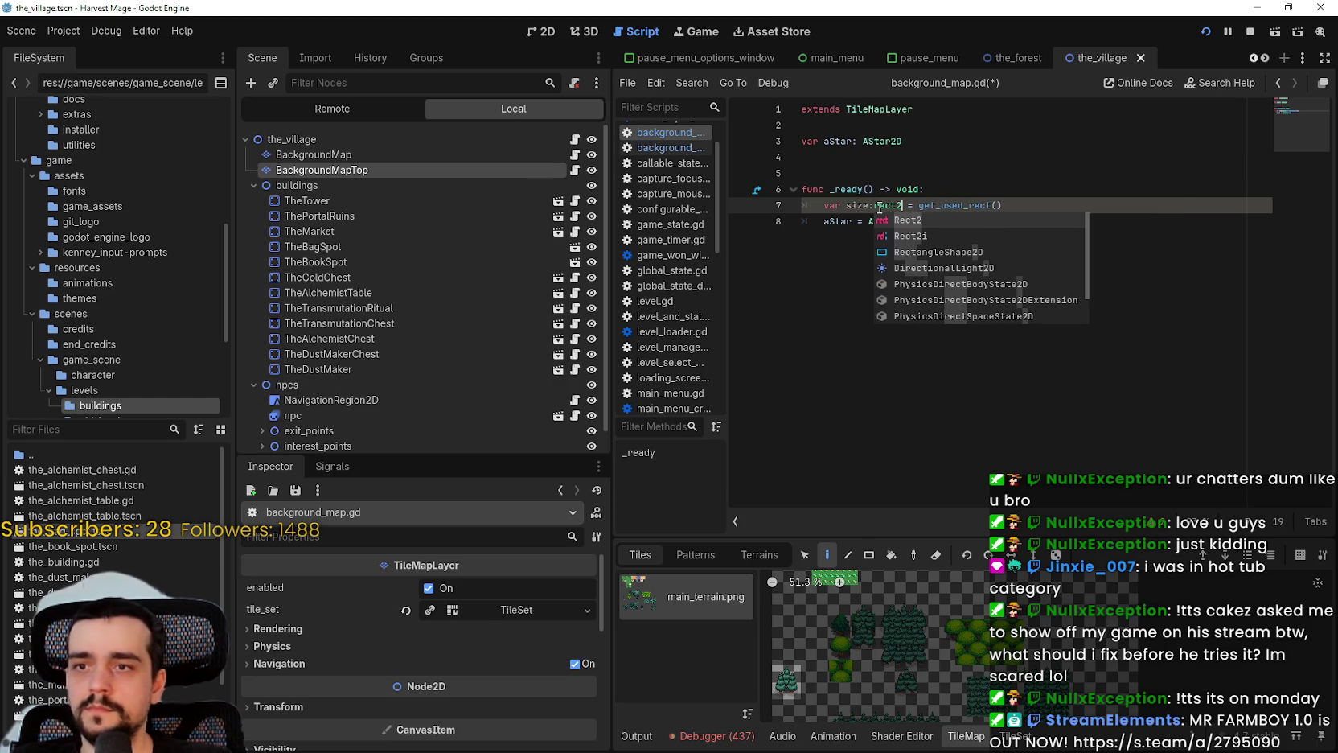
key("Return")
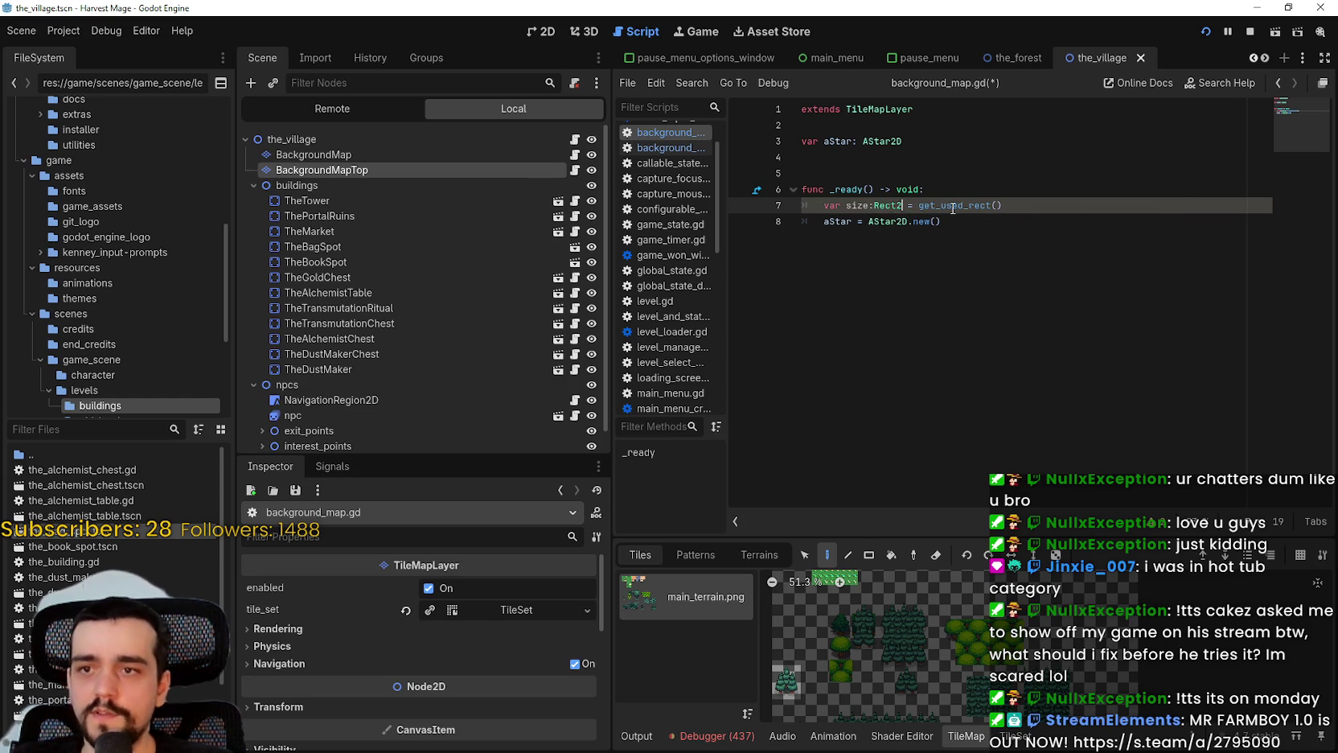
double_click(899, 205)
left_click(899, 205)
type("i")
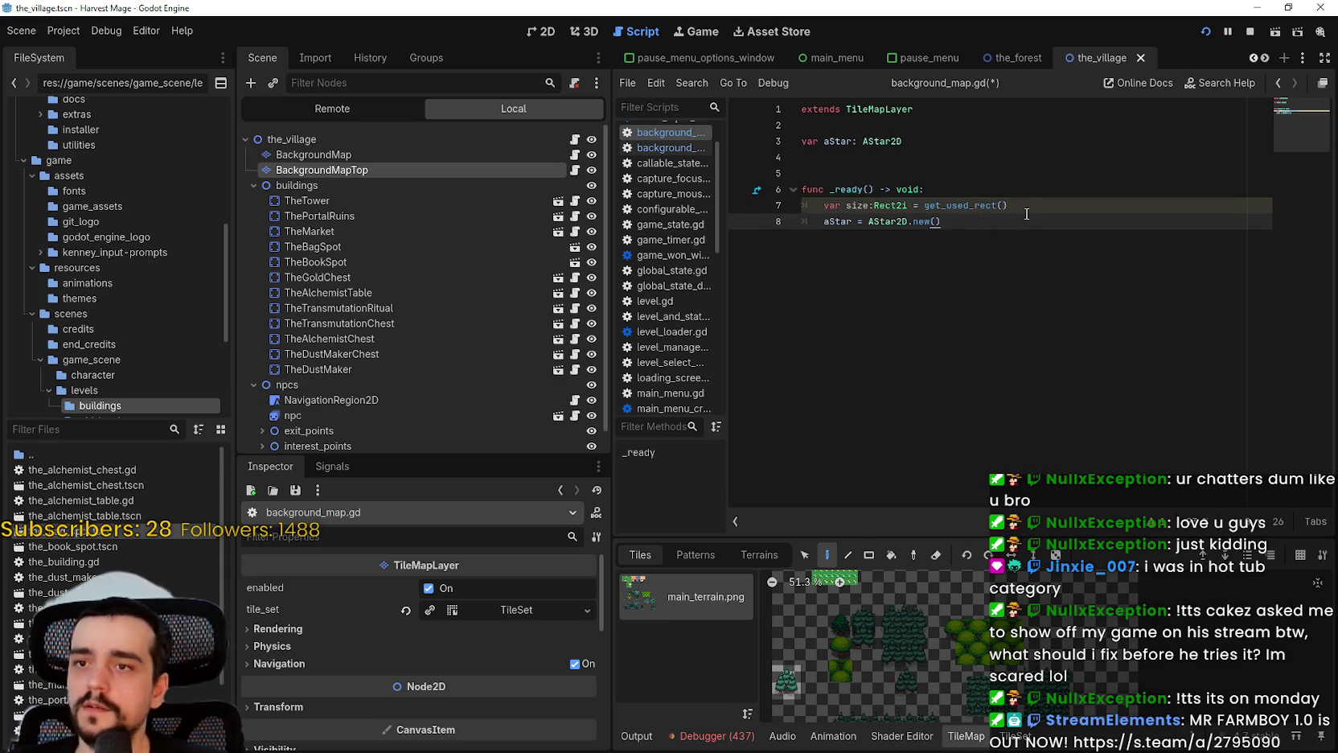
left_click(1028, 212)
Save, then toggle the BackgroundMap layer's visibility off and back on
left_click(1039, 295)
key("ctrl+s")
left_click(555, 154)
left_click(592, 154)
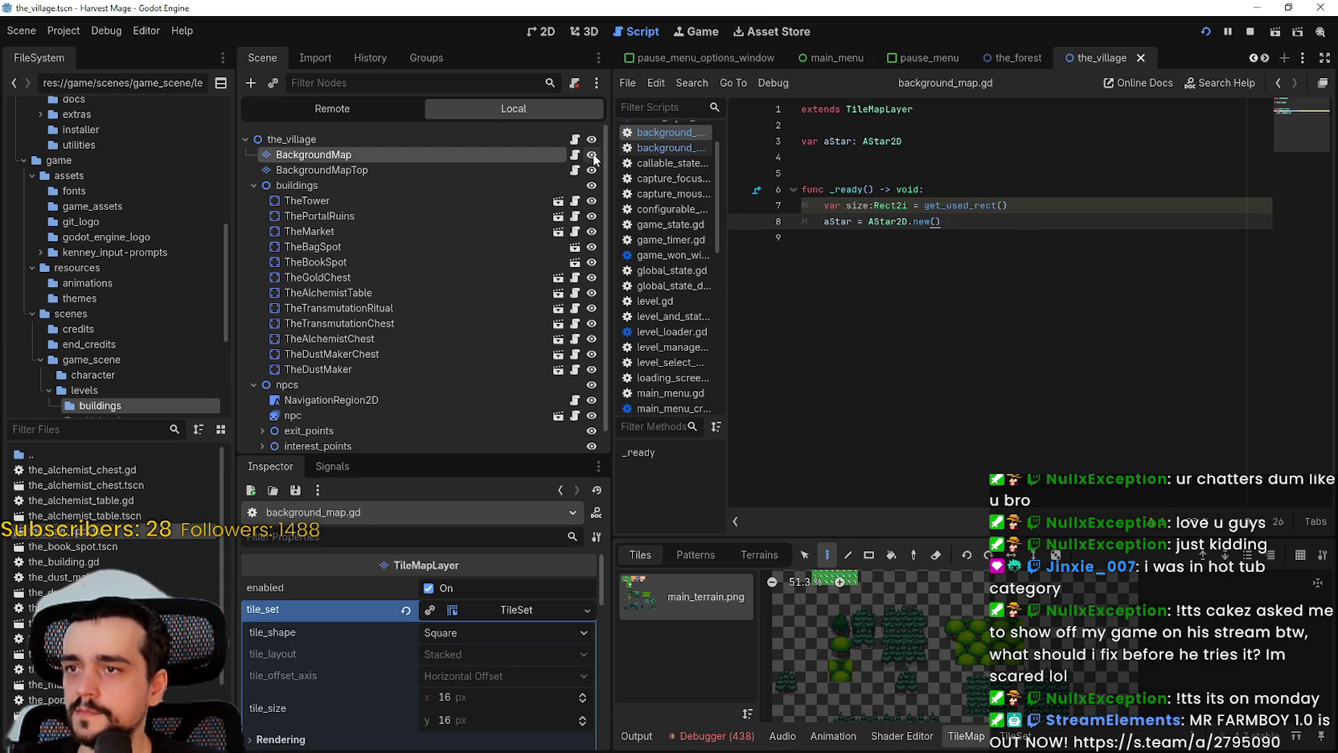
left_click(592, 154)
left_click(1105, 241)
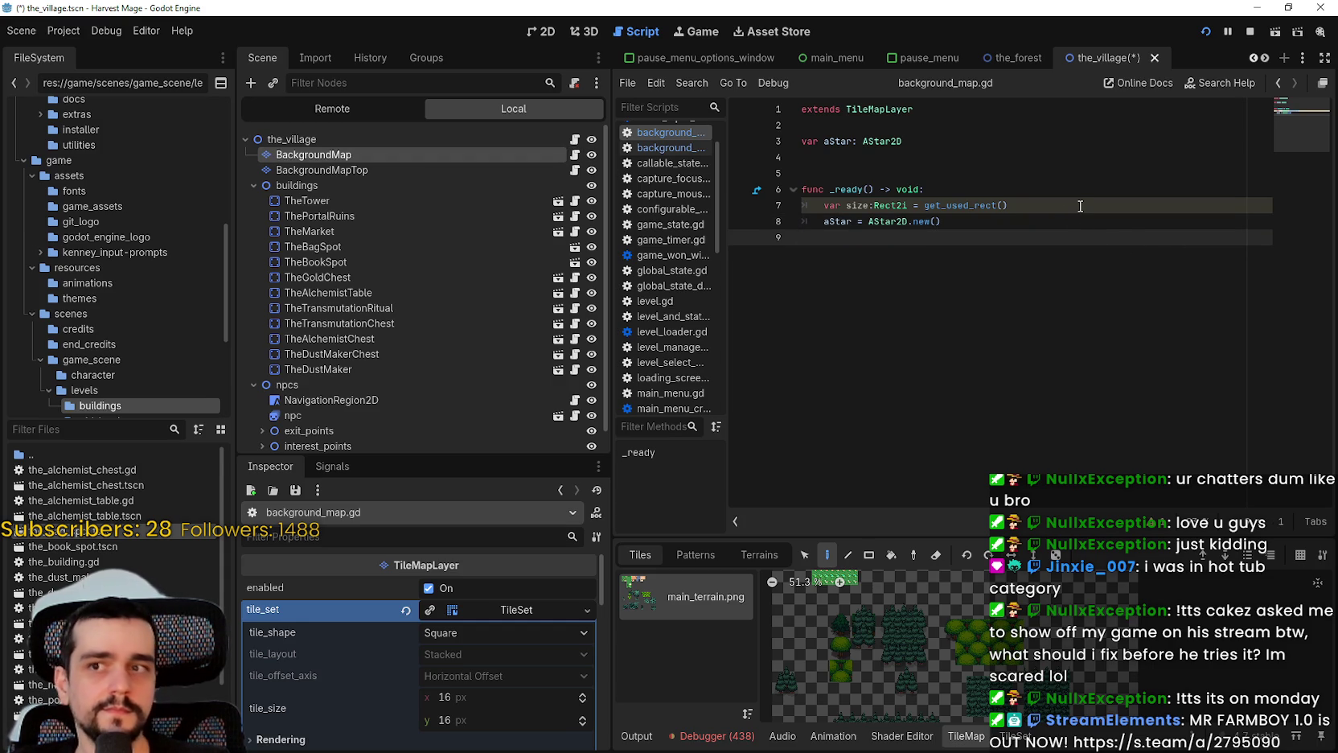
Add aStar.reserve_space(size.x * size.y) on line 9 and review its documentation
left_click(906, 206)
left_click(990, 236)
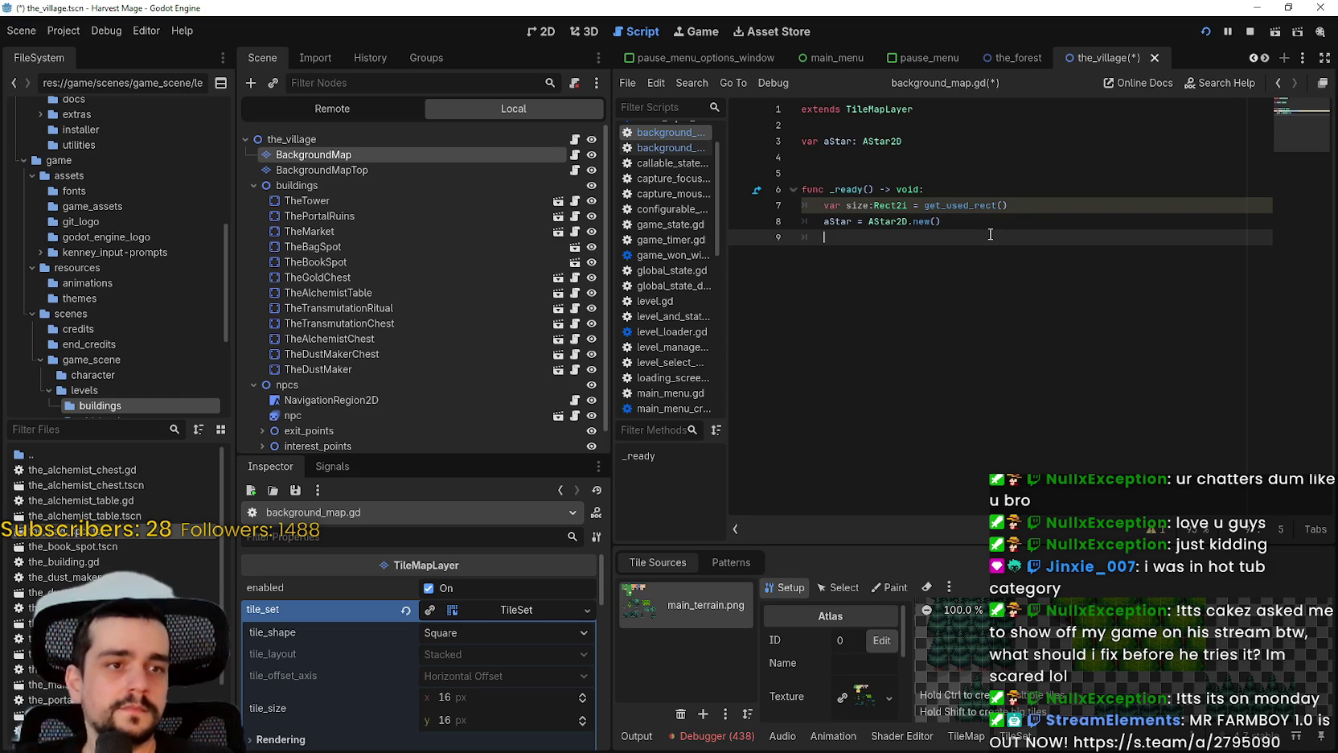
type("aStar")
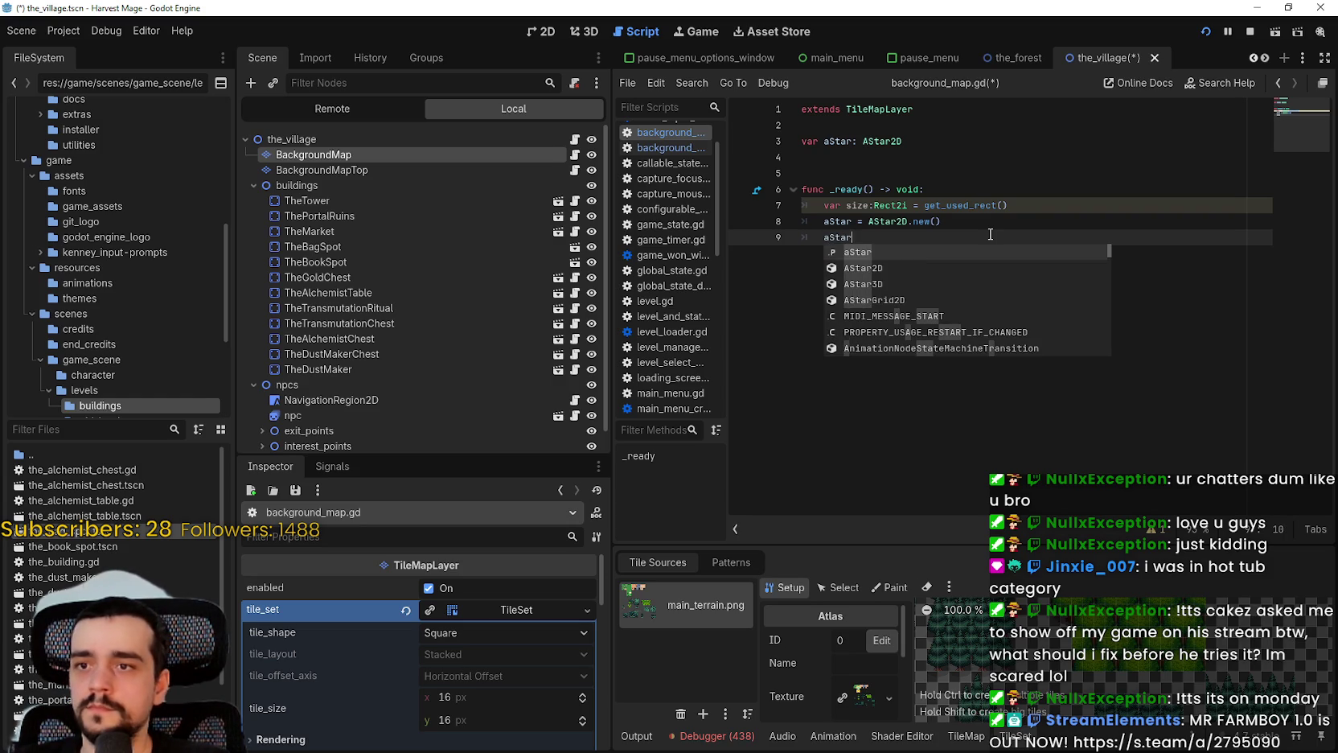
type(".rever")
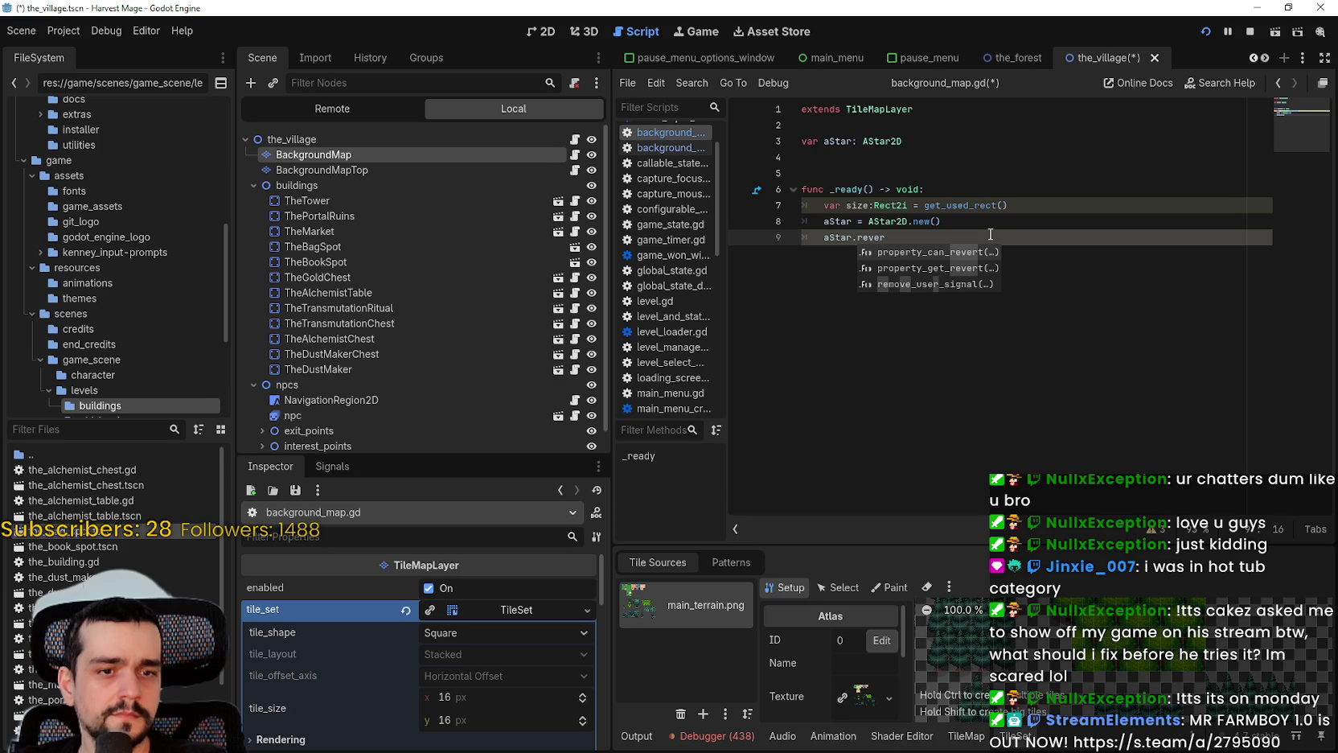
key("BackSpace")
key("BackSpace")
key("BackSpace")
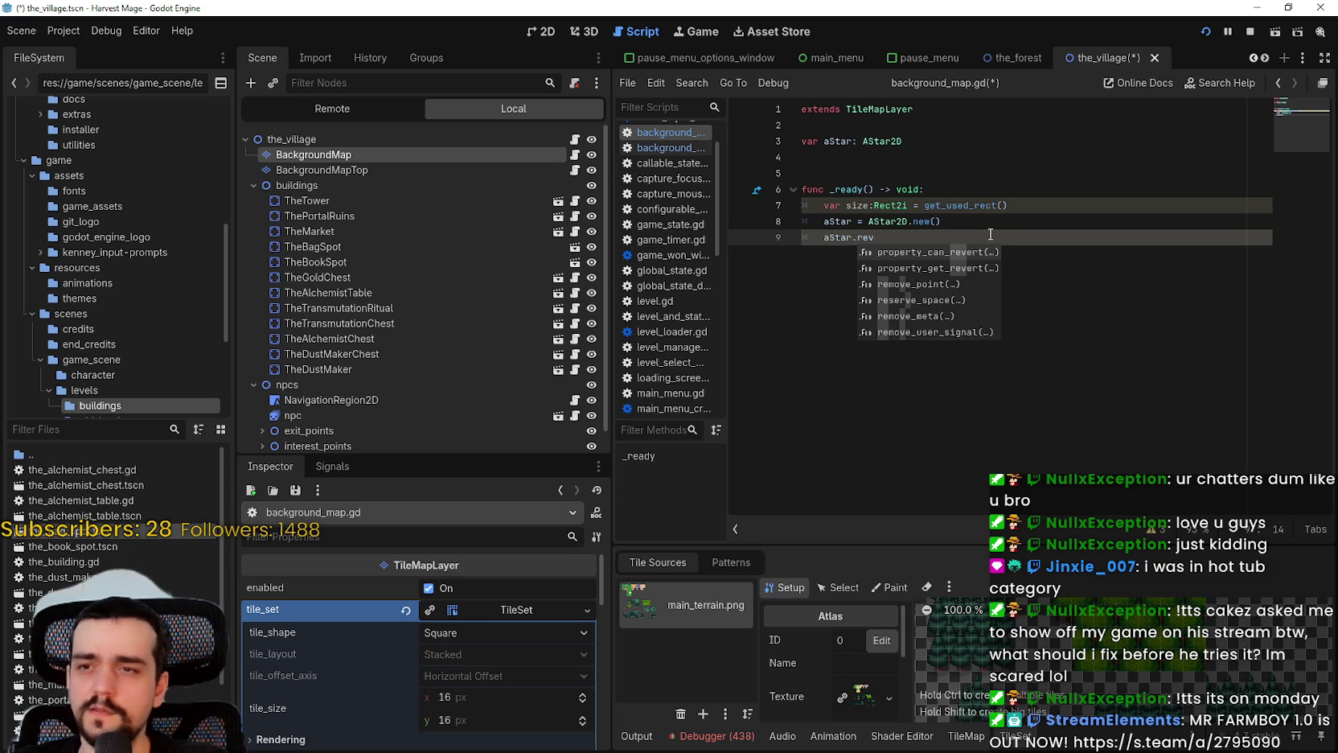
type("s")
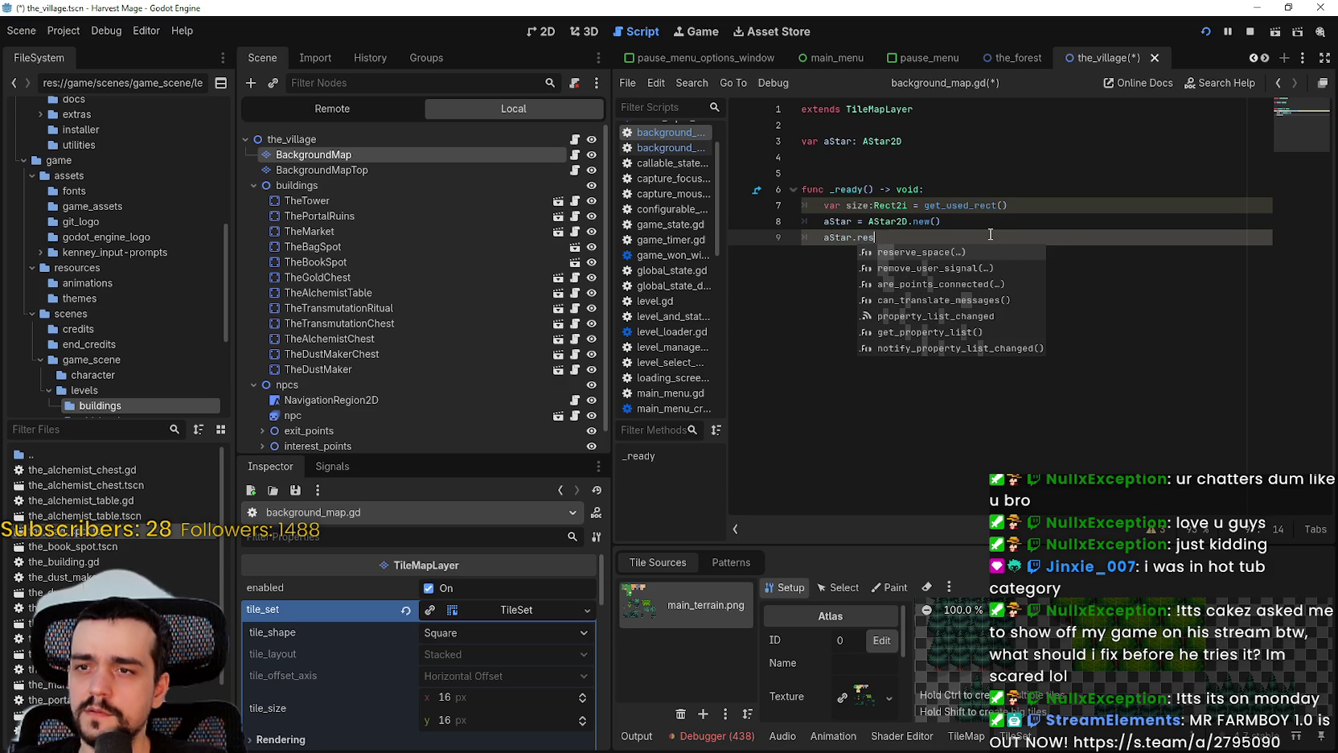
key("Return")
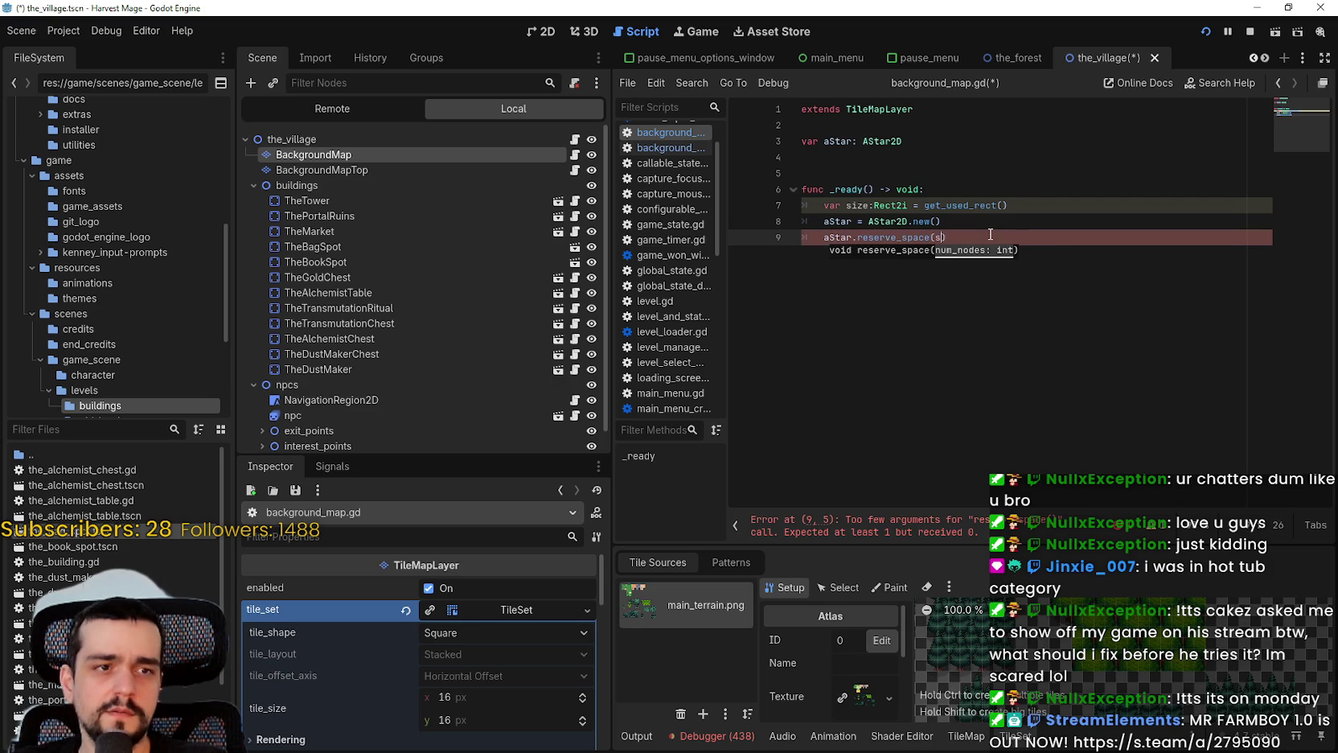
type("size")
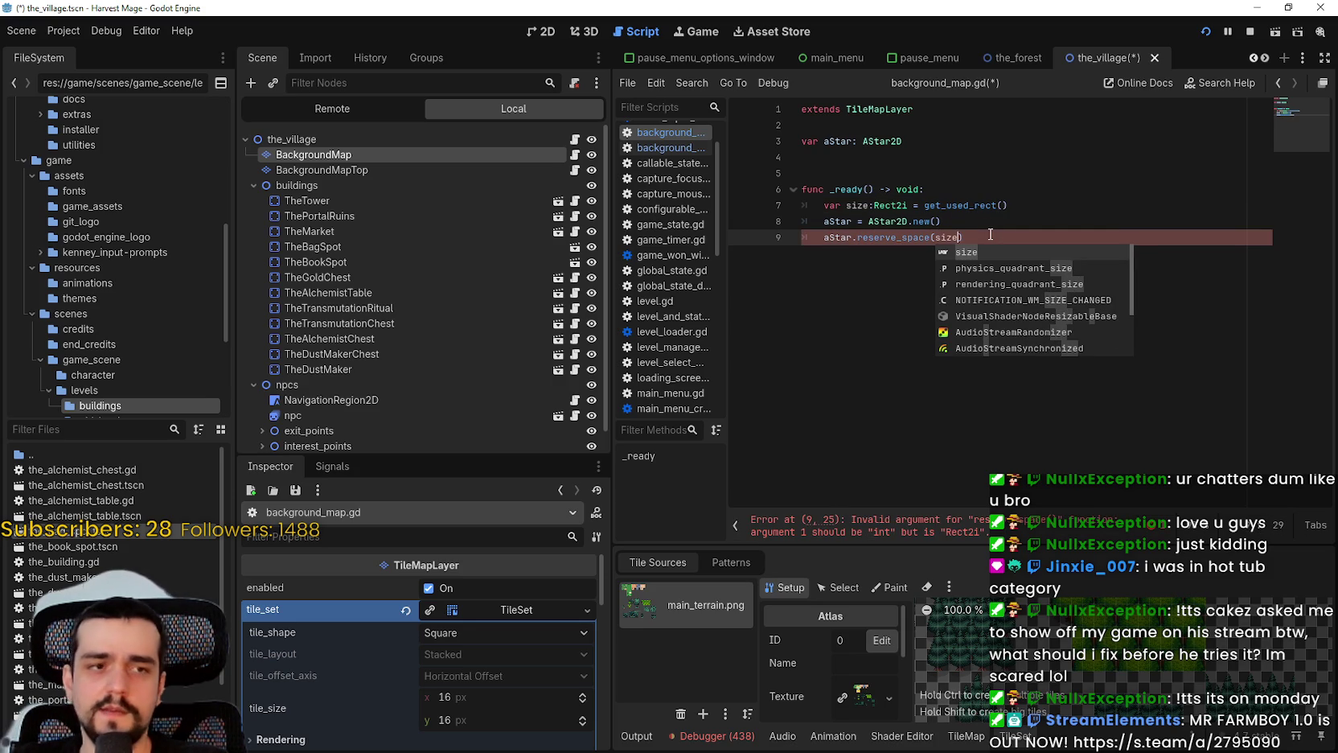
type(".x * si")
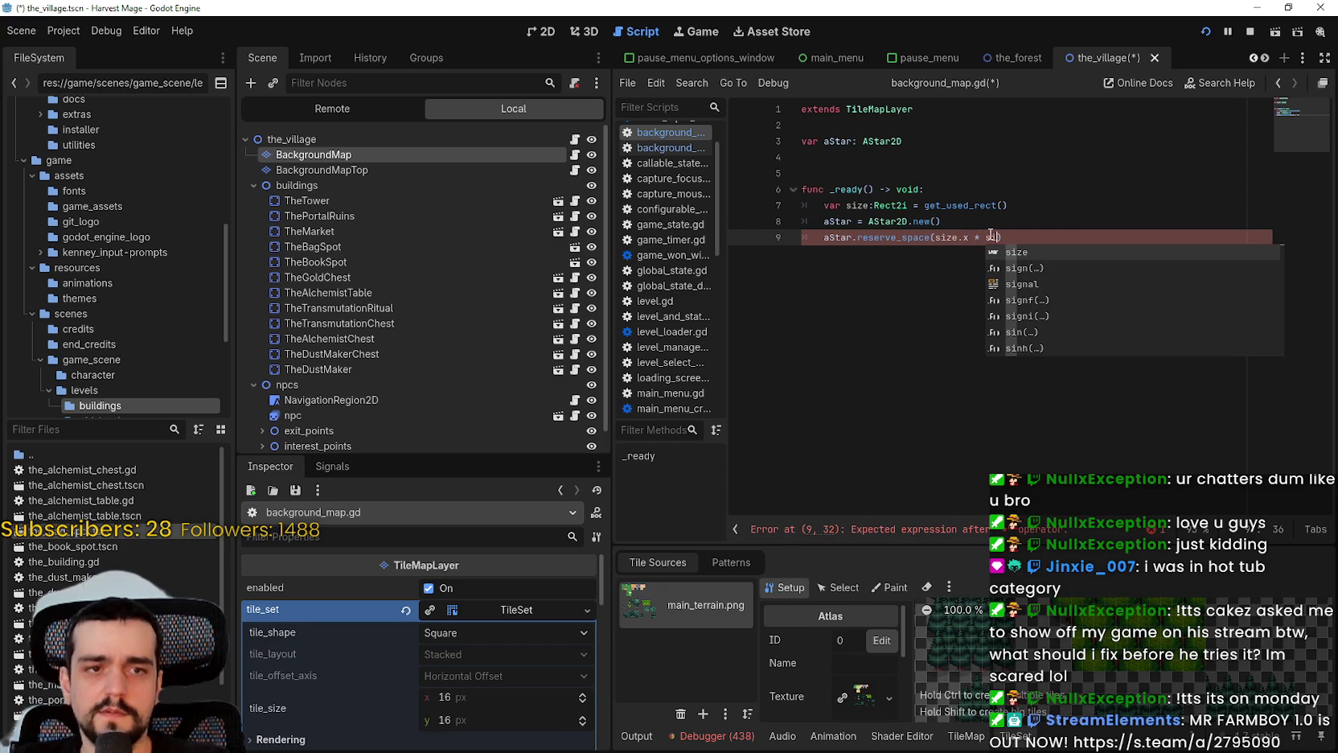
type("ze.y")
left_click(990, 236)
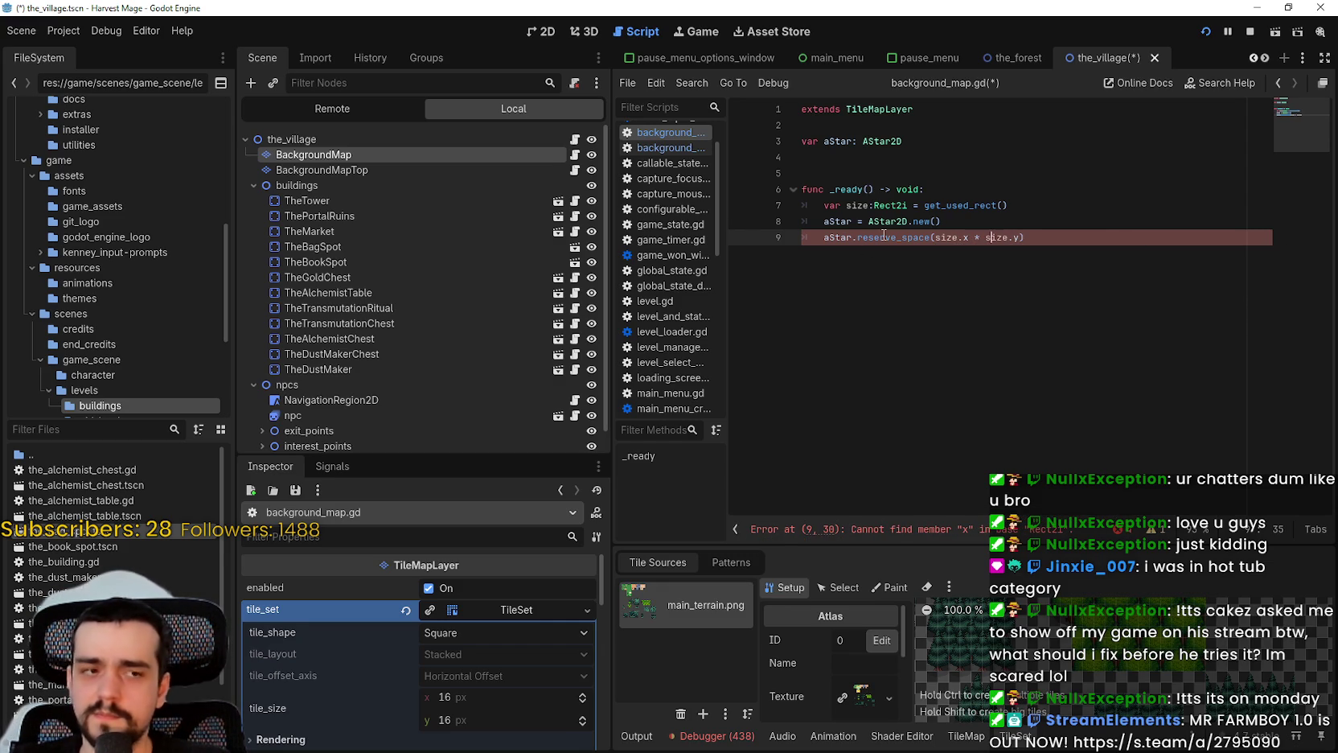
mouse_move(884, 234)
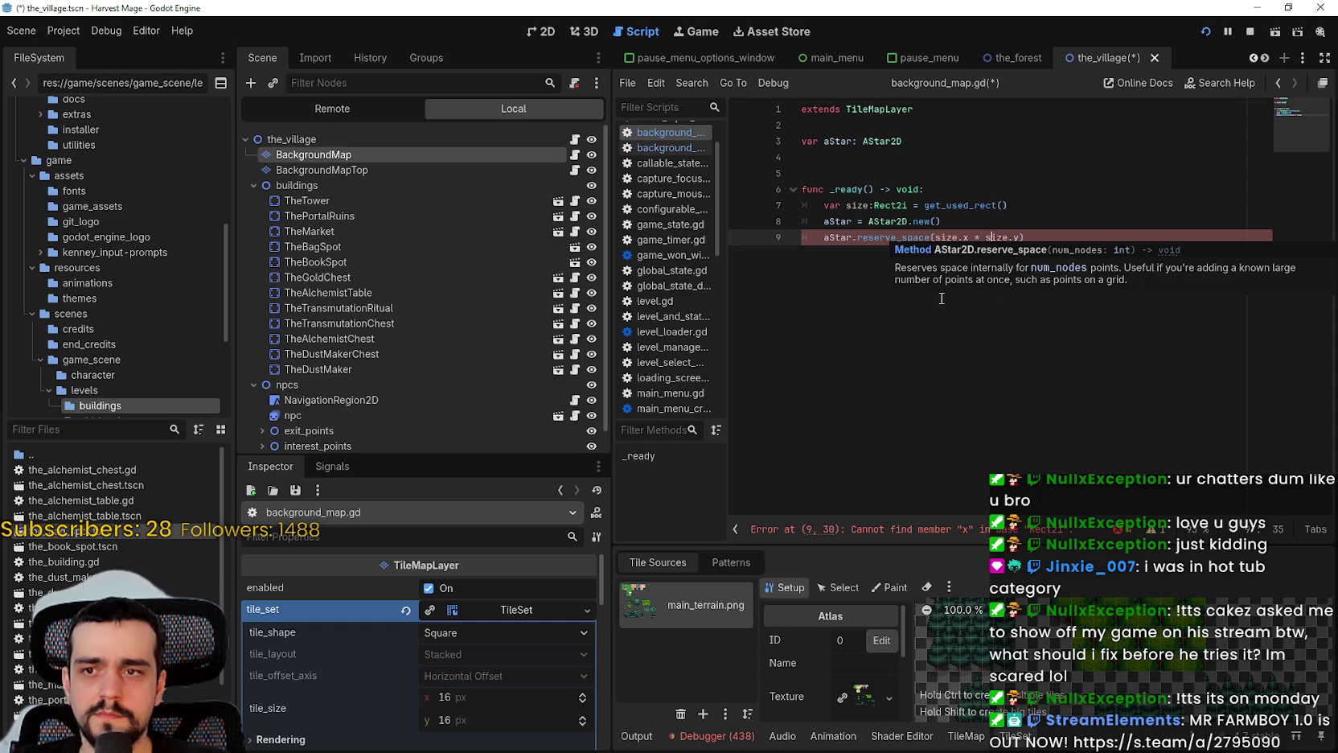
left_click(1040, 189)
mouse_move(948, 236)
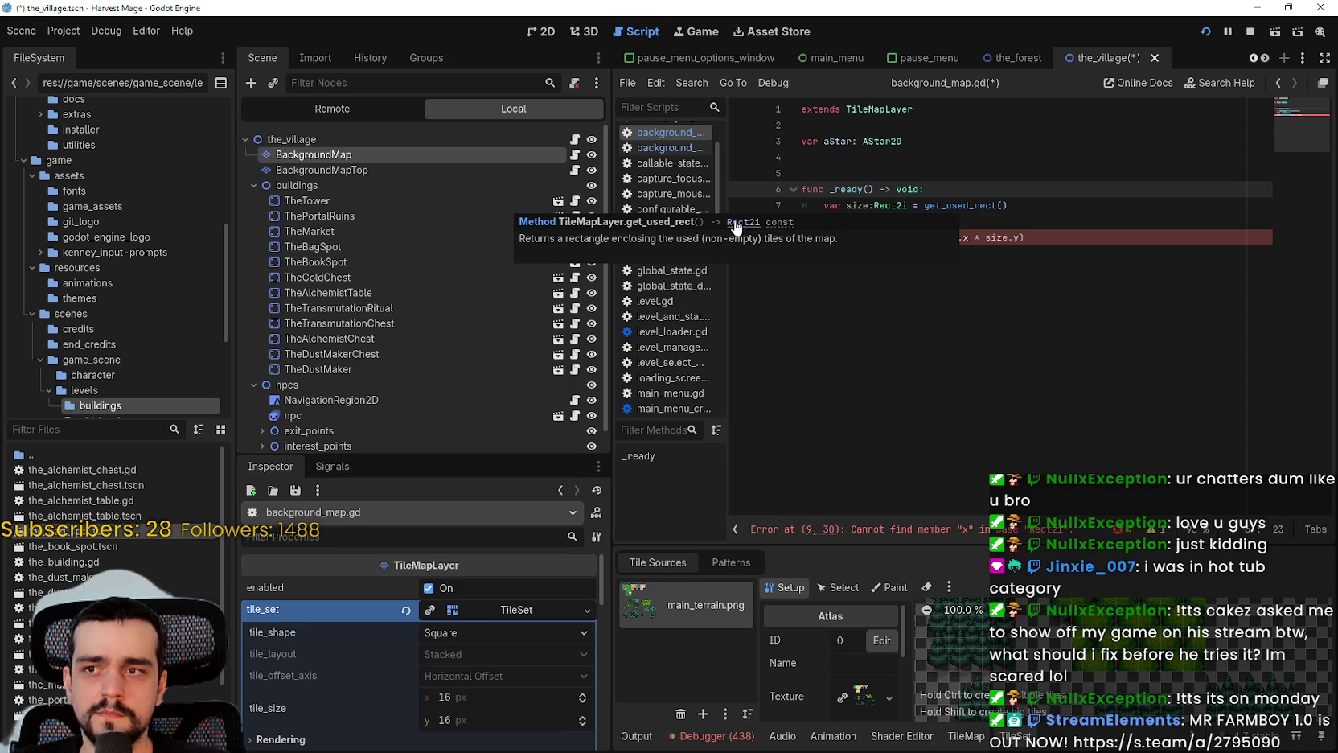
left_click(1066, 206)
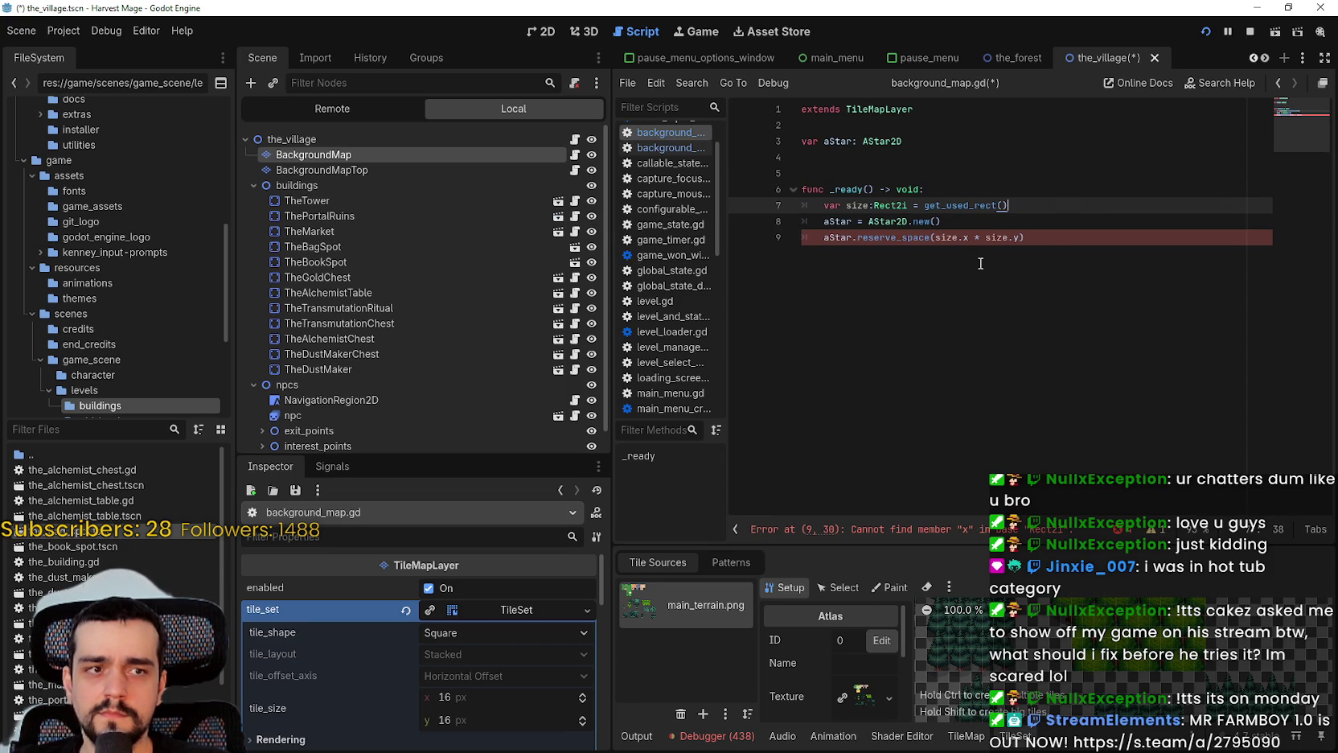
Append .size to get_used_rect() on line 7 and check the resulting type-mismatch error
type(".size")
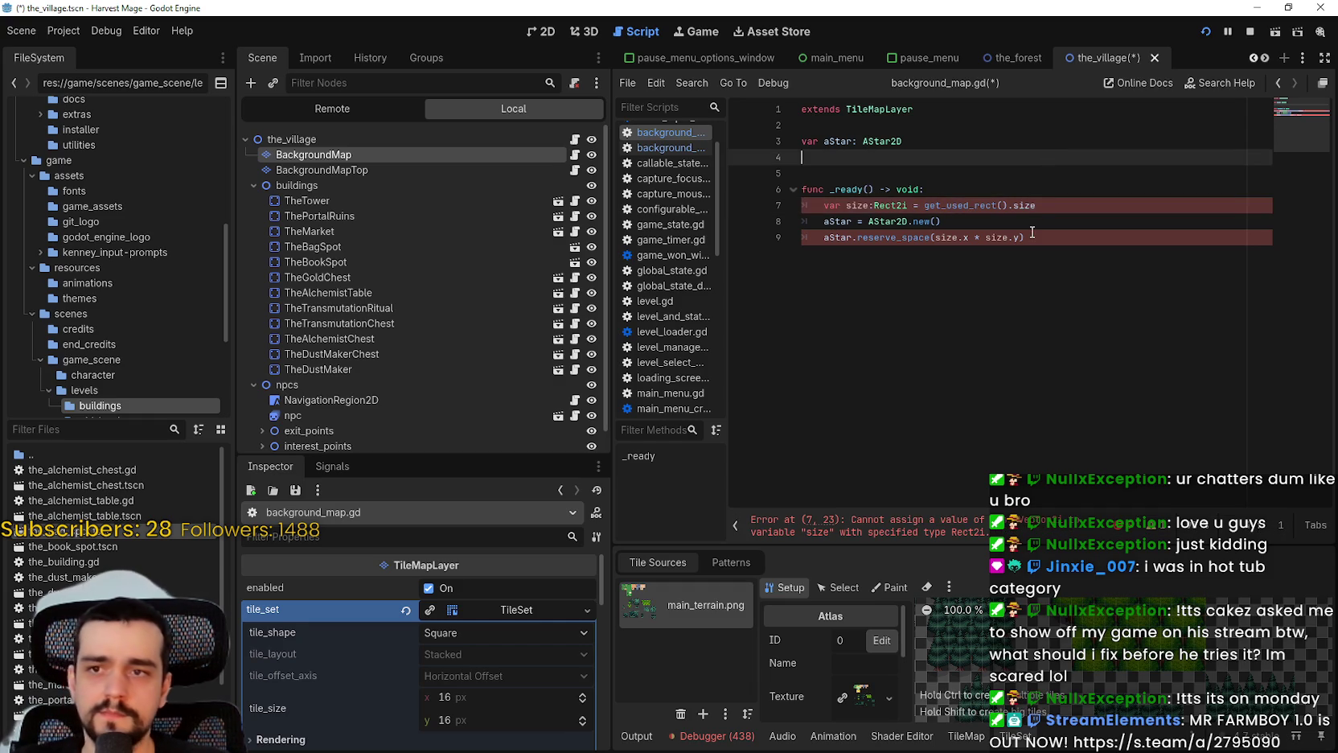
key("Left")
key("Left")
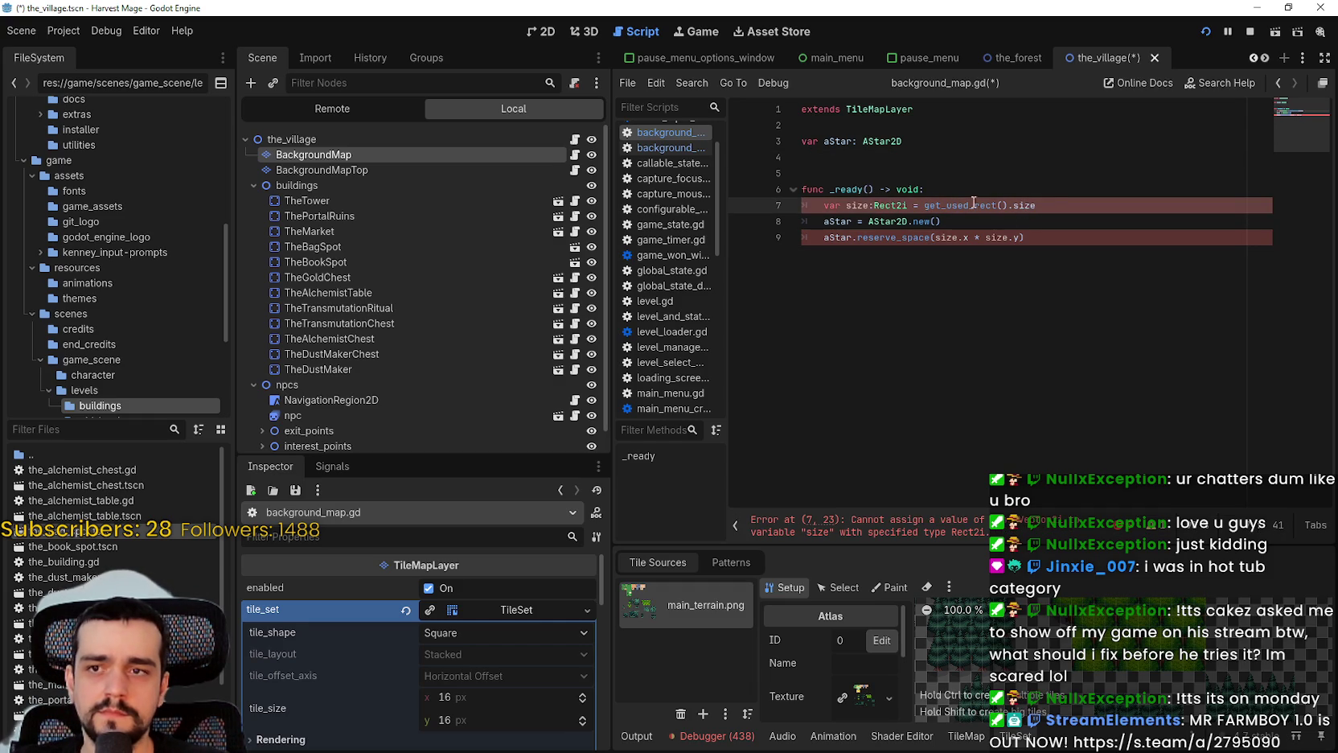
mouse_move(1026, 200)
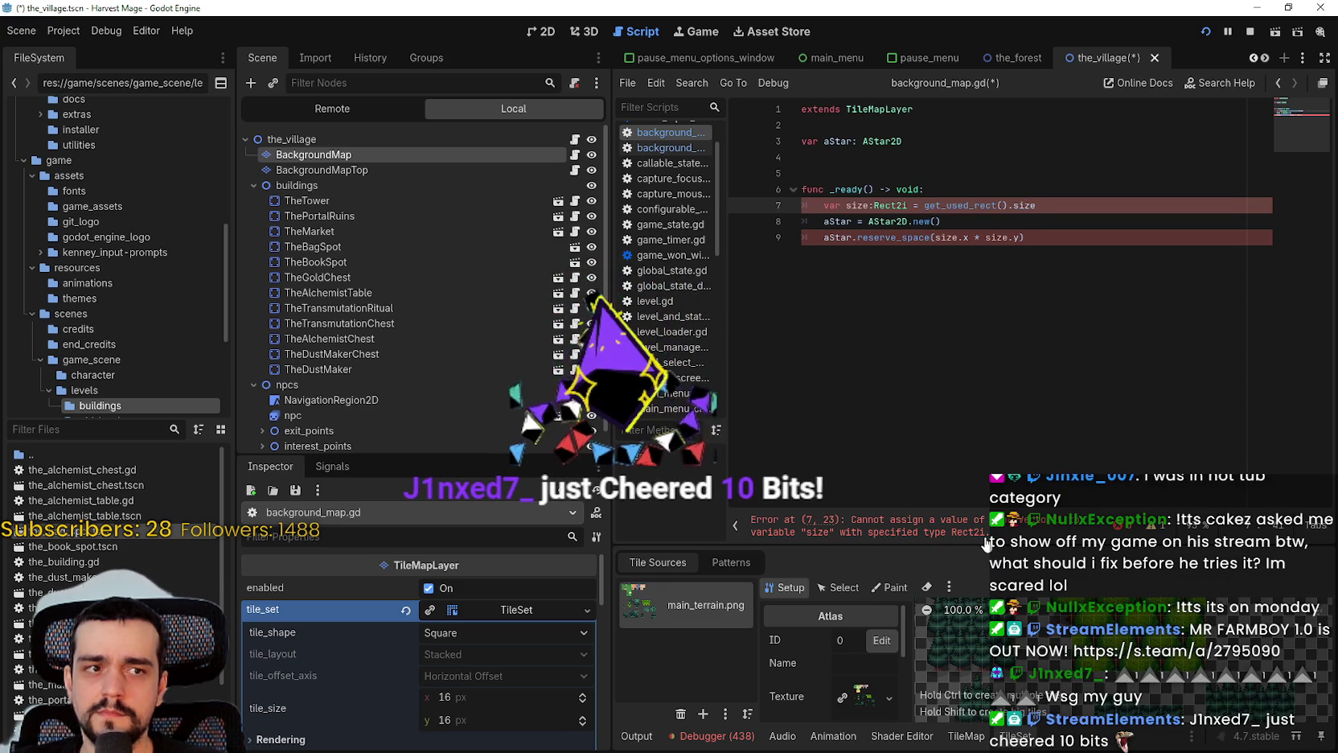
left_click(1045, 282)
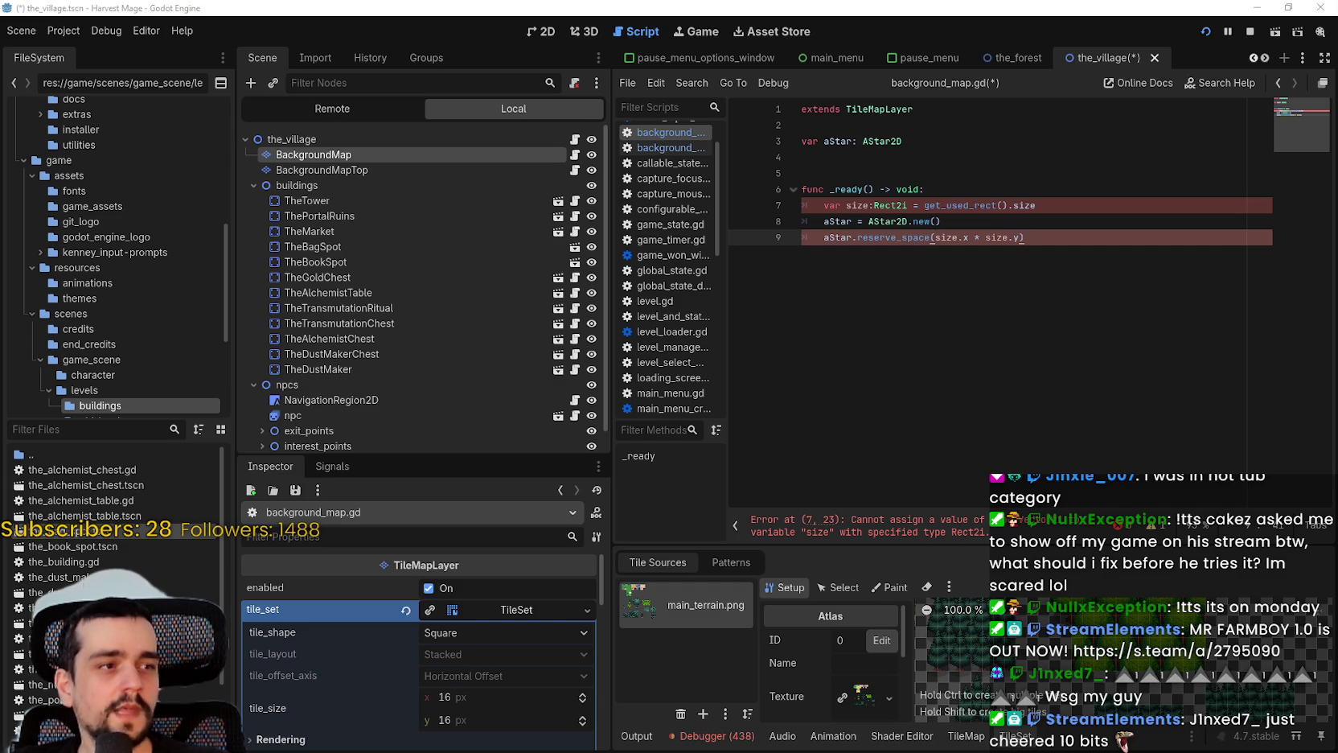
left_click(992, 251)
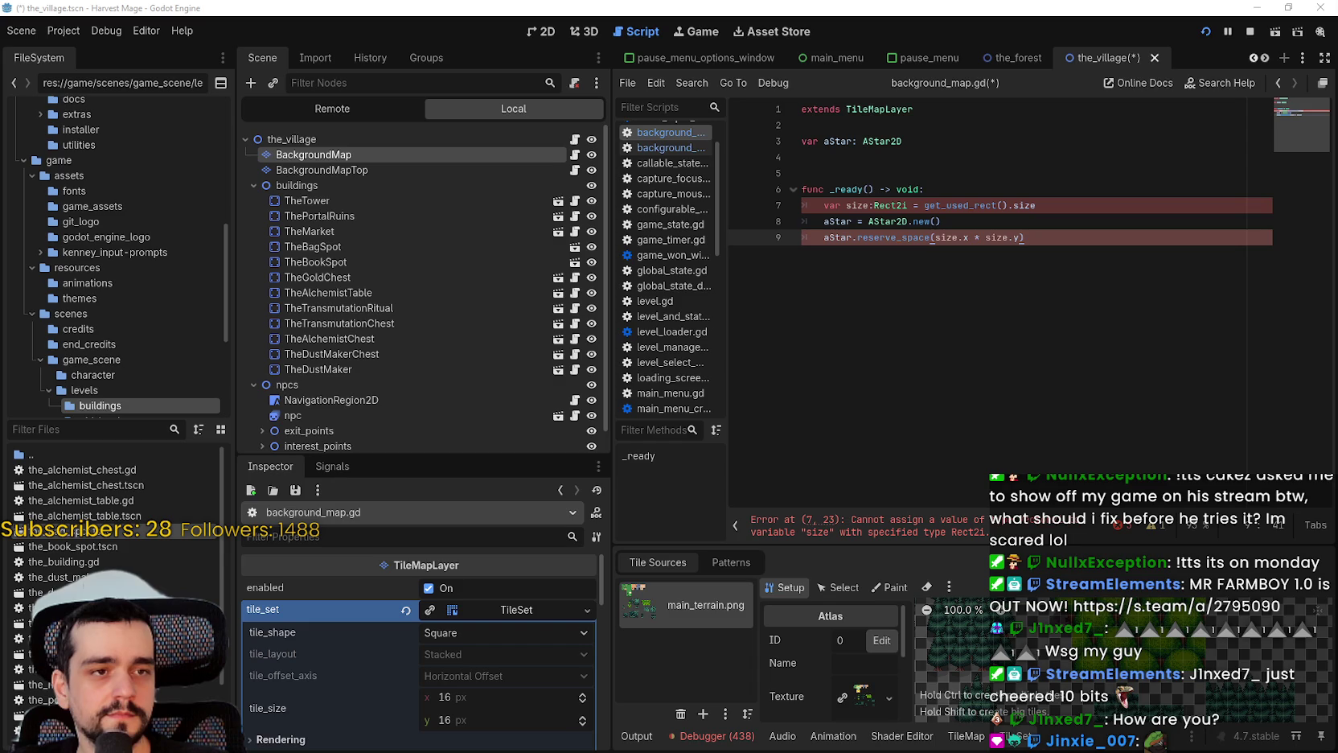
left_click(1078, 207)
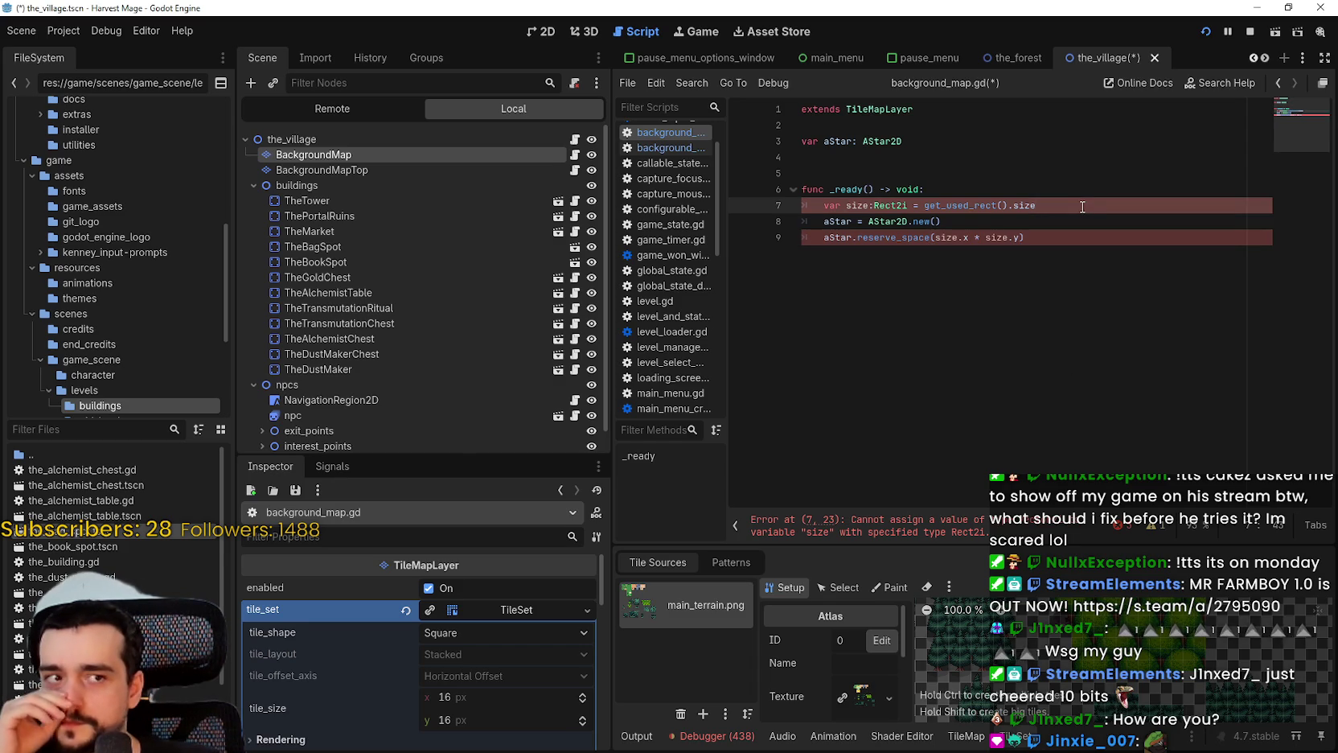
Change size's type on line 7 from Rect2i to Vector2i and save
double_click(875, 206)
key("BackSpace")
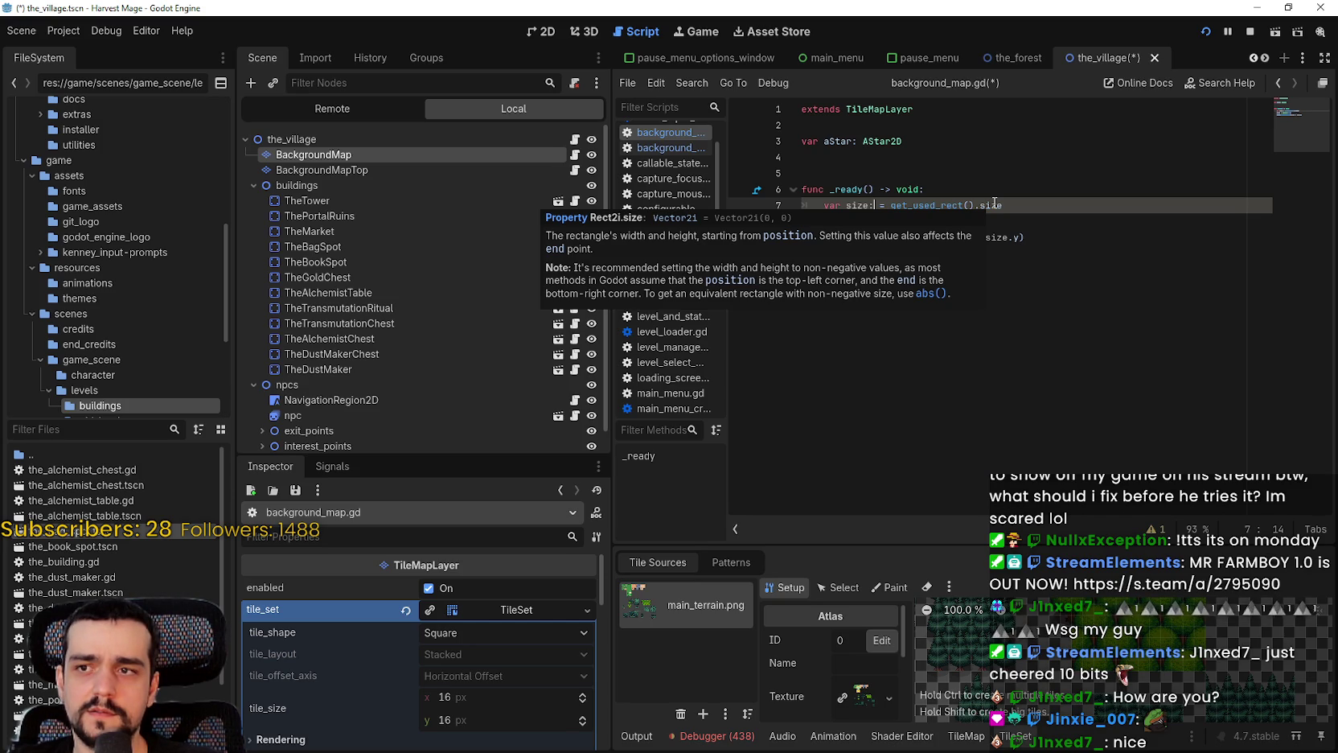
type("Vector2i")
left_click(925, 265)
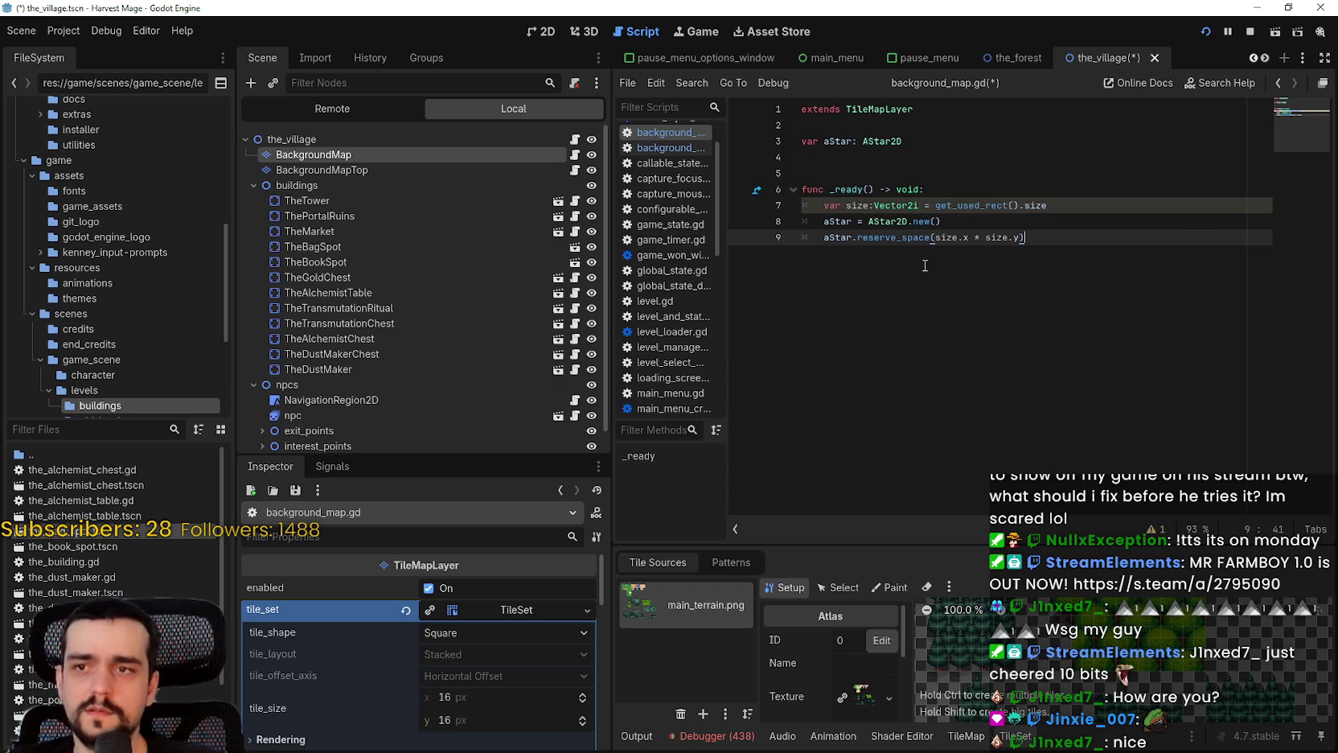
left_click(896, 206)
double_click(896, 205)
left_click(940, 277)
left_click(906, 202)
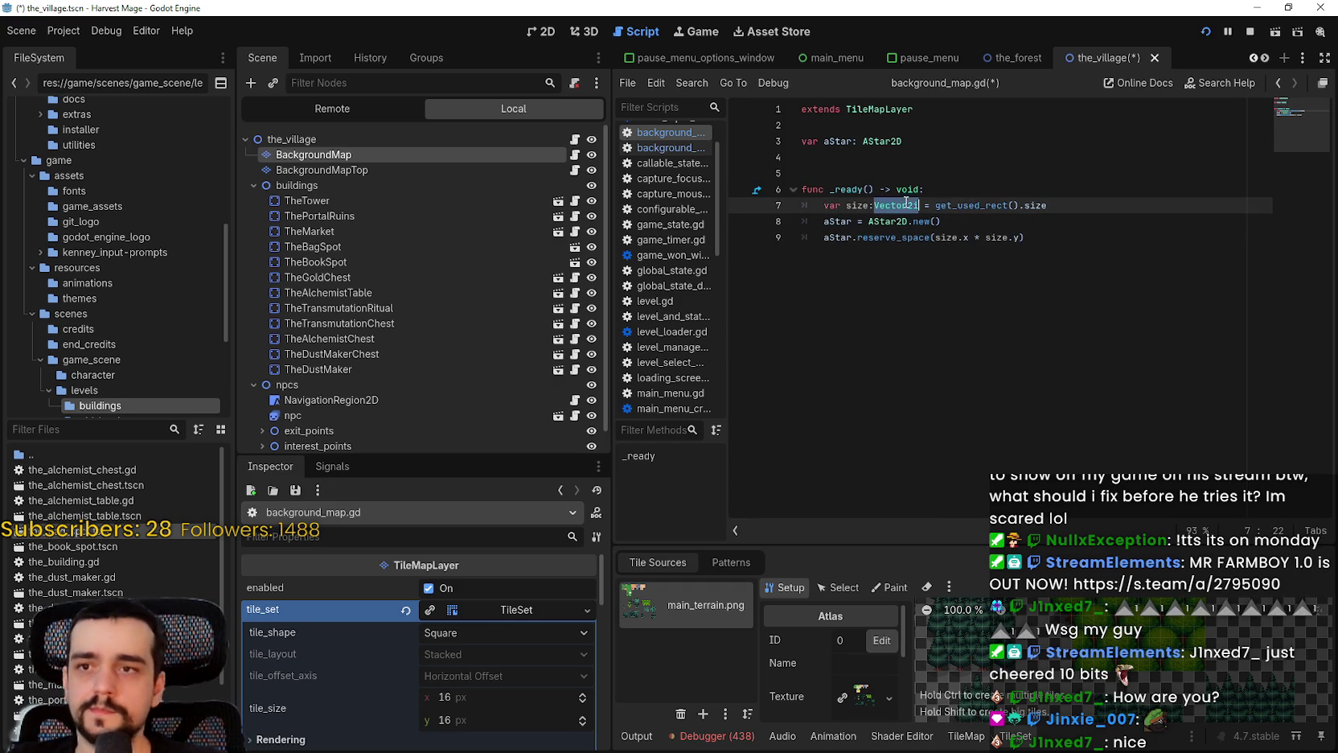
left_click(903, 251)
key("ctrl+s")
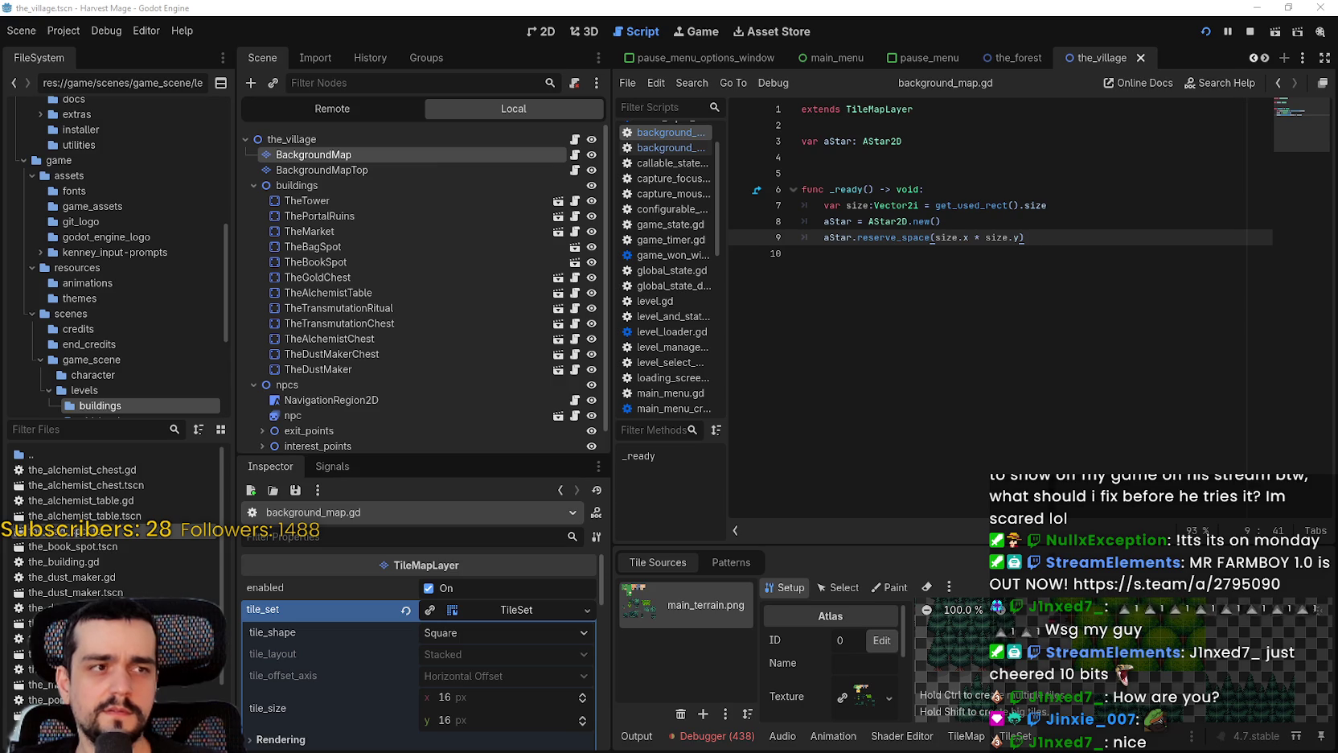
Move the music player window aside, then return to Godot
key("alt+Tab")
mouse_move(900, 41)
left_mouse_down()
mouse_move(933, 86)
mouse_move(1199, 49)
mouse_move(960, 49)
left_mouse_up()
key("alt+Tab")
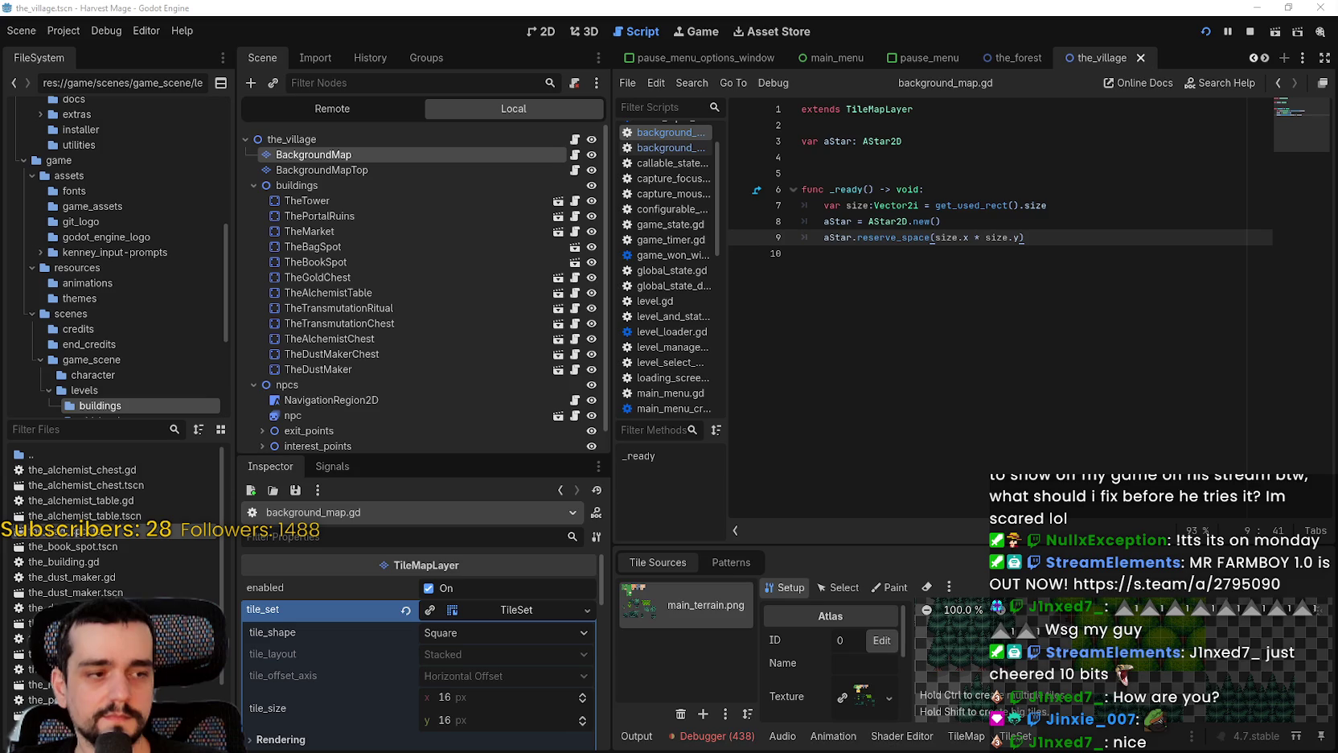
key("alt+Tab")
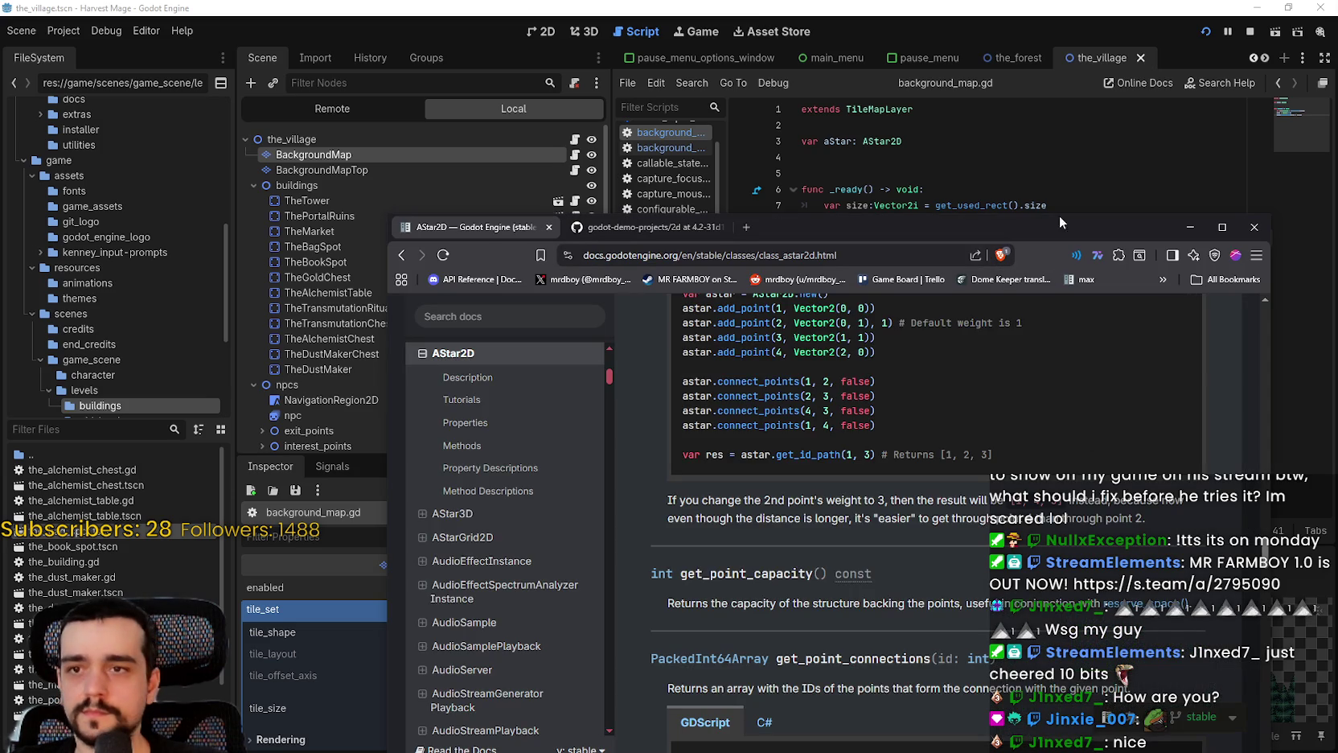
left_click(1254, 227)
left_click(969, 391)
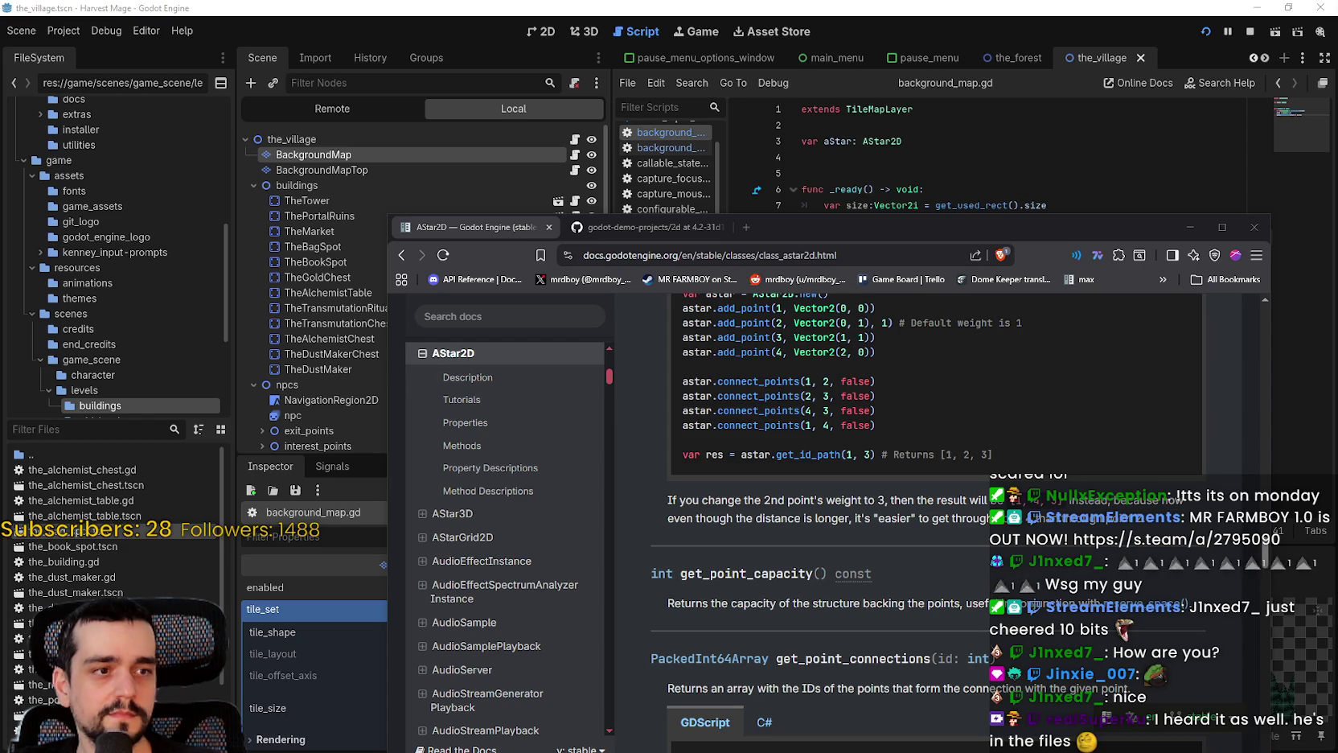
left_click(918, 126)
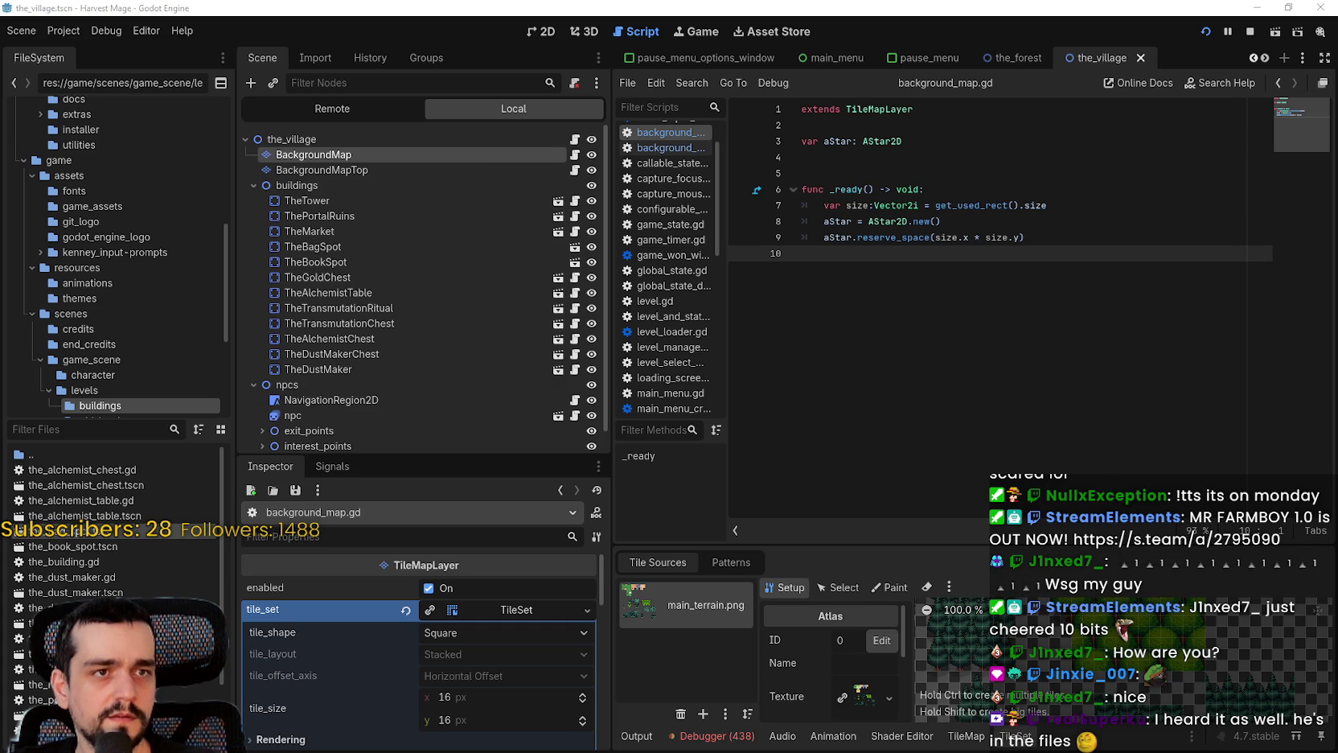
key("alt+Tab")
scroll(913, 205, "up", 2)
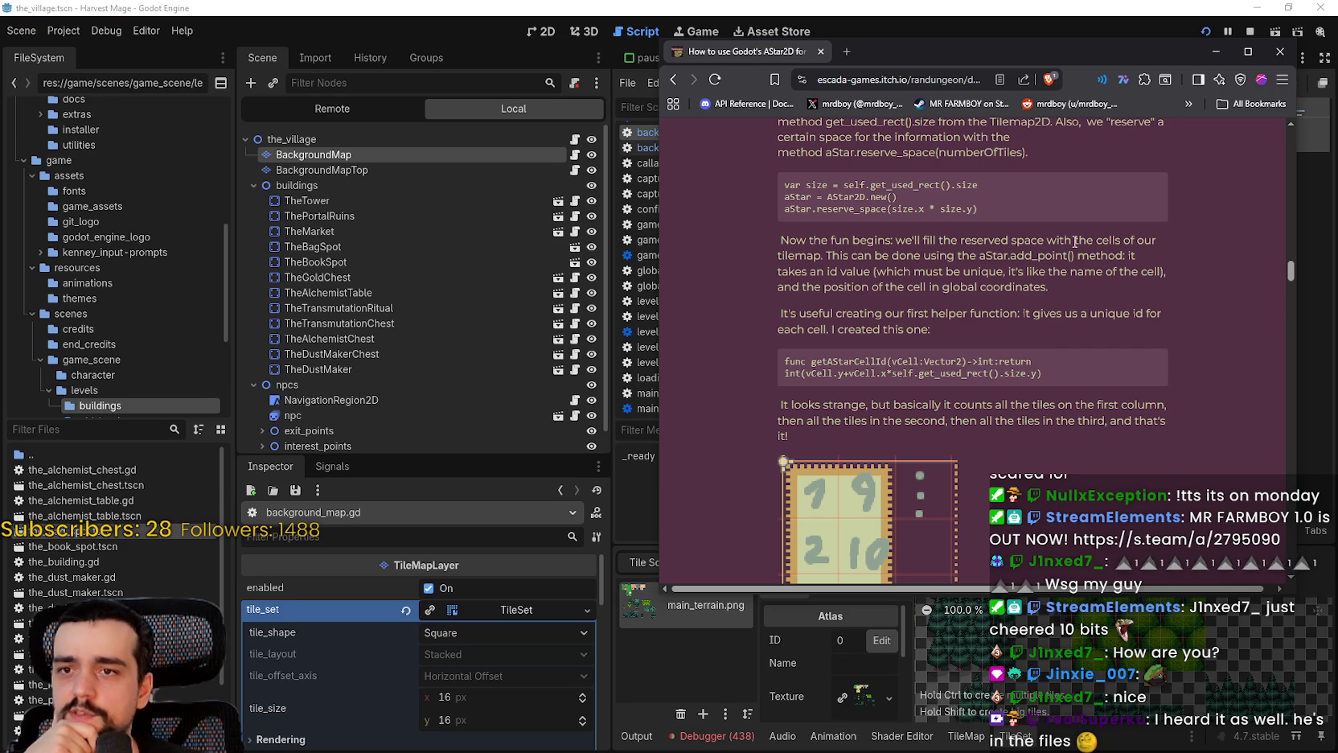
double_click(817, 257)
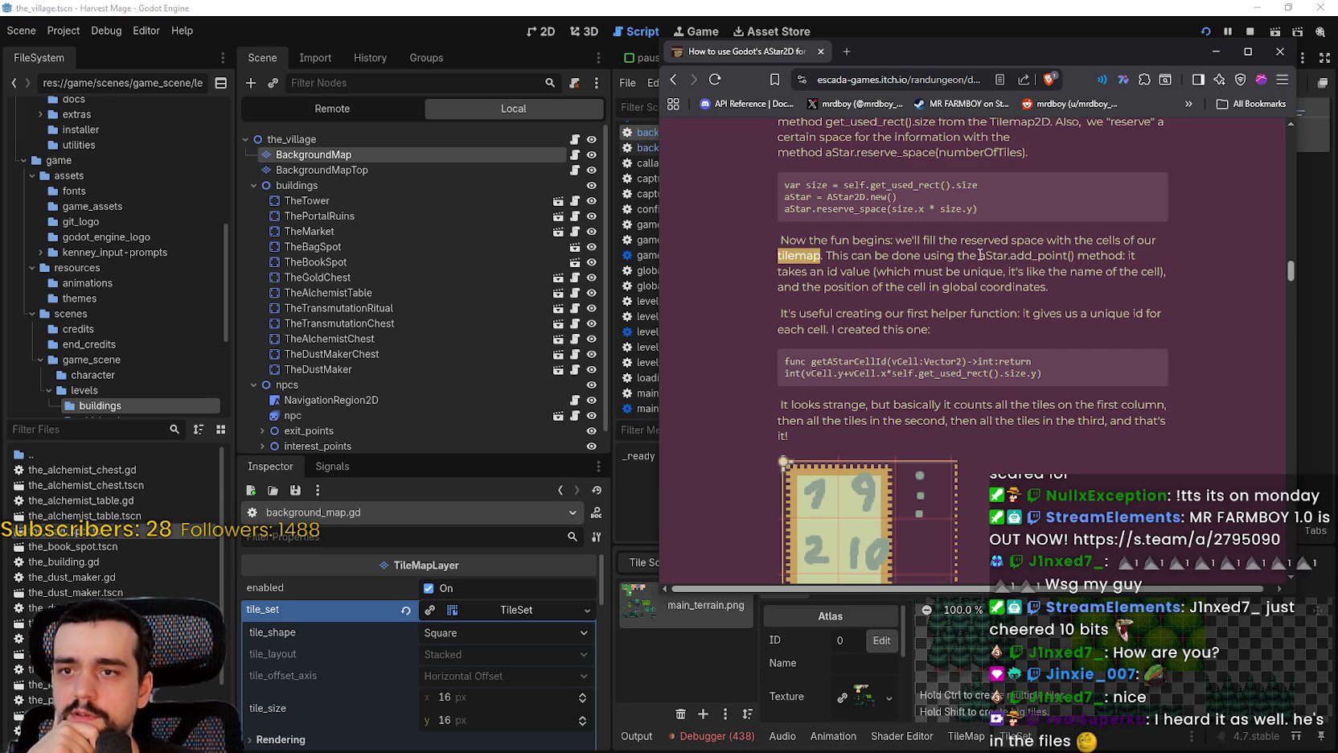
left_click_drag(808, 272, 1027, 272)
left_click_drag(1049, 272, 1139, 272)
left_click_drag(824, 287, 1047, 287)
left_click_drag(799, 313, 1147, 312)
double_click(840, 361)
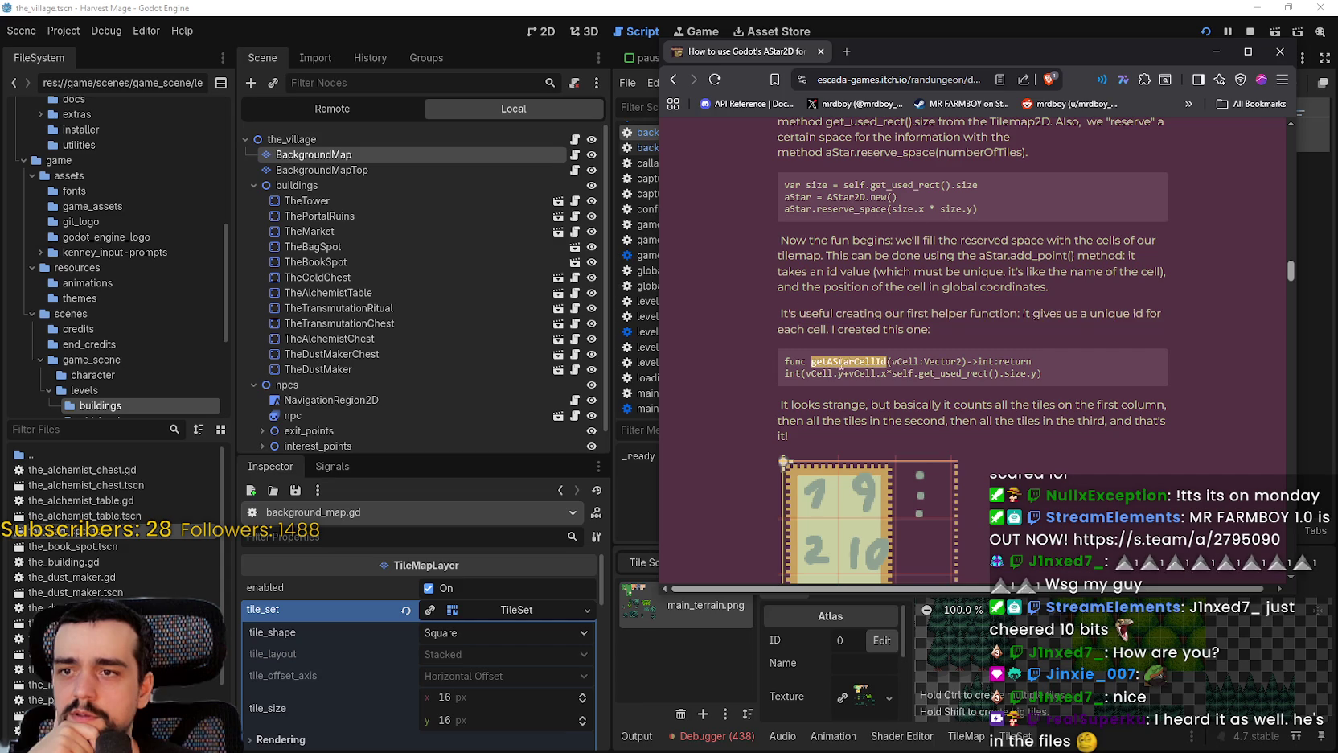
key("alt+Tab")
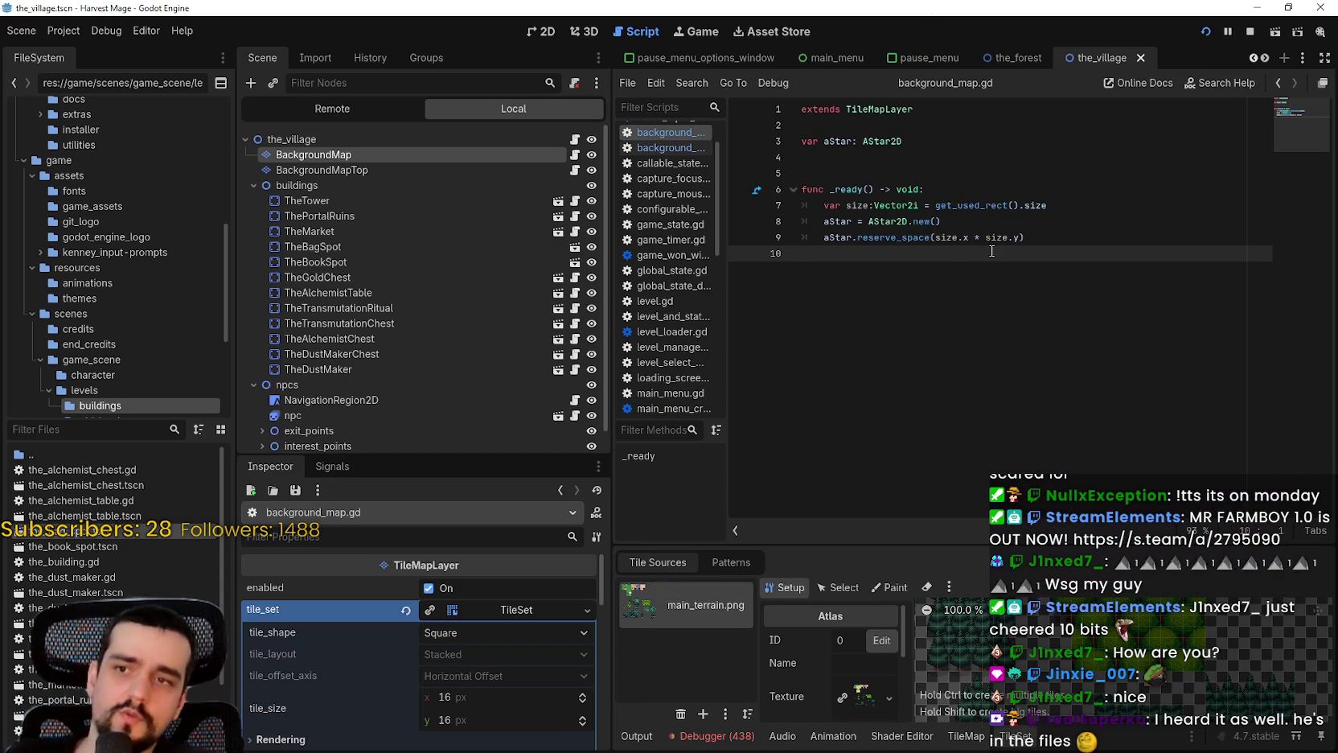
Add print(size) and print(aStar.reserve_space(size.x * size.y)) lines to _ready, then save
key("Tab")
type("pri")
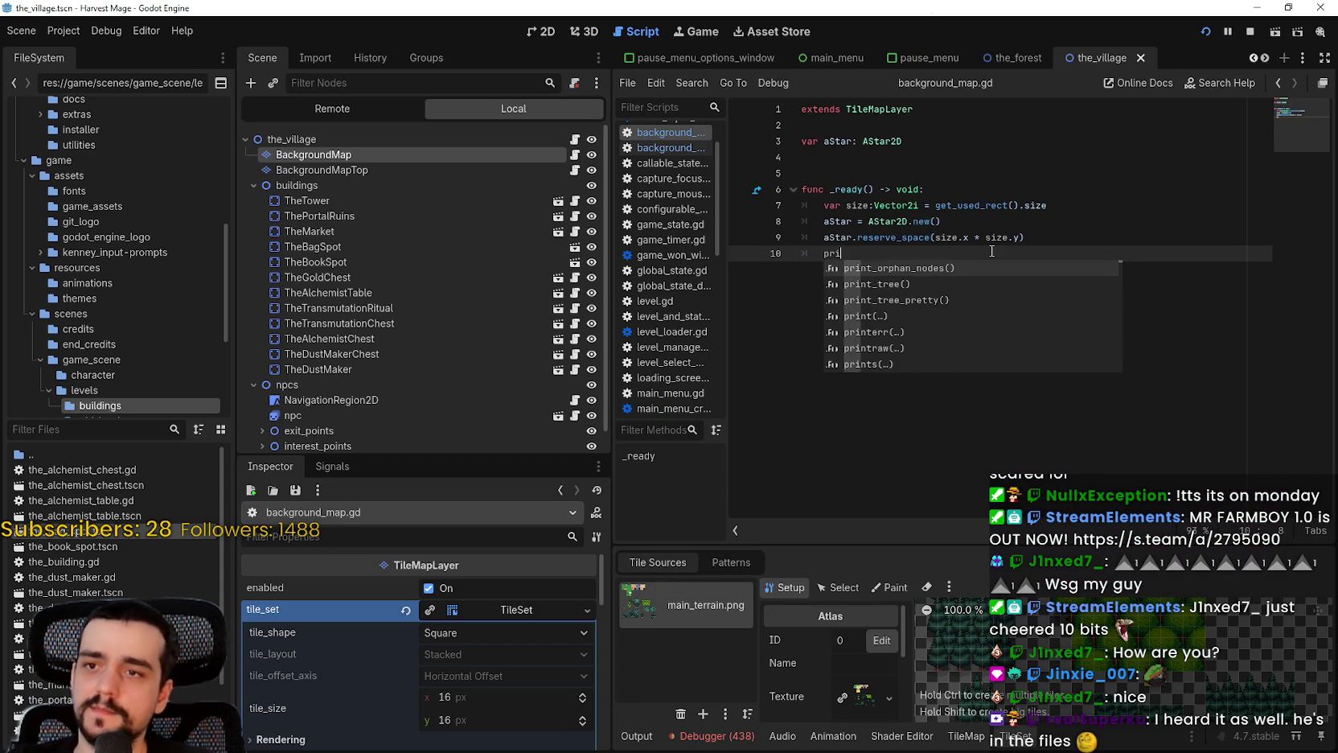
type("nt(size)")
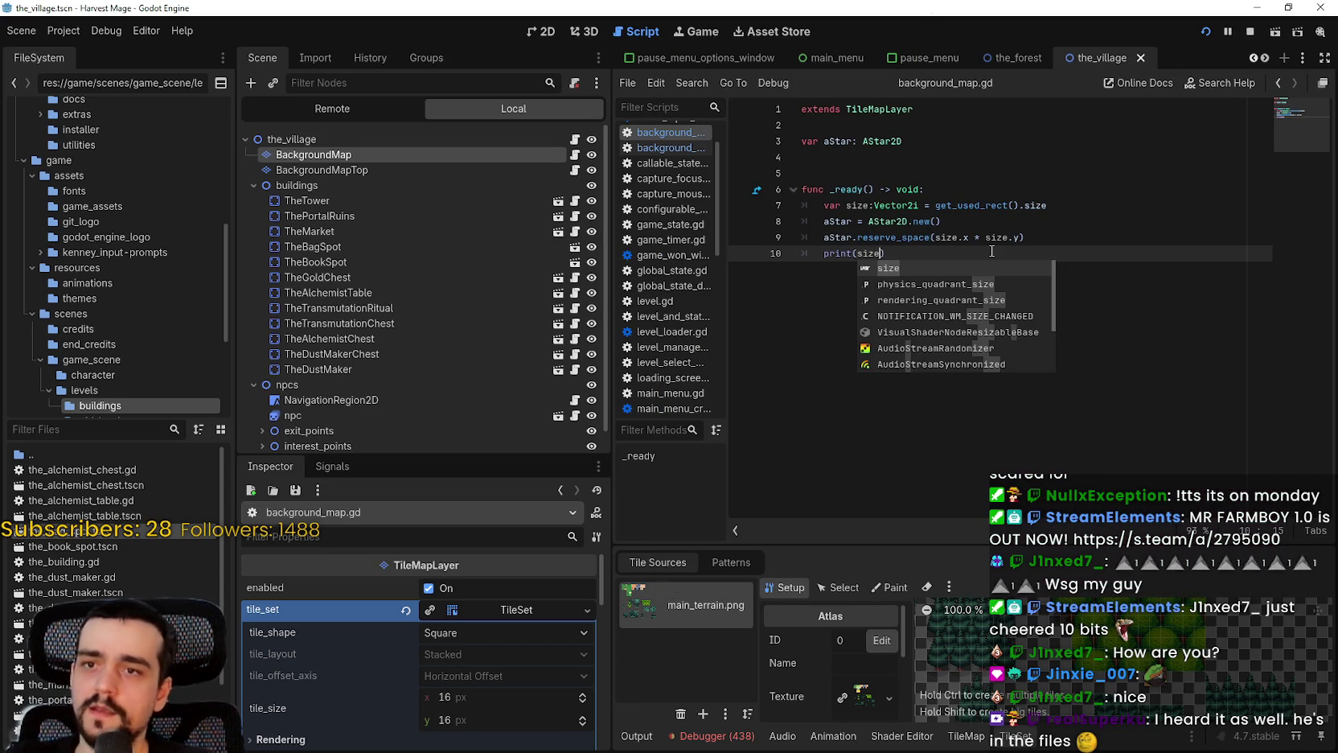
key("Return")
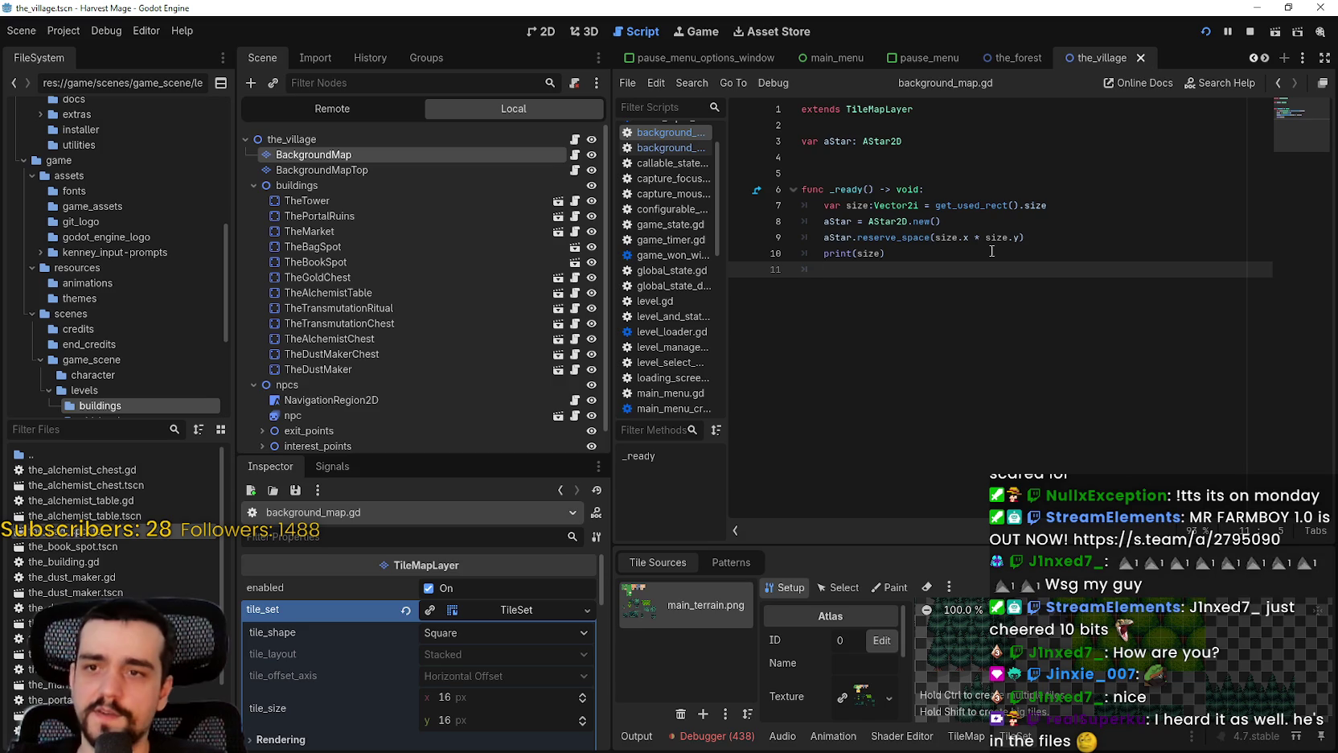
type("print(")
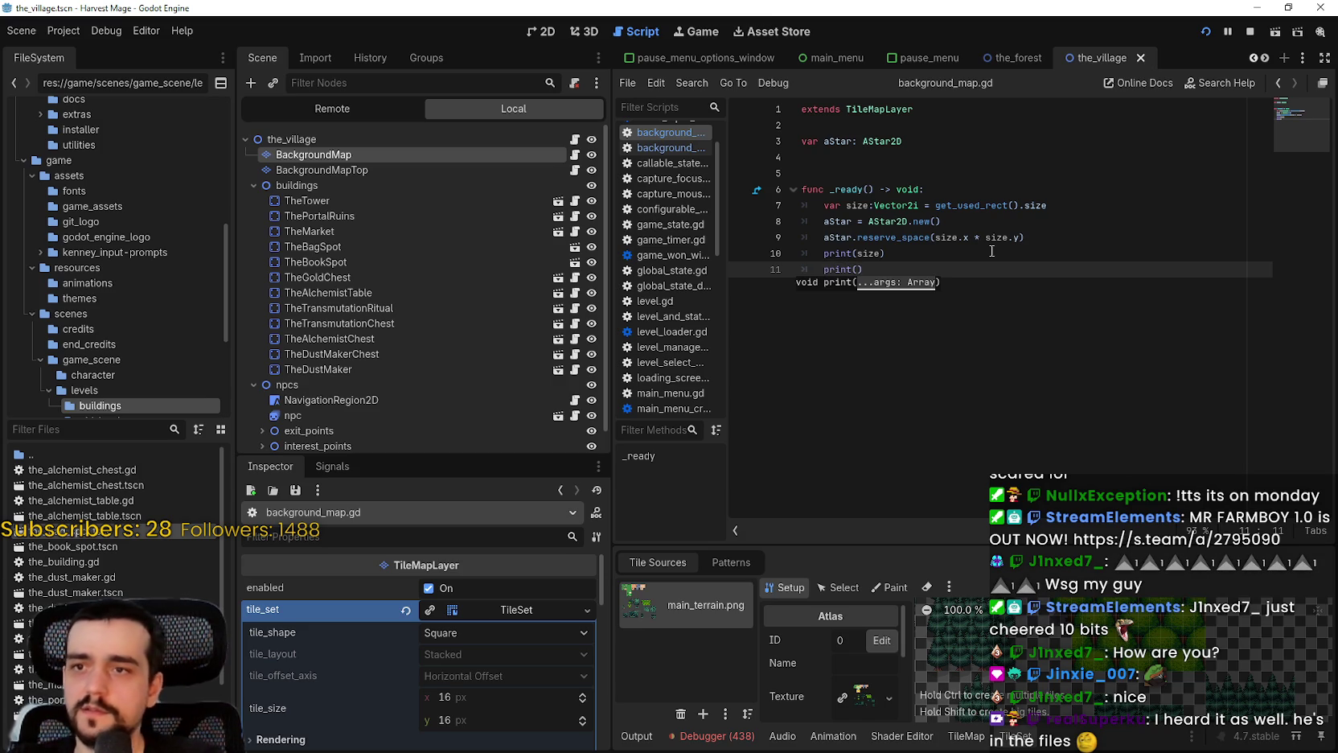
double_click(860, 237)
left_click_drag(825, 238, 1045, 235)
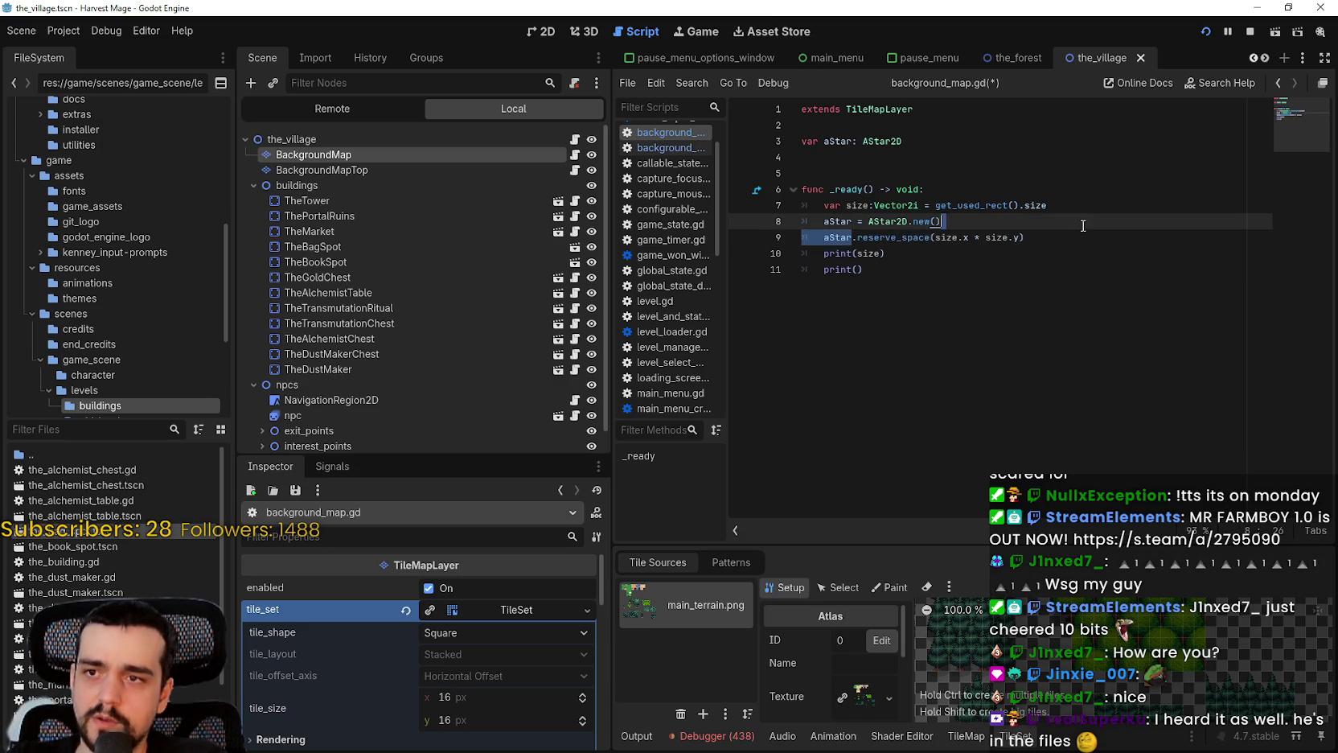
key("ctrl+c")
left_click(859, 270)
key("ctrl+v")
key("ctrl+s")
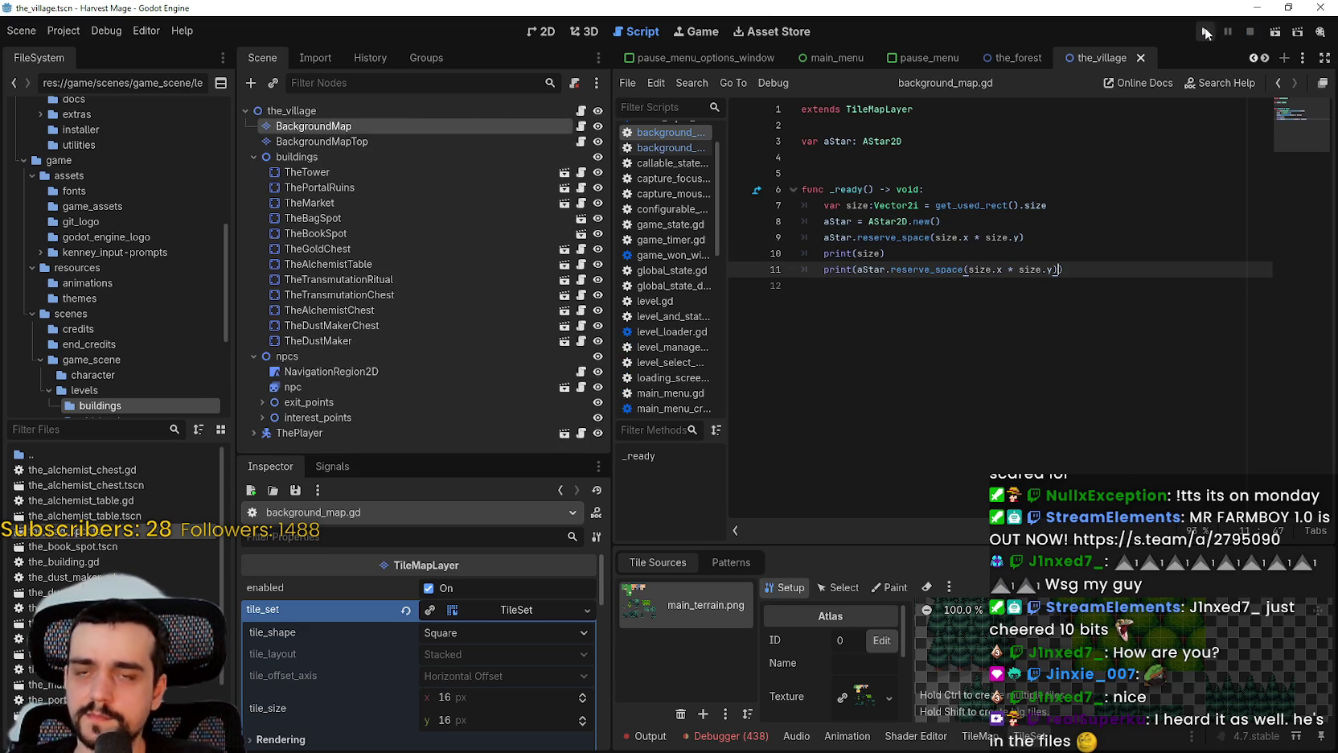
Run the game once to test the prints, then stop it
left_click(1205, 27)
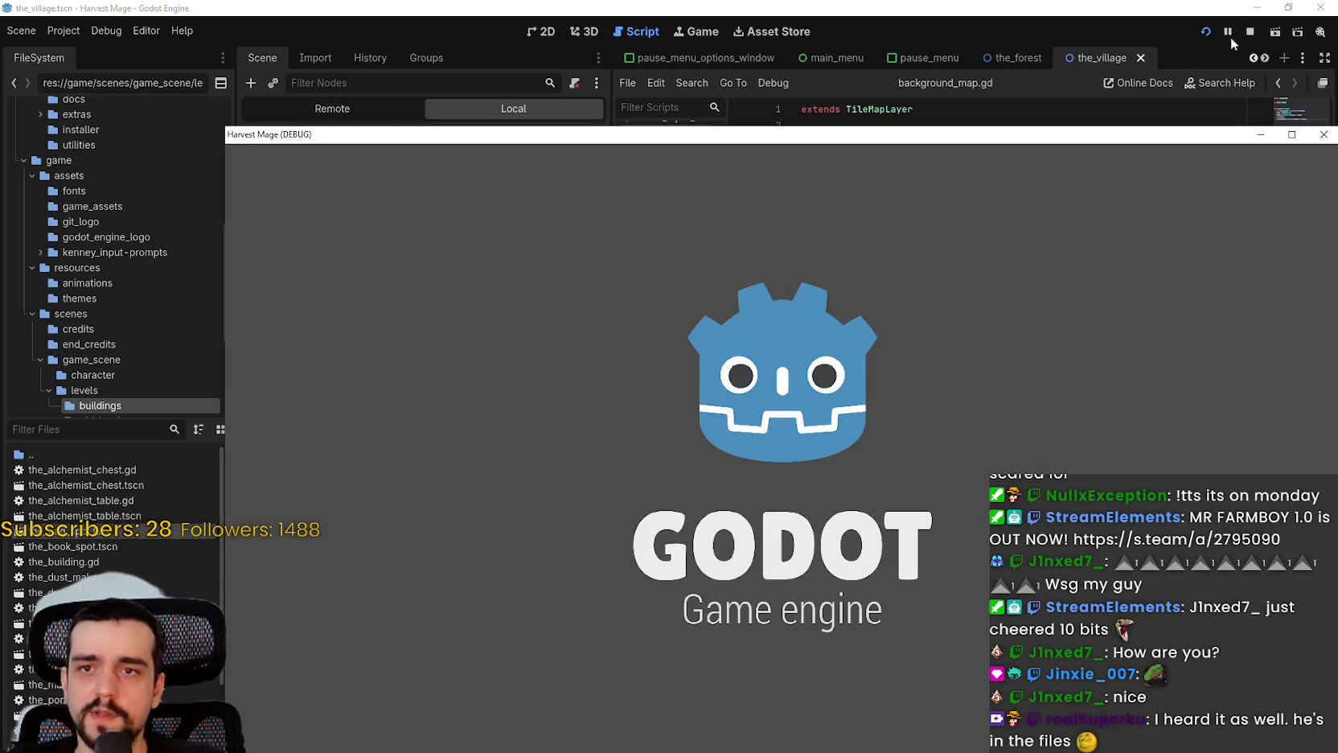
left_click(1251, 31)
left_click(893, 320)
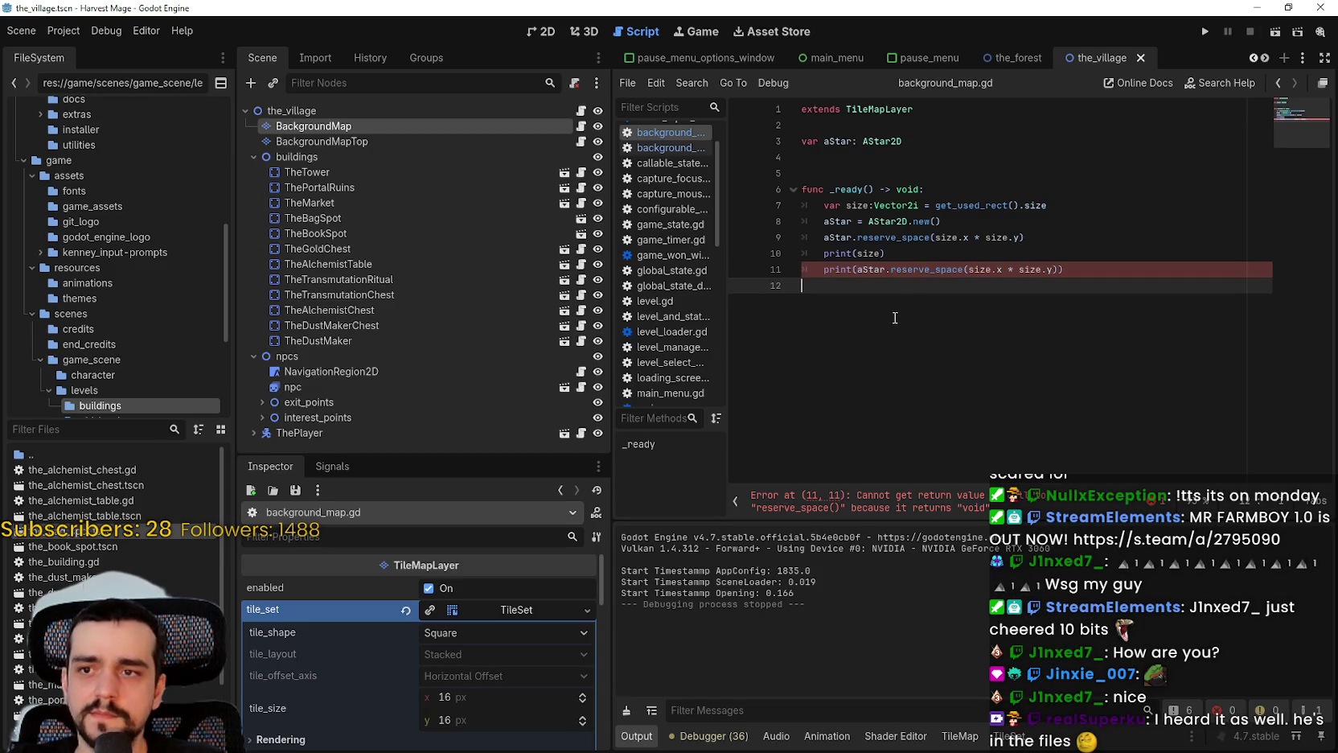
Replace the reserve_space call on line 11 with aStar.get_point_count(), then save and run with F5
mouse_move(928, 277)
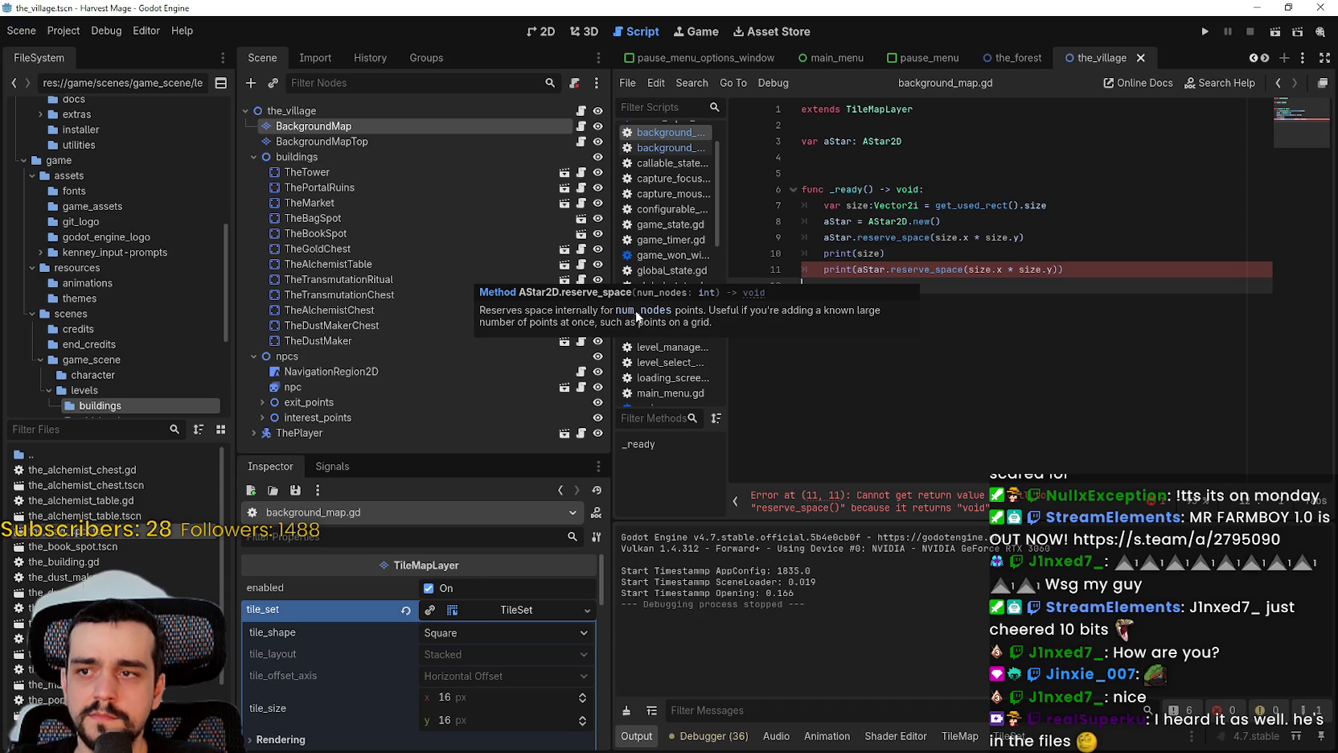
left_click_drag(891, 269, 1065, 270)
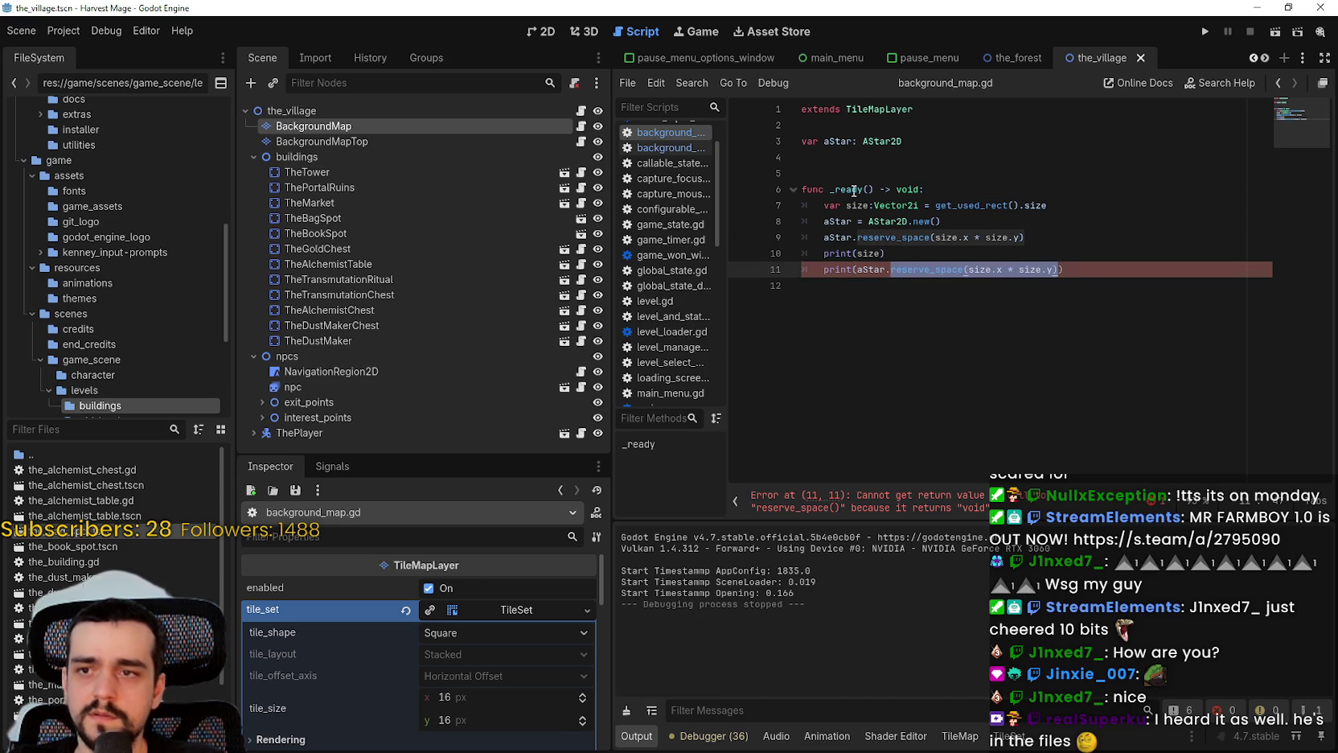
key("BackSpace")
type("num")
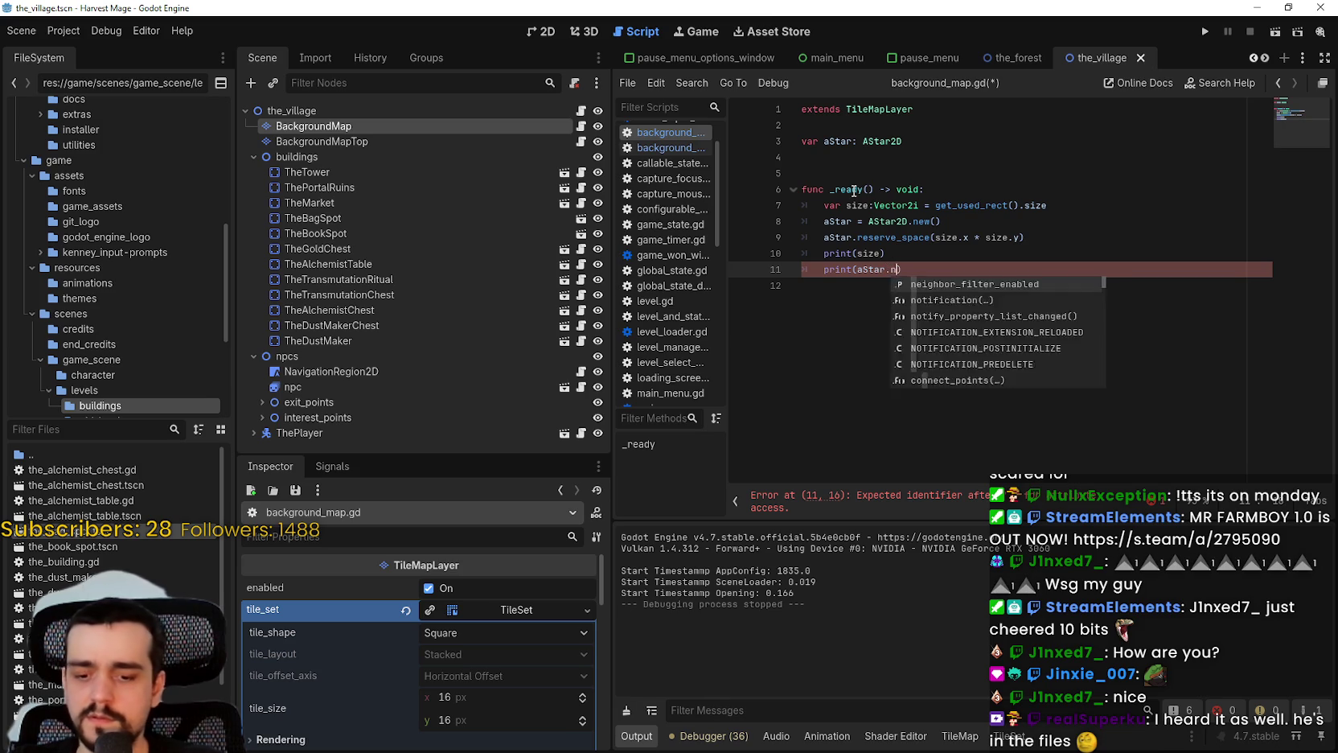
key("BackSpace")
key("BackSpace")
key("BackSpace")
type("get_nu")
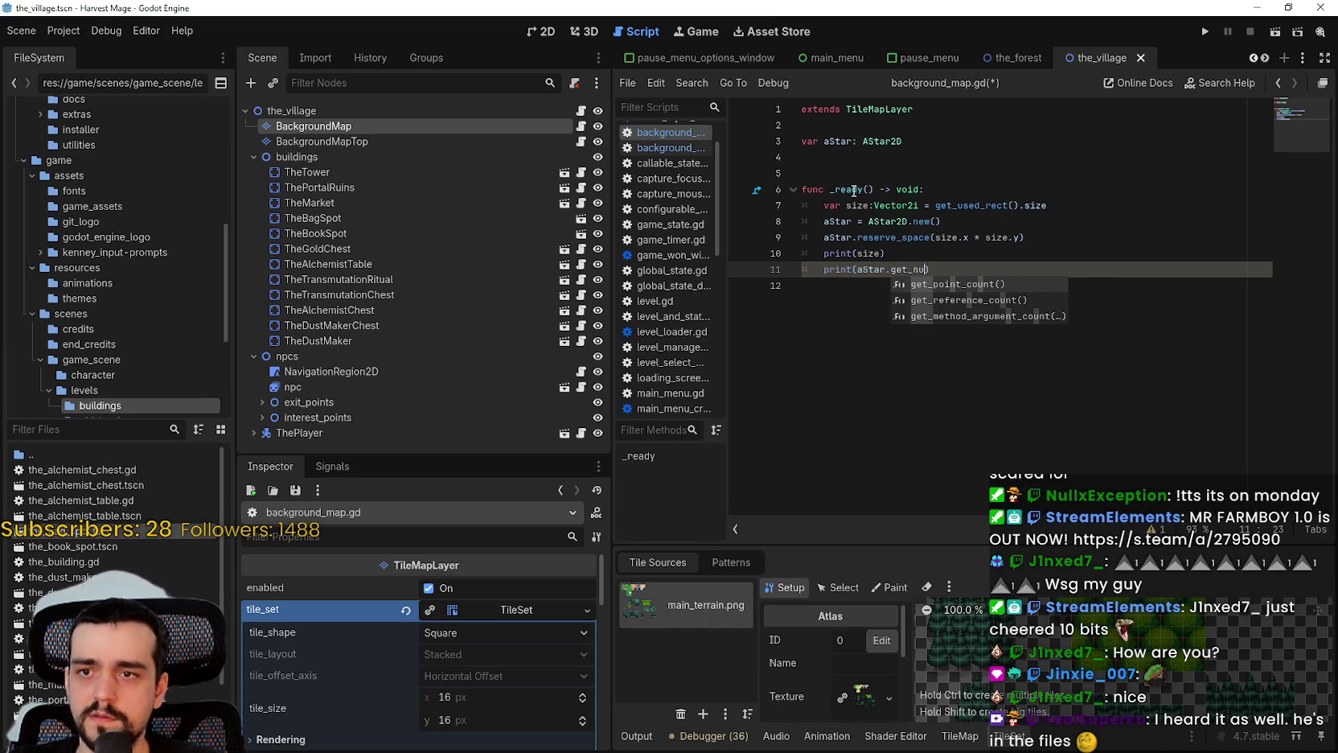
key("Return")
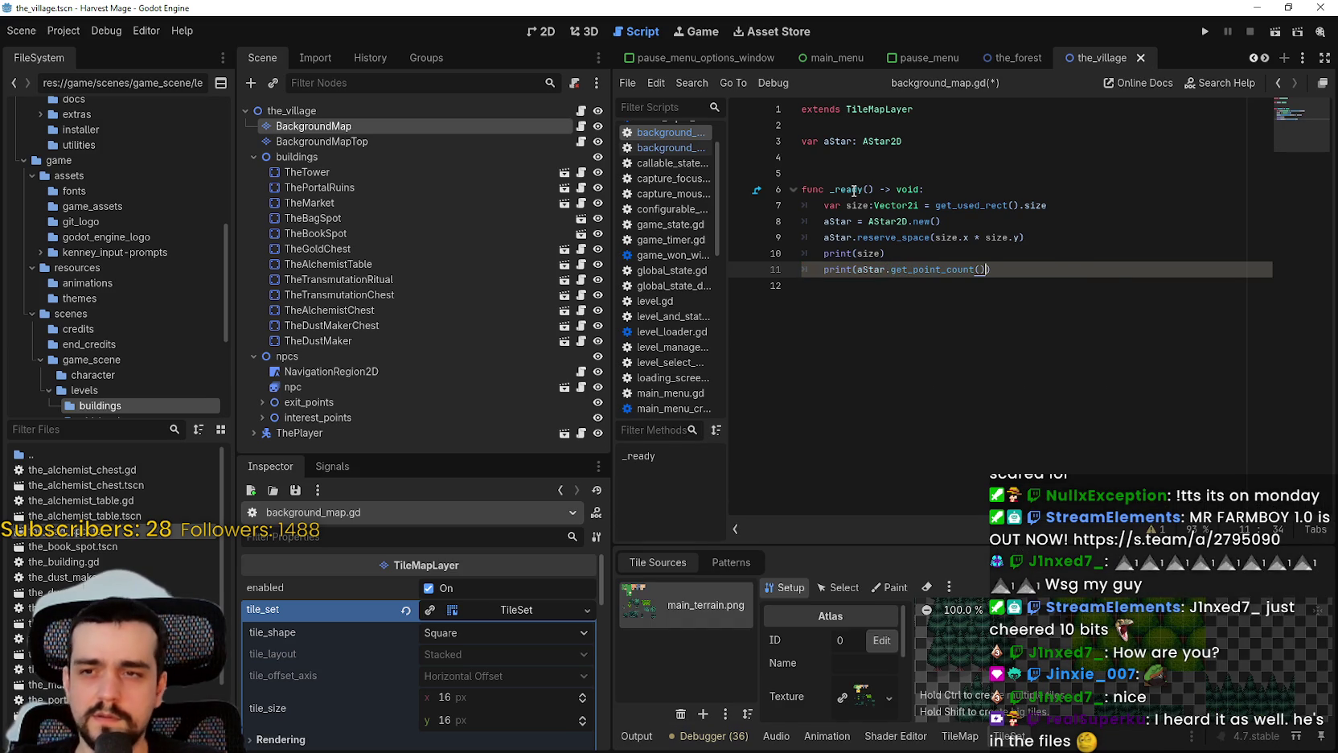
left_click(994, 325)
key("F5")
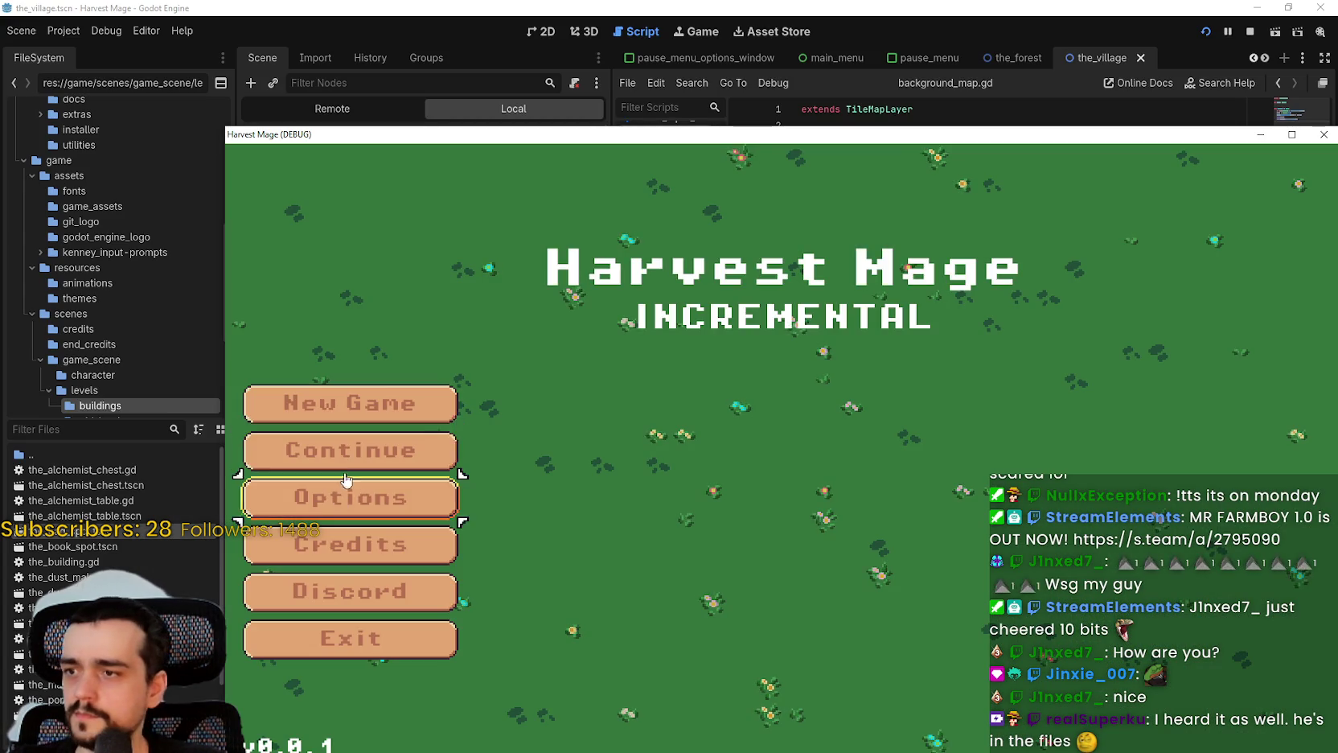
Start a new game and read the map size (58, 24) in the Output log
left_click(354, 402)
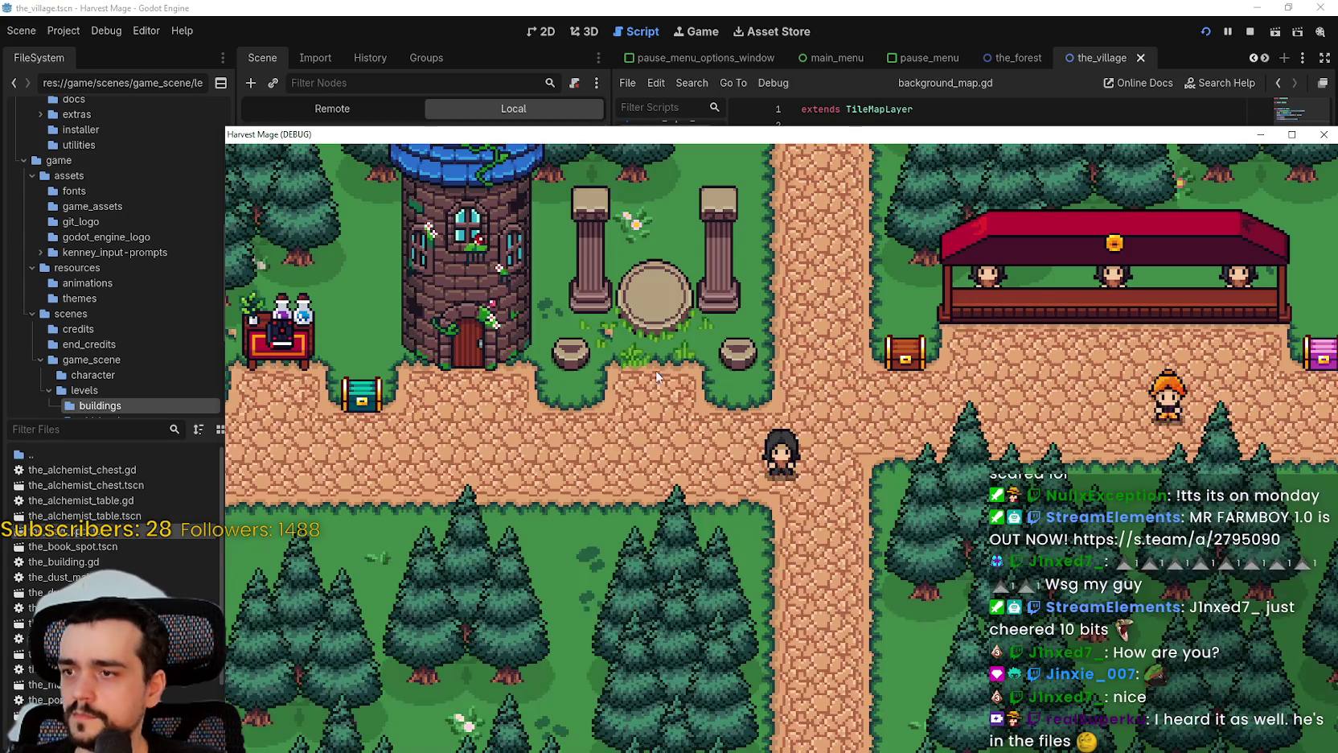
left_click(750, 718)
double_click(626, 638)
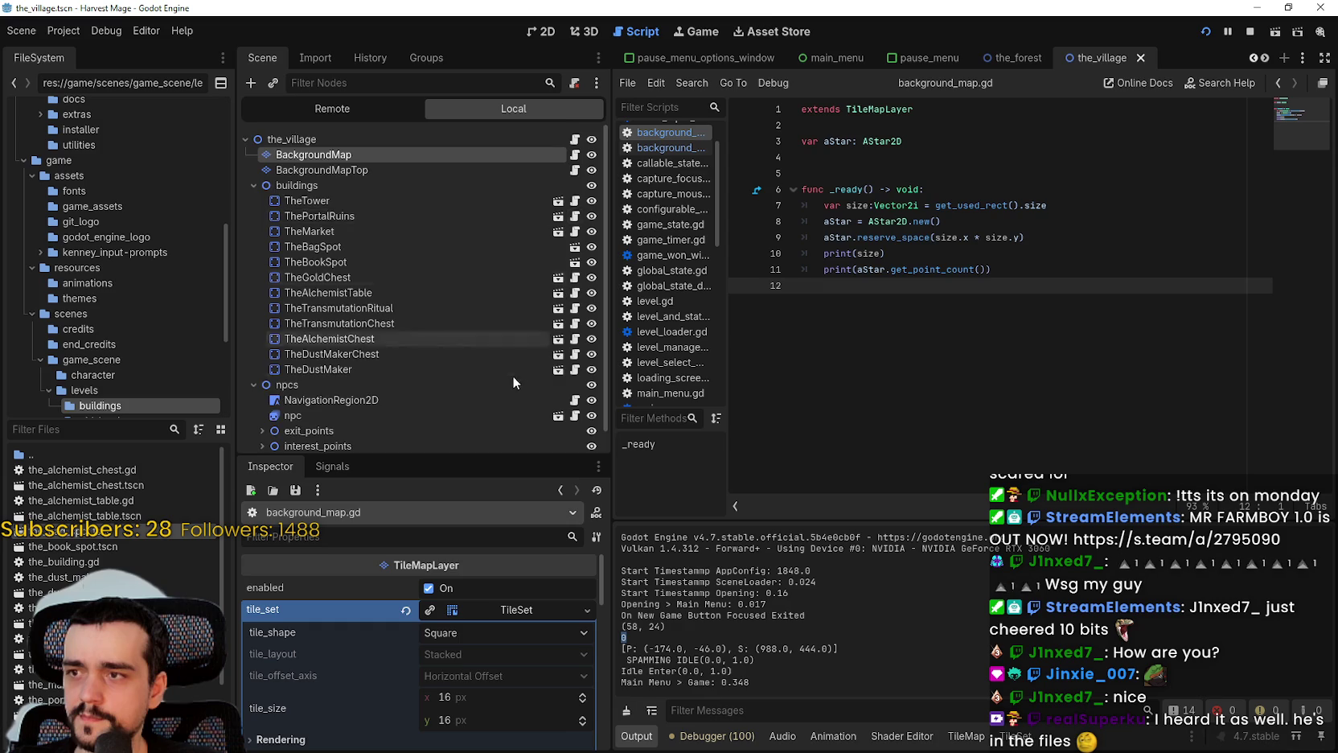
scroll(515, 365, "down", 1)
In the_2d_astar_grid.gd, comment out print(get_bounds()) and begin a pass line in _ready
left_click(574, 376)
key("Home")
type("#")
left_click(949, 142)
key("Return")
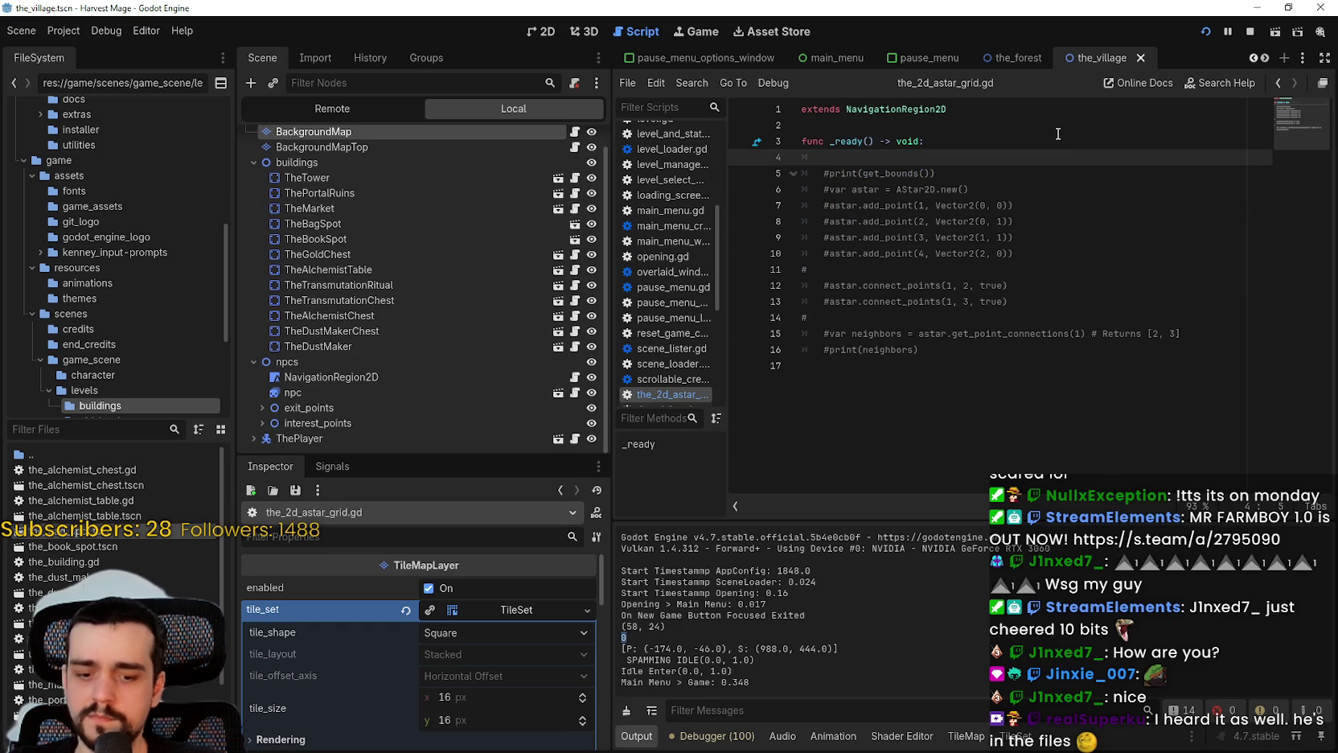
type("pas")
key("ctrl+s")
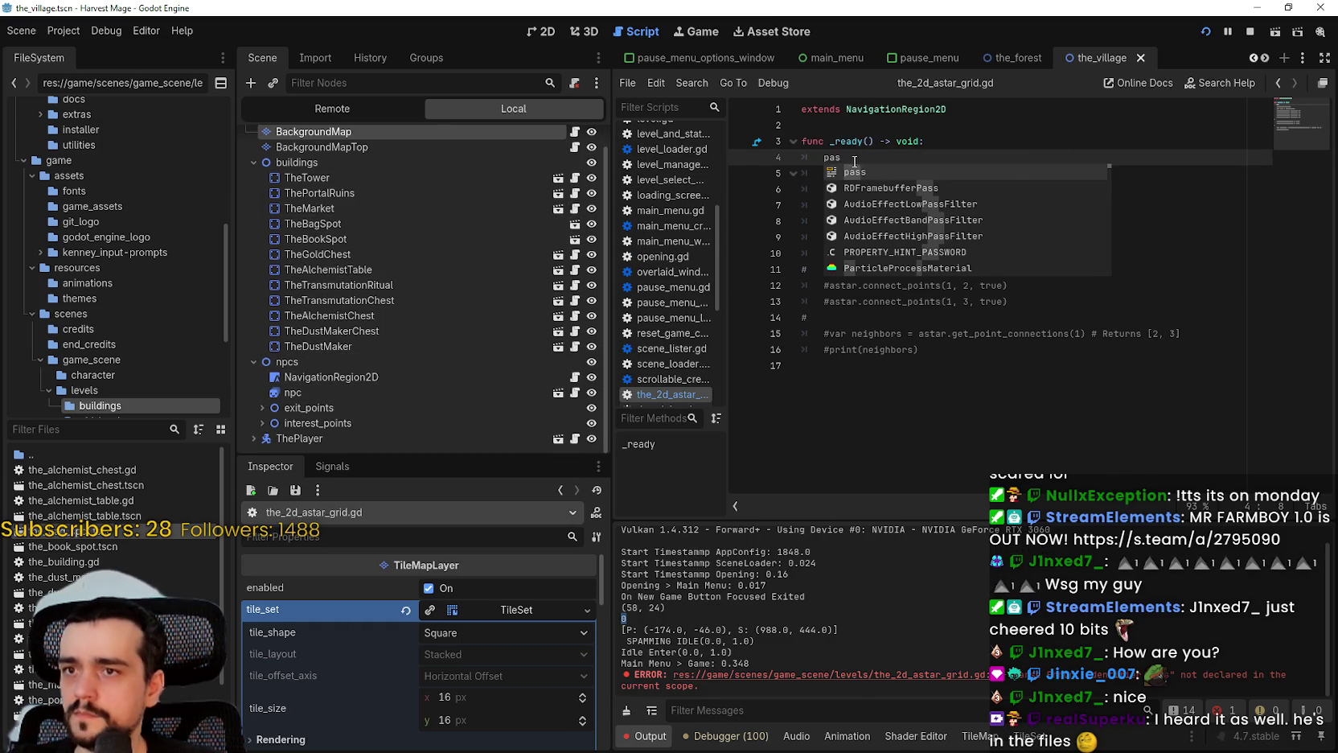
Finish pass in the grid script, then make background_map.gd line 11 print aStar.num_points and save
type("s")
key("ctrl+s")
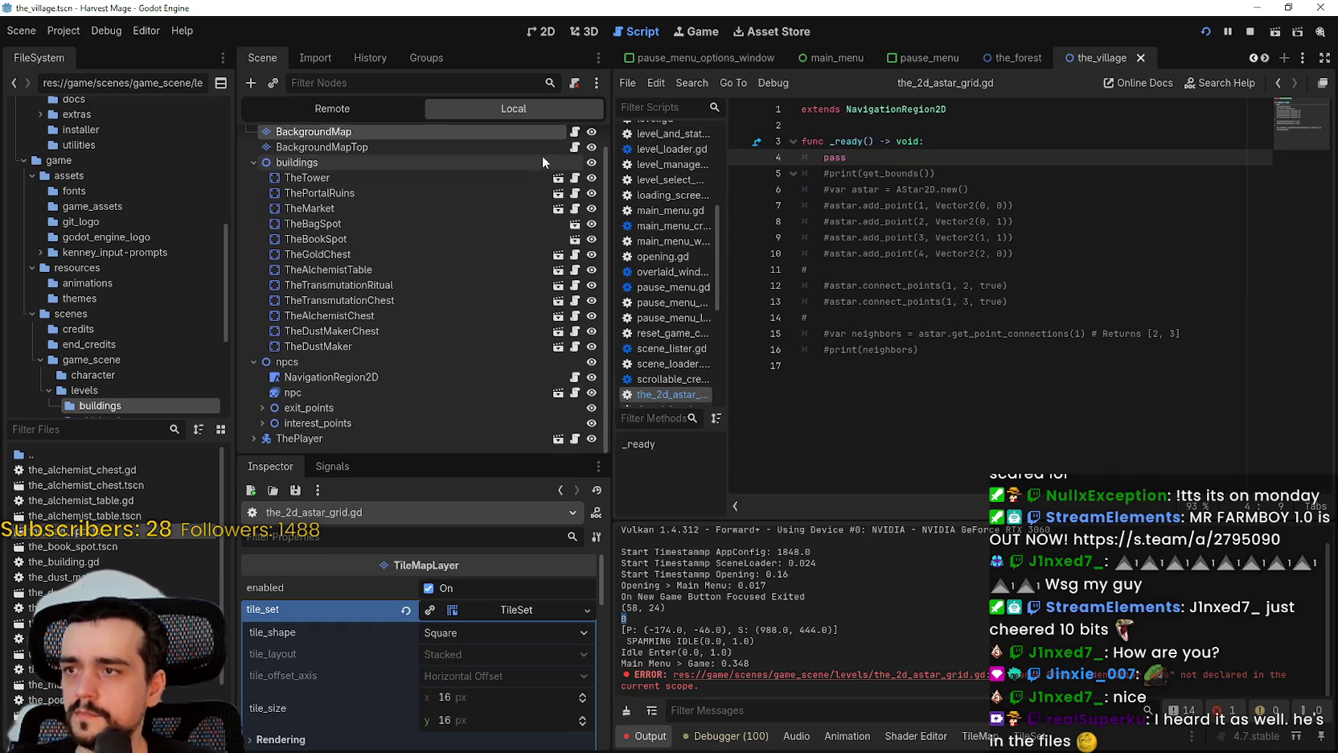
left_click(574, 131)
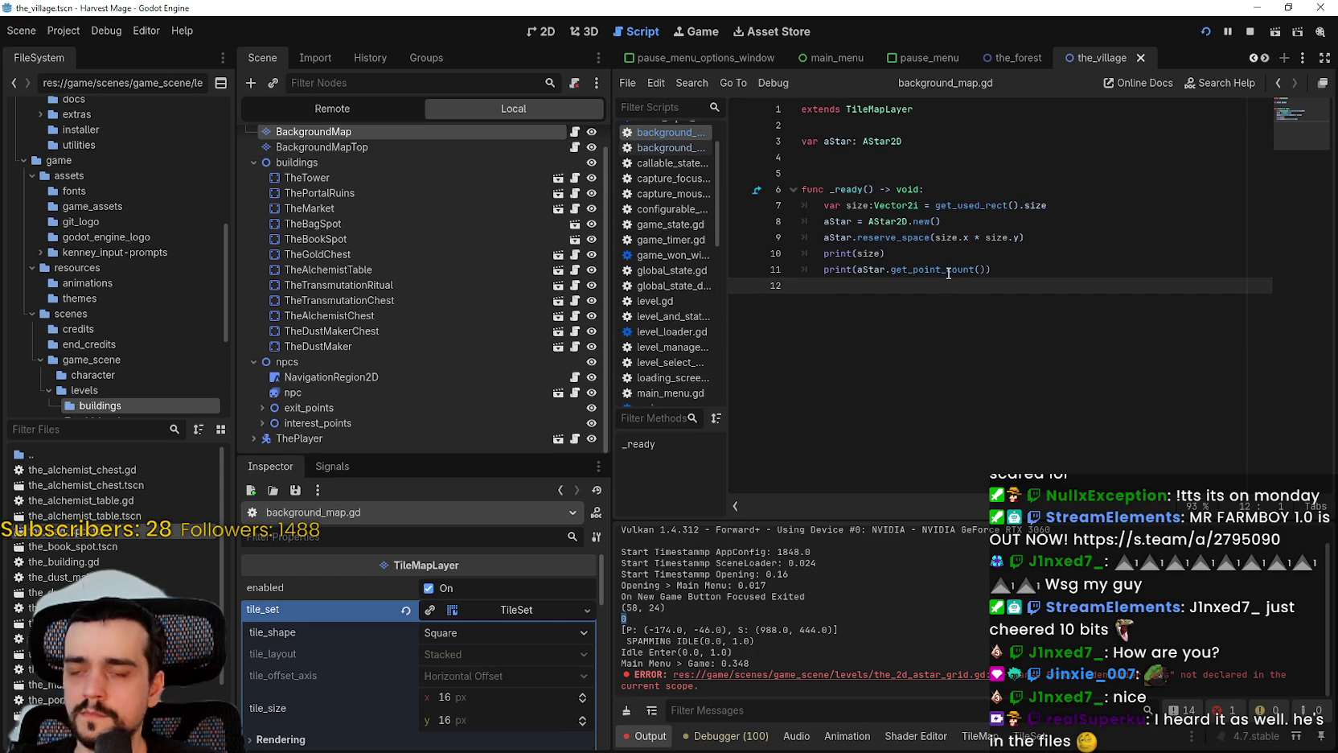
mouse_move(901, 237)
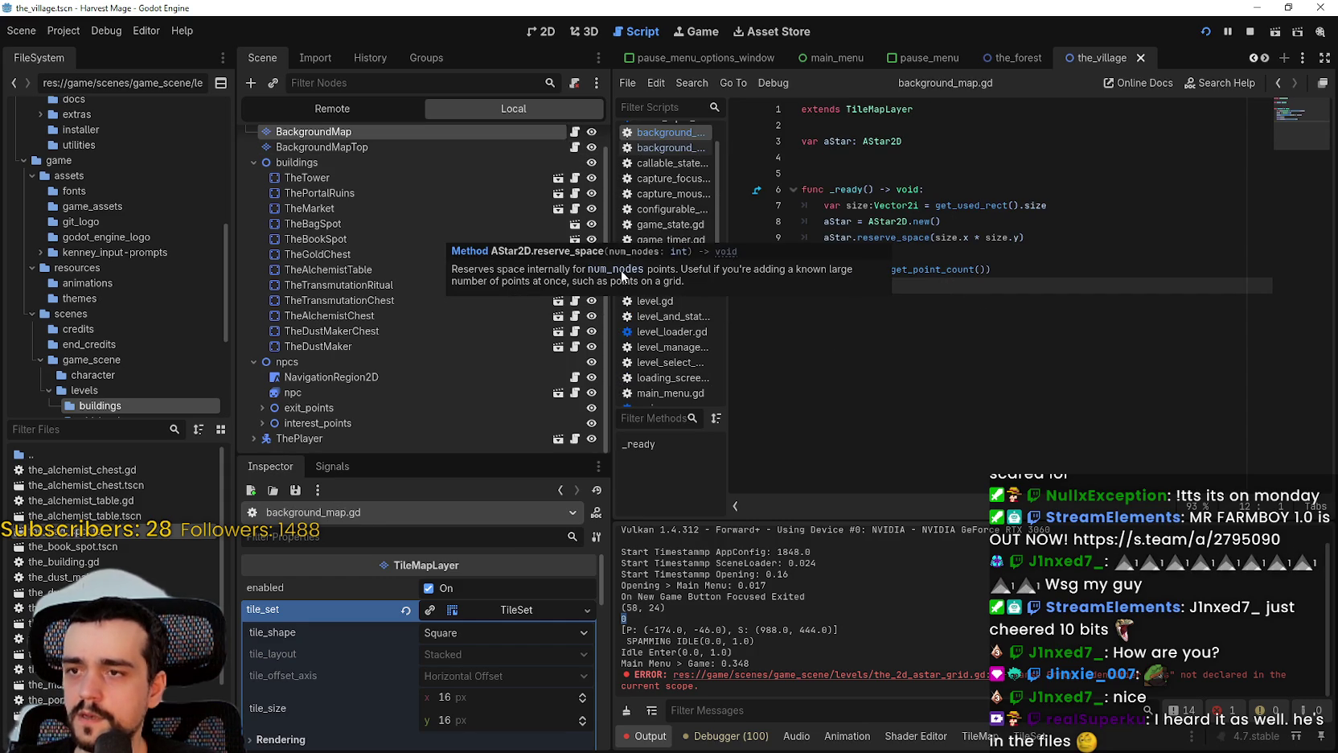
left_click_drag(891, 270, 984, 270)
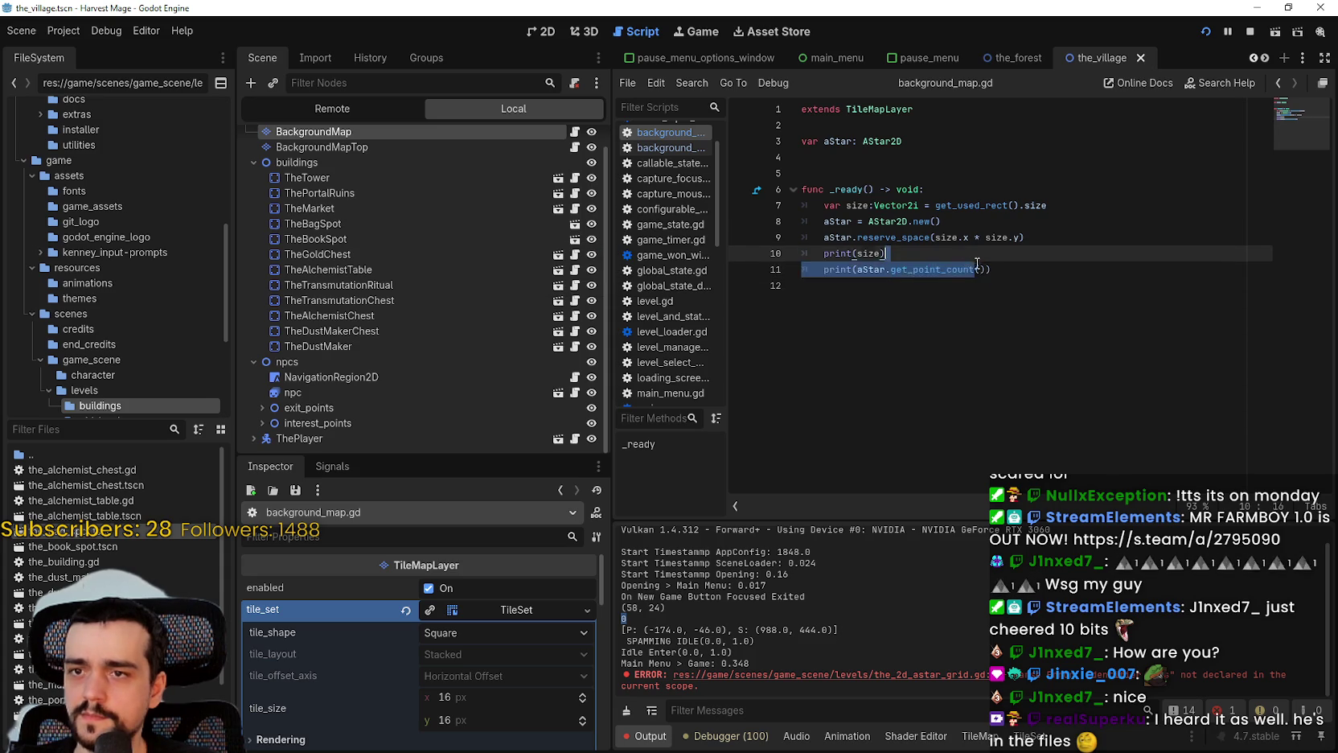
type("num_")
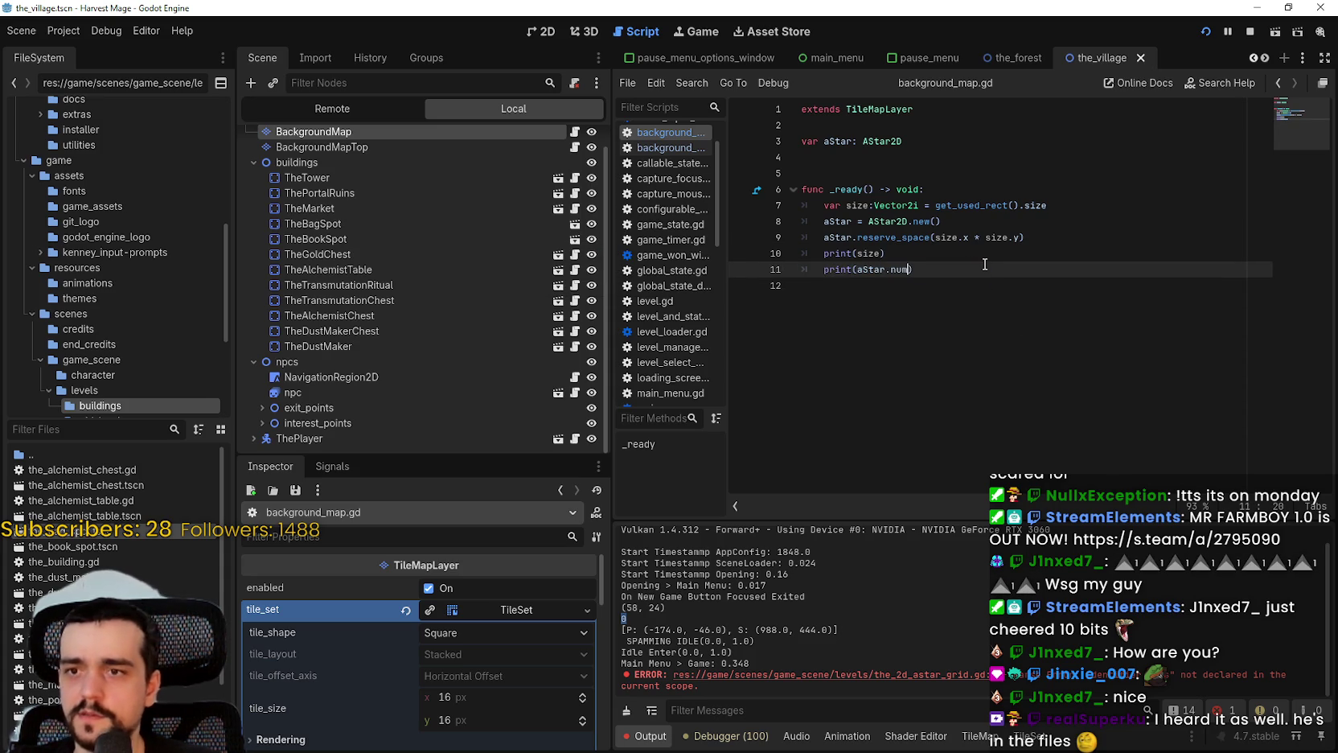
type("points")
key("ctrl+s")
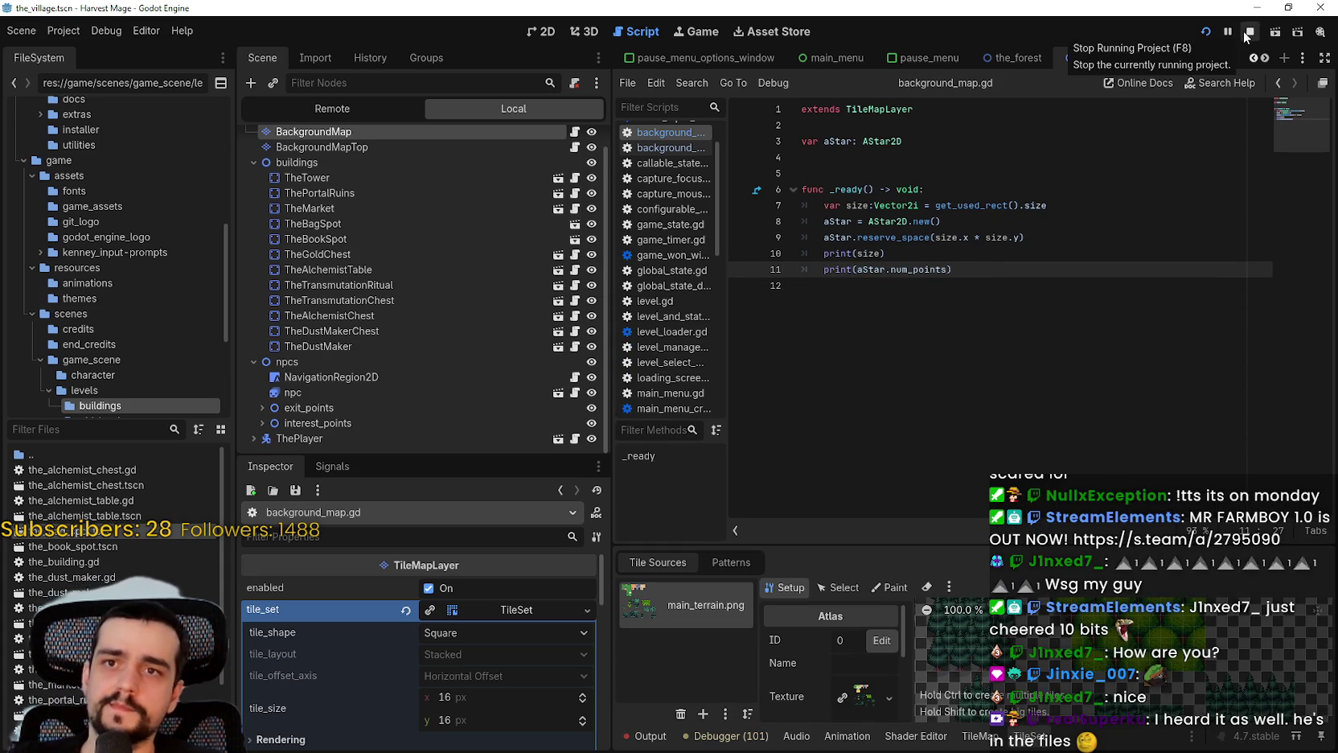
Rerun the game, continue into the village, and inspect aStar in the Debugger after the num_points error
left_click(1250, 31)
left_click(1205, 32)
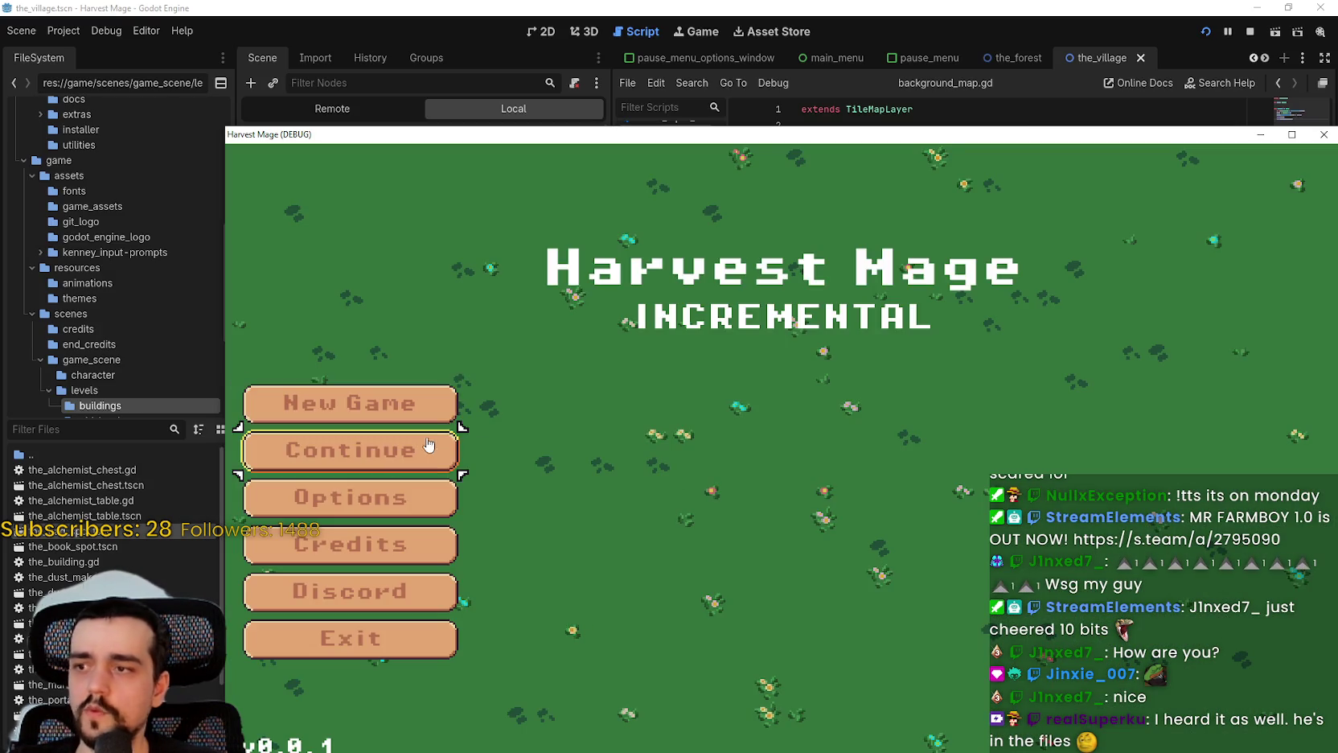
left_click(390, 448)
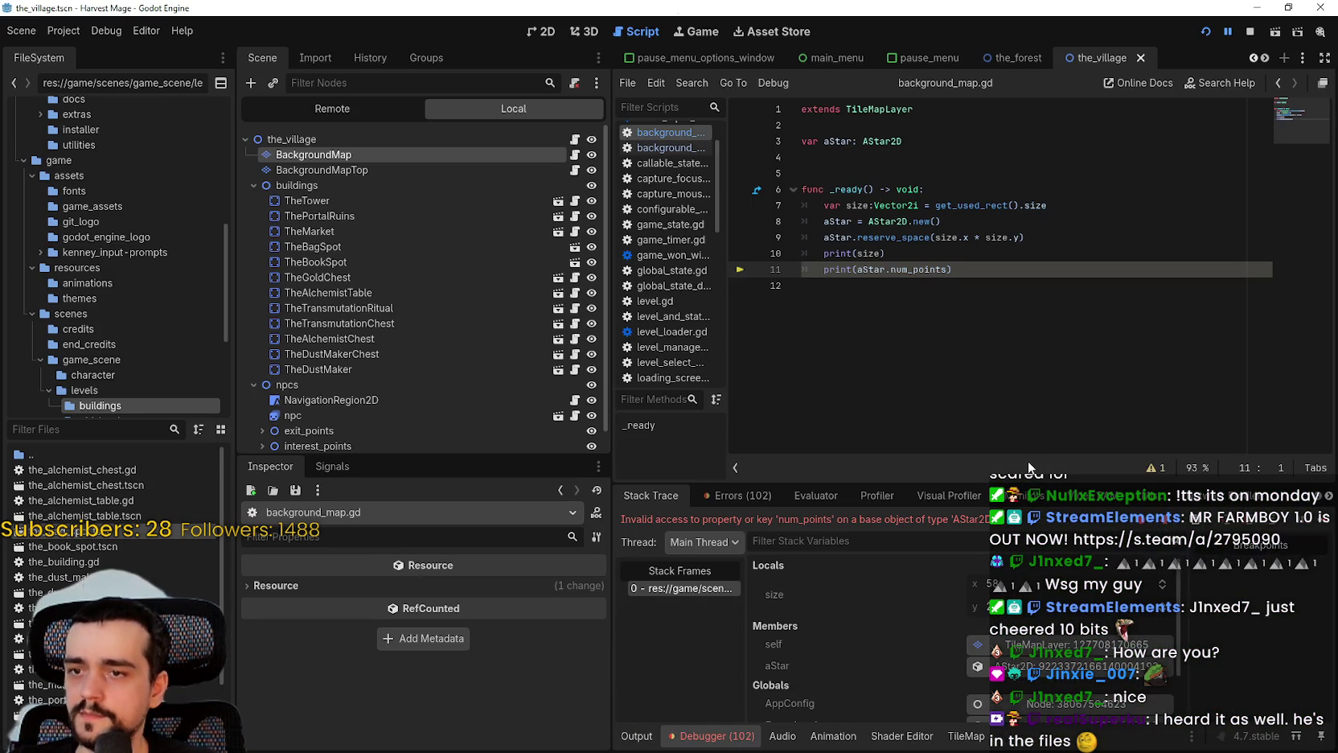
scroll(933, 652, "down", 1)
left_click(939, 643)
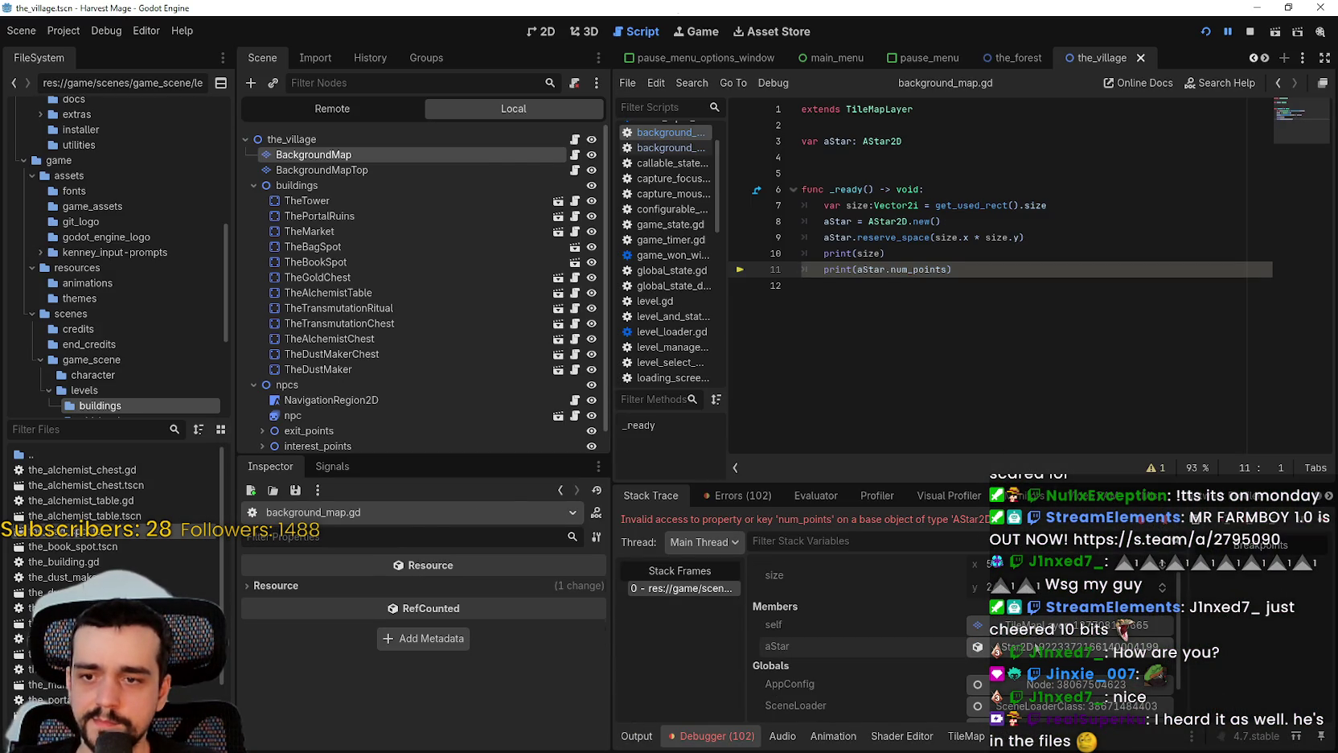
left_click(850, 307)
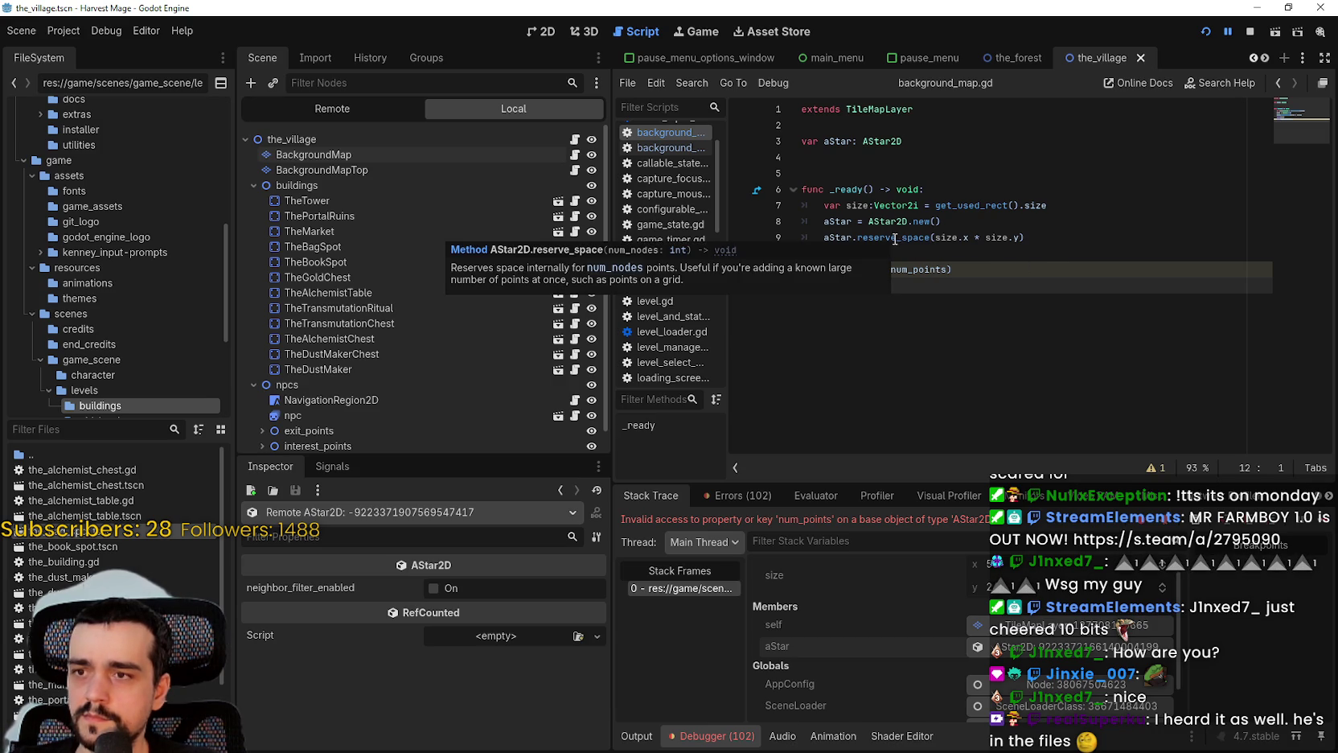
left_click(539, 250)
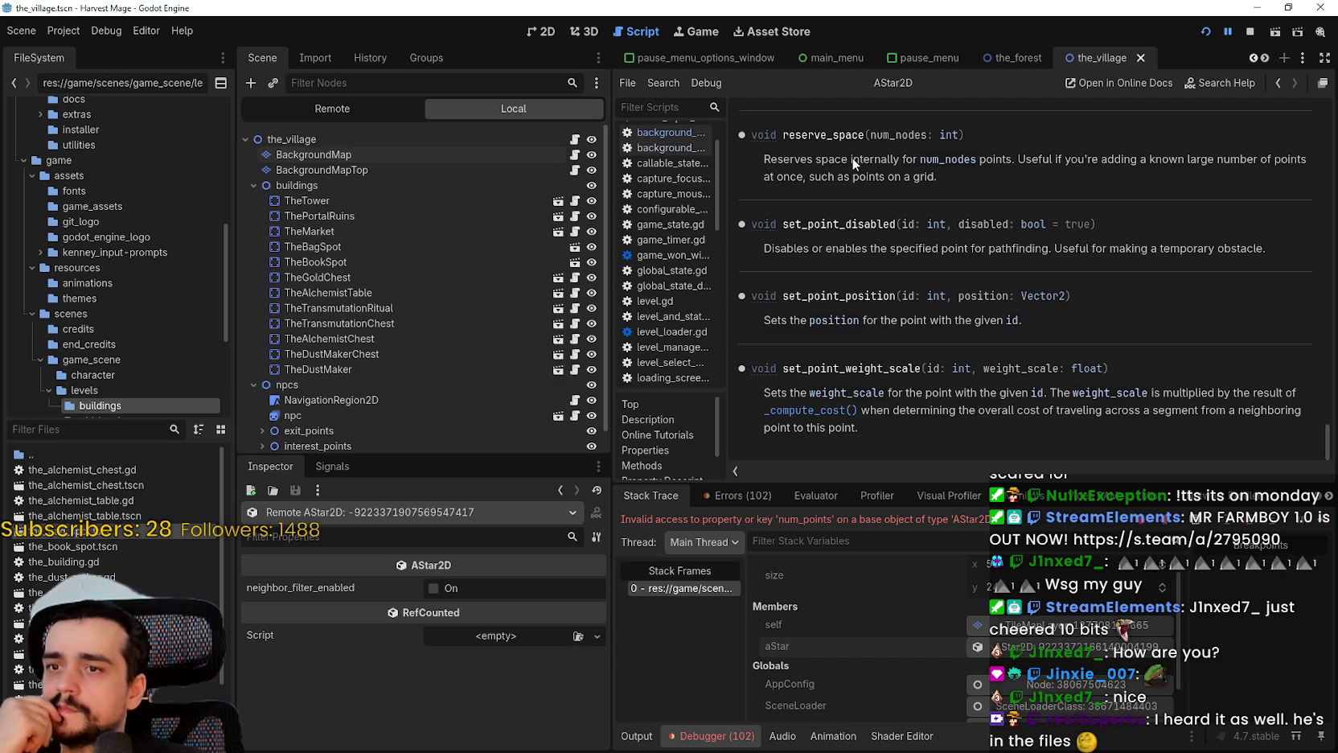
Browse the AStar2D methods, then stop the game and view the Output log showing (58, 24)
scroll(915, 325, "up", 5)
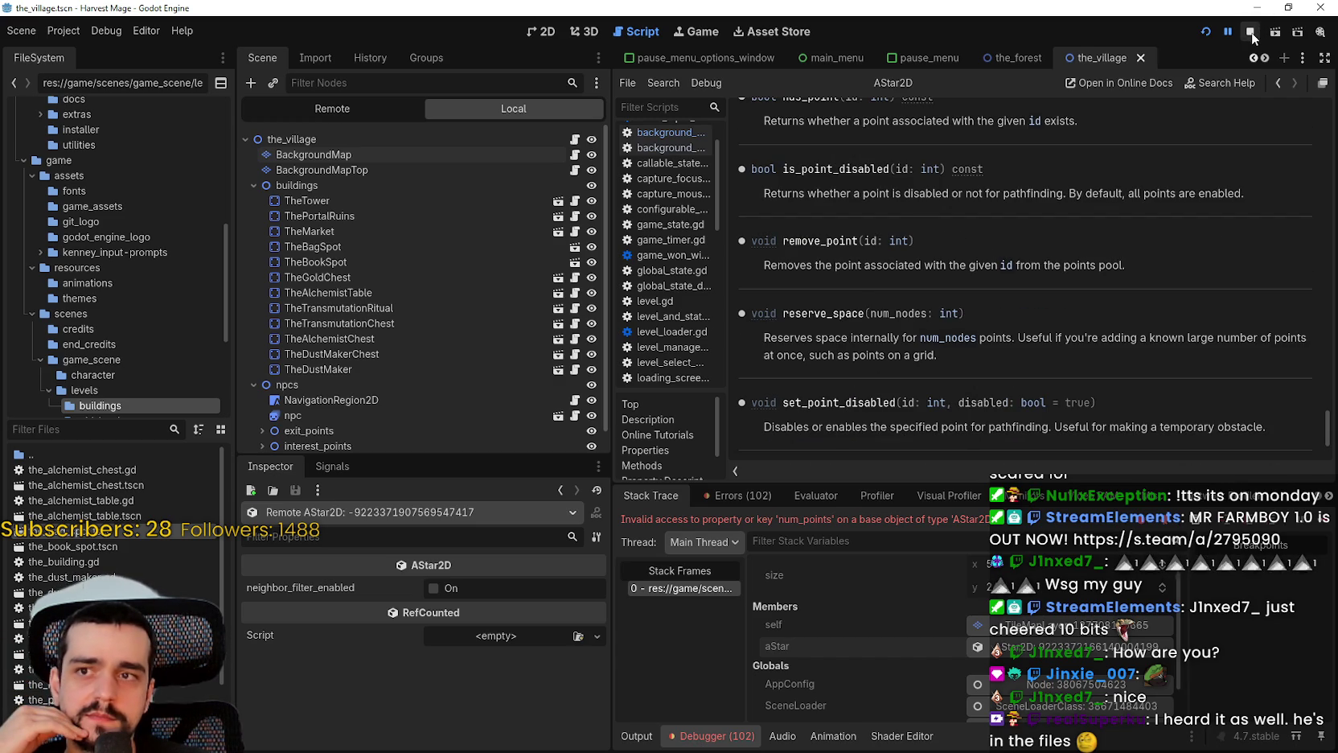
scroll(808, 313, "down", 3)
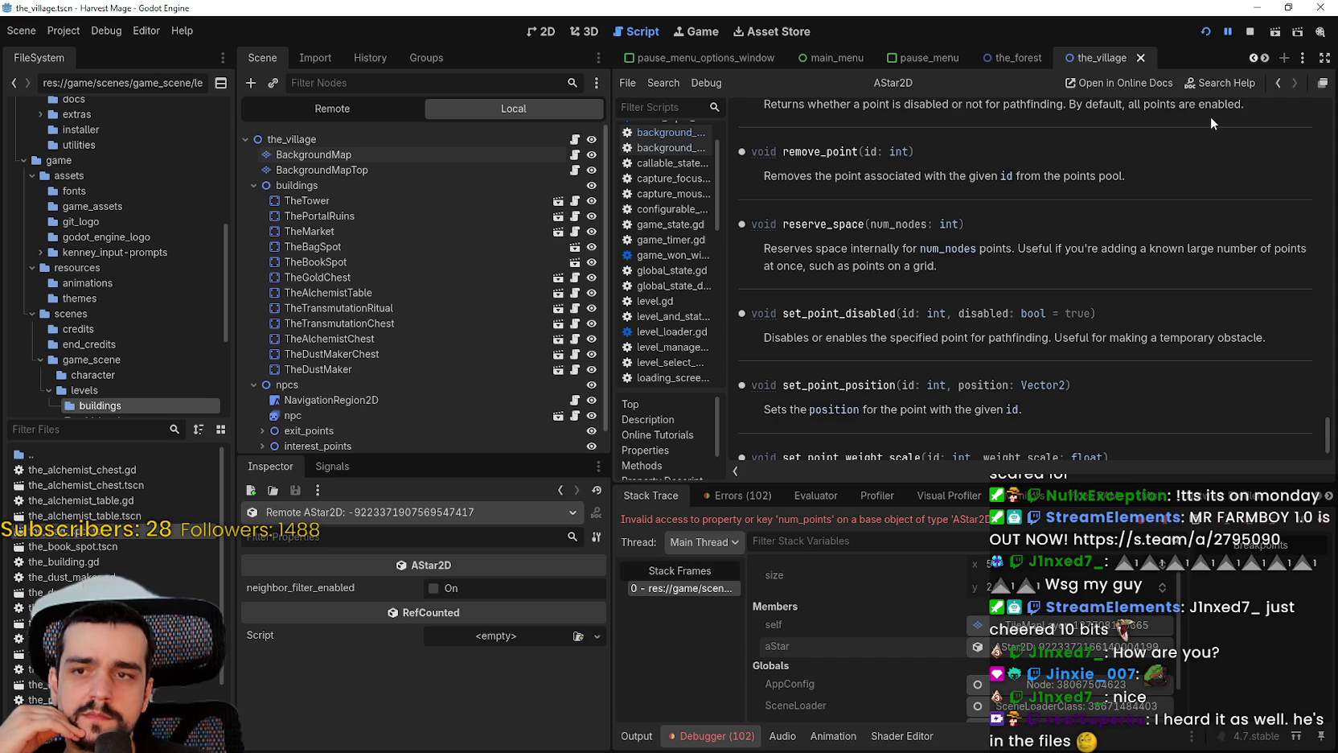
left_click(1248, 34)
left_click(644, 737)
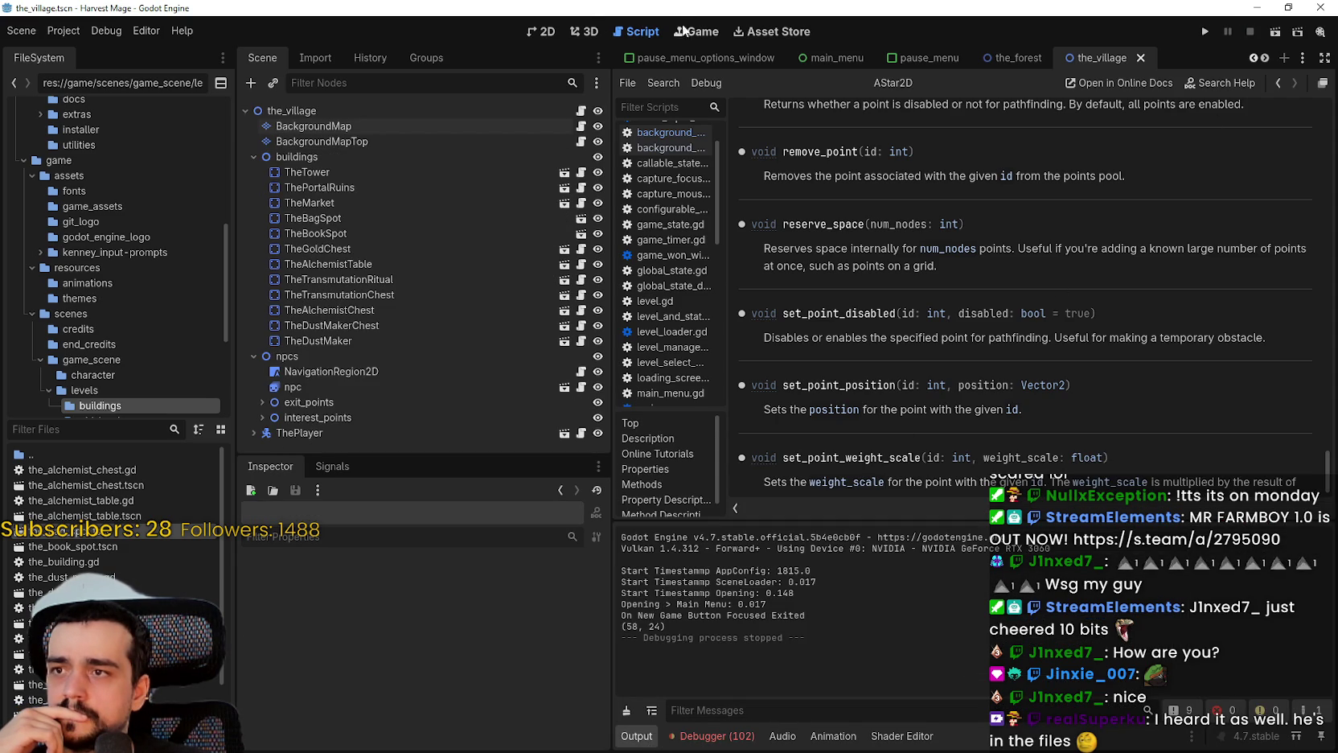
Reopen background_map.gd and comment out the print(aStar.num_points) line with Ctrl+K, saving the script
left_click(582, 125)
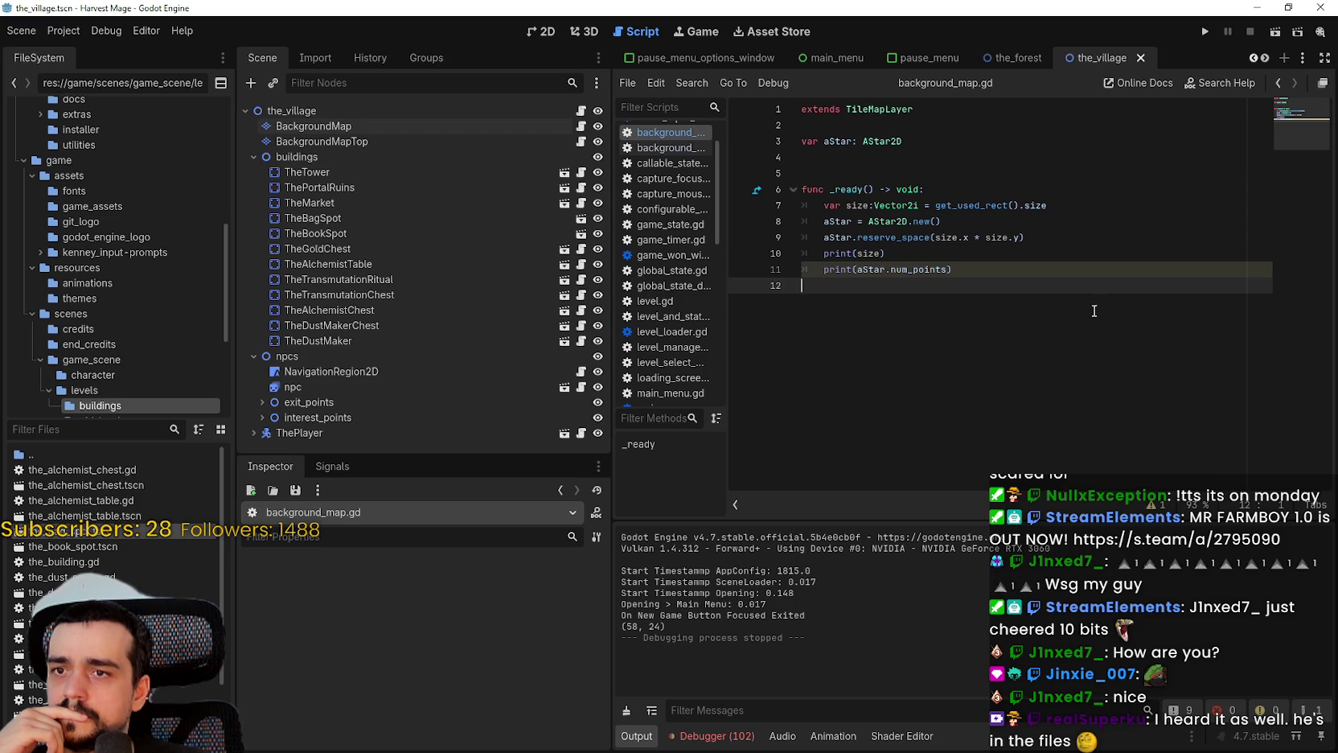
left_click_drag(936, 237, 1020, 238)
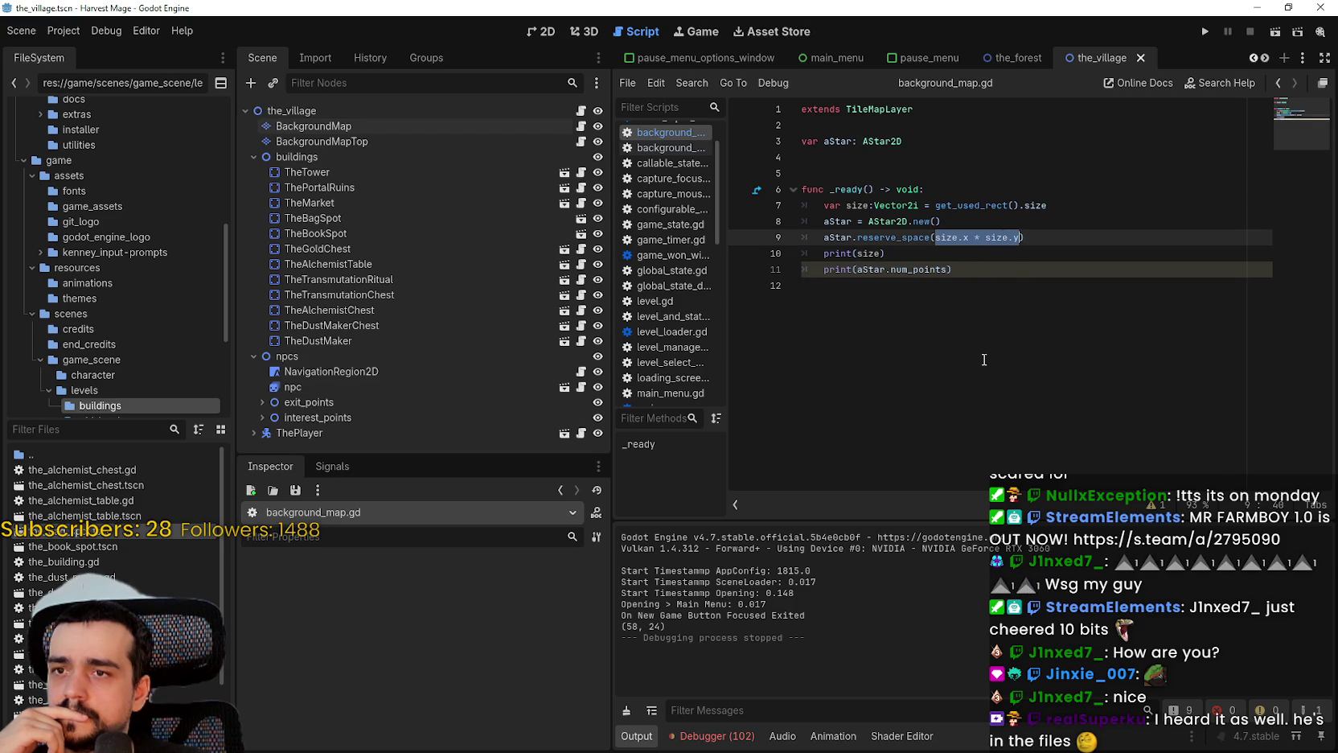
left_click(983, 359)
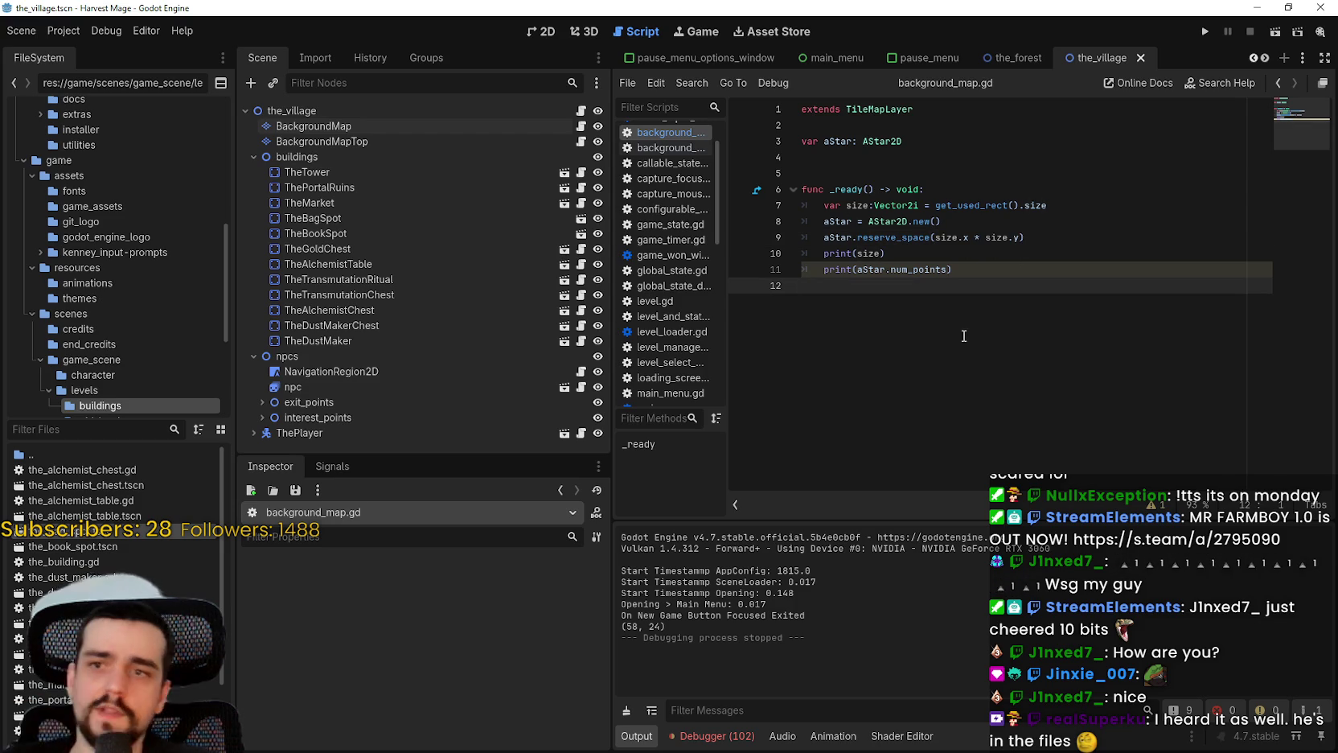
key("ctrl+s")
left_click_drag(952, 269, 825, 276)
key("ctrl+k")
left_click(911, 365)
key("ctrl+s")
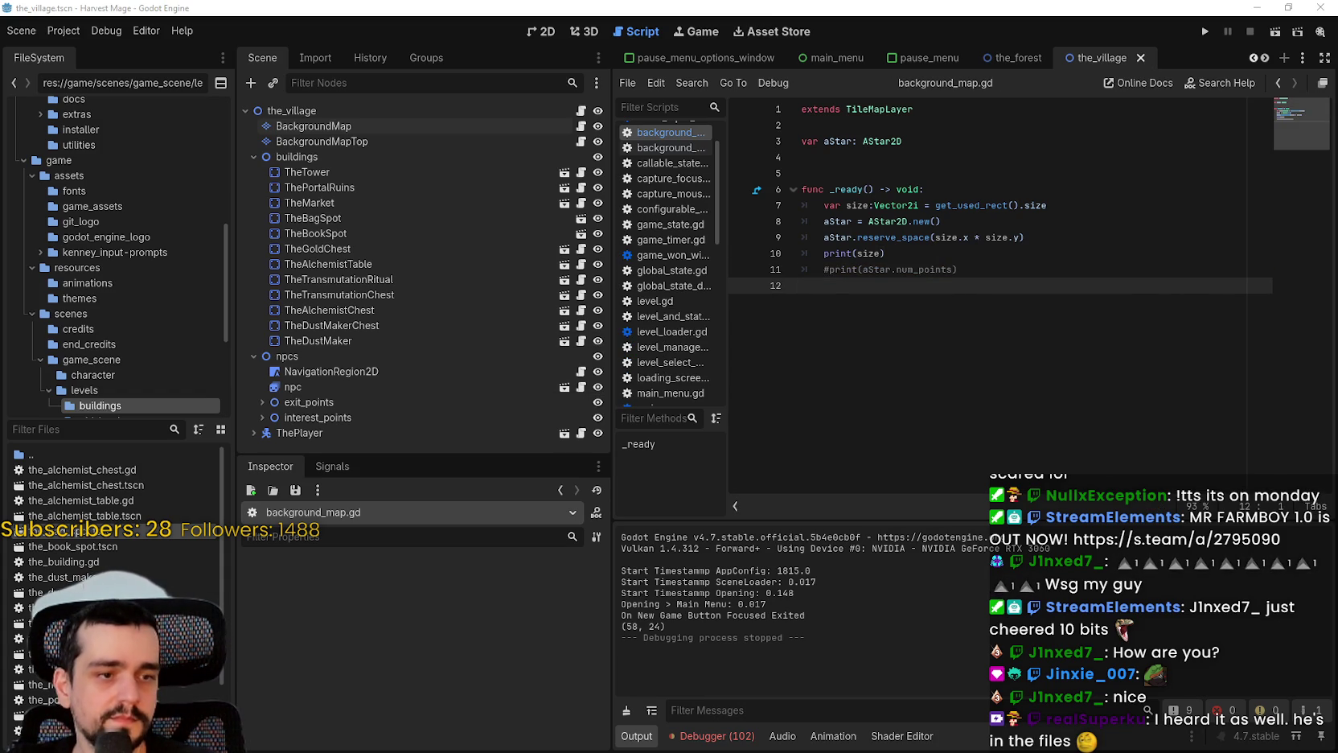
Check the AStar2D tutorial in the other window, then add an empty line after _ready
key("alt+Tab")
left_click(1018, 384)
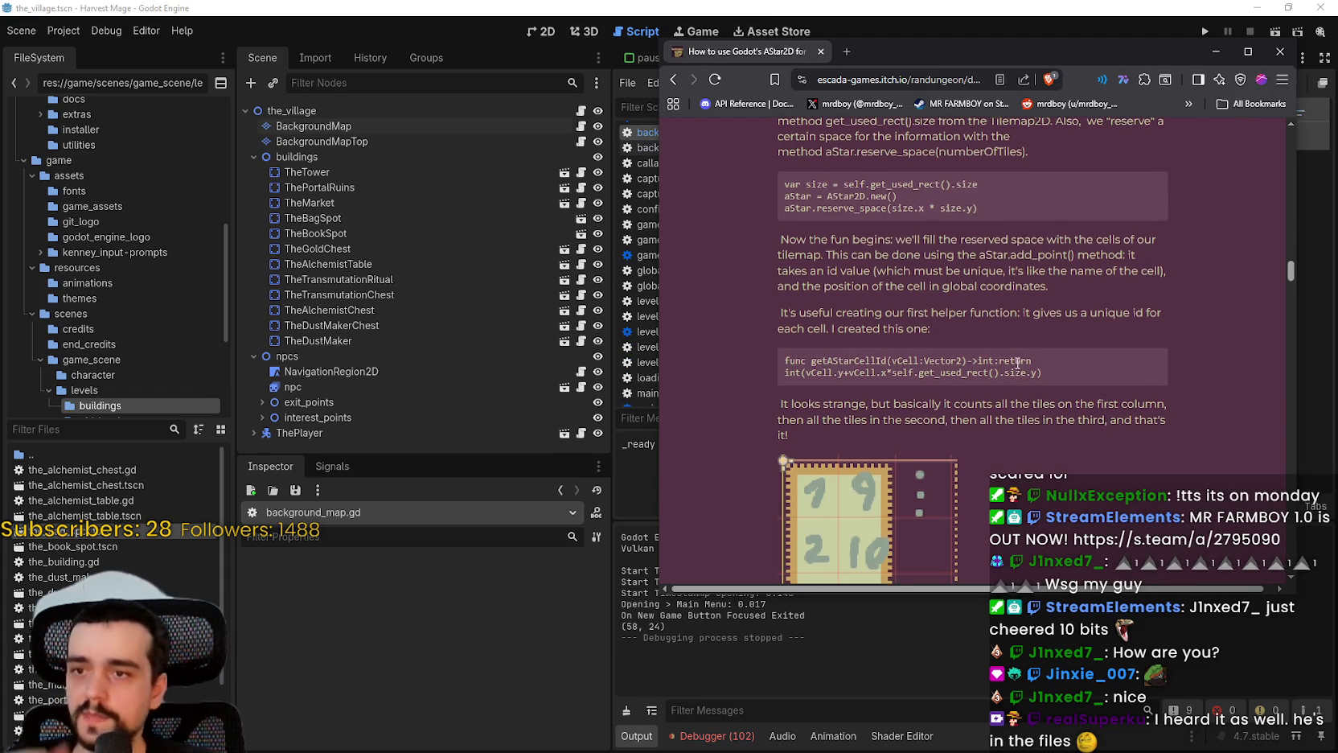
scroll(1021, 370, "down", 1)
key("alt+Tab")
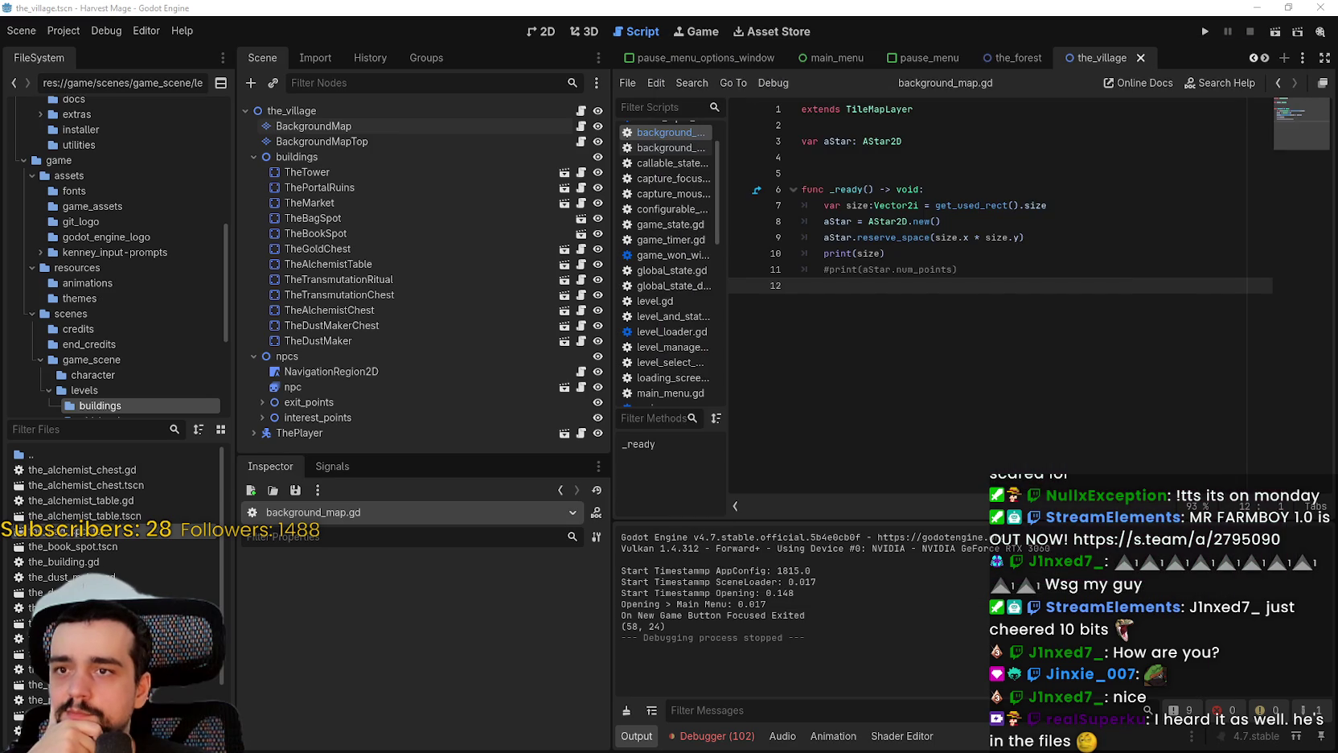
key("Return")
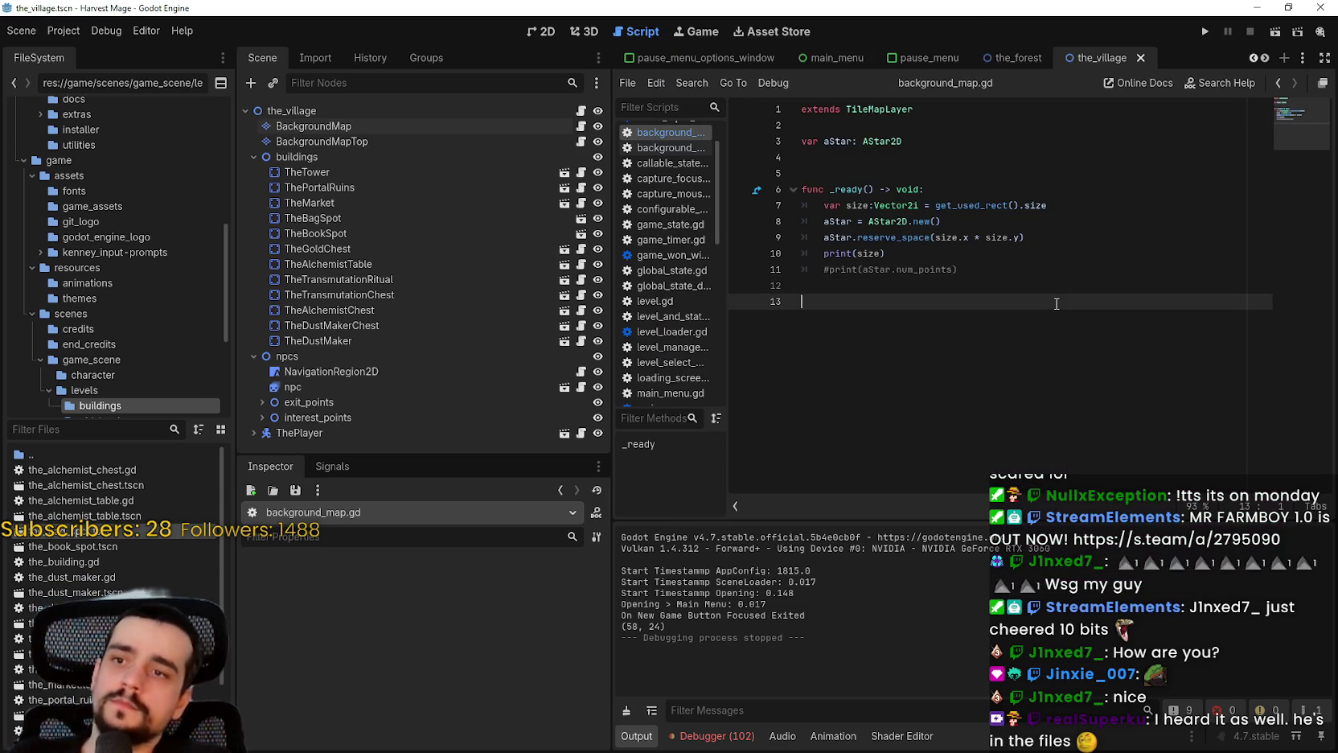
Declare func get_aStar_cell_id(_cell: Vector2) -> int: in background_map.gd
type("func get")
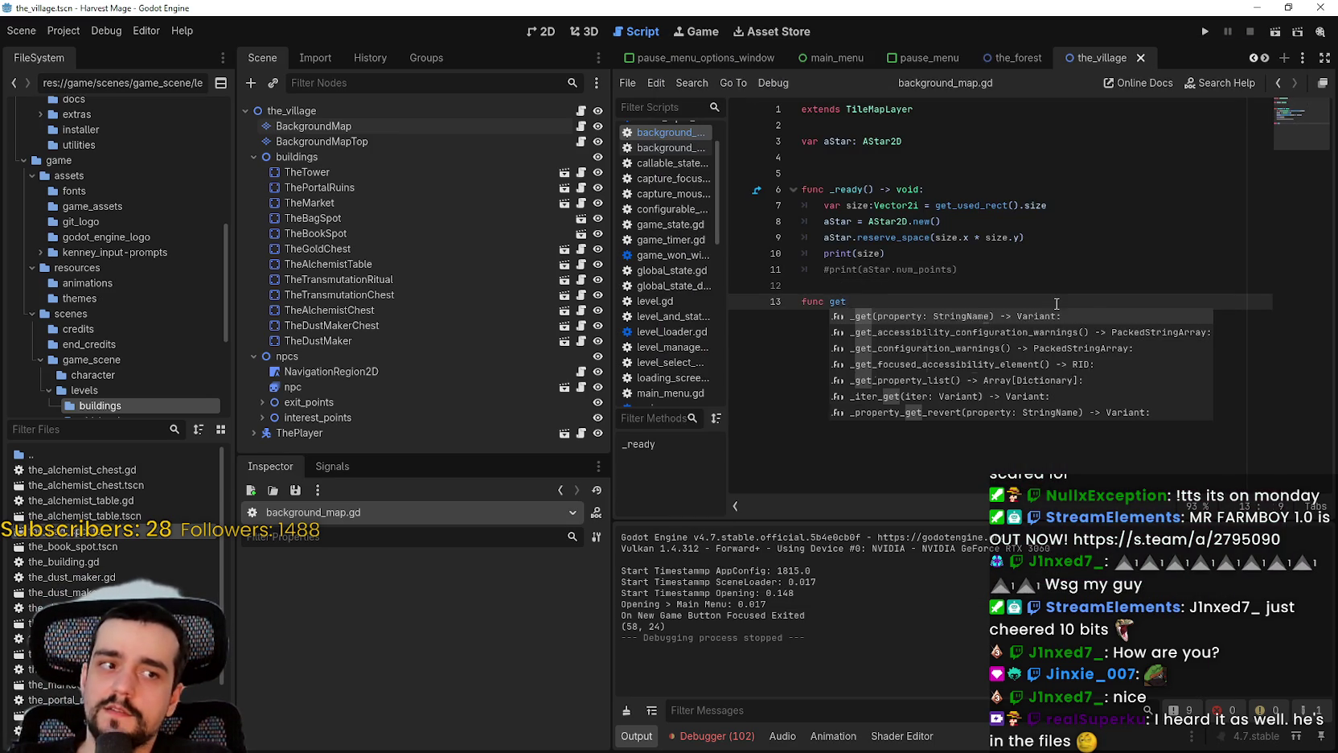
type("_a_s")
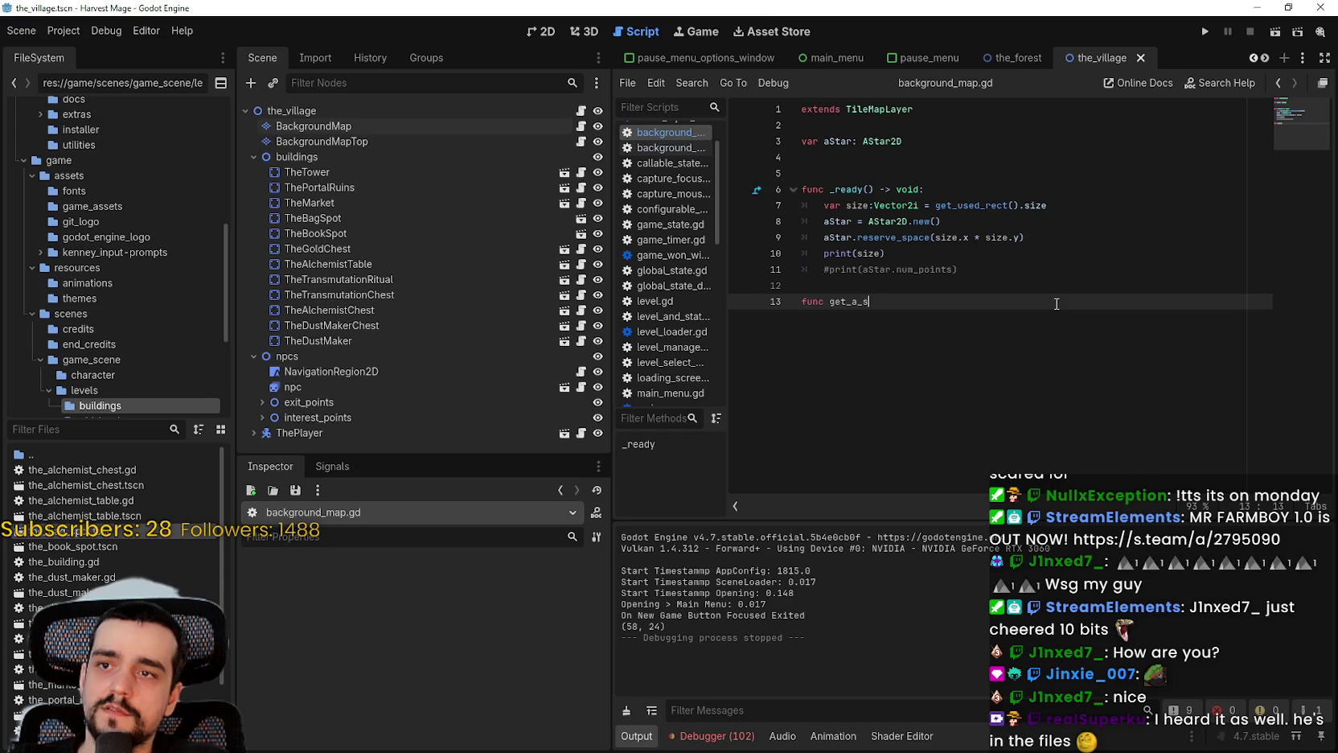
type("Star")
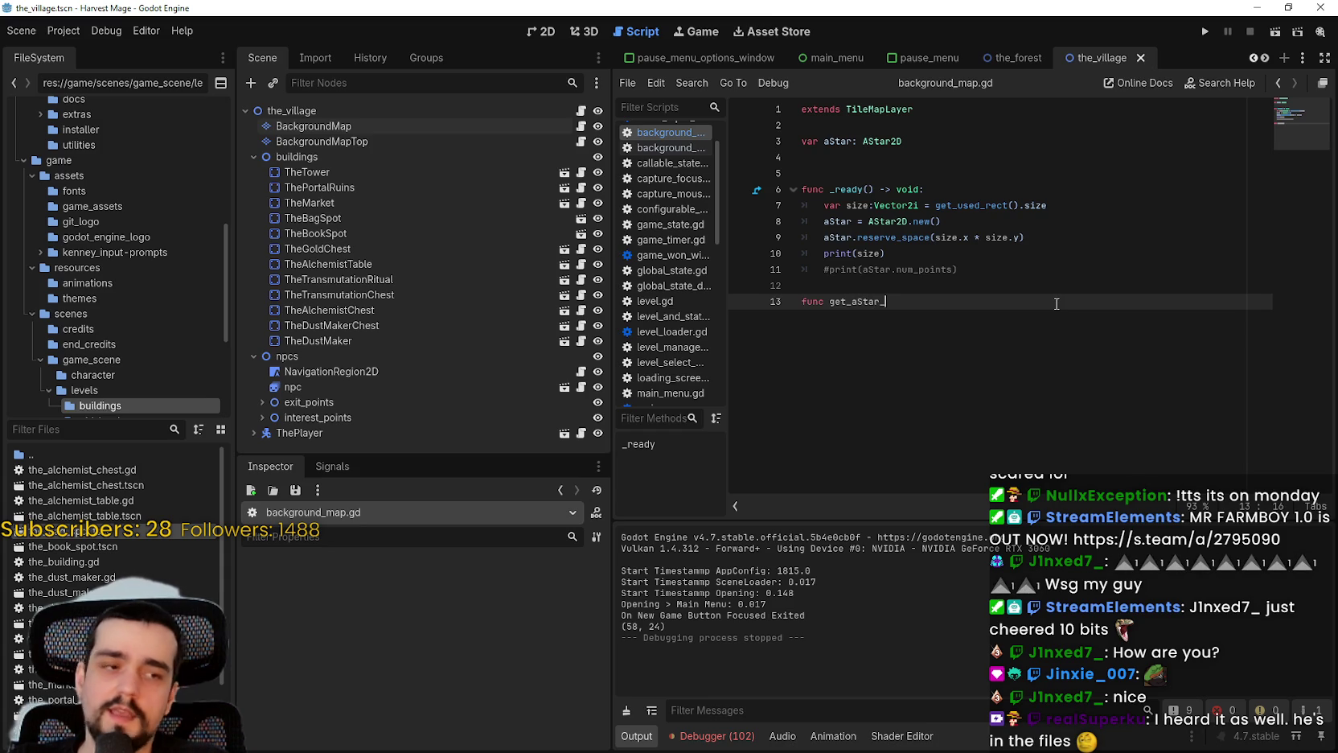
type("cell_id( _")
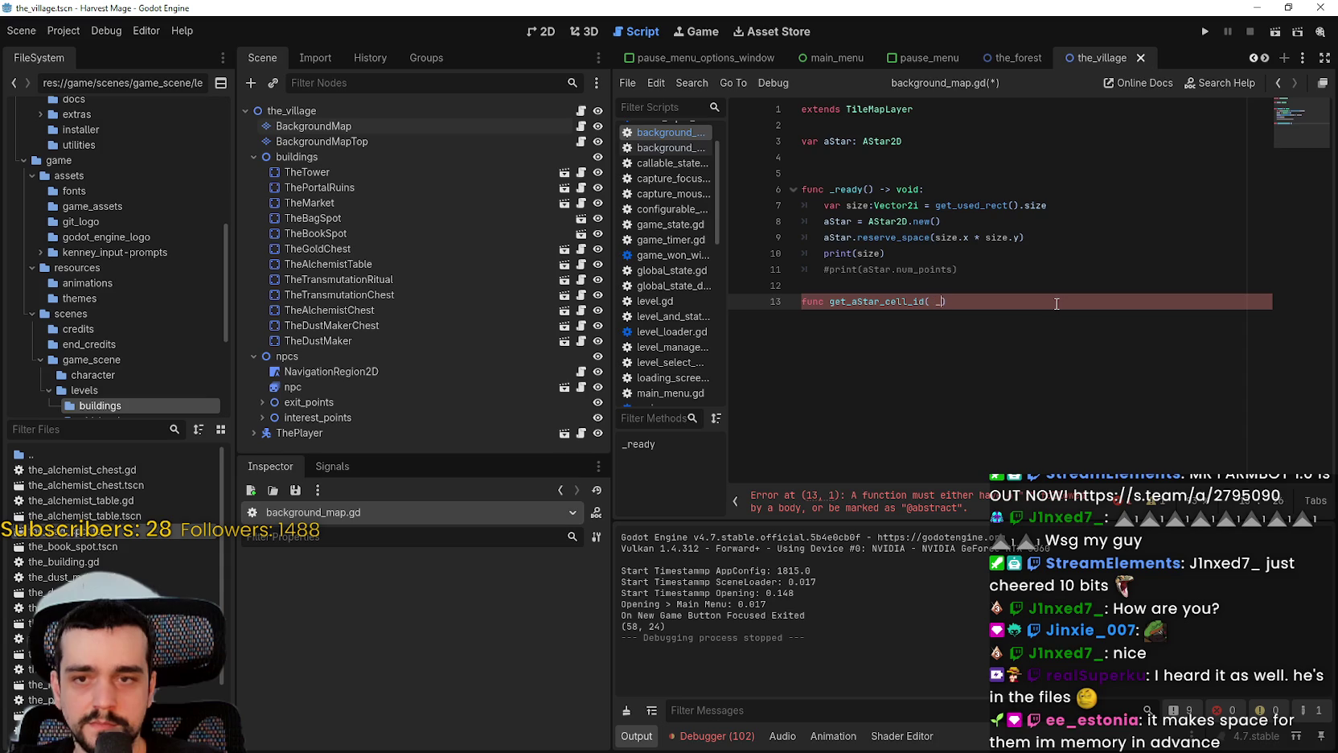
key("BackSpace")
key("BackSpace")
type("cell: ")
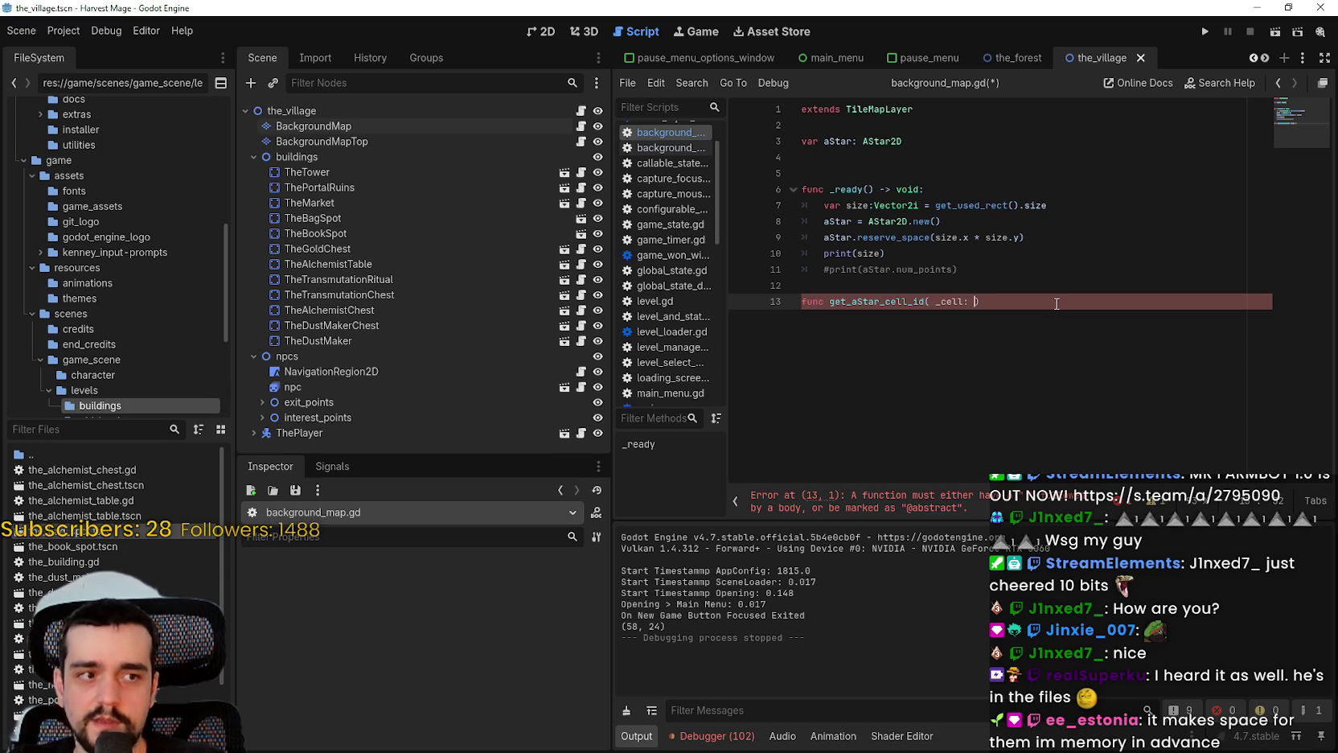
type("Vector2")
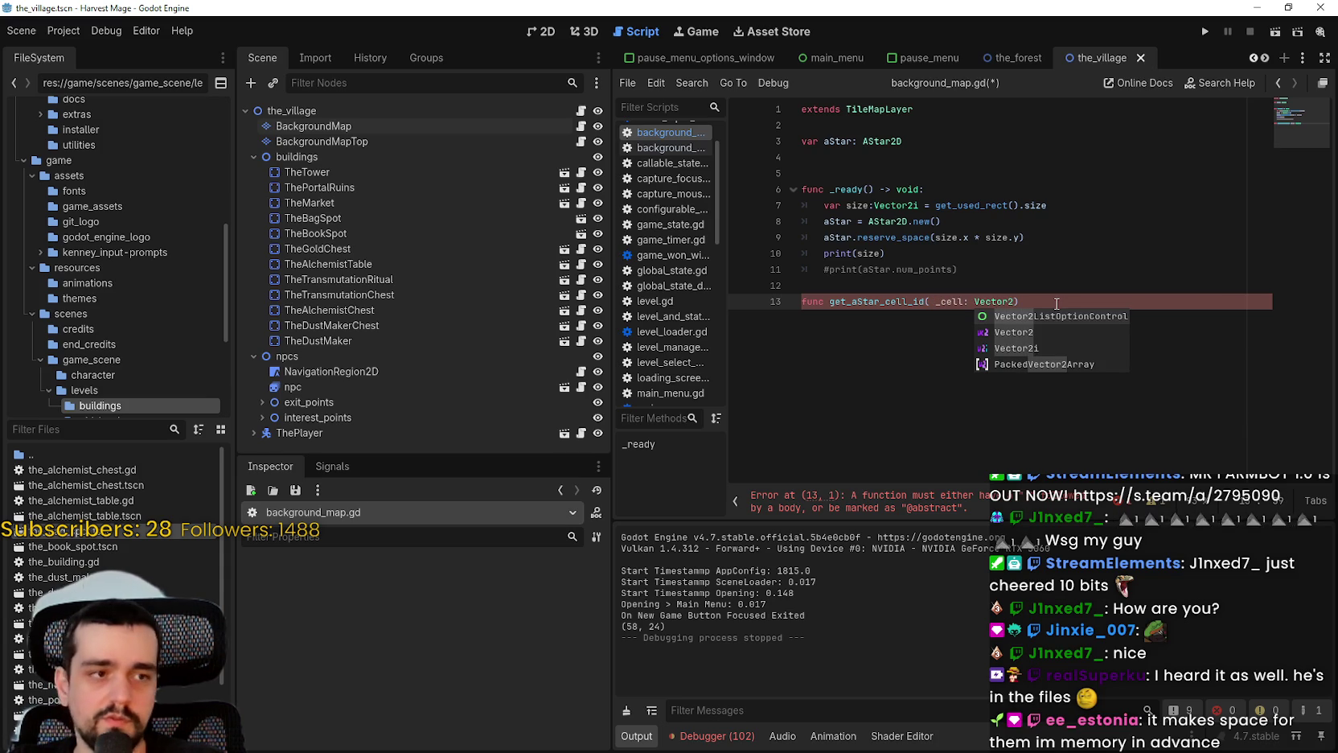
type(") -> int")
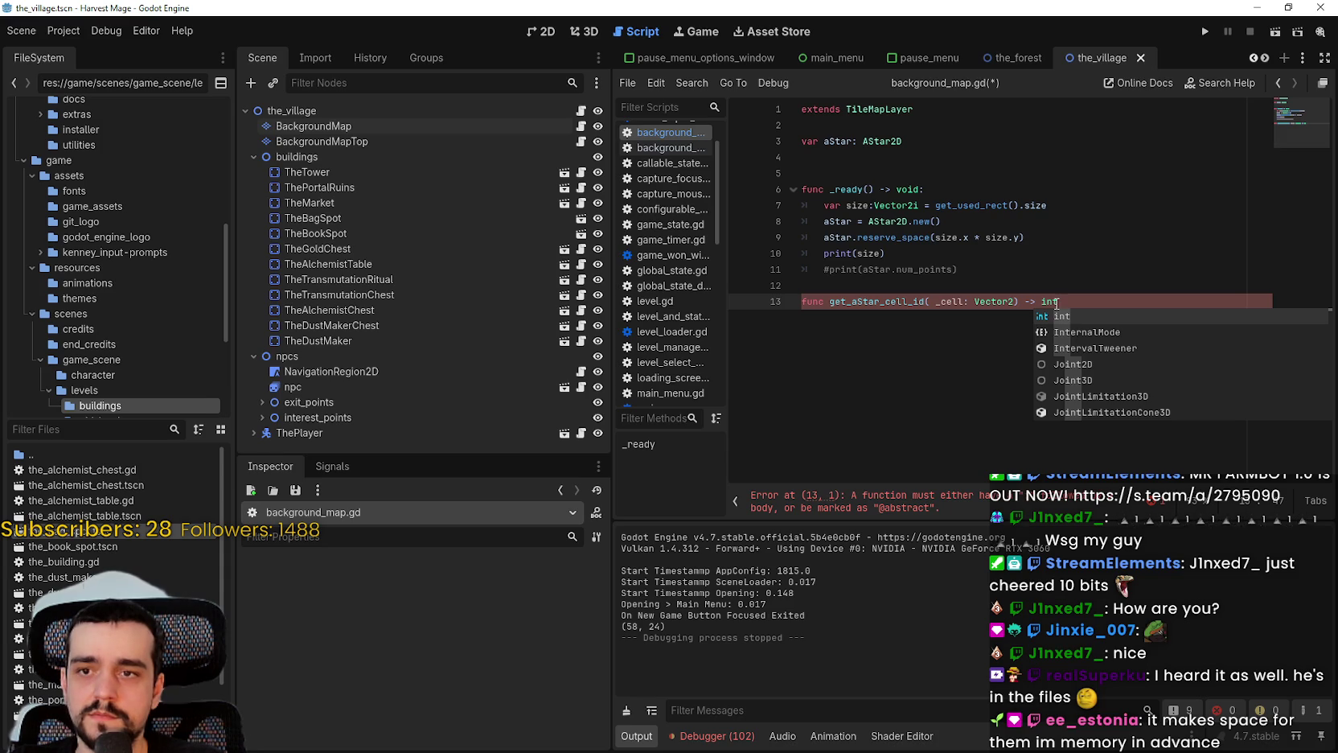
type(":")
key("Return")
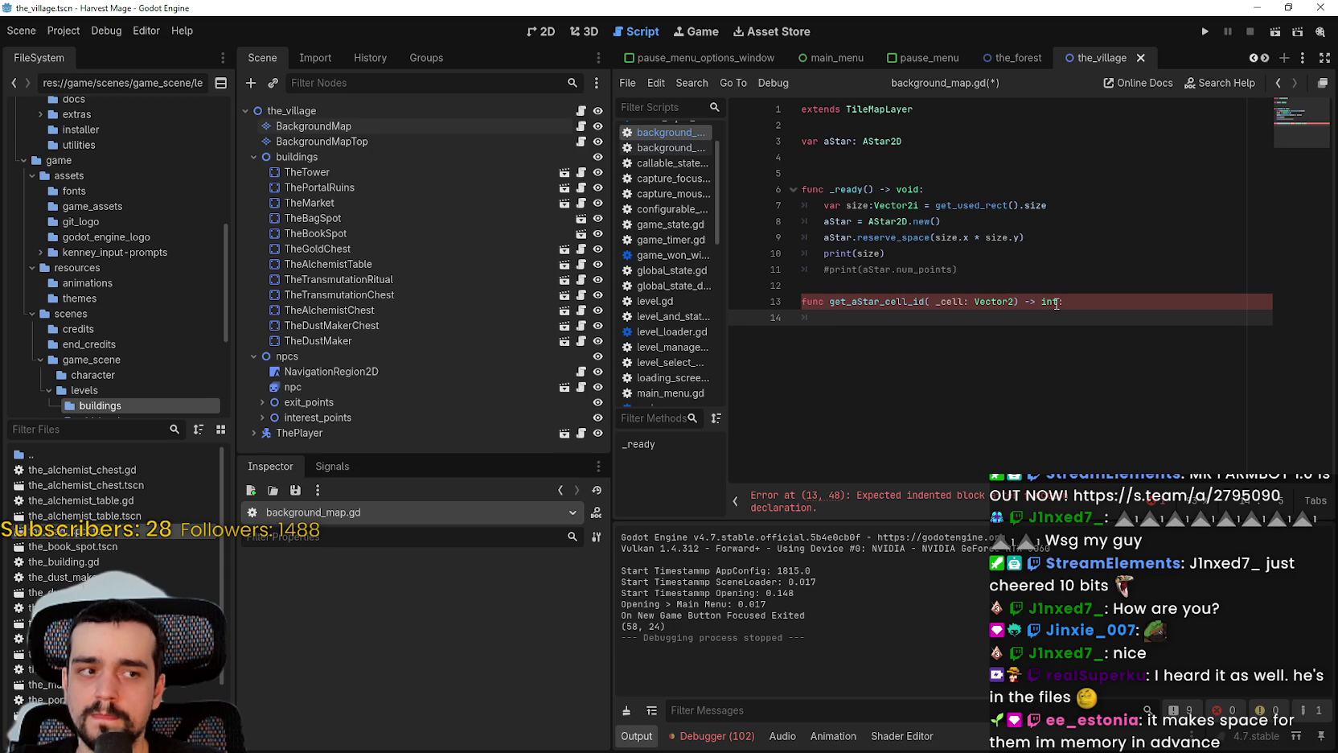
Make the helper return int(_cell.y + _cell.x * get_used_rect().size.y) and save
type("return int")
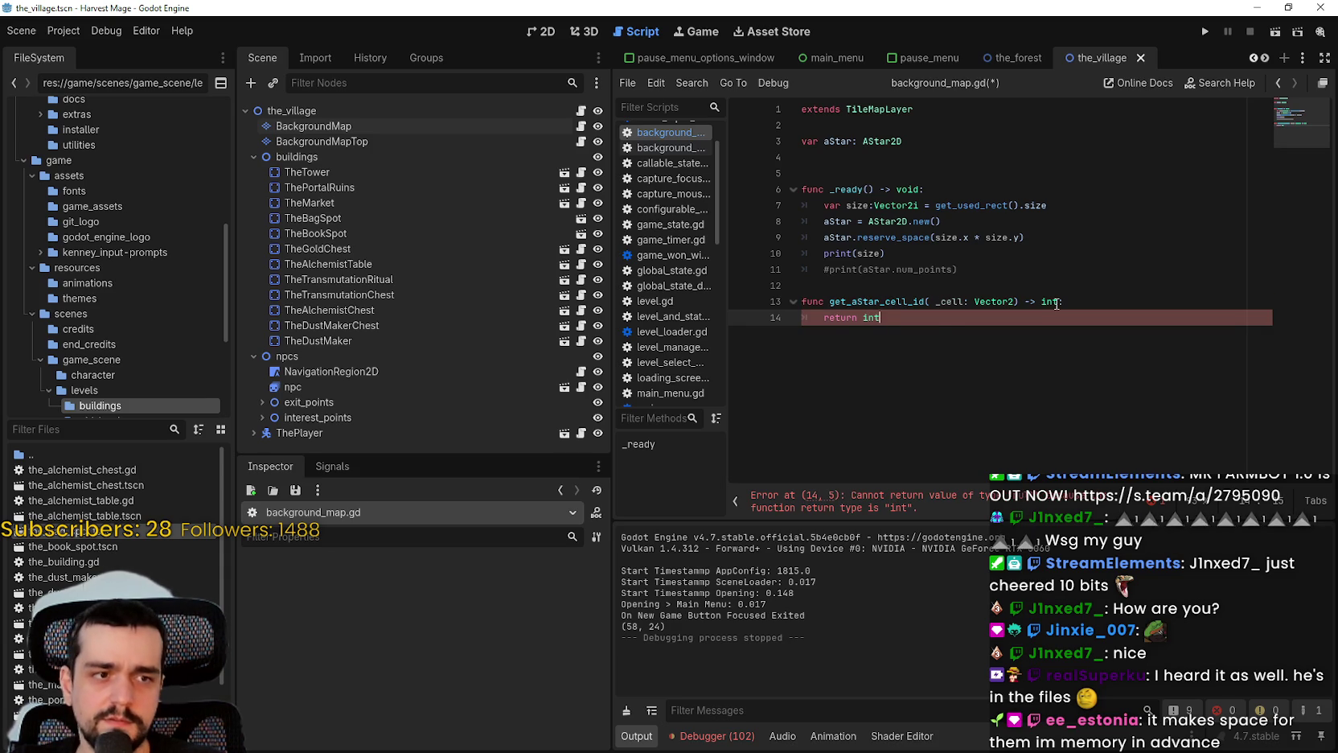
type("(_")
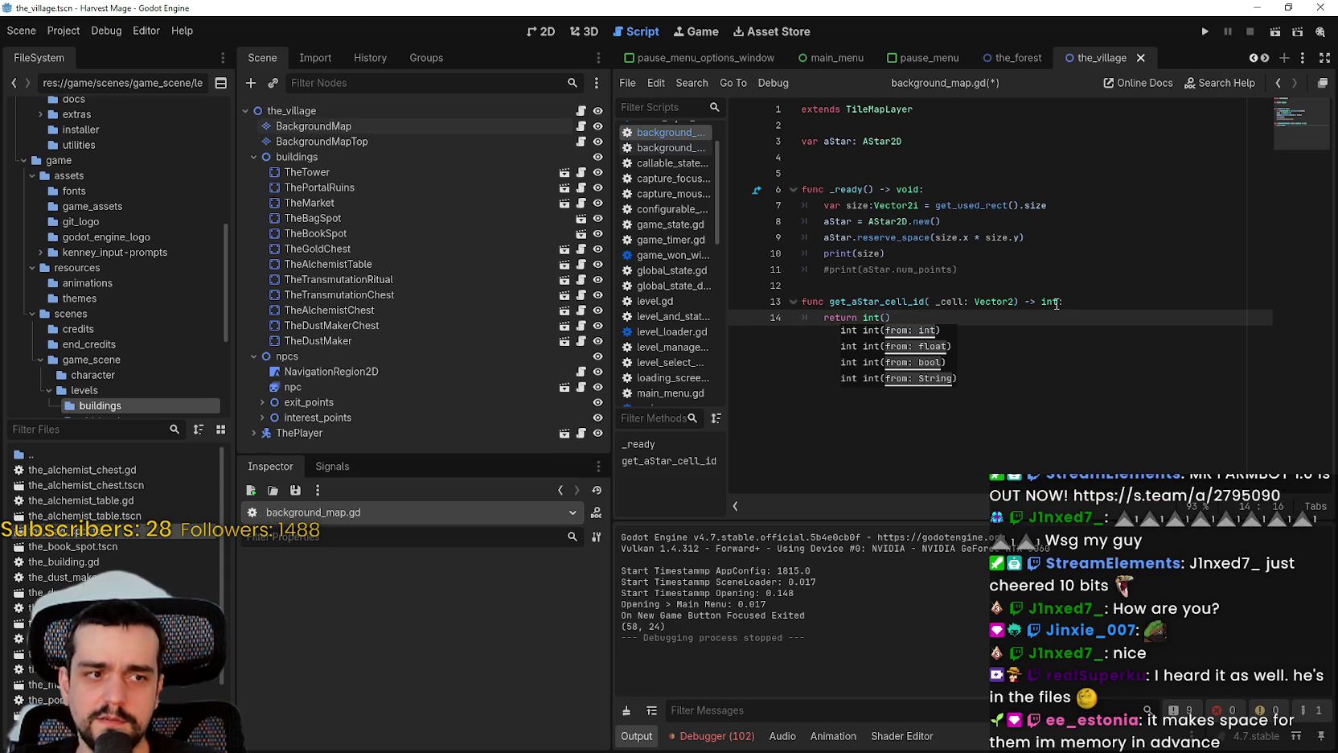
type("cell")
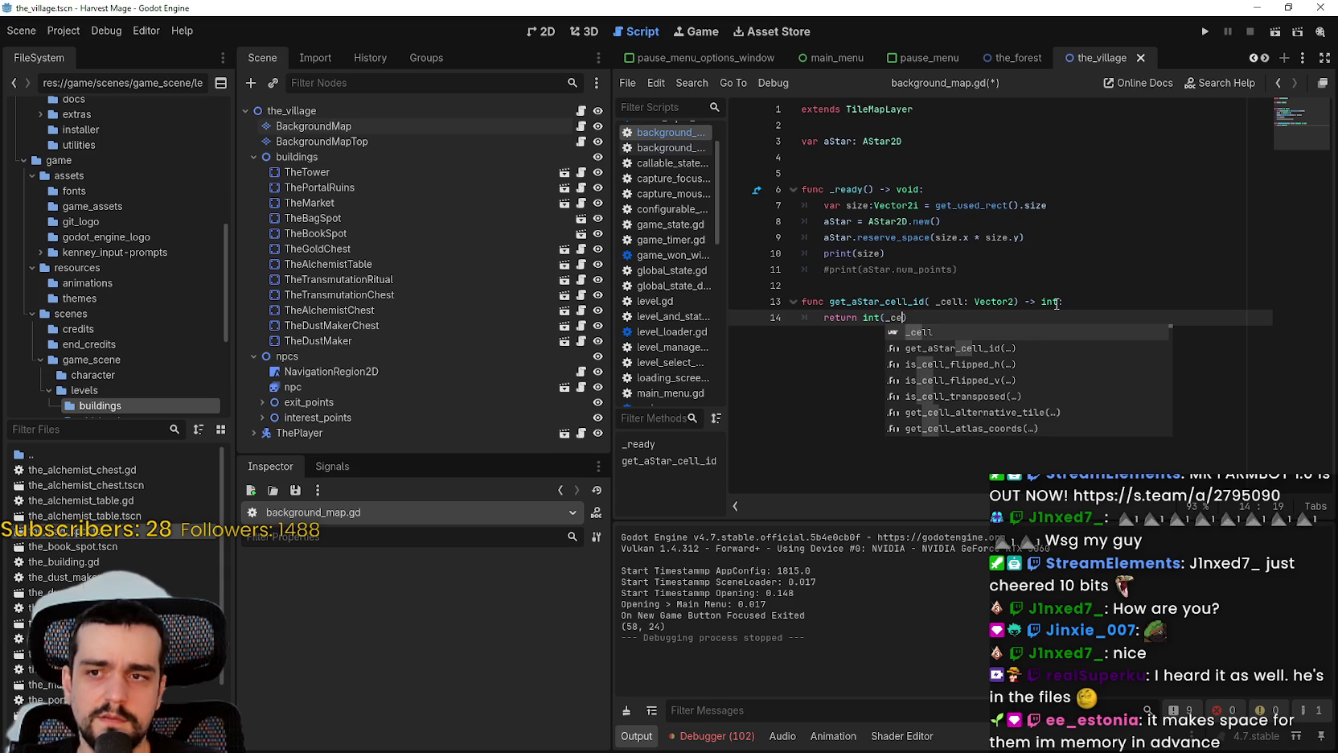
type(",")
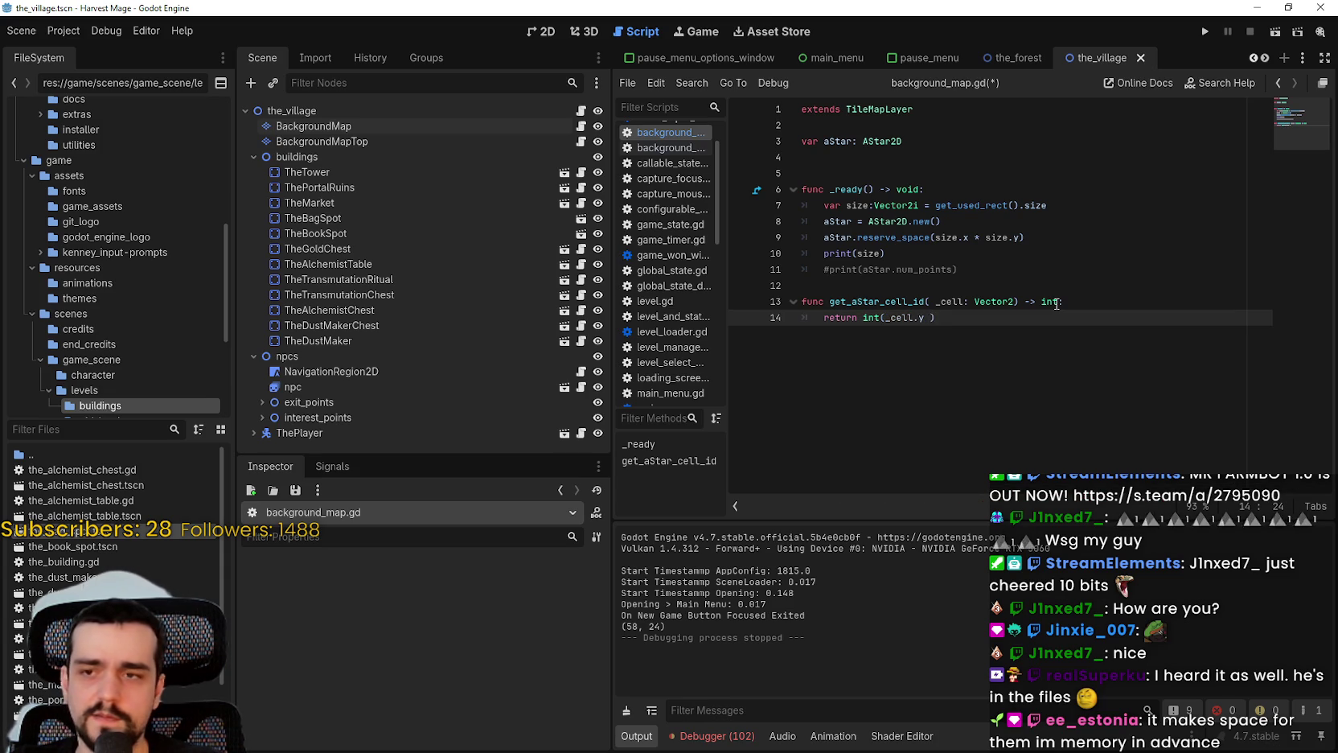
type("_cell.x")
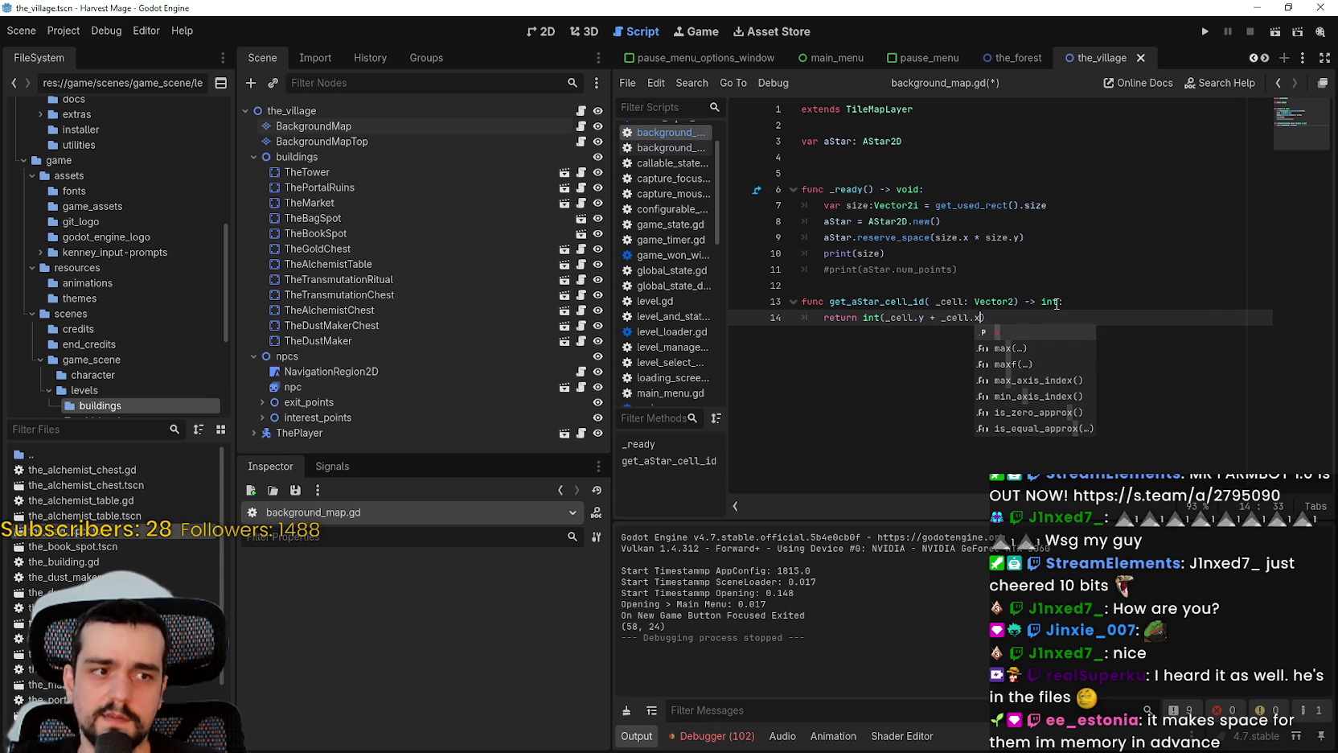
type(" * ge")
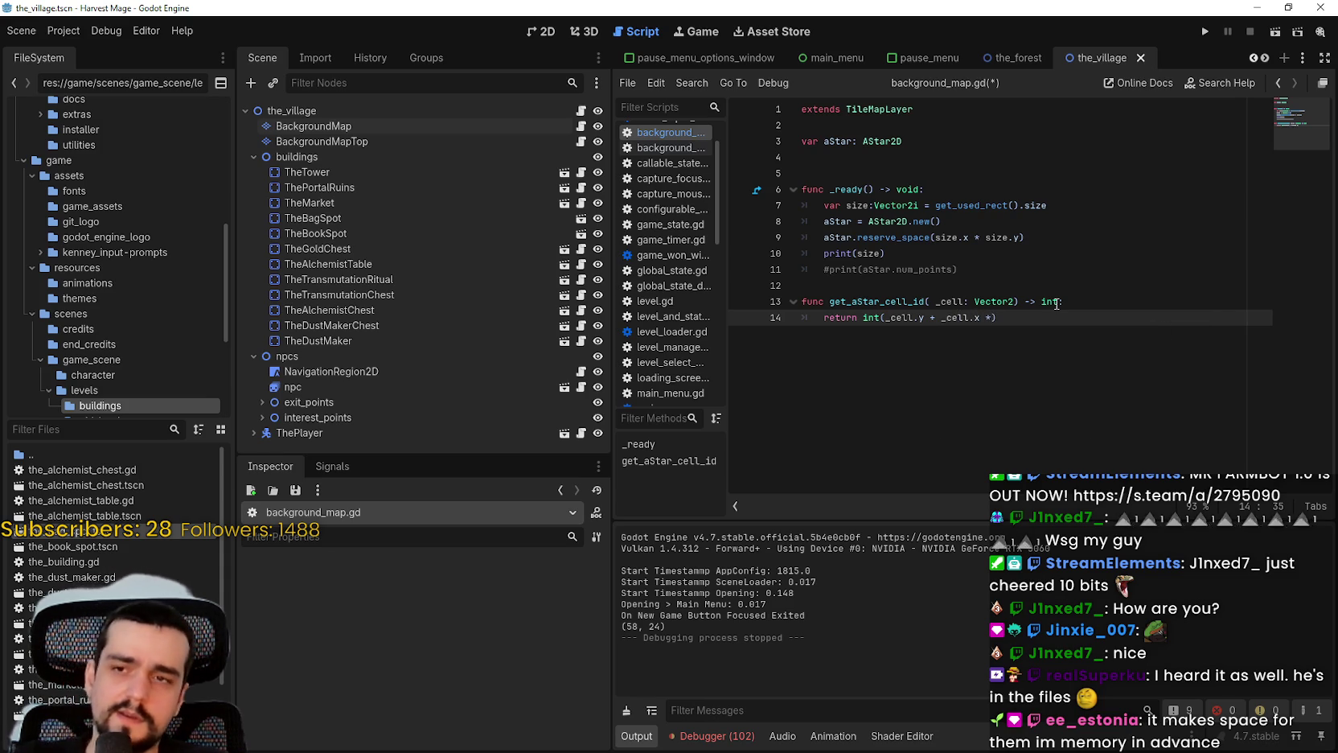
type("t_used")
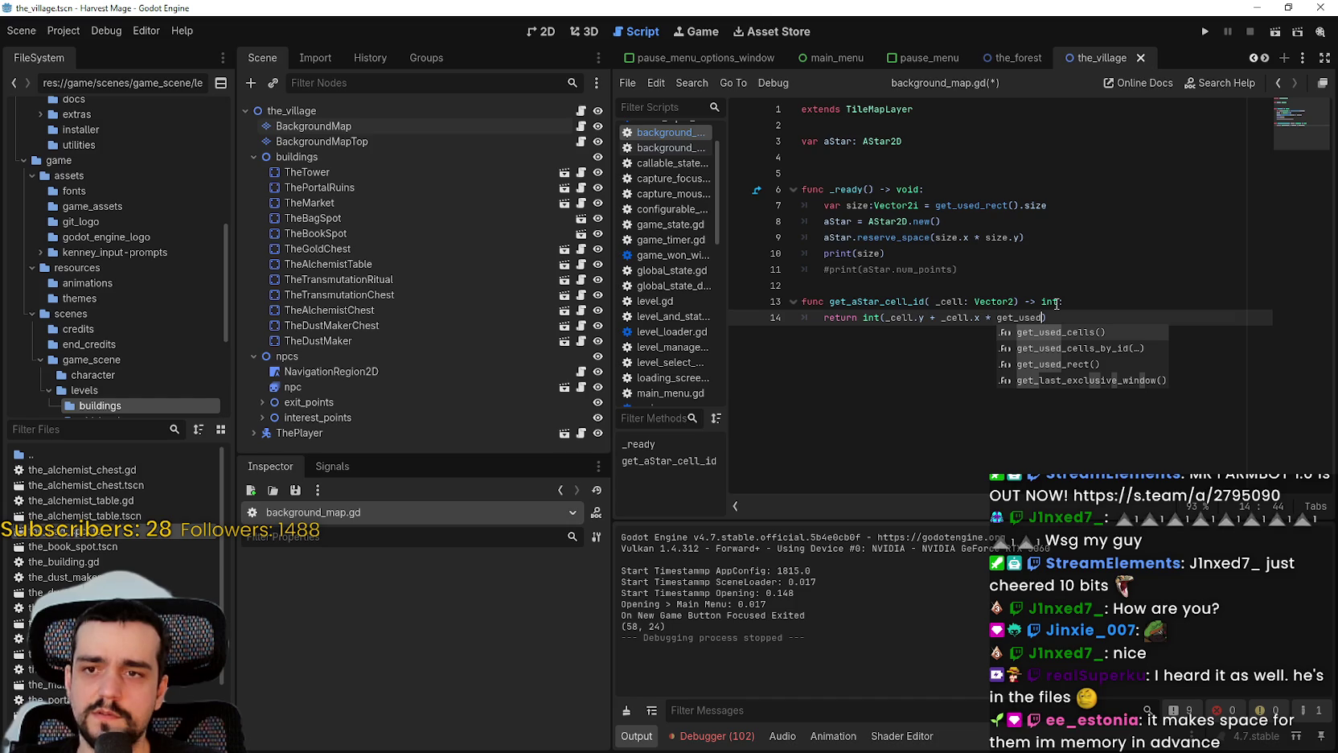
key("Down")
key("Down")
key("Return")
type(".size.y")
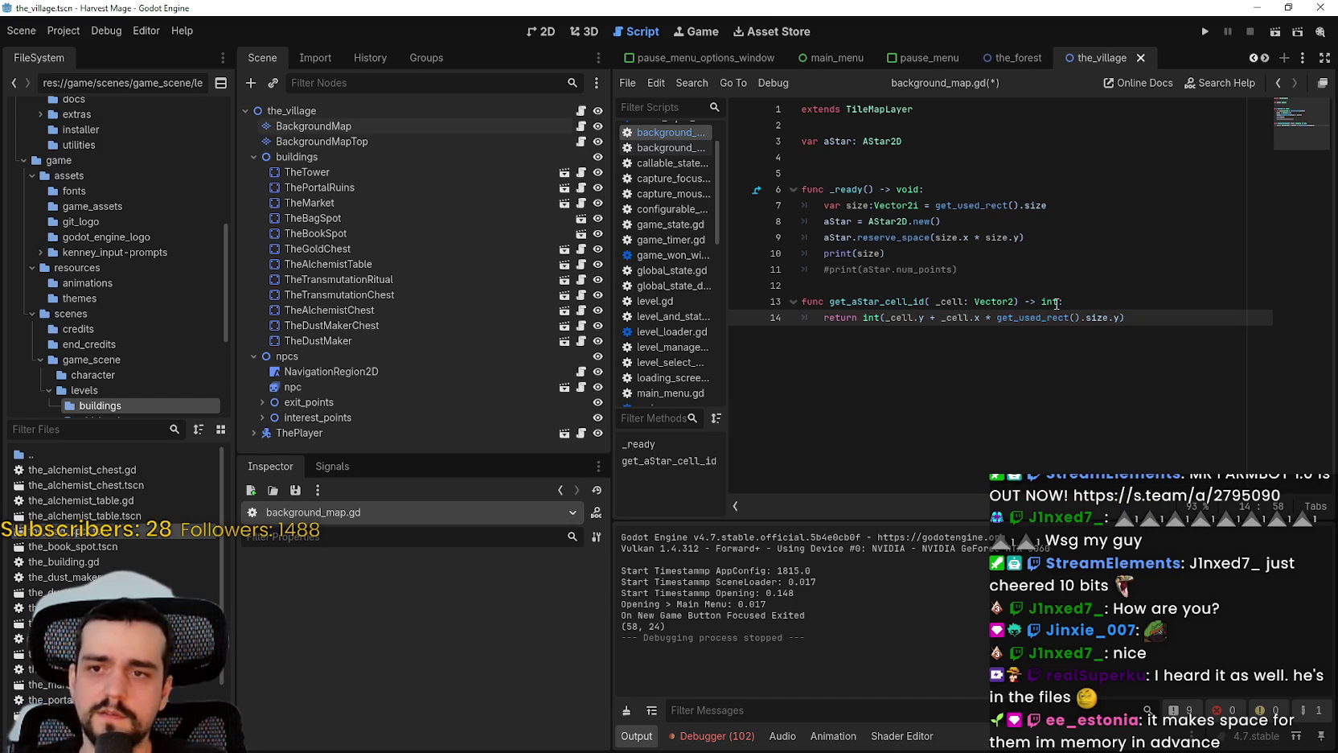
key("Return")
key("ctrl+s")
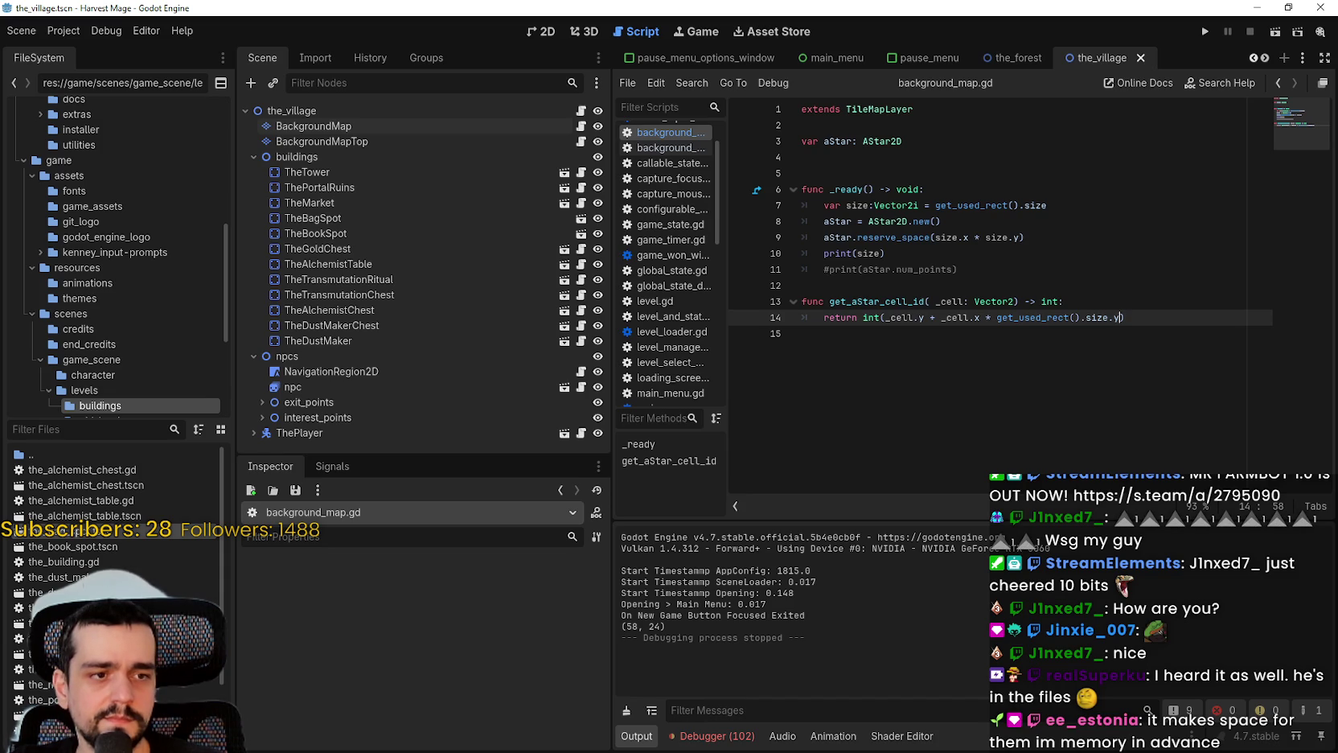
left_click(889, 446)
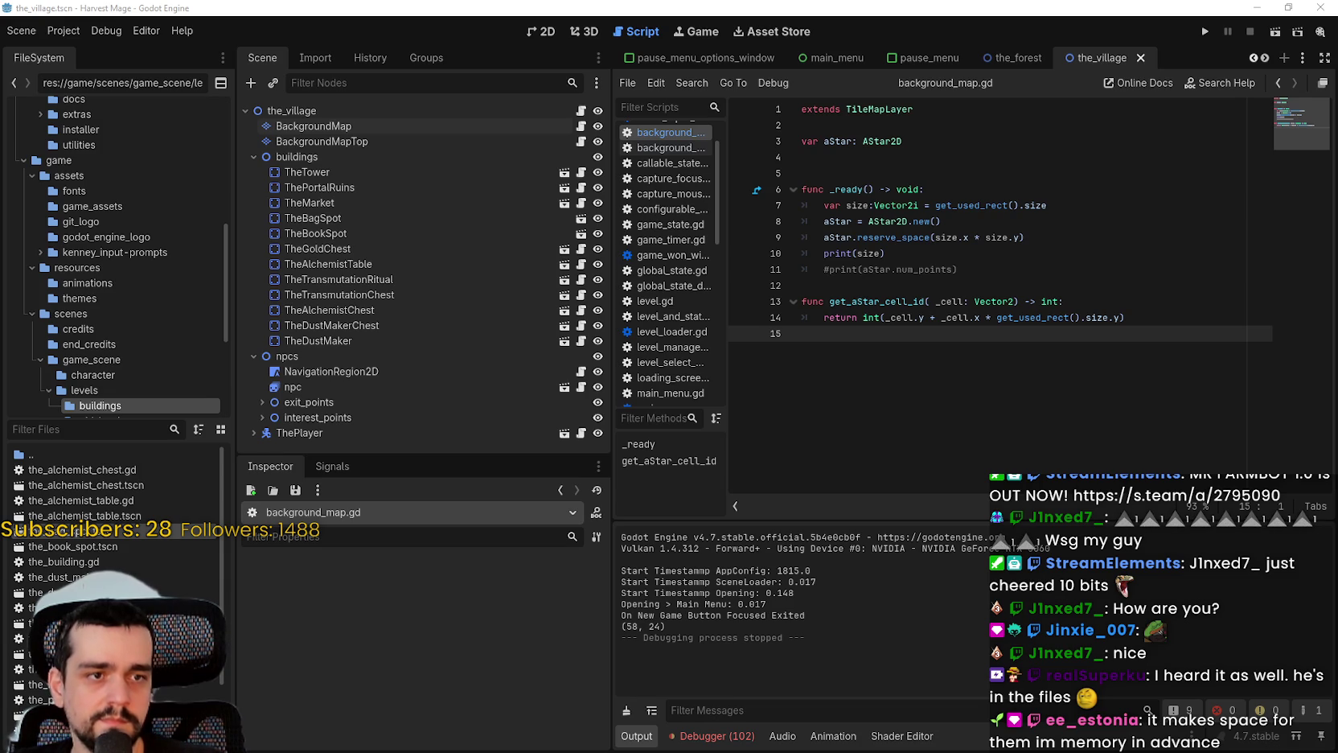
left_click(978, 253)
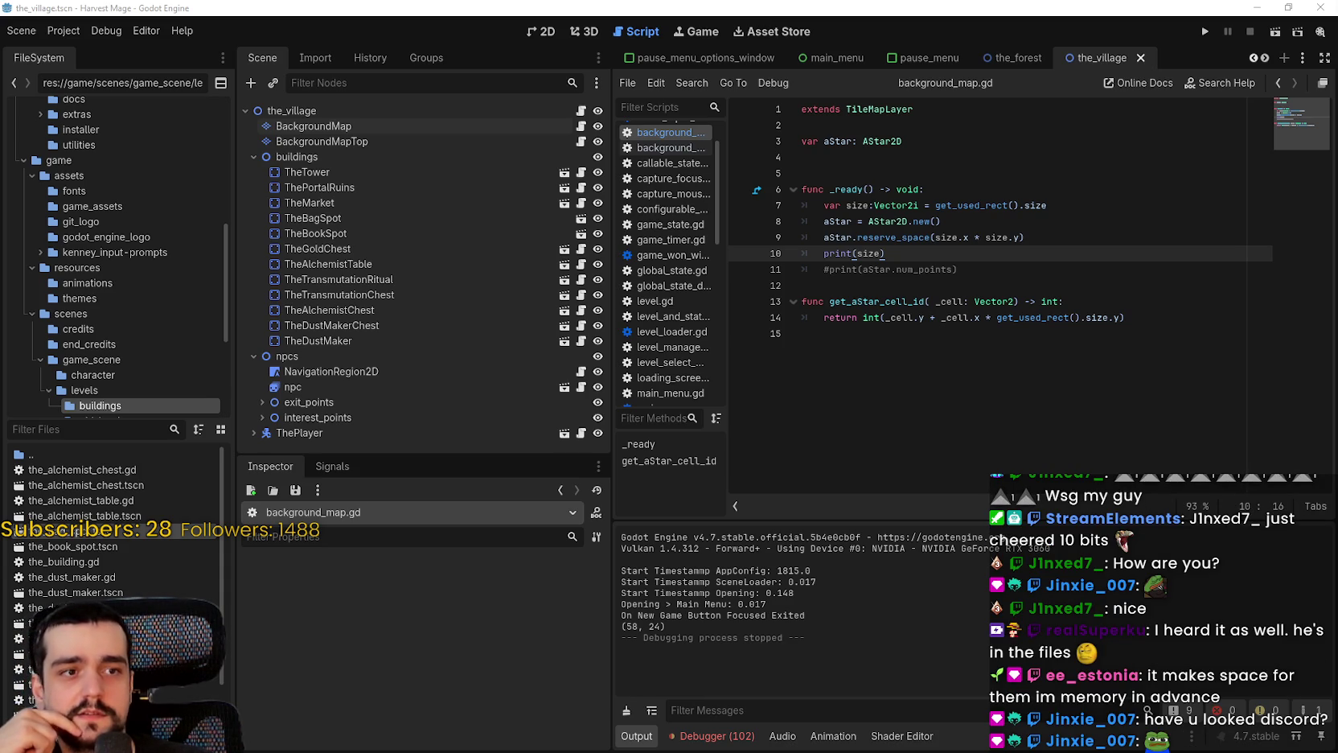
key("alt+Tab")
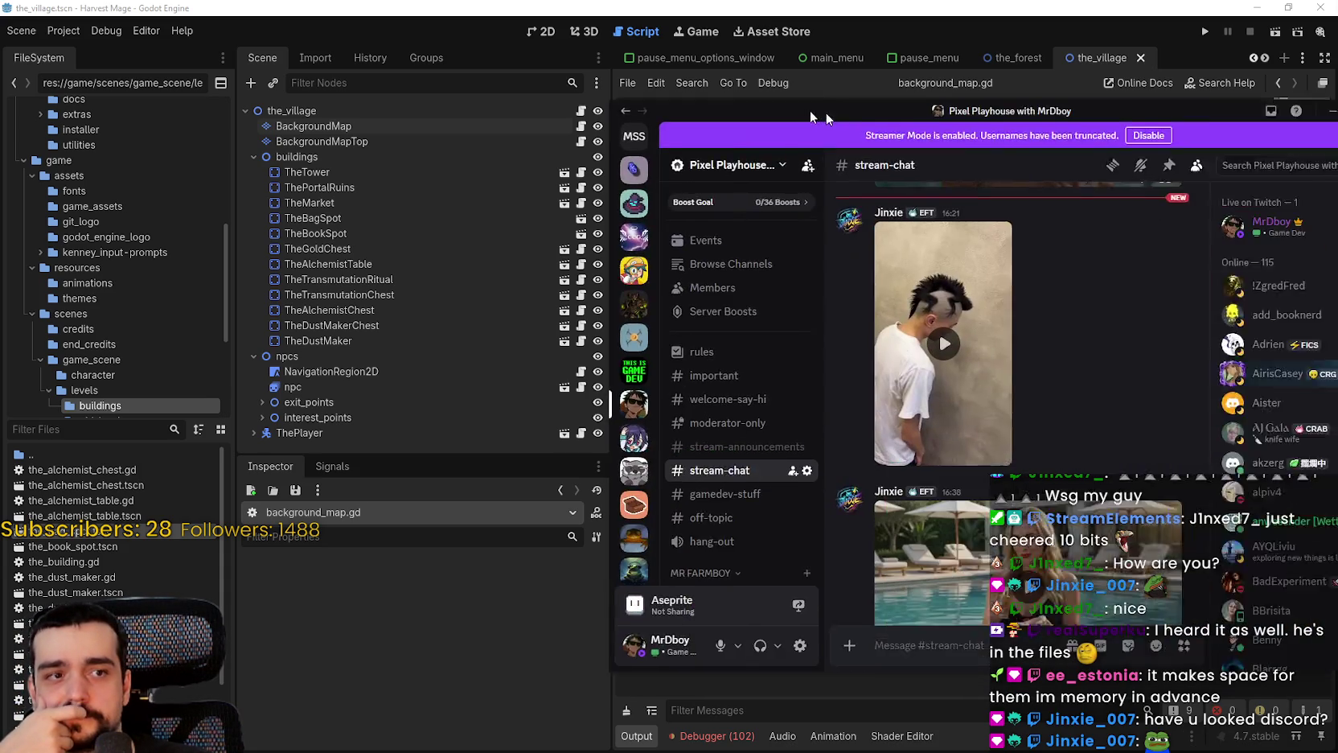
Watch both videos in #stream-chat, leaving full screen, then drag Discord to the other monitor
left_click(752, 316)
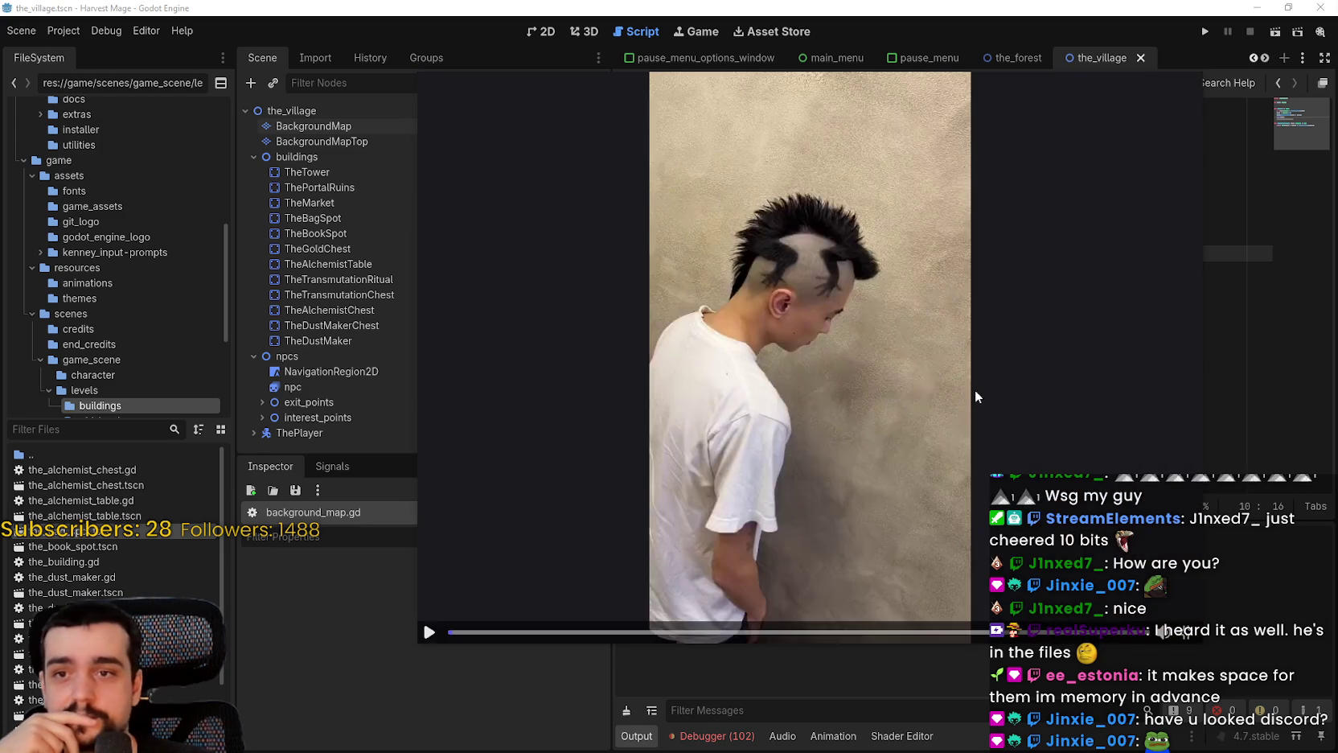
key("Escape")
left_click(949, 527)
left_click(975, 573)
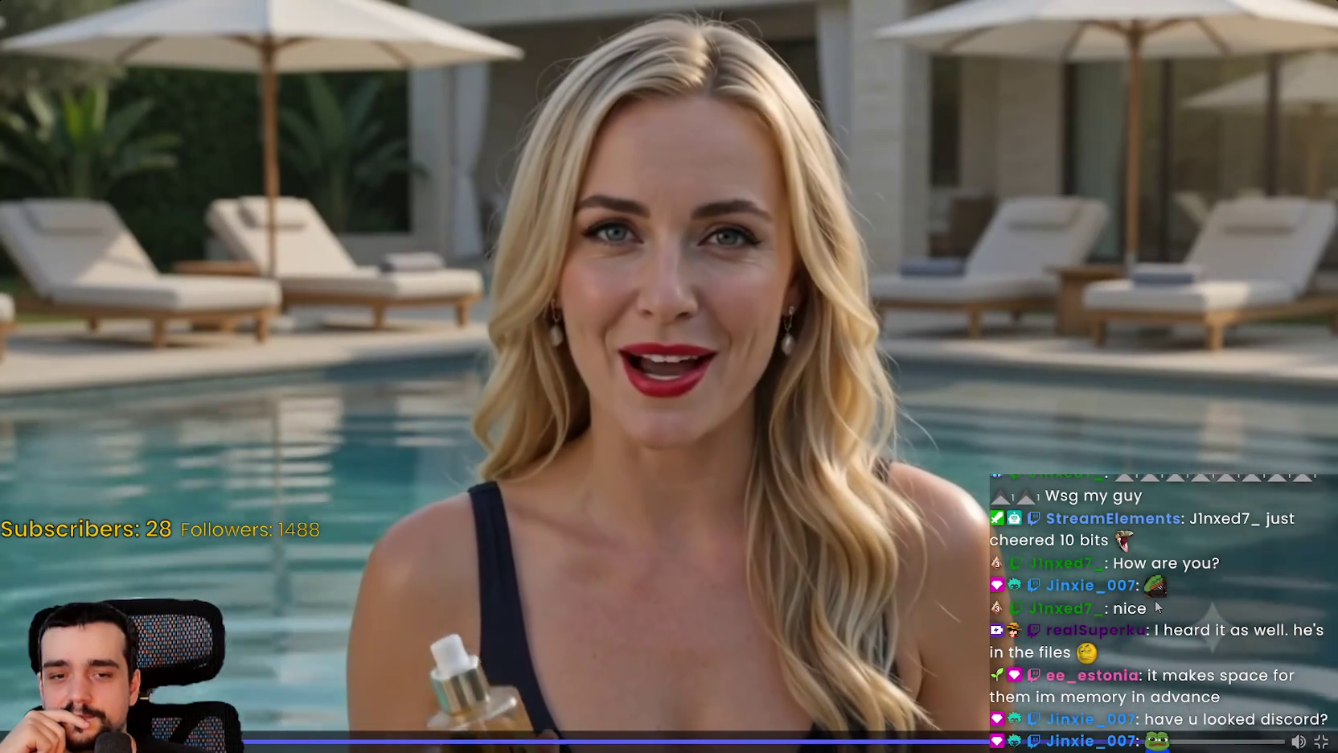
key("Escape")
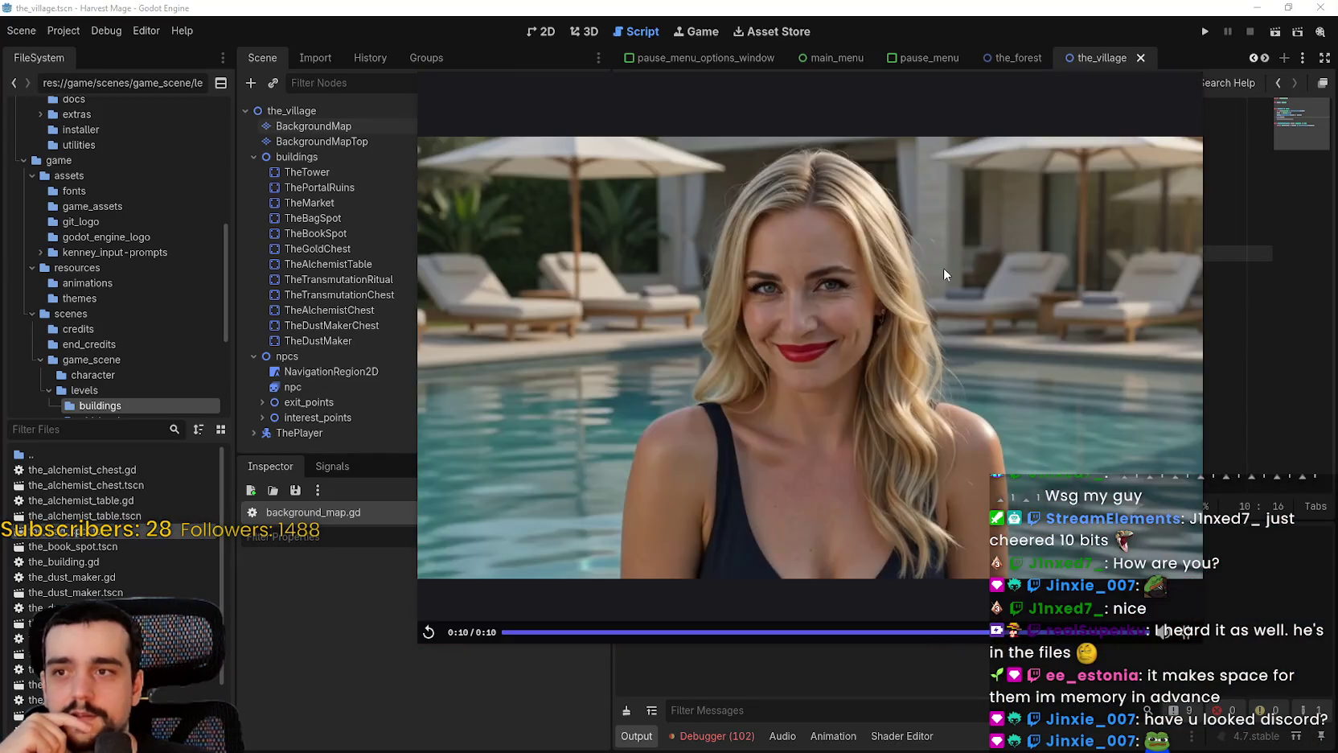
mouse_move(676, 95)
left_mouse_down()
mouse_move(1078, 187)
mouse_move(1337, 201)
left_mouse_up()
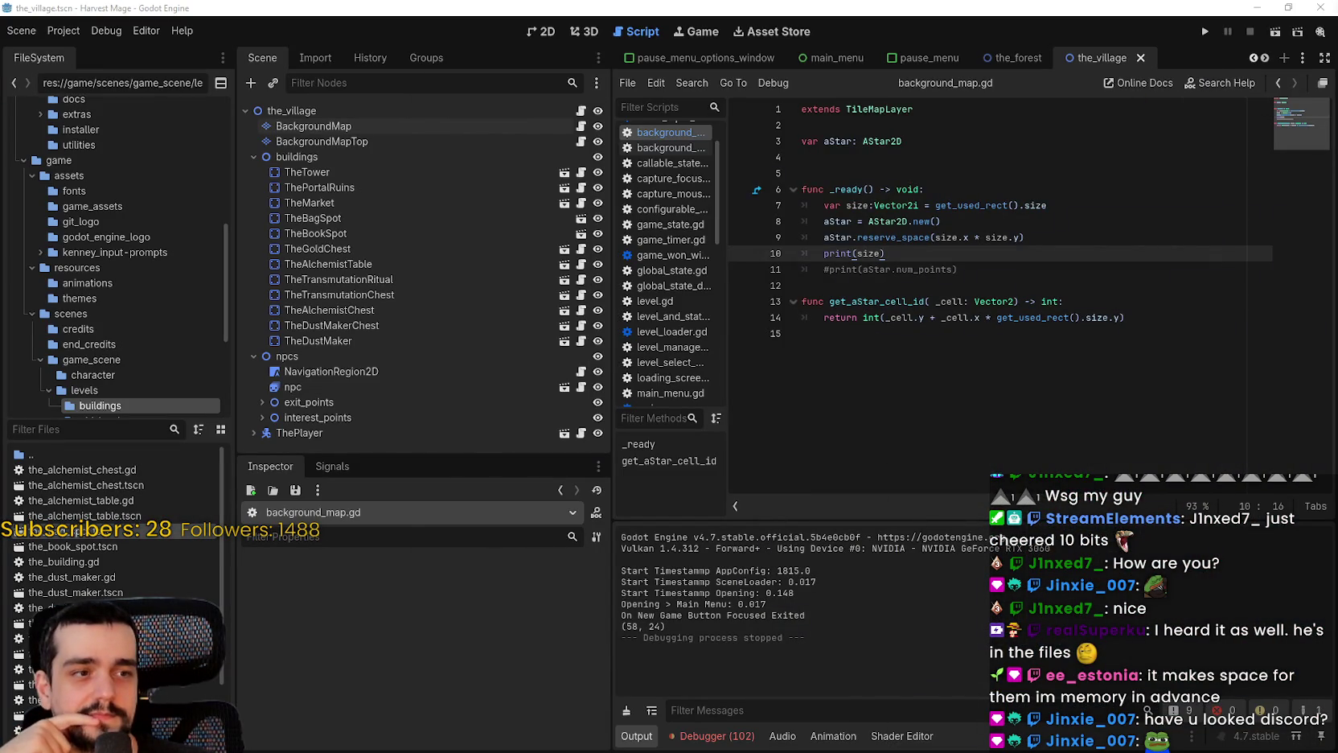
Review the get_aStar_cell_id helper, selecting its name and the get_used_rect call
left_click(1029, 300)
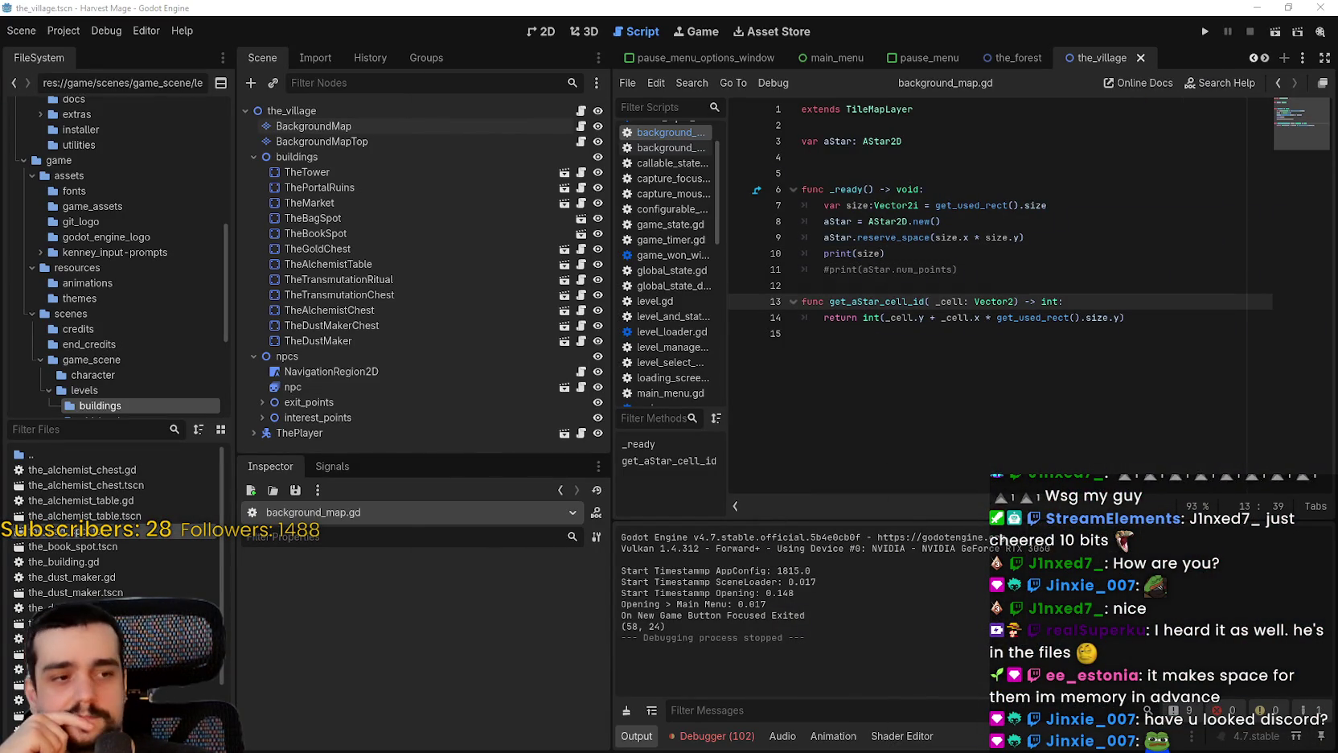
left_click(1028, 346)
left_click(1119, 328)
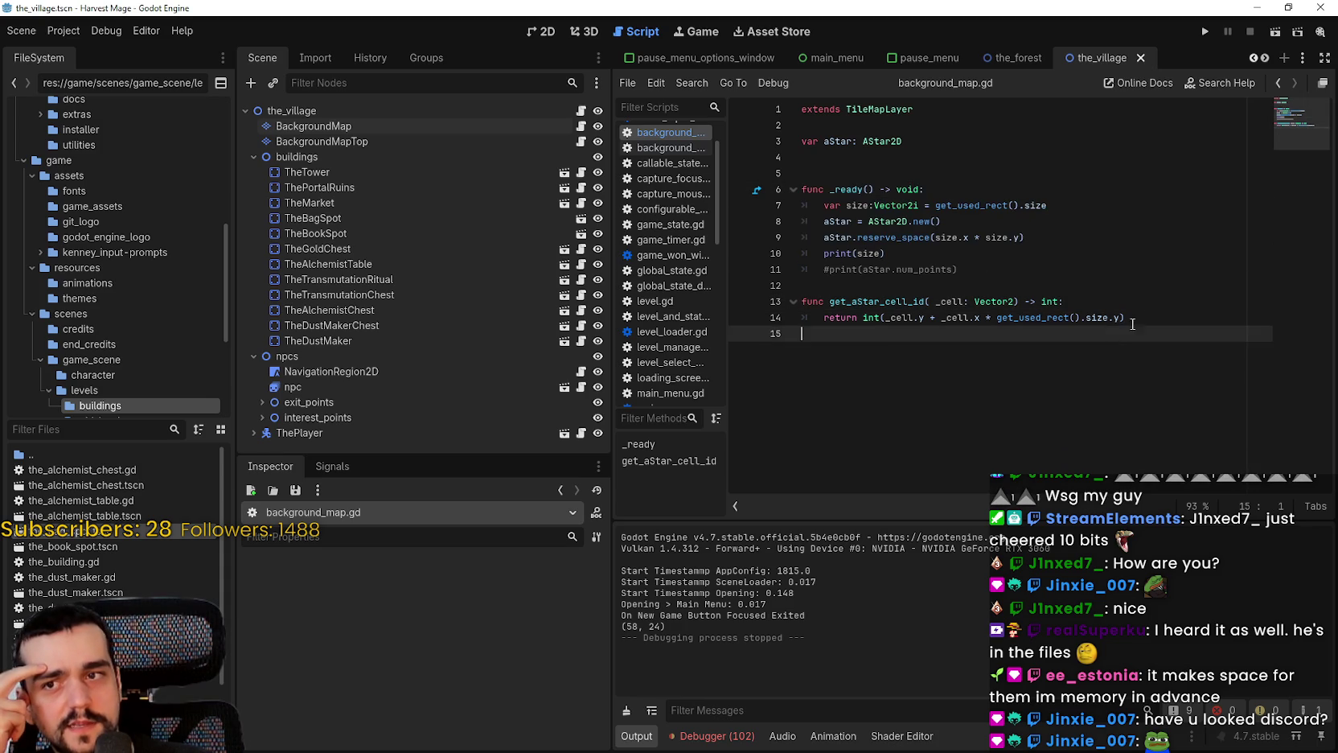
left_click_drag(1119, 328, 829, 301)
double_click(876, 300)
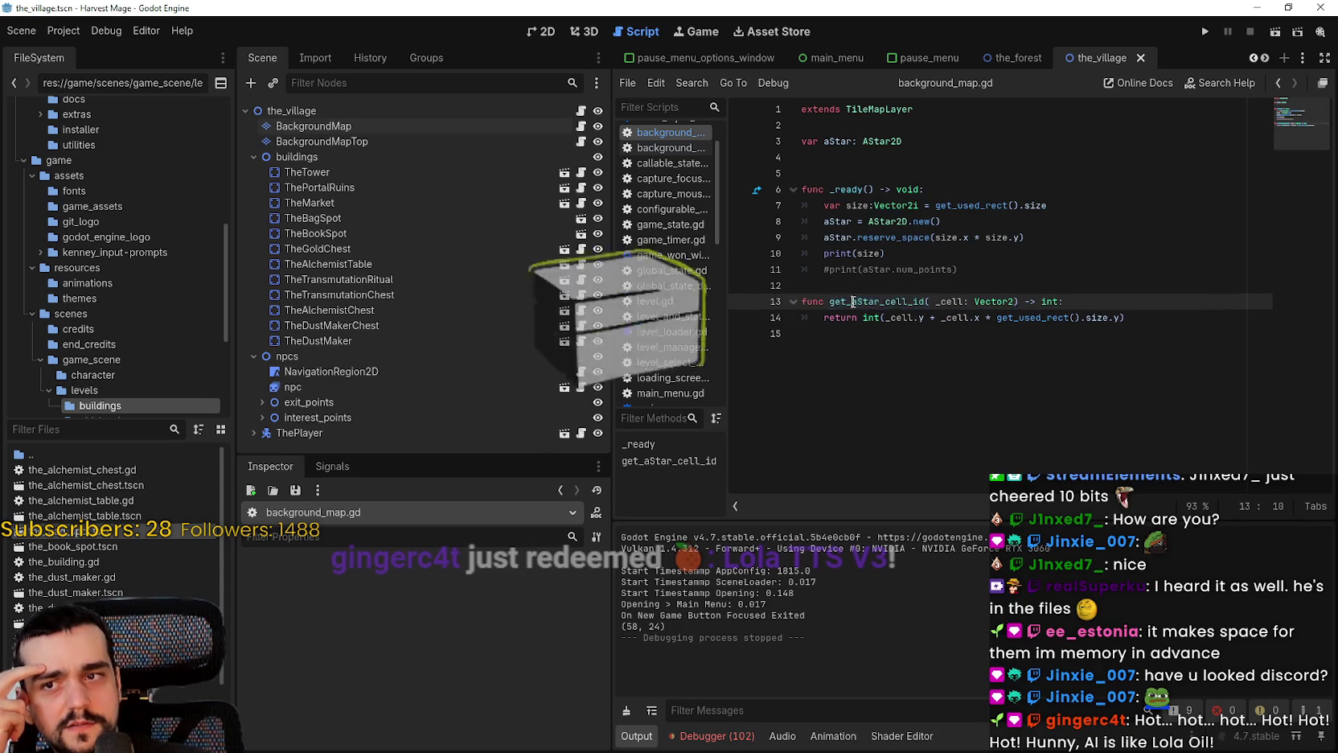
double_click(1047, 318)
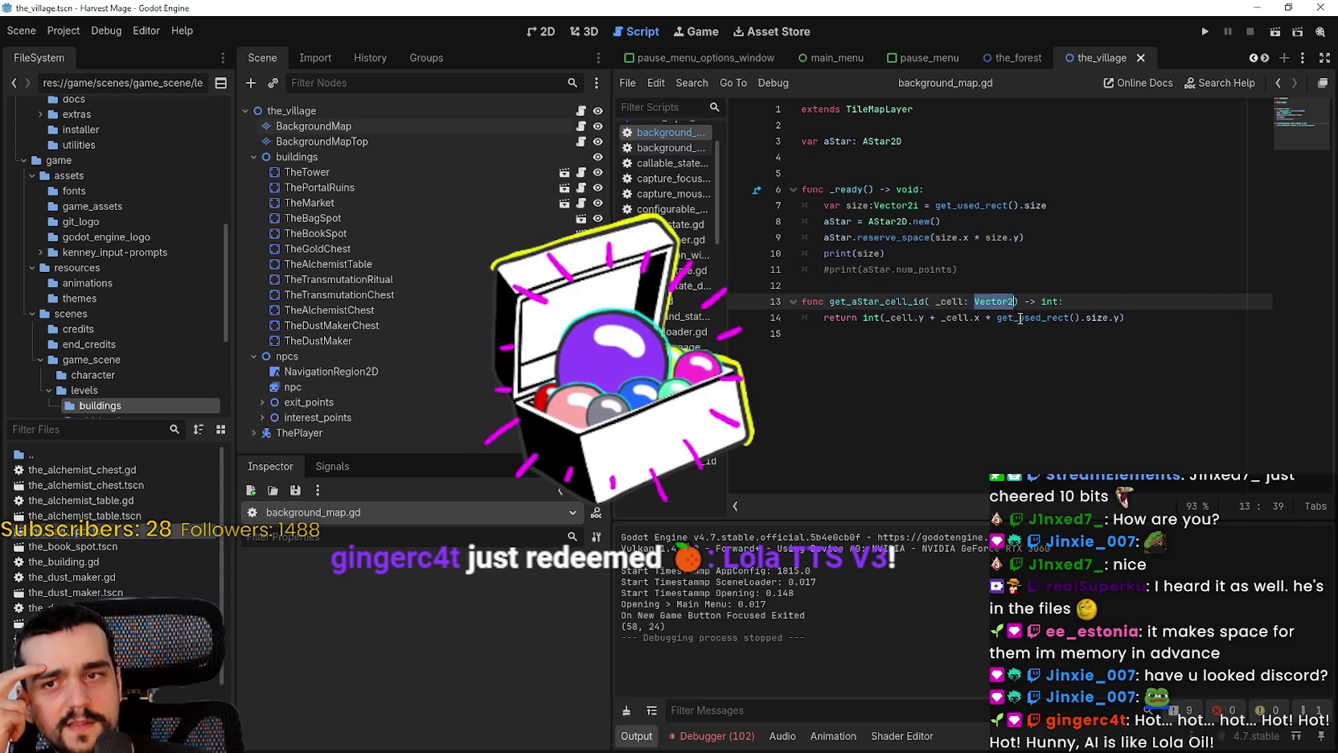
left_click(1072, 364)
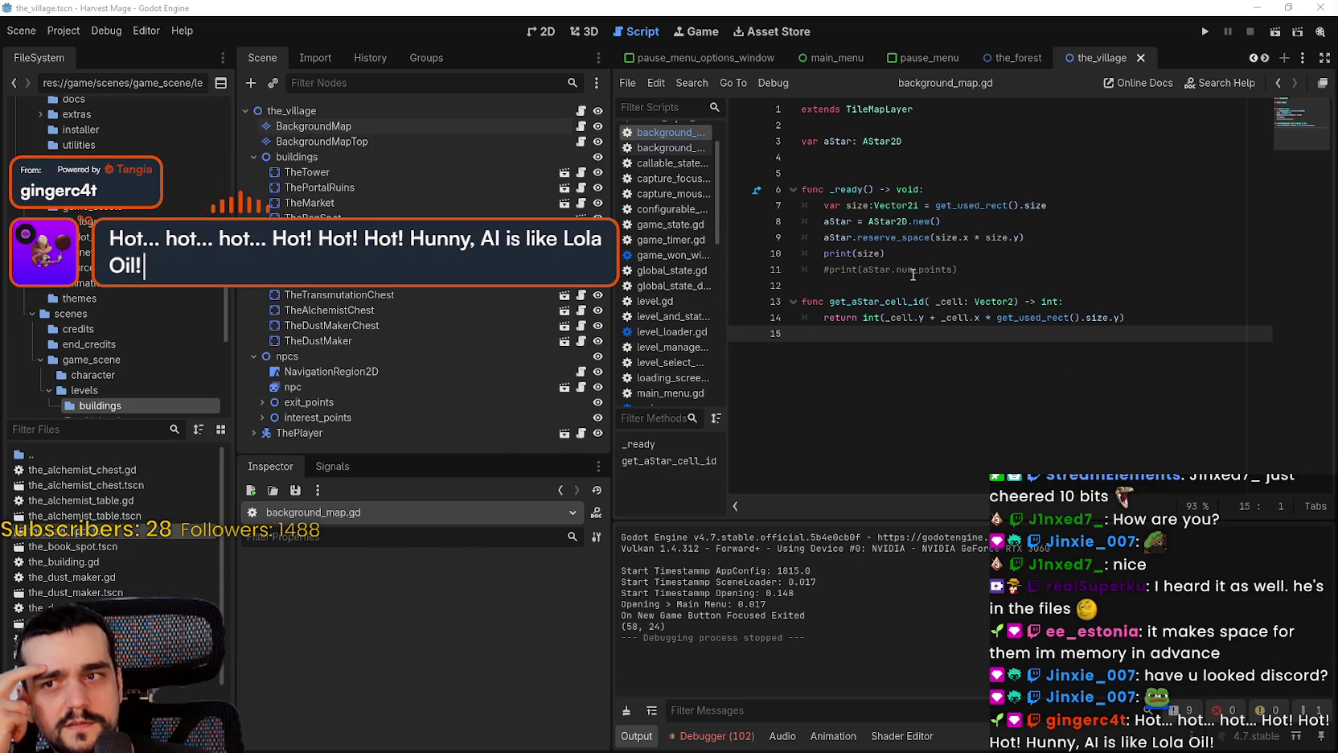
Switch to the 2D workspace to show the_village tilemap
left_click(887, 268)
left_click(930, 287)
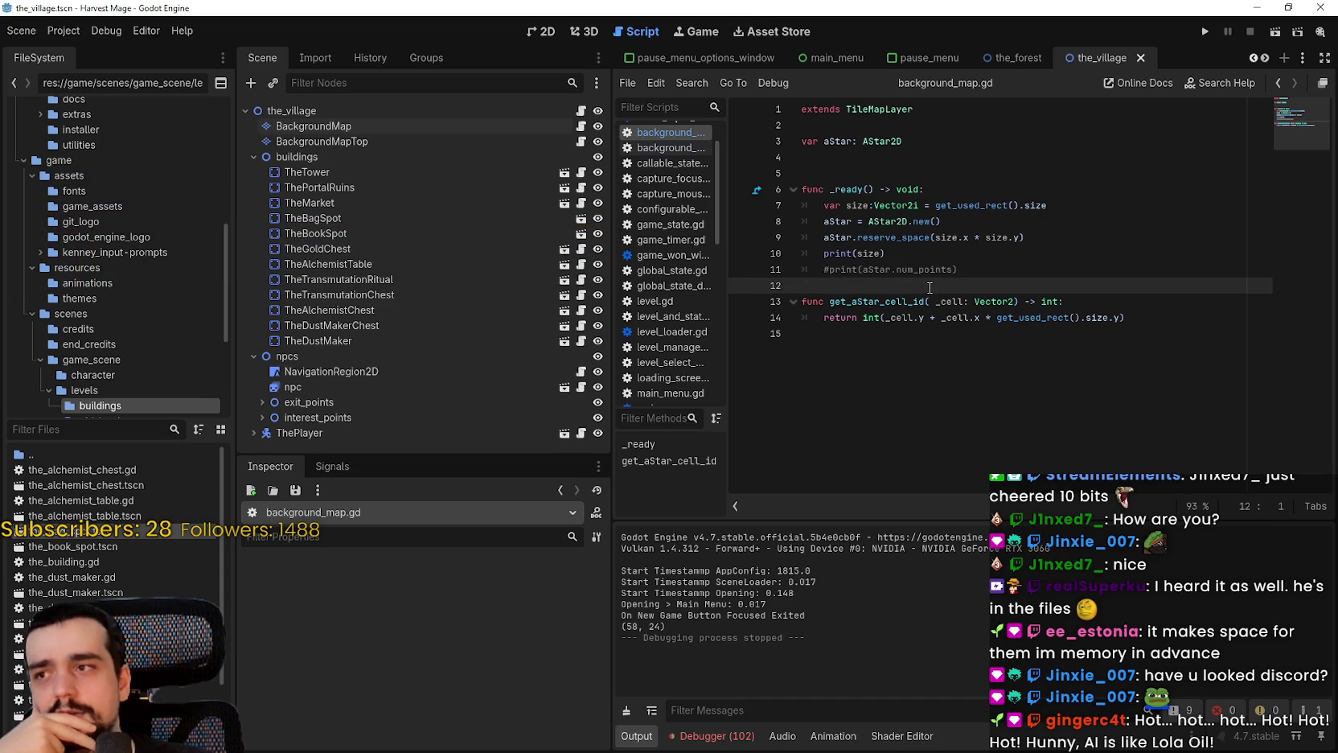
key("ctrl+F1")
scroll(852, 253, "up", 3)
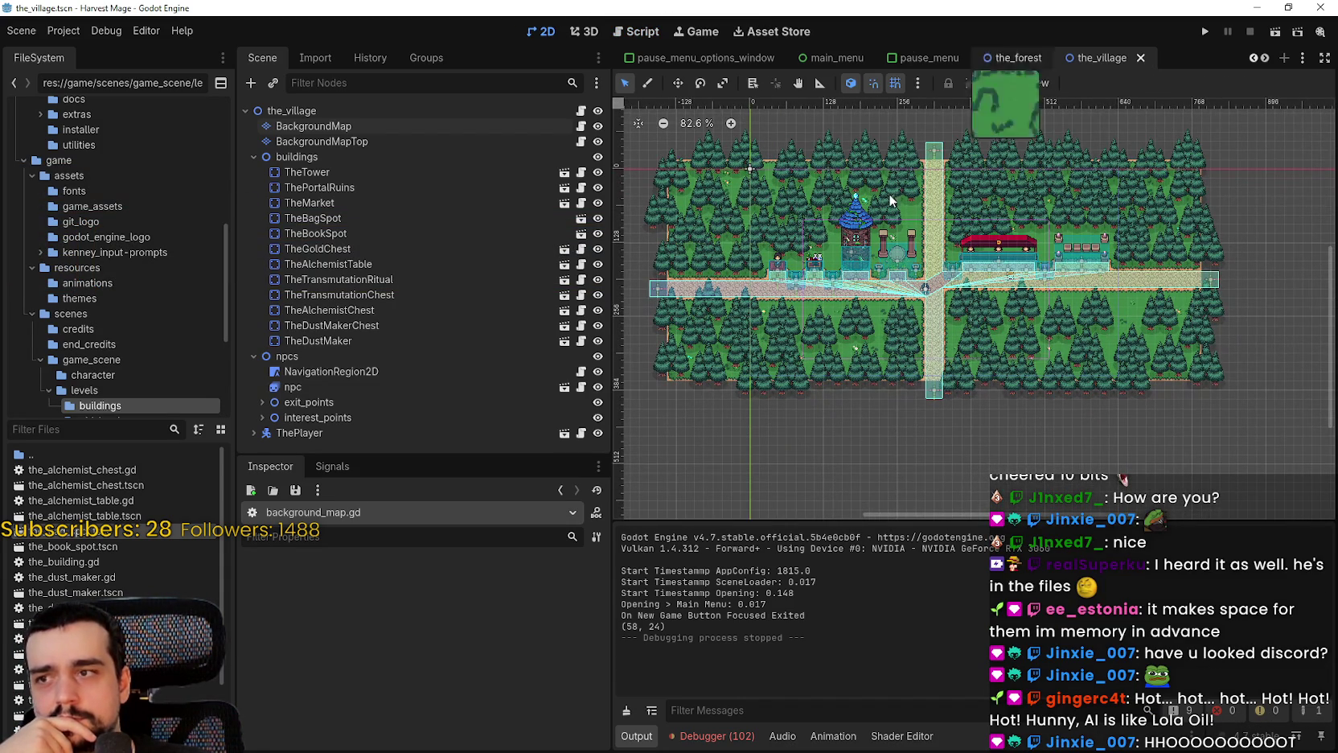
Select the BackgroundMap layer and browse its TileSet and TileMap panels
scroll(948, 320, "up", 1)
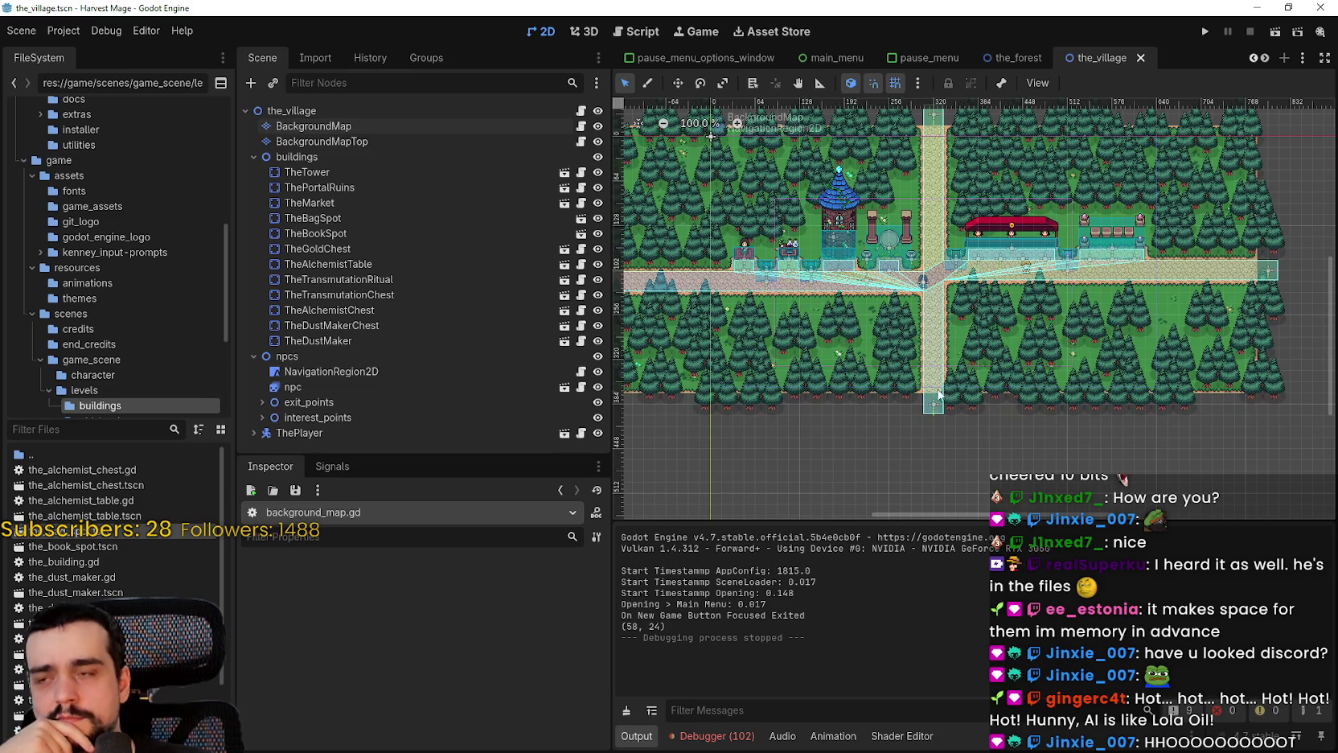
left_click(393, 142)
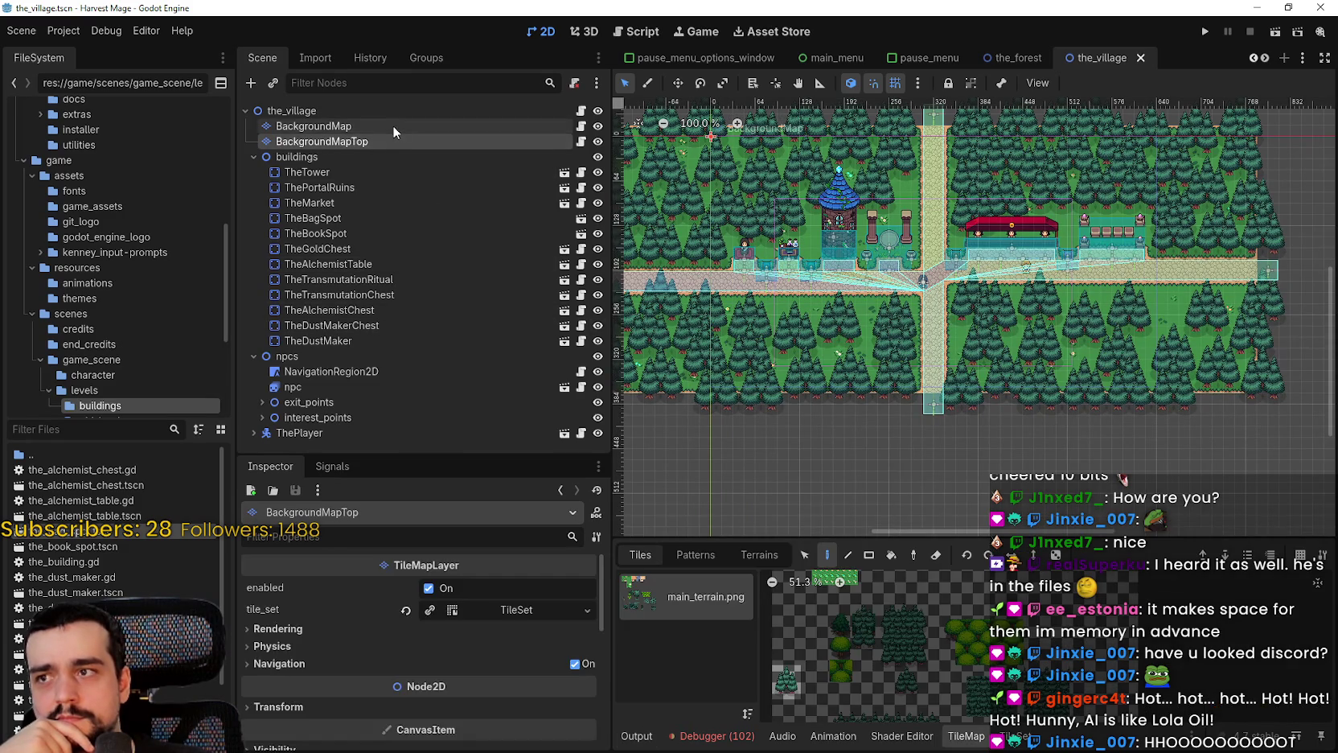
left_click(393, 125)
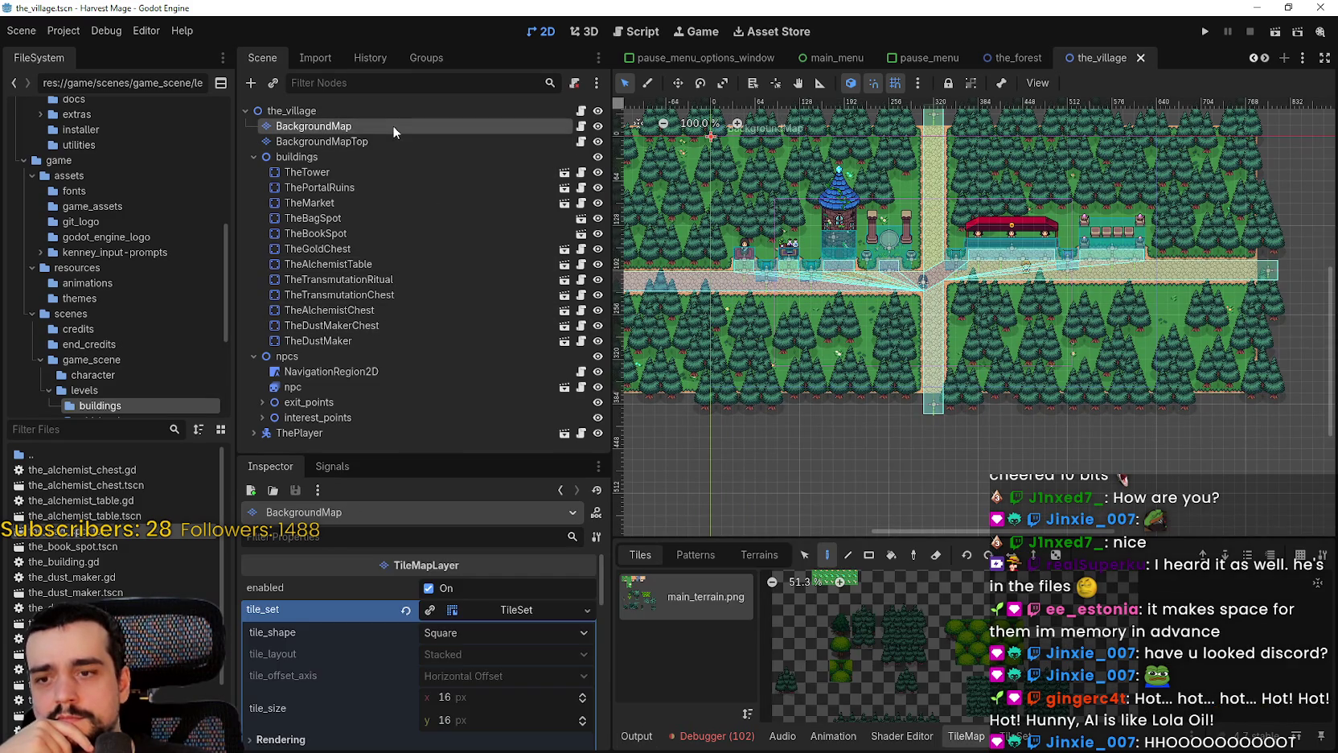
left_click(1007, 735)
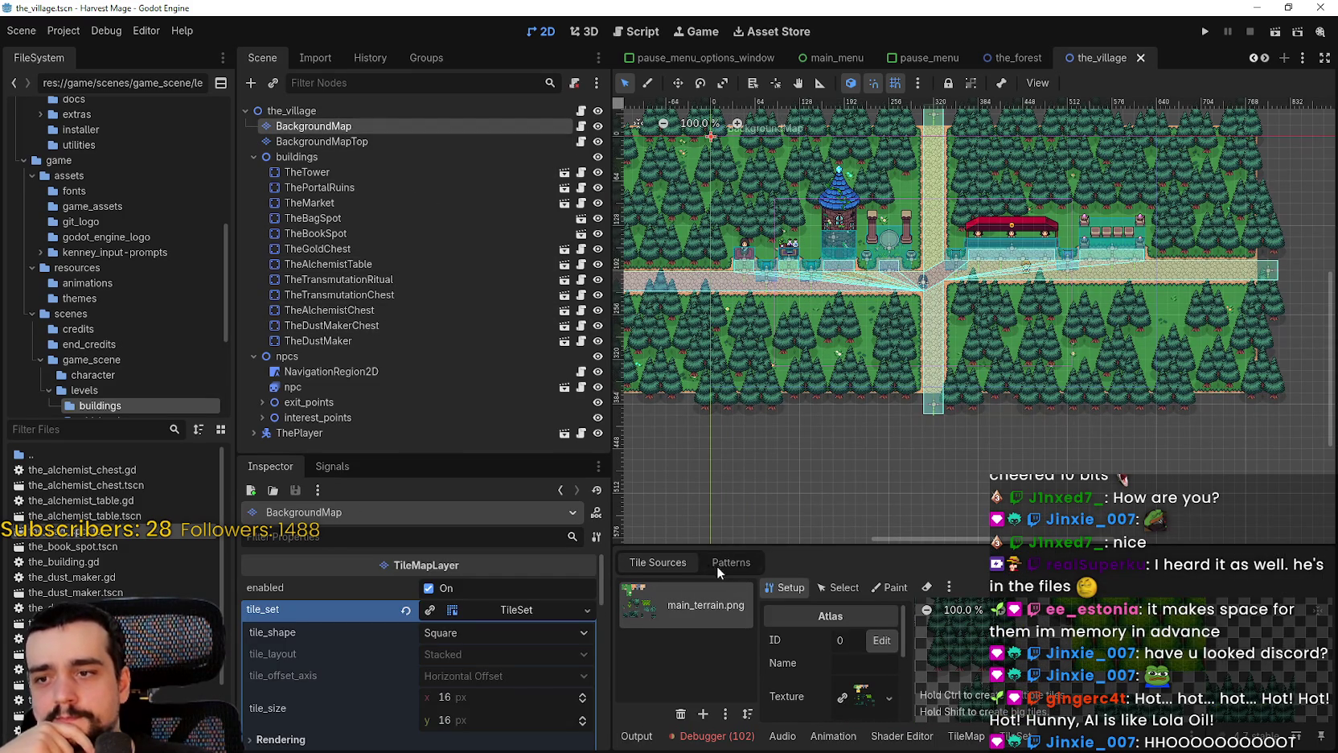
left_click(892, 588)
left_click(784, 587)
left_click(953, 733)
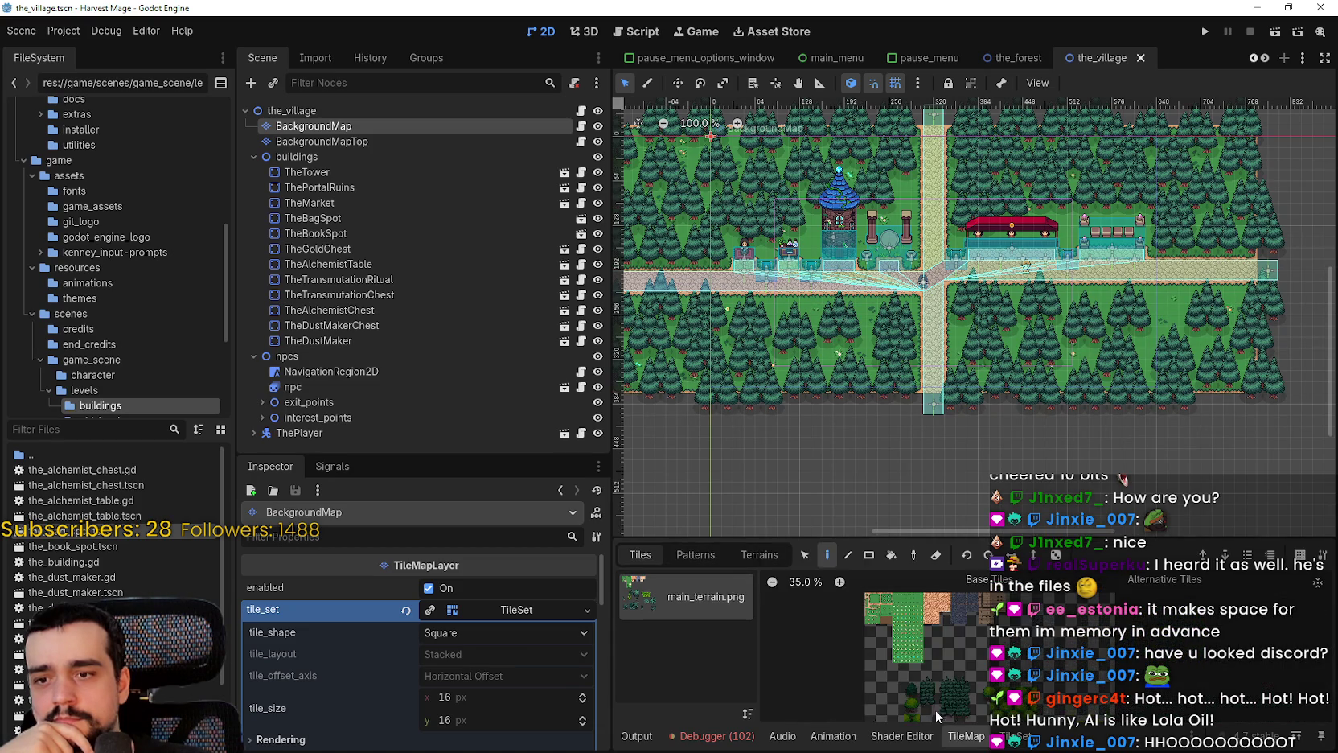
Inspect the layer's terrain sets and the tiles of the road_0 terrain
left_click(742, 554)
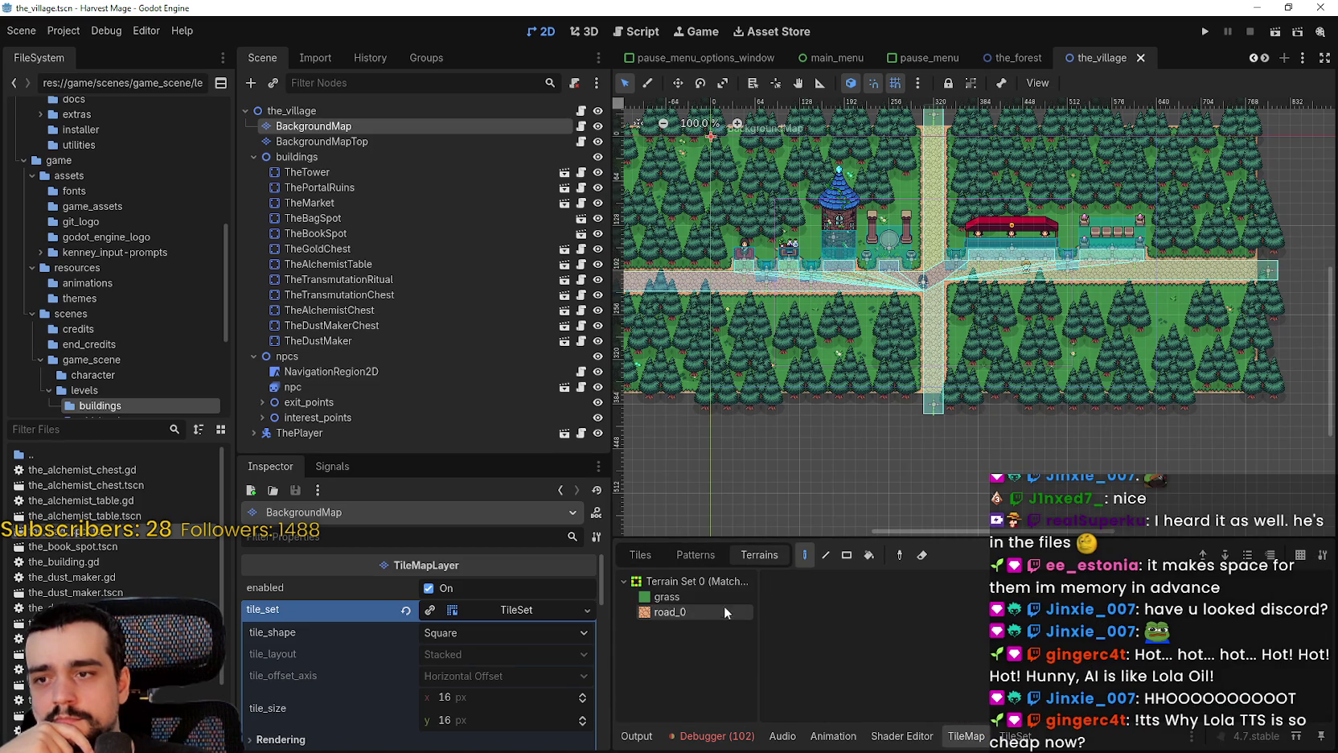
left_click(671, 618)
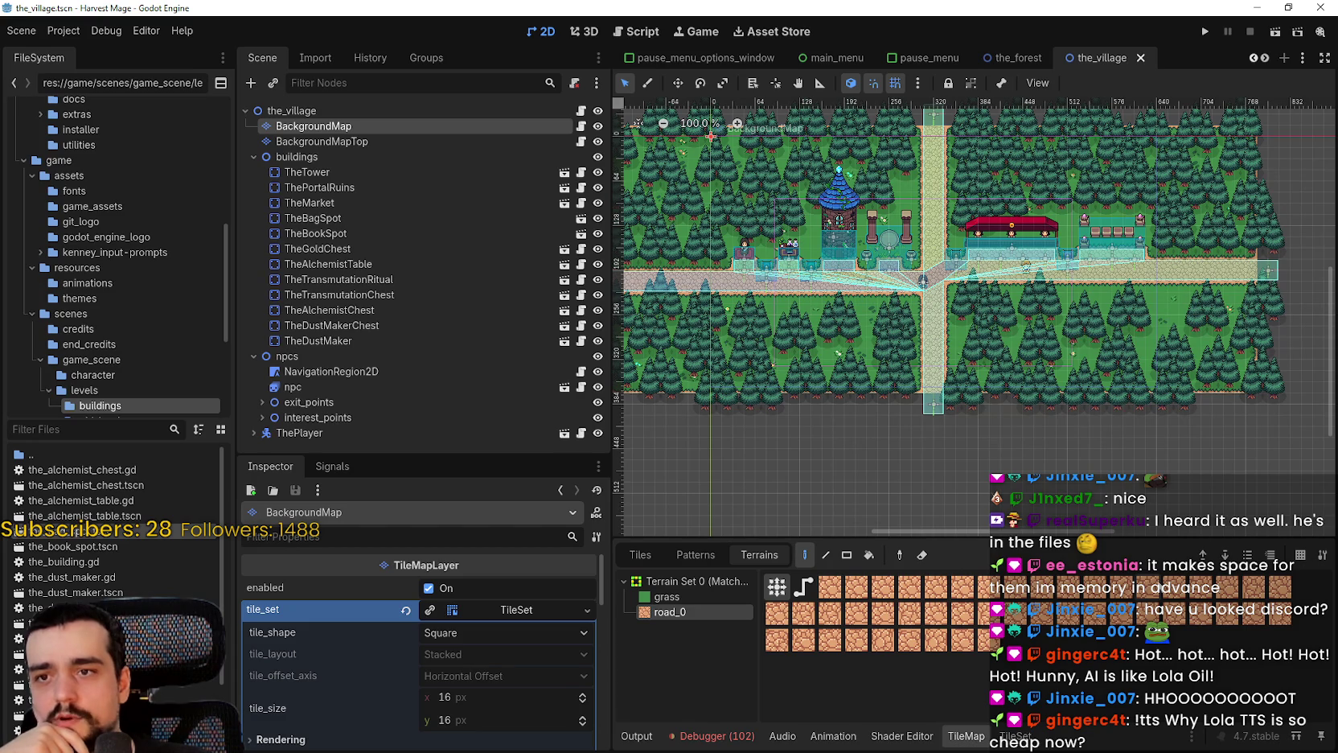
scroll(1126, 273, "up", 8)
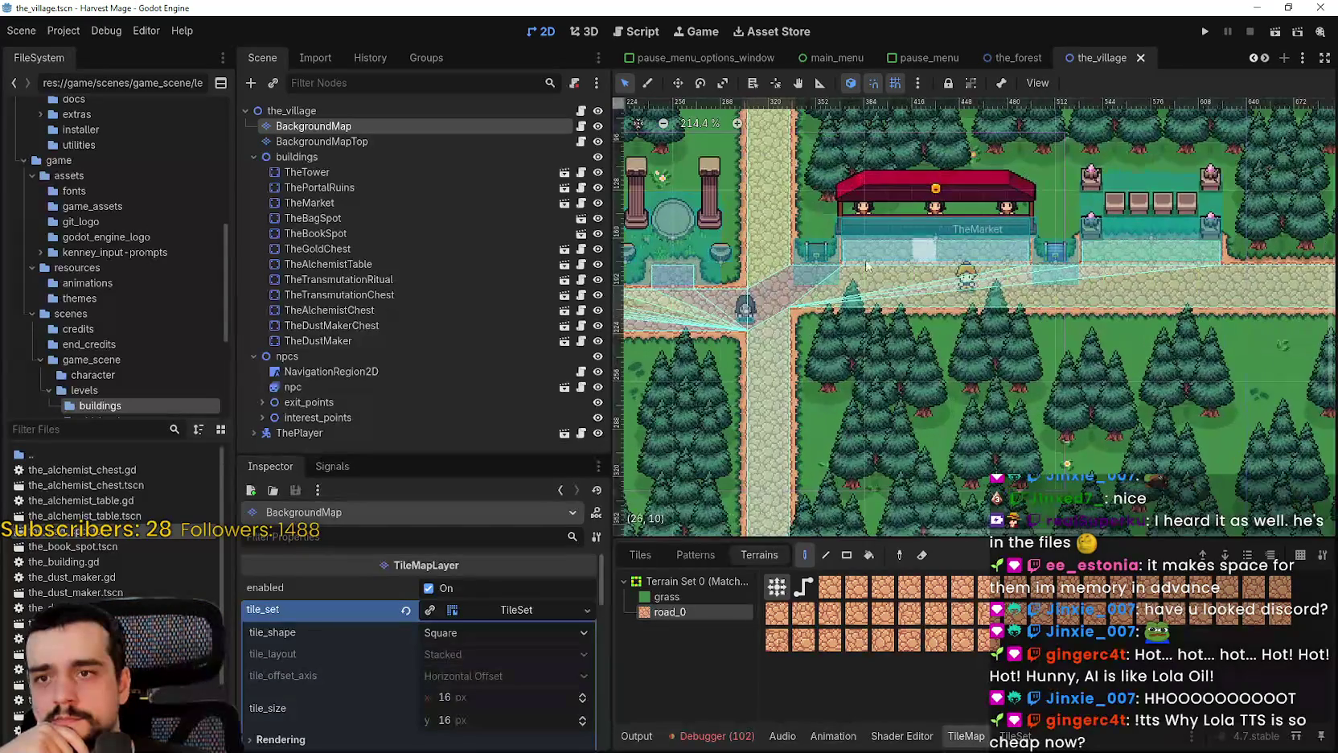
scroll(812, 278, "down", 4)
scroll(825, 271, "down", 2)
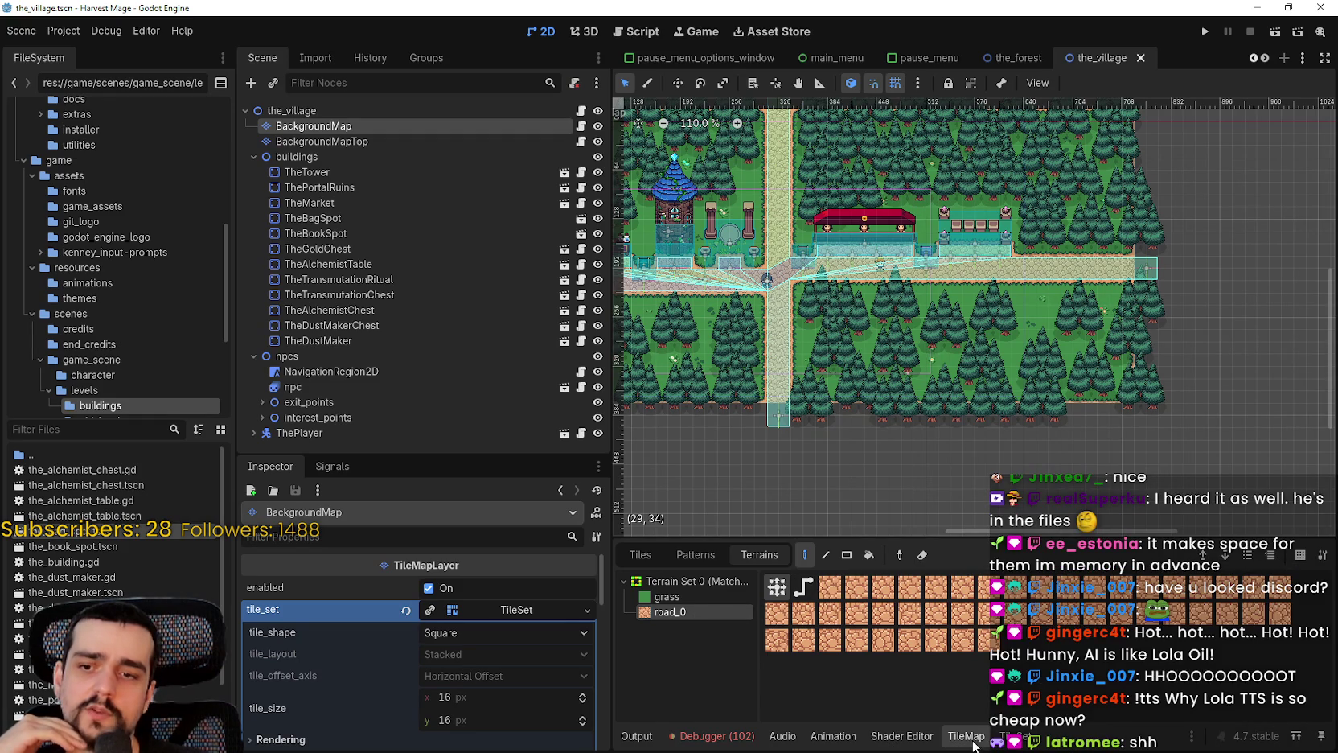
Recheck the TileSet editor, then open background_map.gd from BackgroundMap's script icon
left_click(1012, 735)
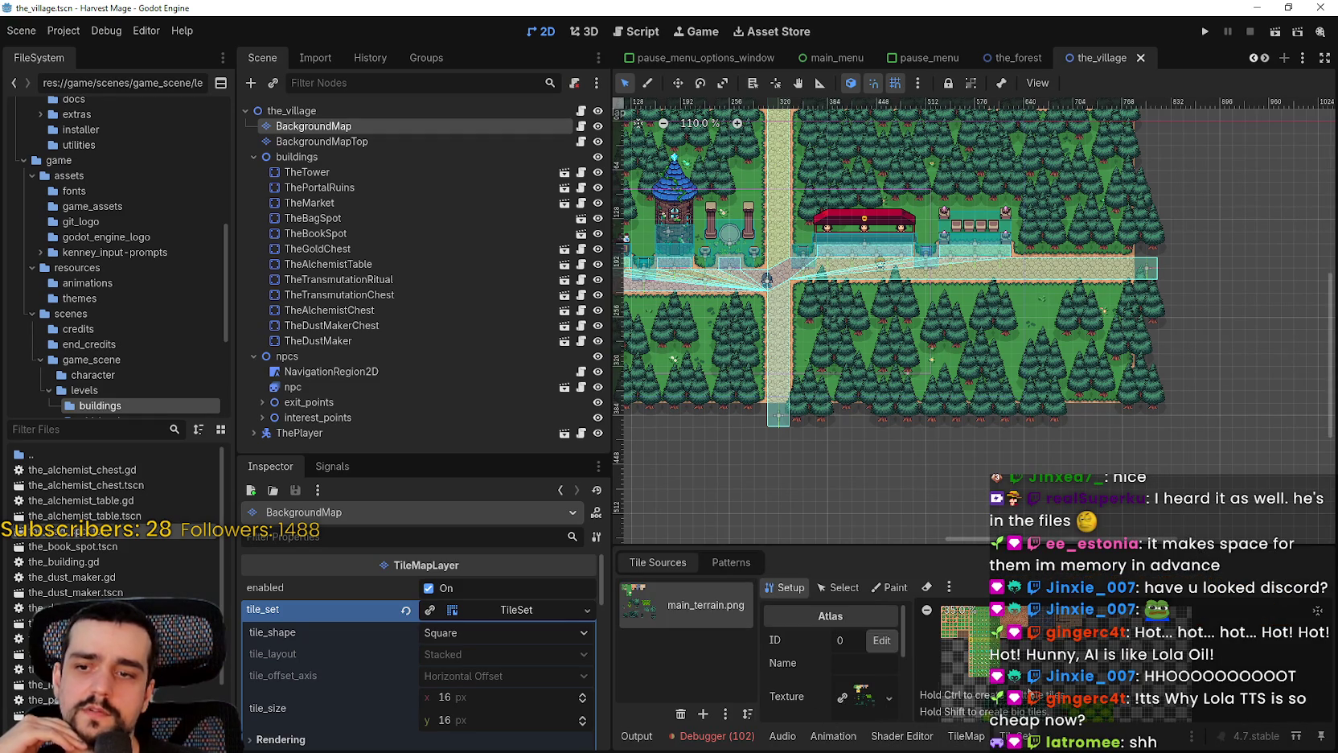
scroll(965, 684, "up", 4)
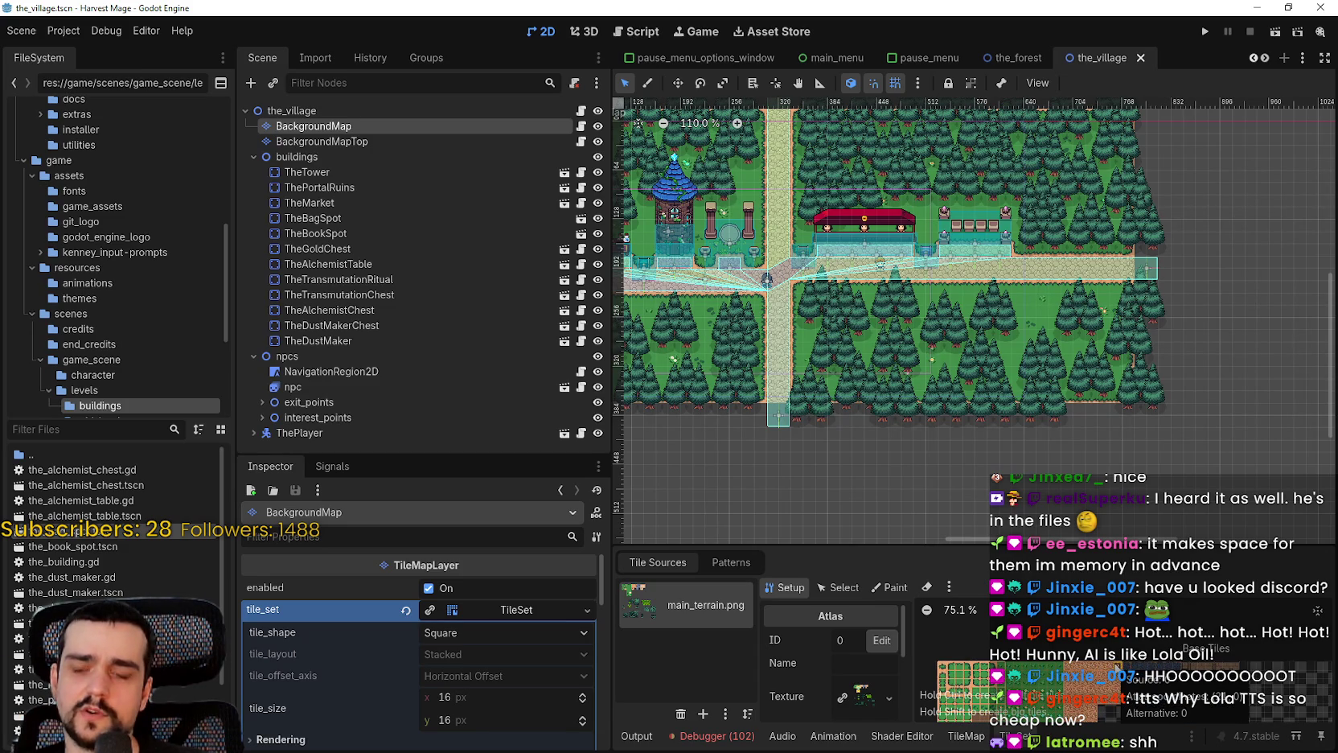
scroll(1117, 669, "down", 3)
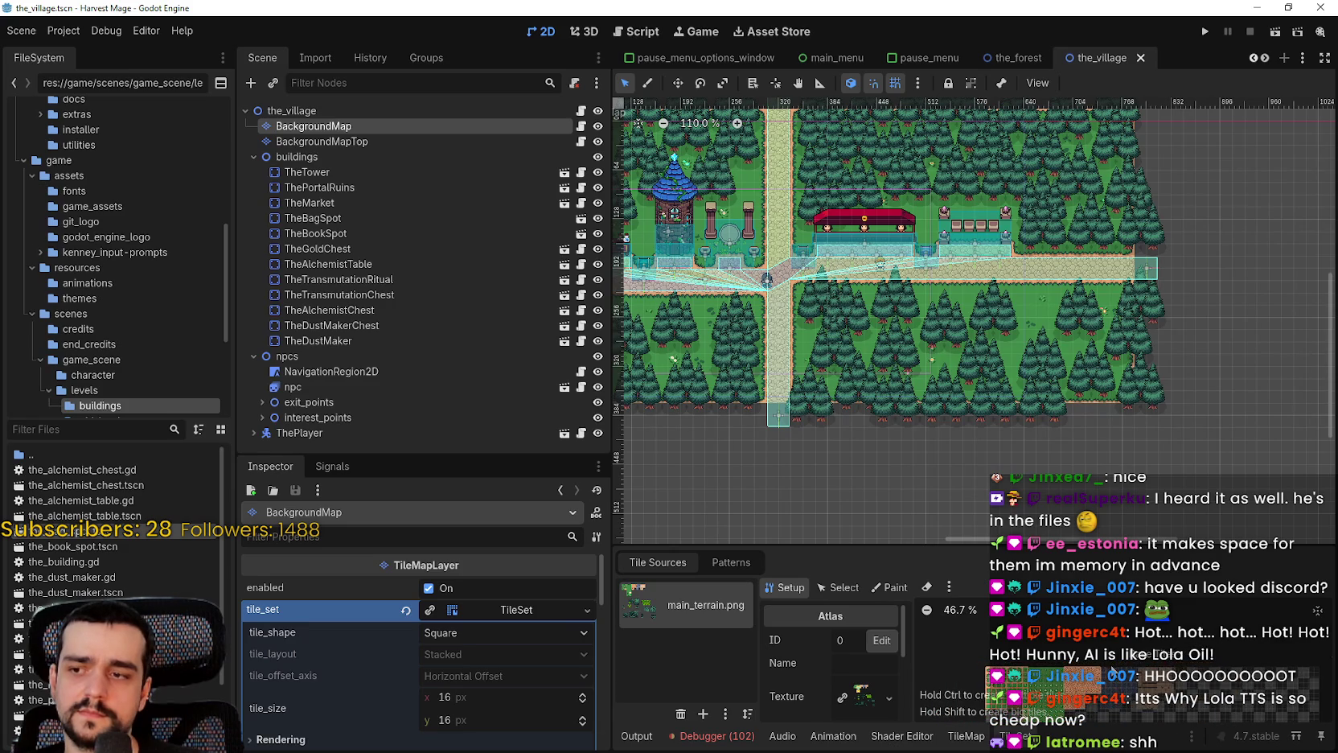
scroll(1099, 677, "up", 3)
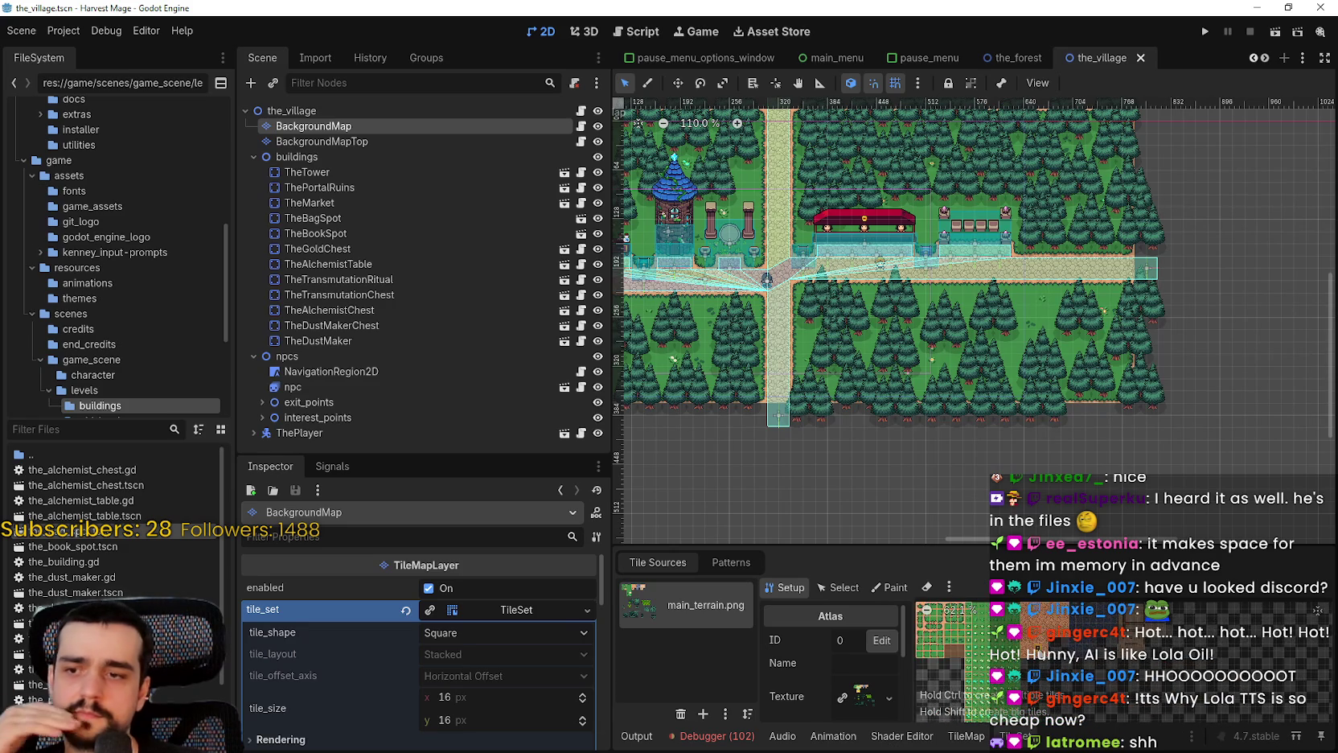
scroll(1063, 669, "up", 2)
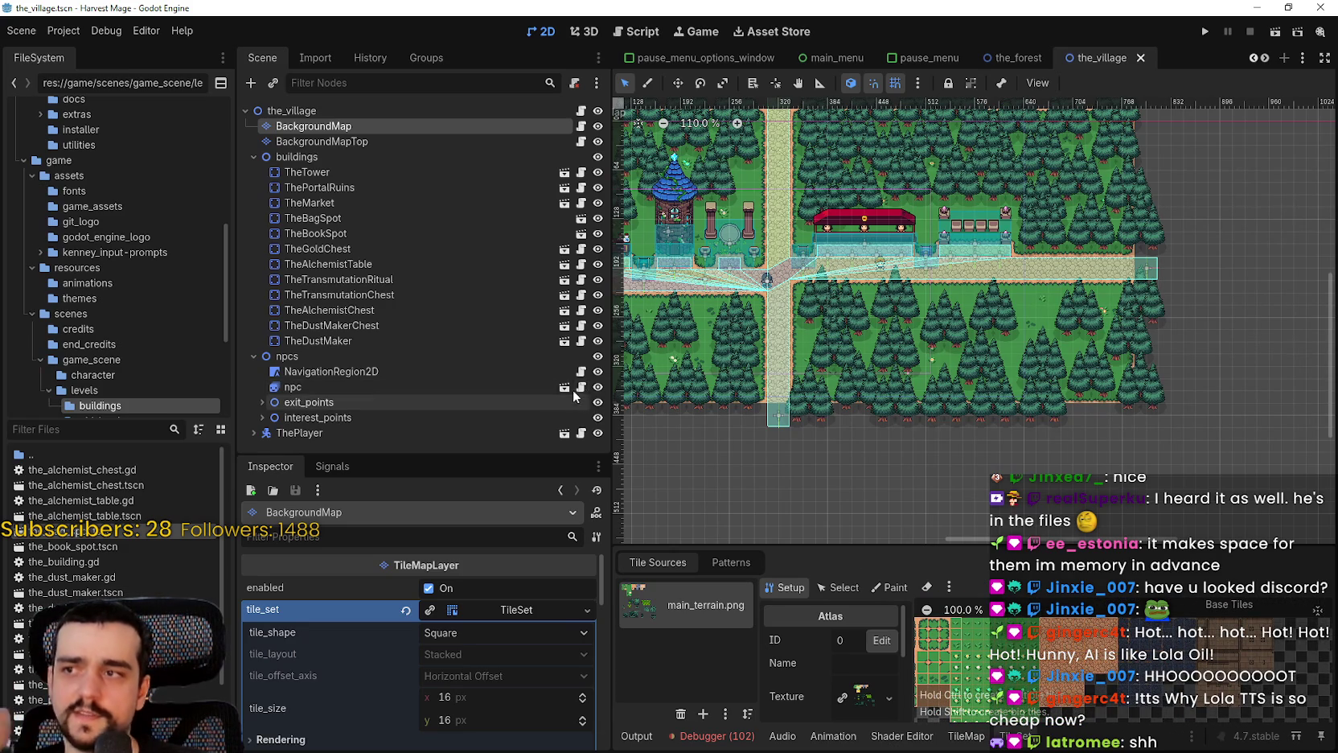
left_click(582, 125)
Add a new 'func aStarStart() -> void:' header below the get_aStar_cell_id helper
left_click(1078, 316)
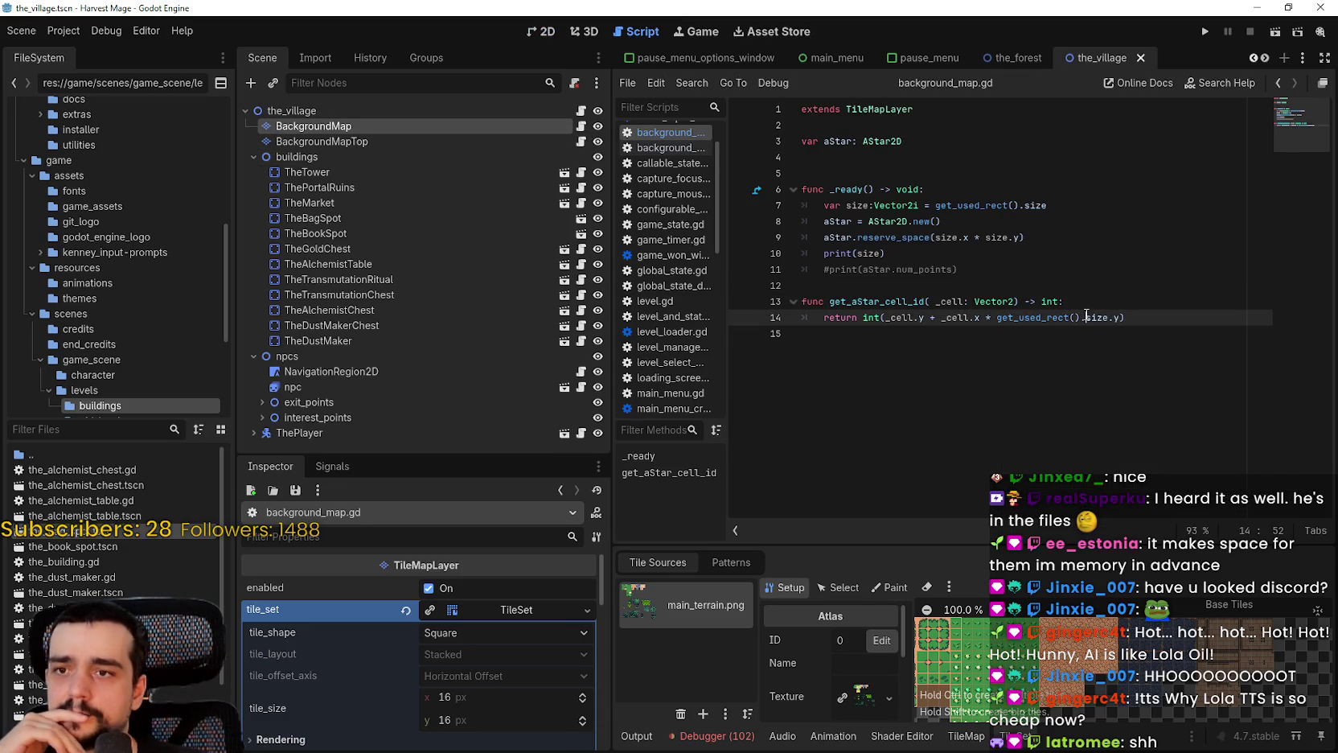
key("ctrl+d")
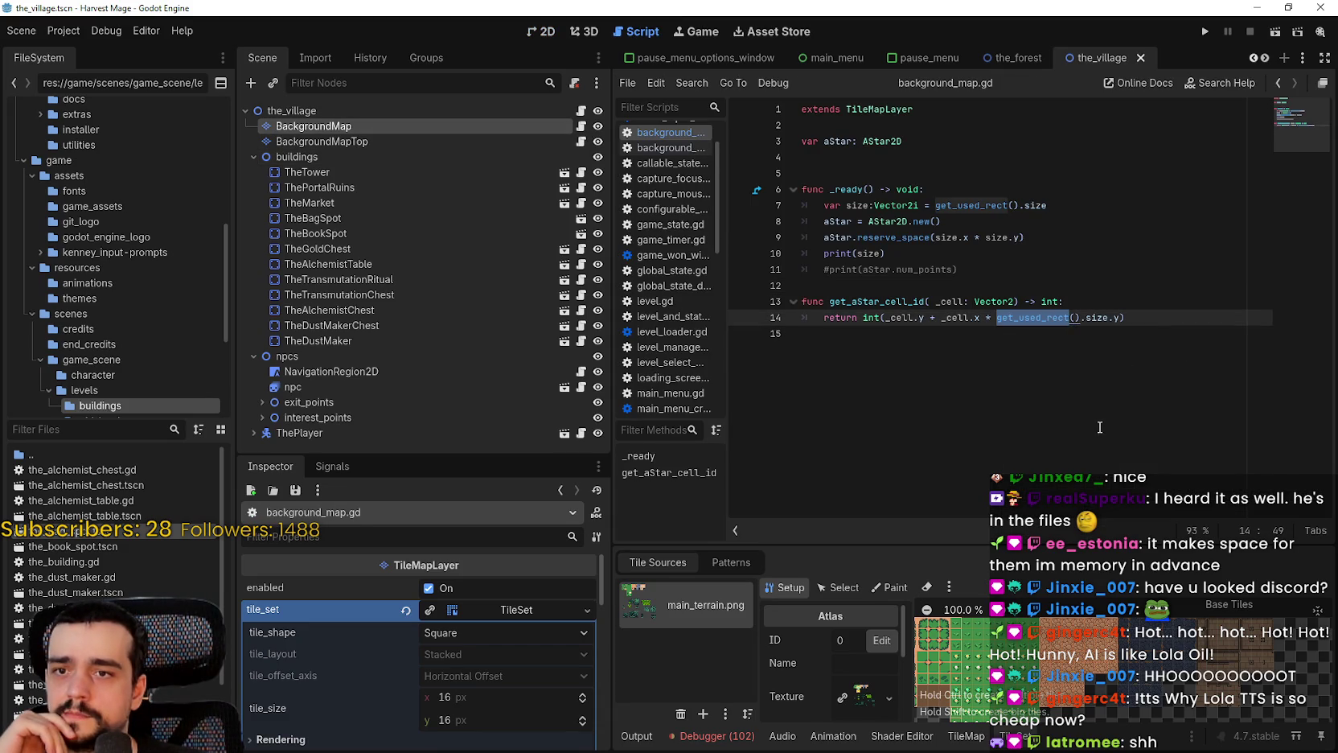
double_click(963, 302)
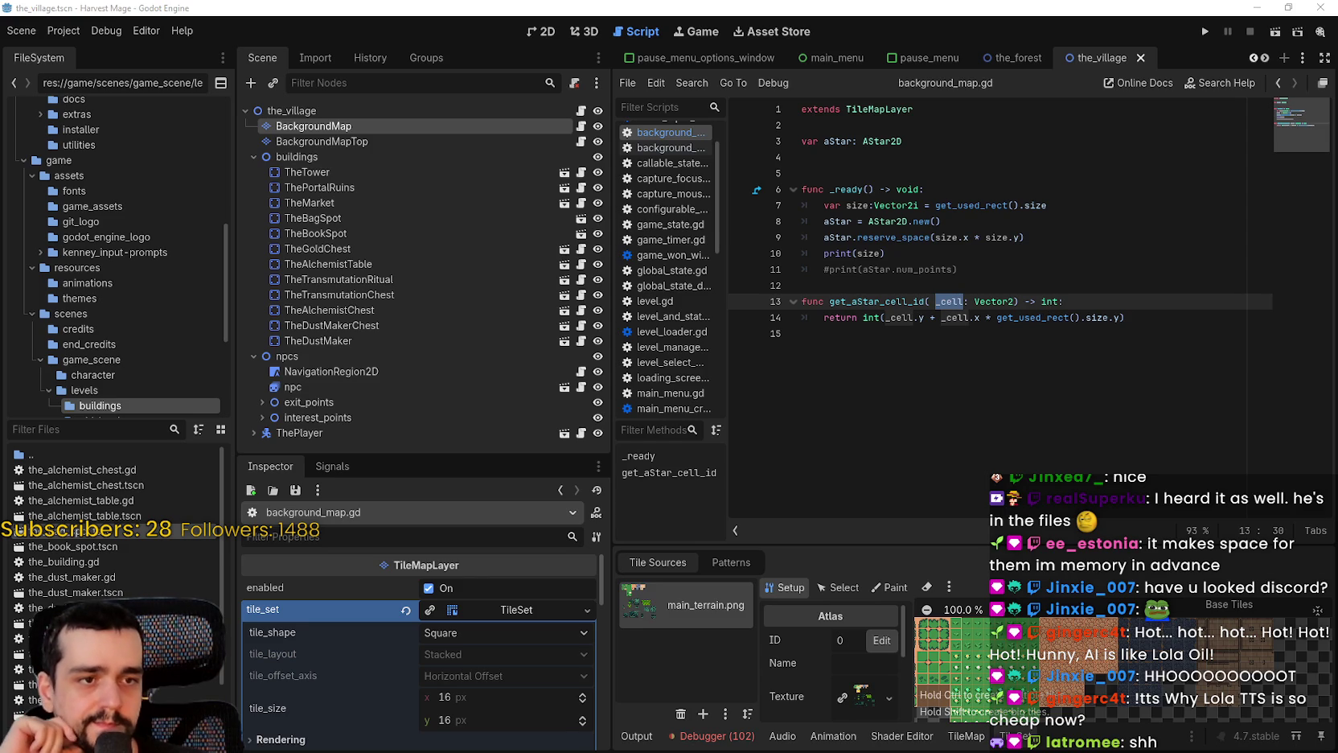
left_click(1060, 364)
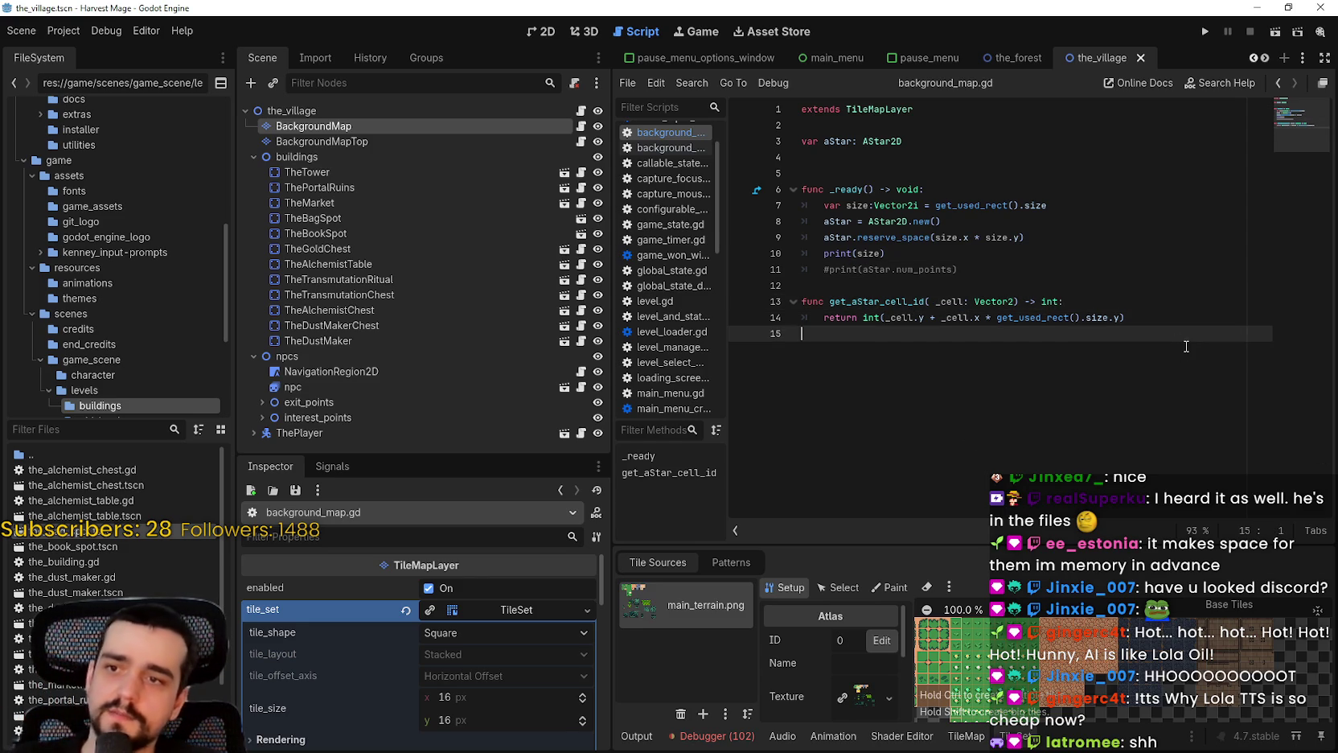
key("Return")
type("func ")
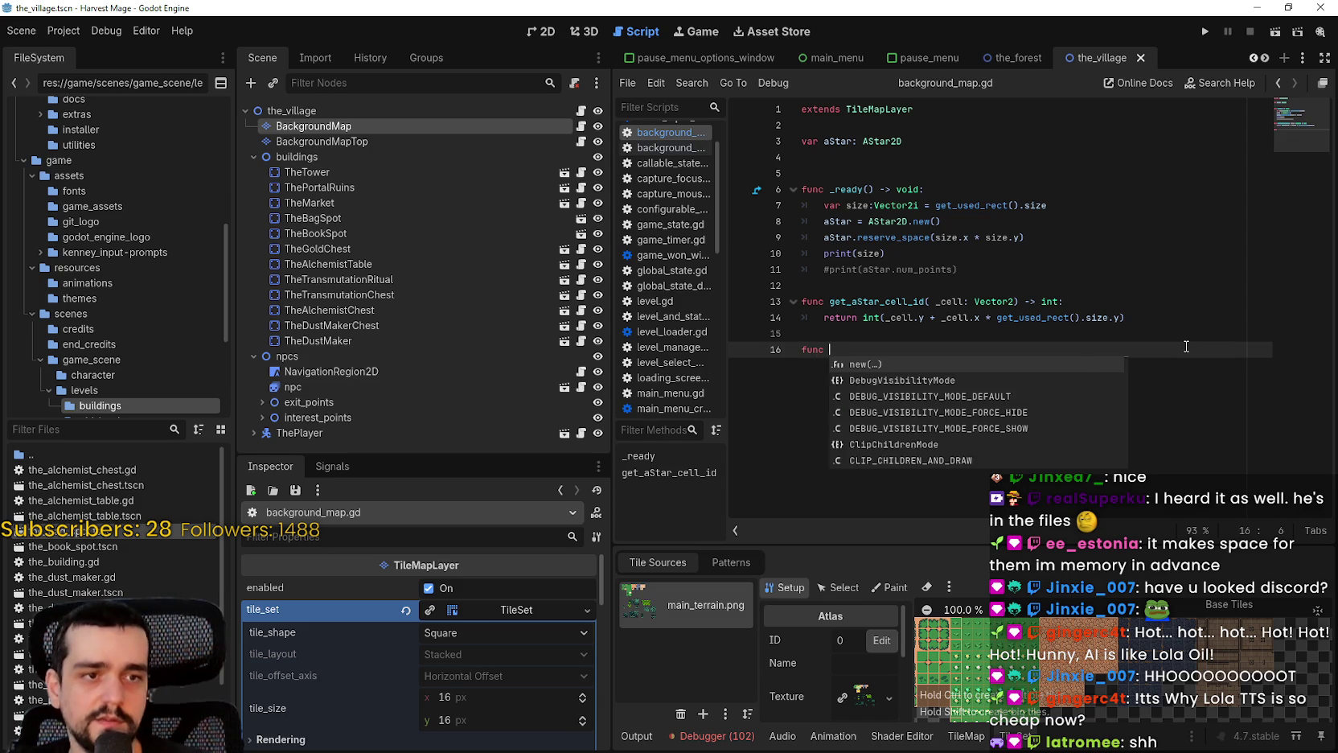
type("aStarStart(")
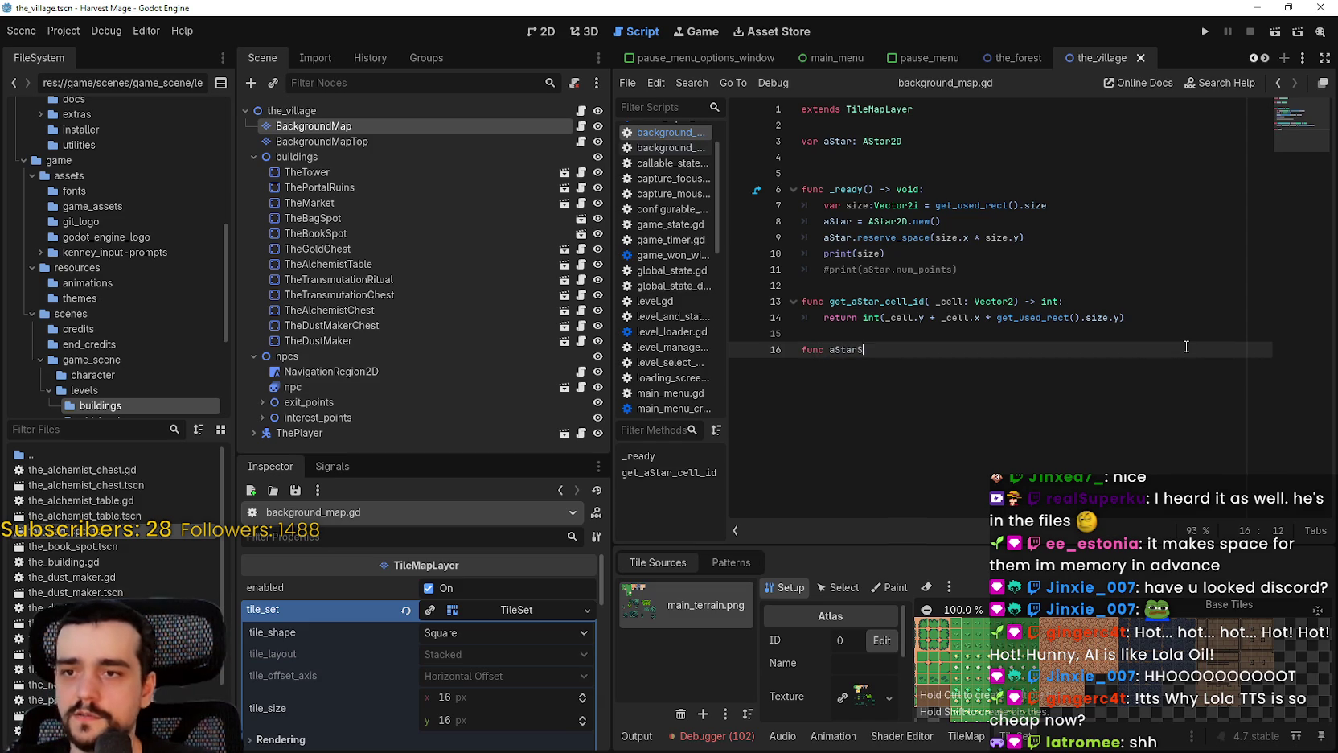
type(") -> void:")
key("Return")
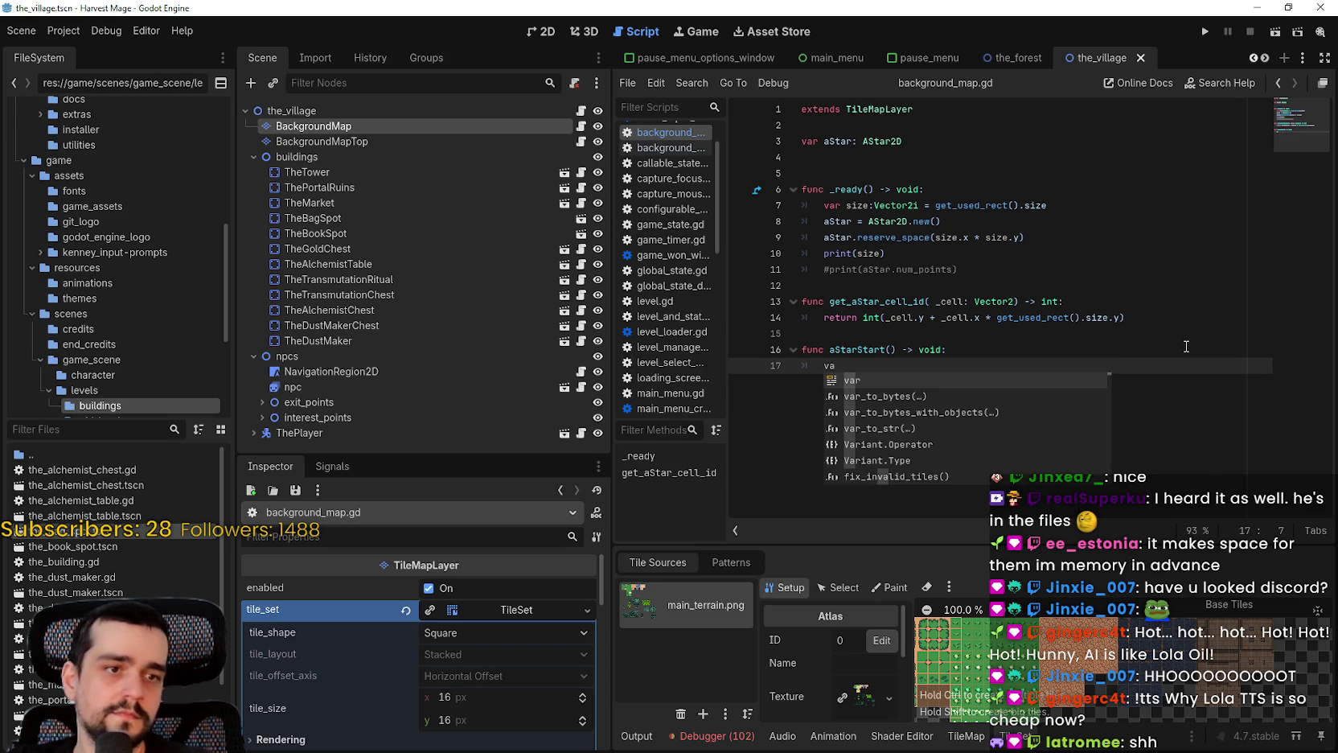
Copy the size, AStar2D.new and reserve_space setup lines from _ready into aStarStart
left_click(870, 256)
left_click_drag(1025, 237, 803, 205)
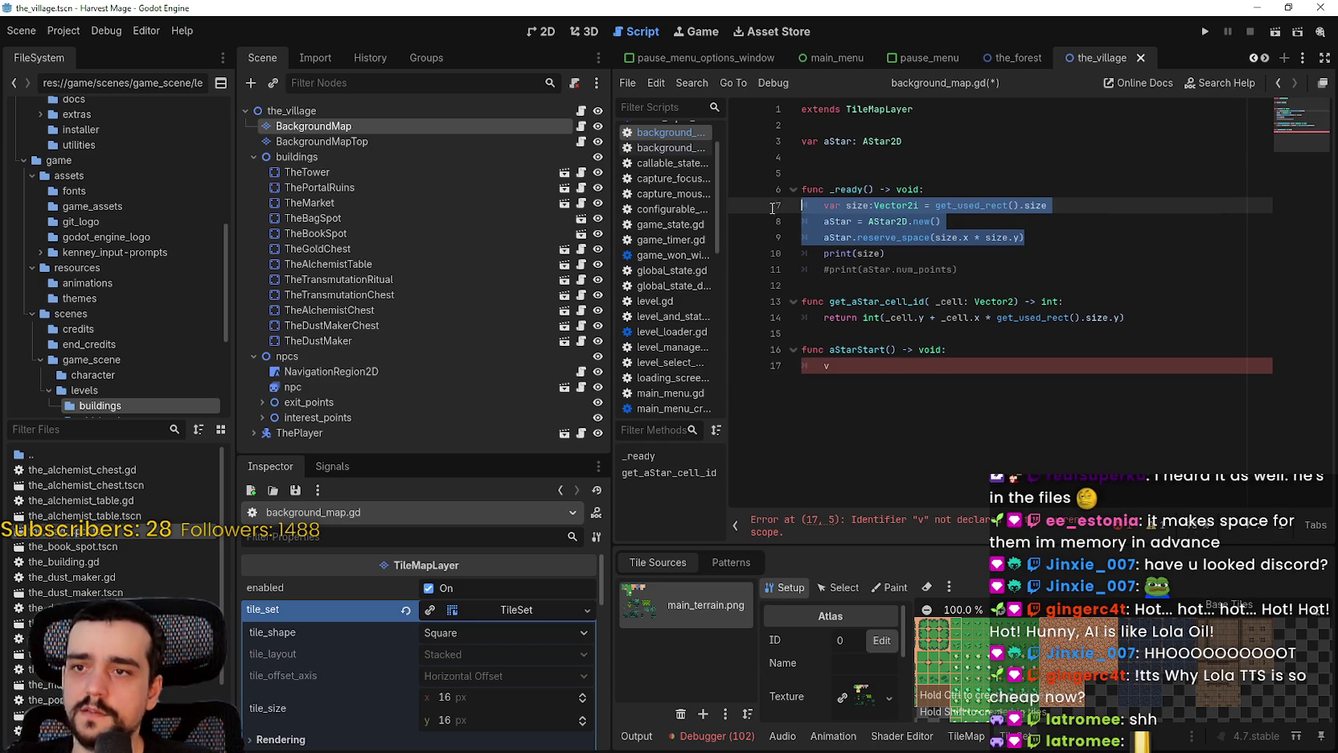
key("ctrl+c")
left_click(907, 372)
key("BackSpace")
key("ctrl+v")
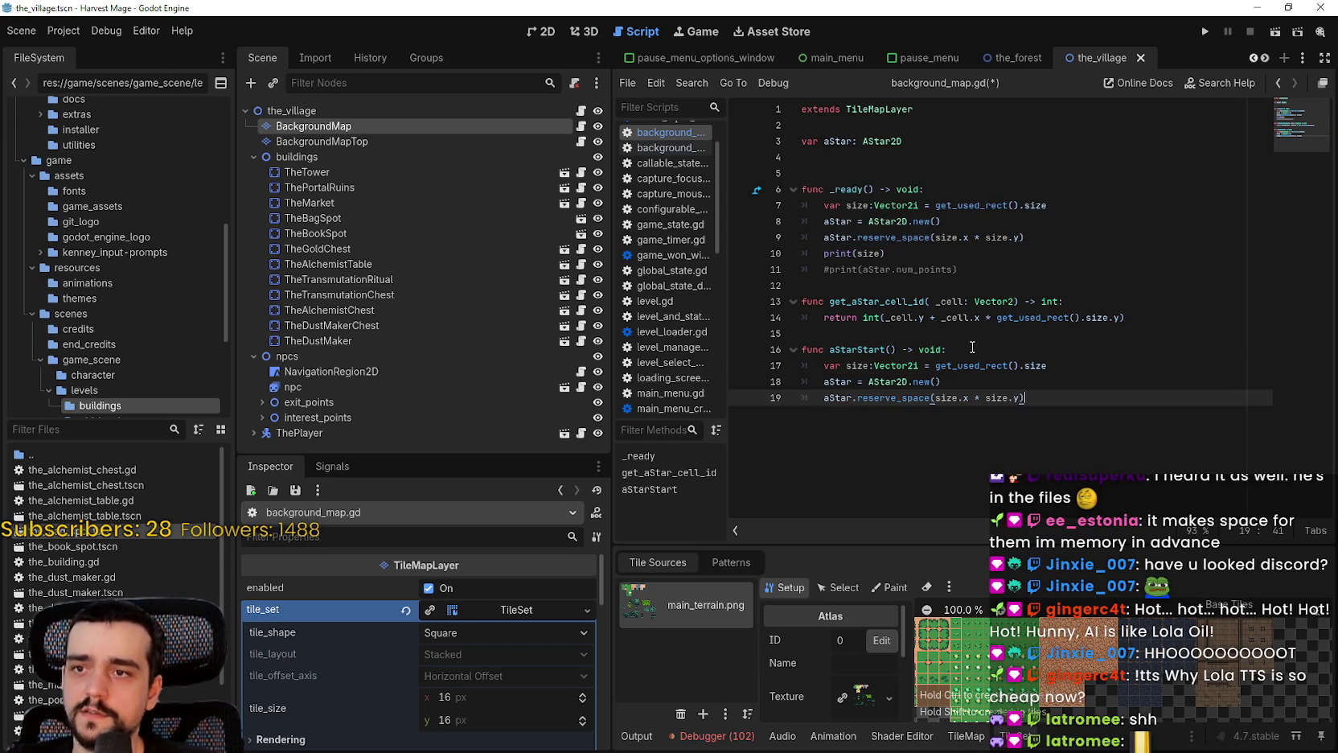
Replace the setup lines in _ready with an aStarStart() call and remove the leftover lines
double_click(869, 351)
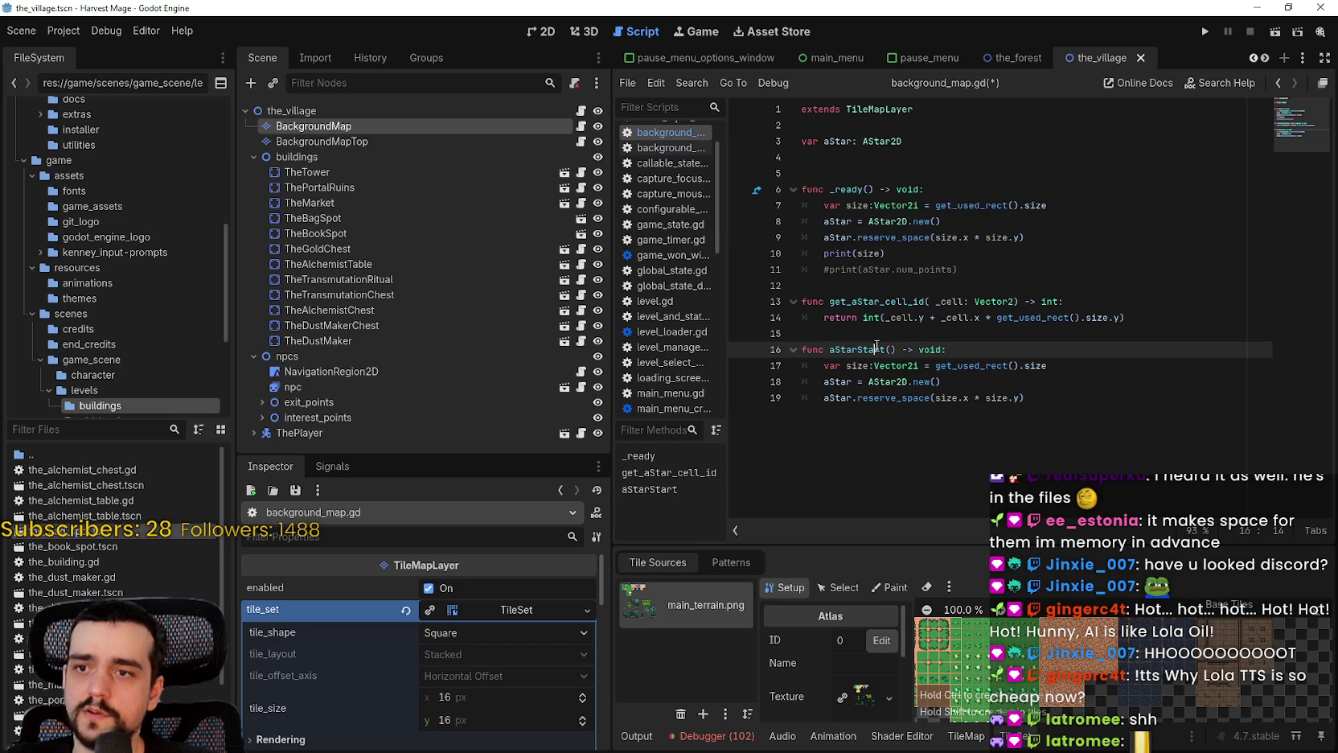
key("shift+Right")
key("ctrl+c")
mouse_move(885, 254)
left_mouse_down()
mouse_move(836, 235)
mouse_move(824, 205)
left_mouse_up()
key("ctrl+v")
left_click(787, 237)
key("BackSpace")
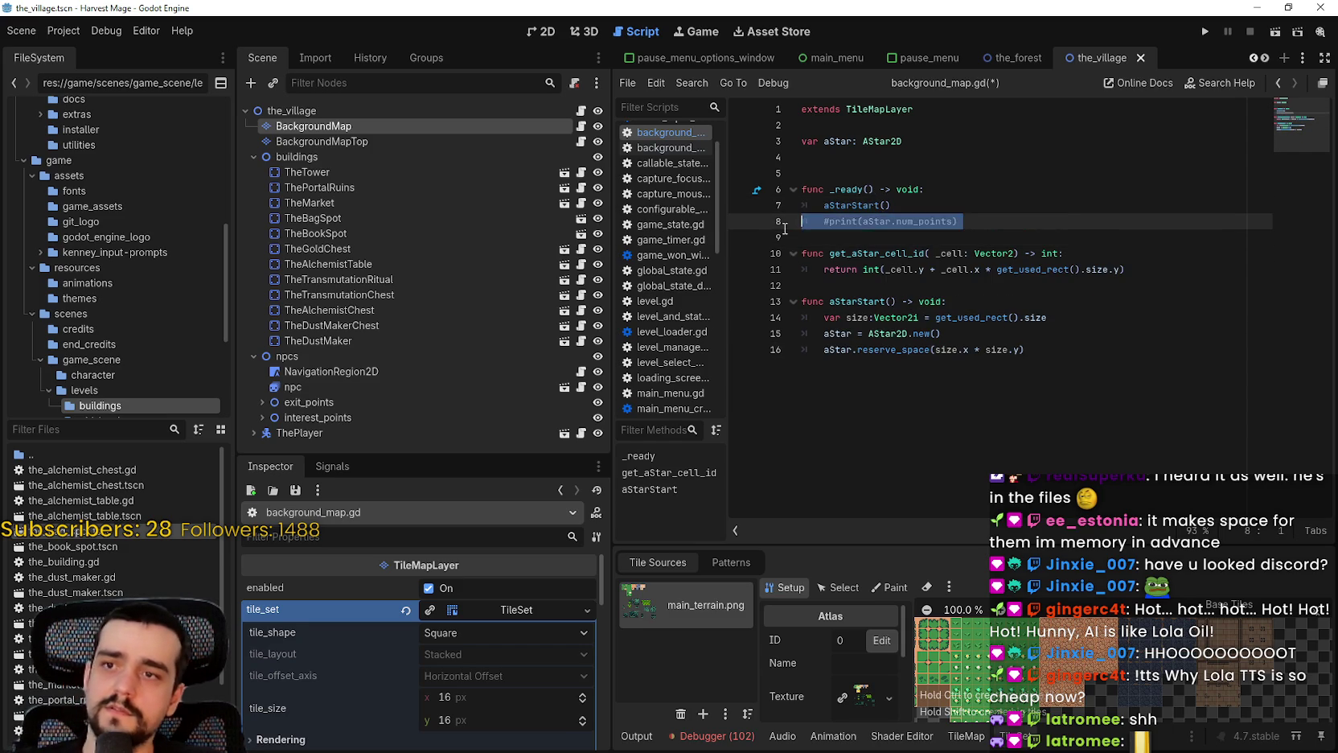
key("shift+Up")
key("BackSpace")
key("Return")
Review the get_aStar_cell_id helper and the size and reserve_space lines in aStarStart
left_click_drag(1130, 253, 789, 239)
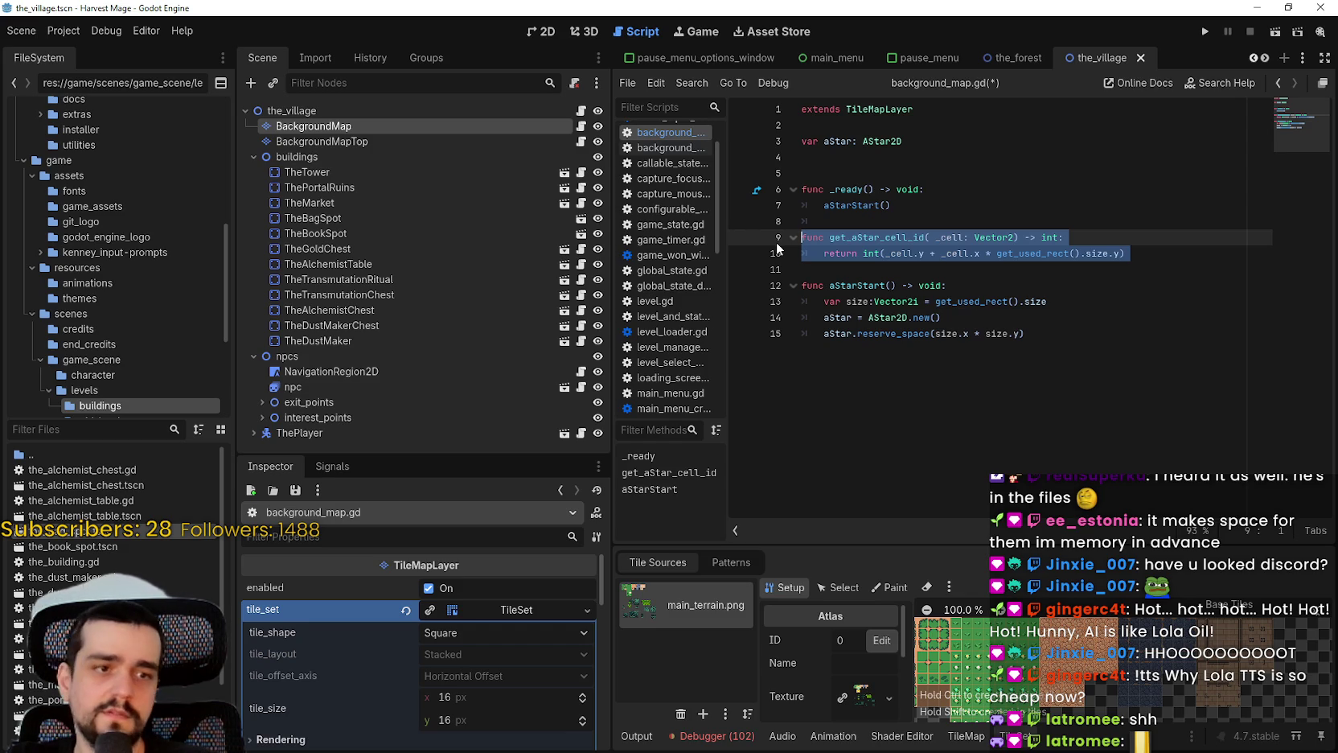
left_click(890, 300)
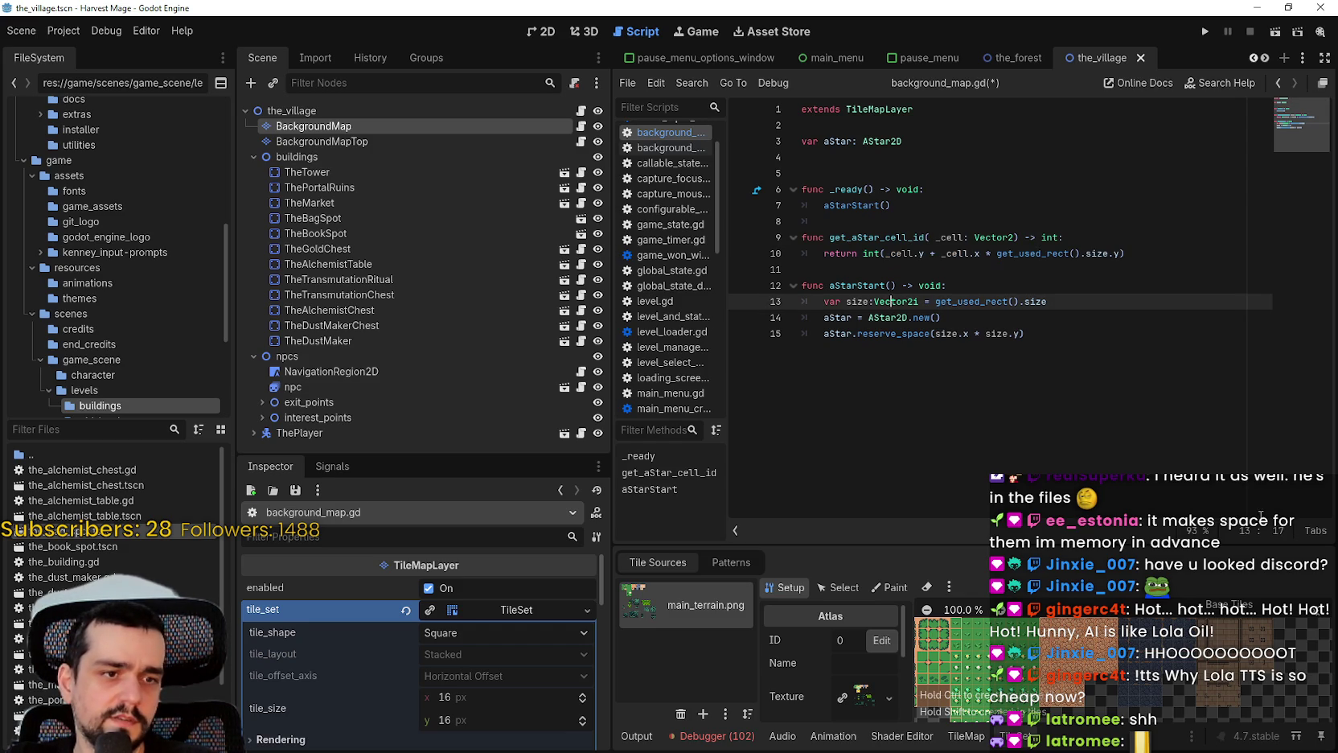
left_click(1030, 426)
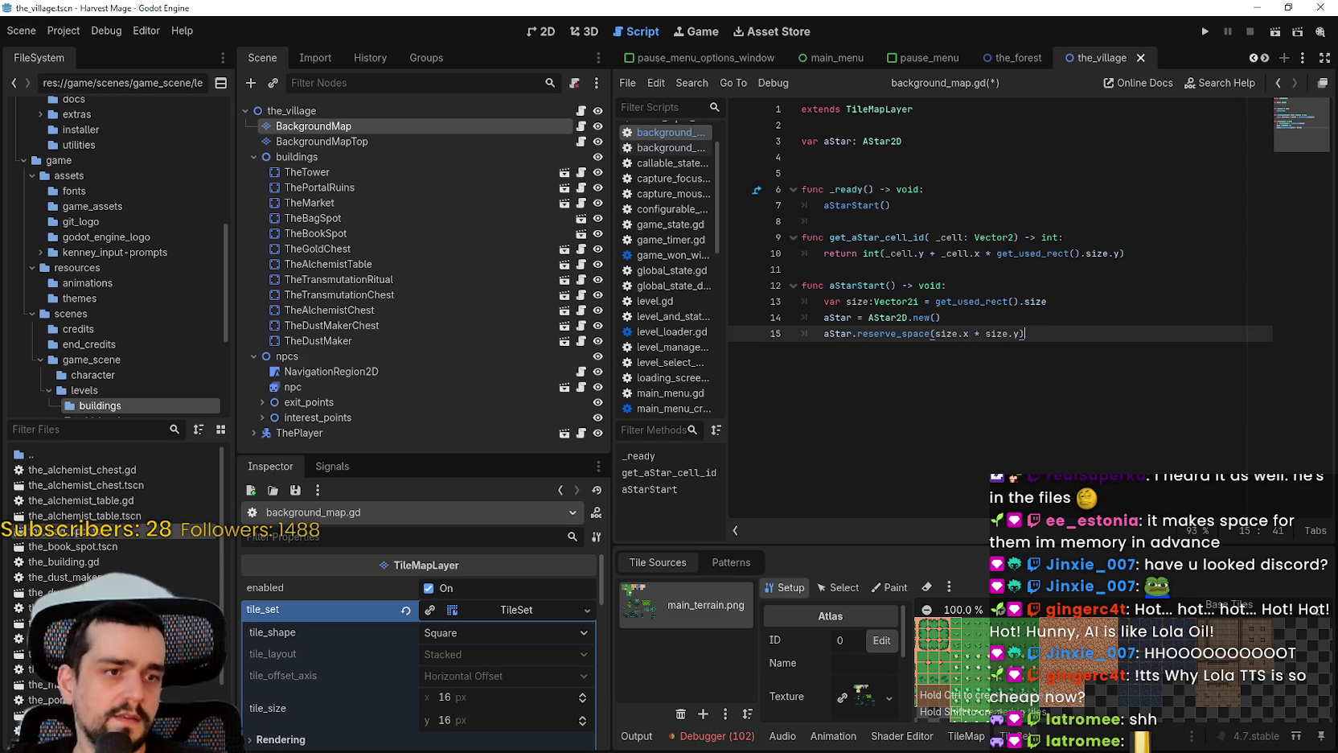
key("alt+Tab")
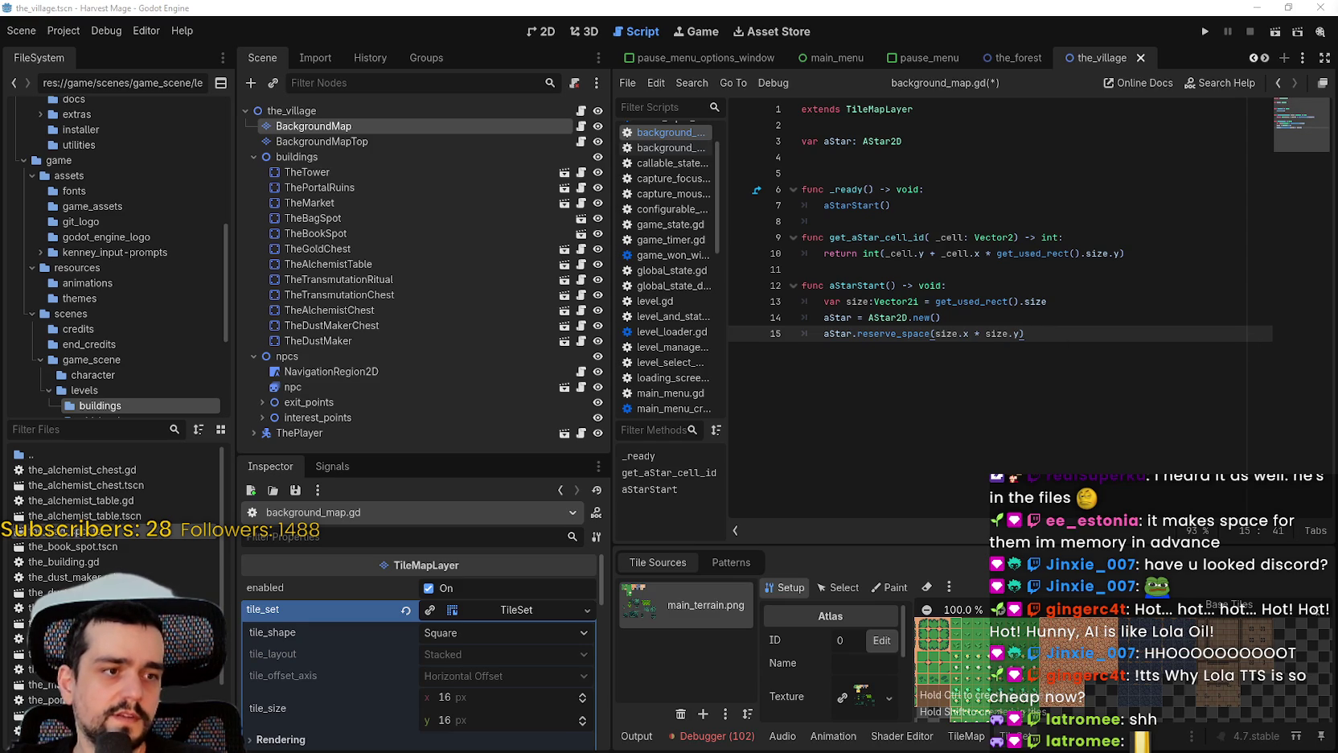
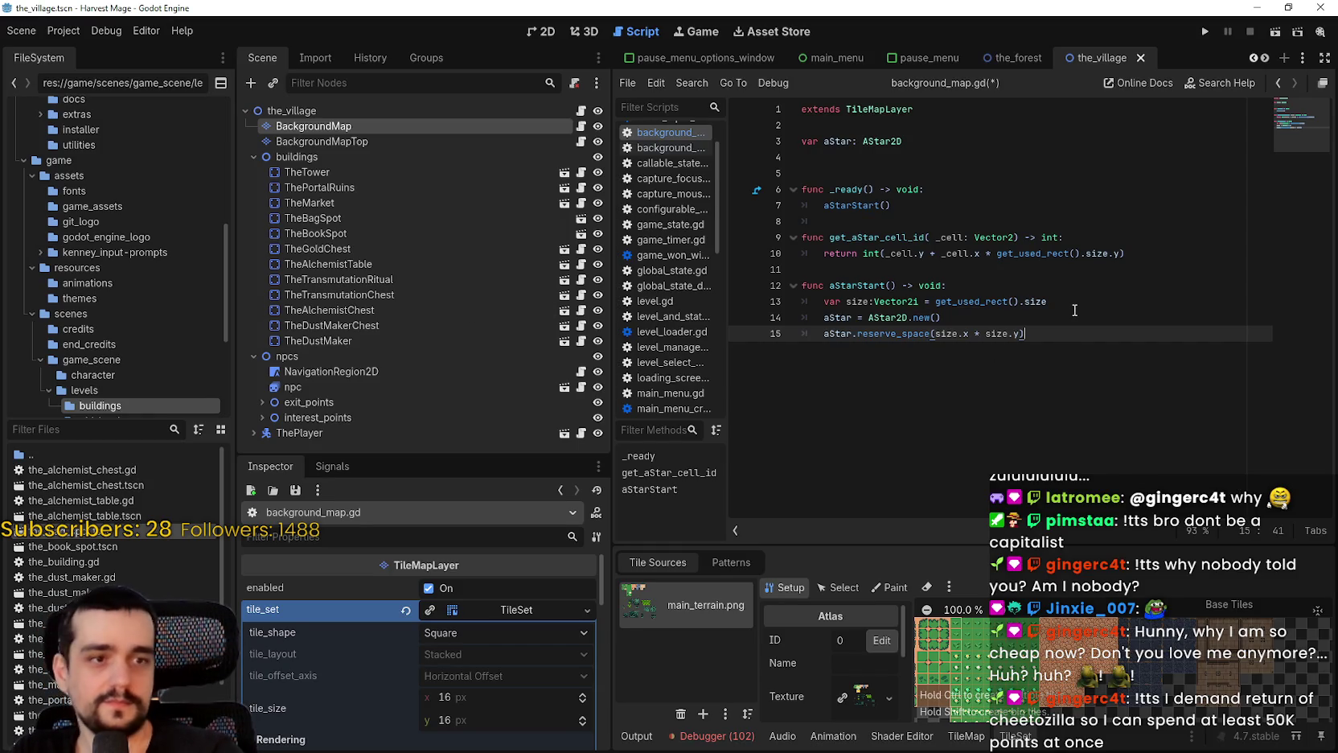
Add a '#Creates AStar grid' comment line after the reserve_space call
key("Return")
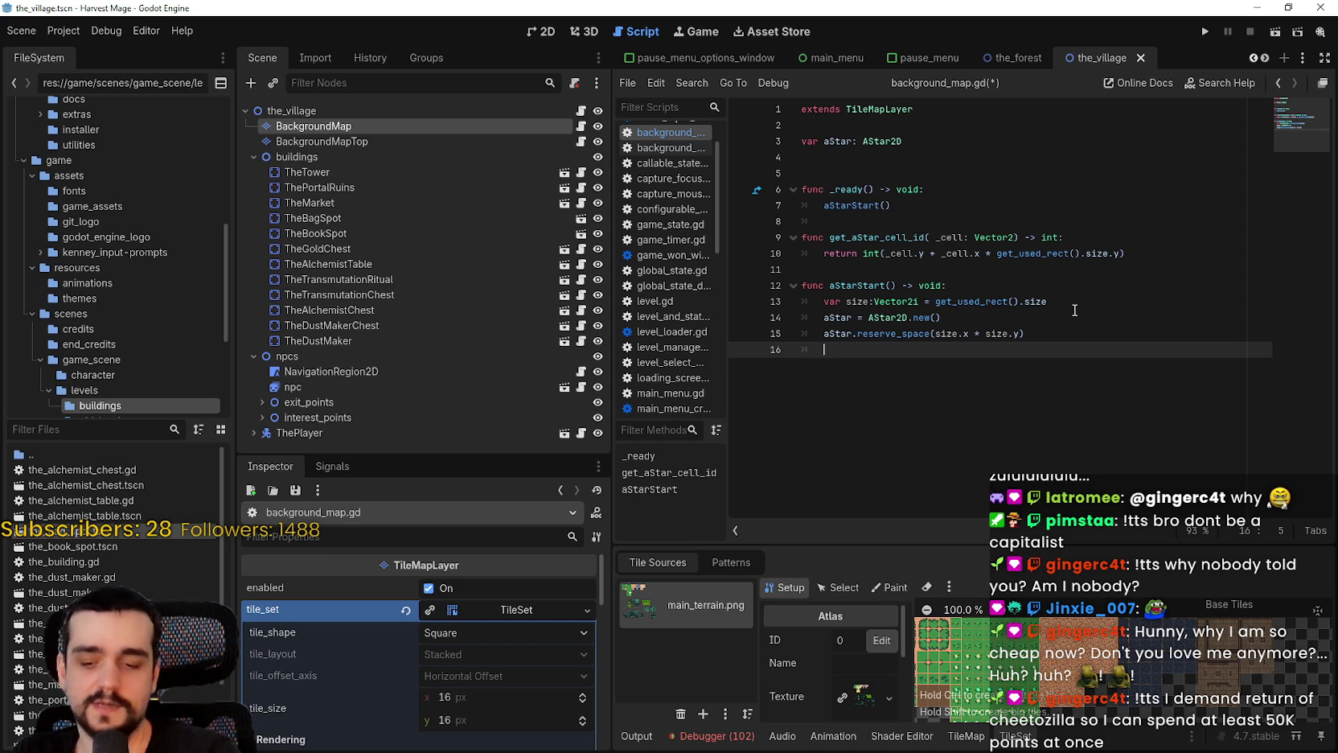
type("#Creates ")
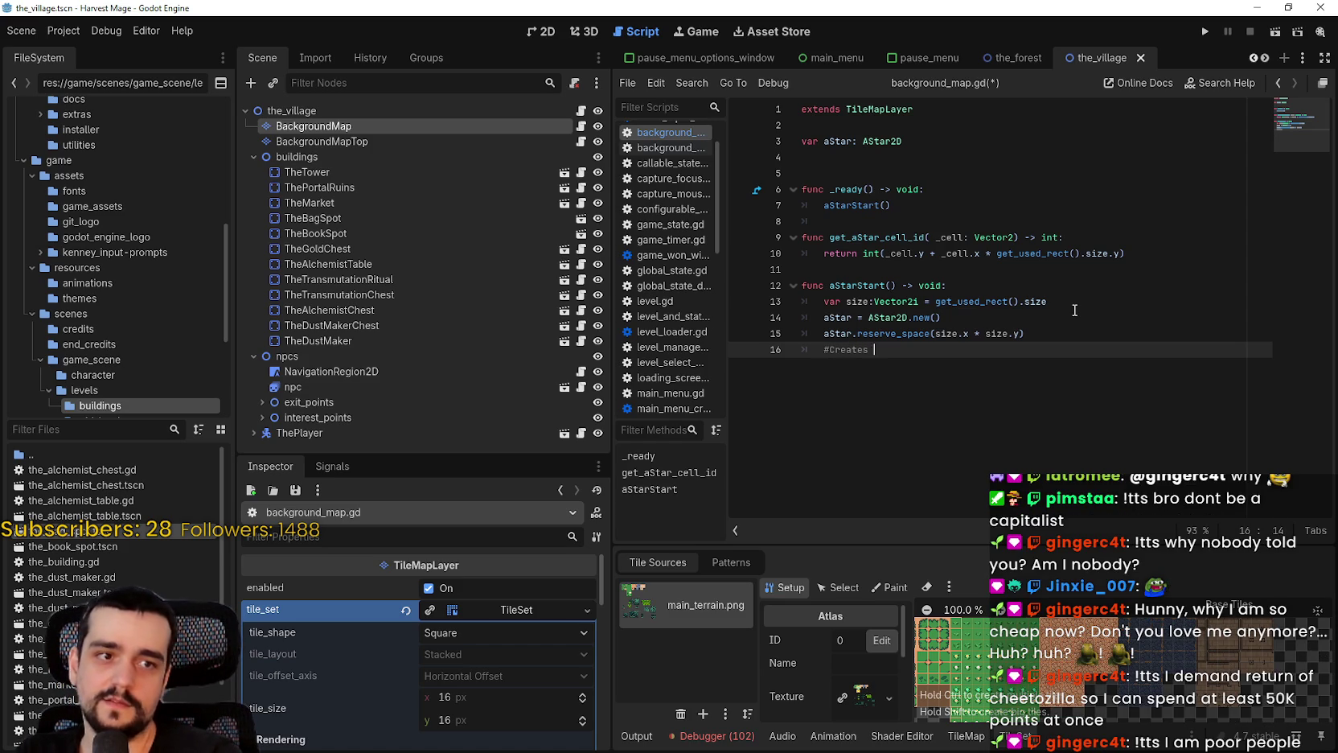
type("AStar grid")
key("Return")
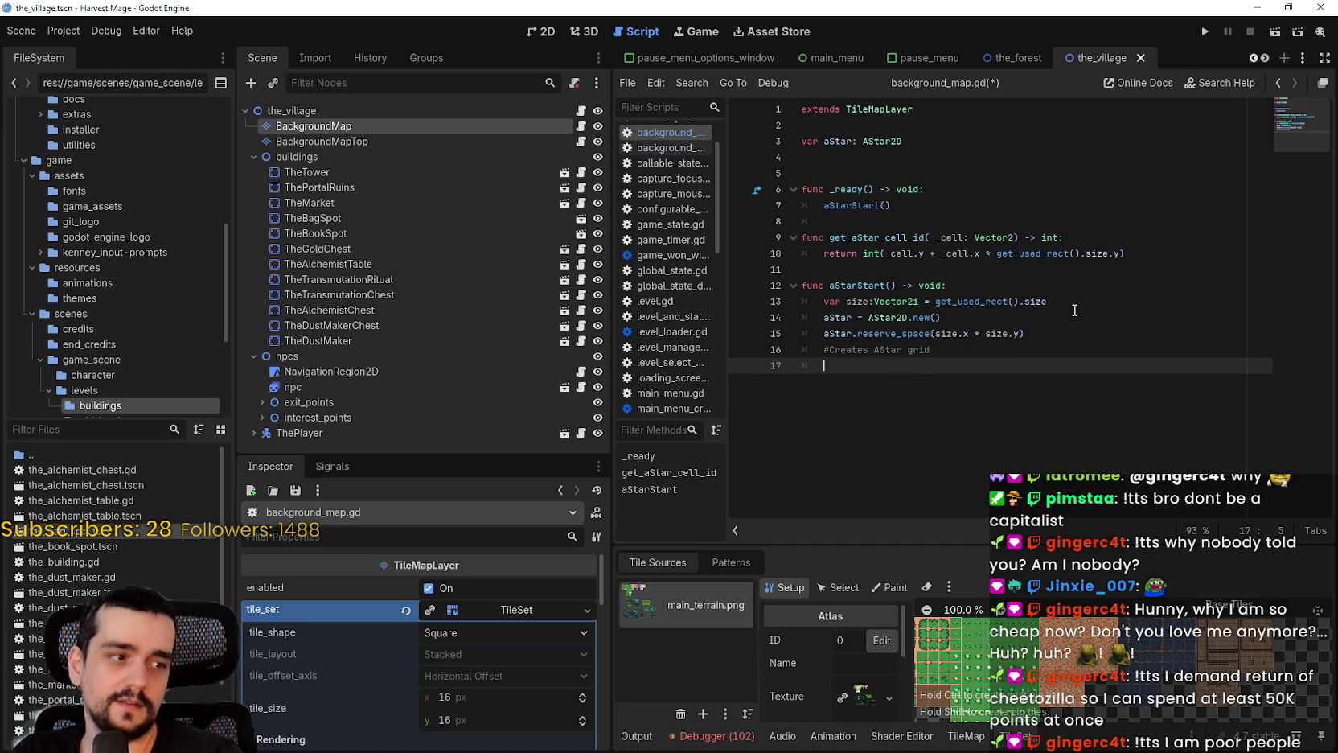
Write nested 'for i in size.x:' and 'for j in size.y' loops and begin a 'var idx' line
type("for i in size.x")
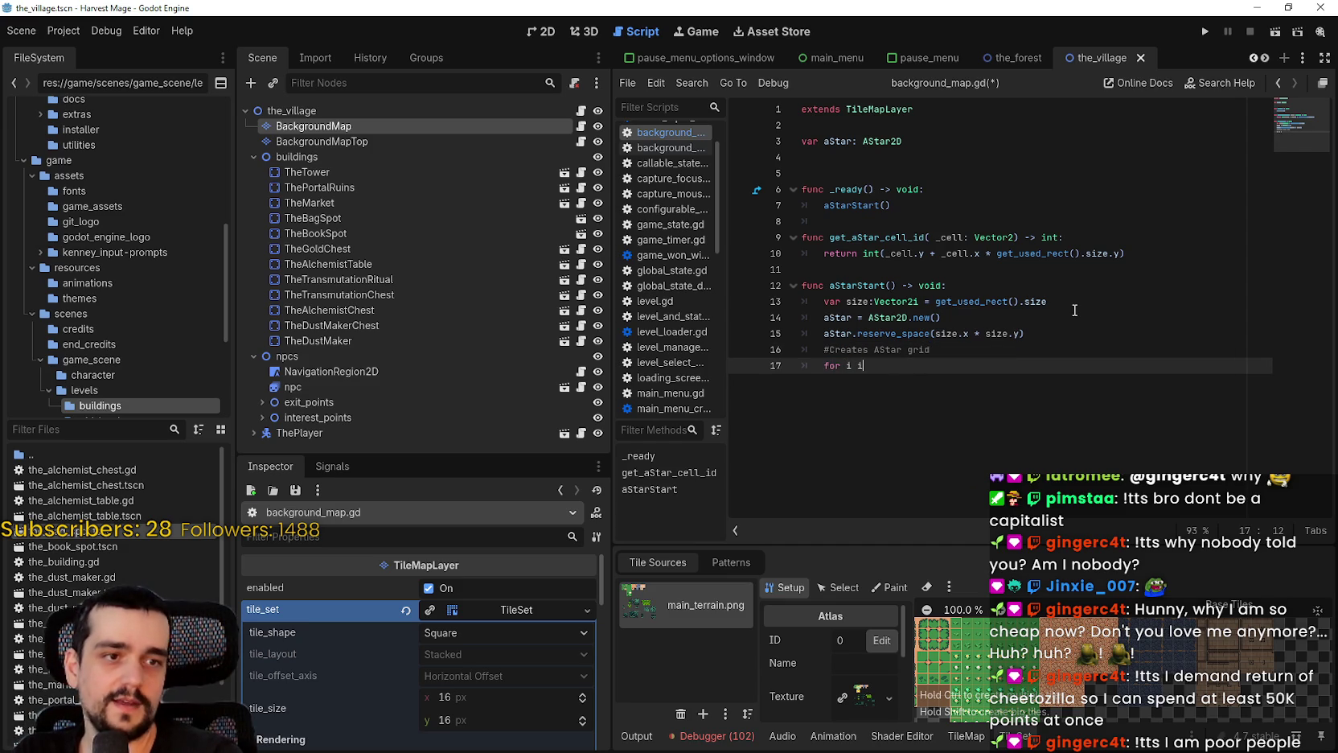
type(":")
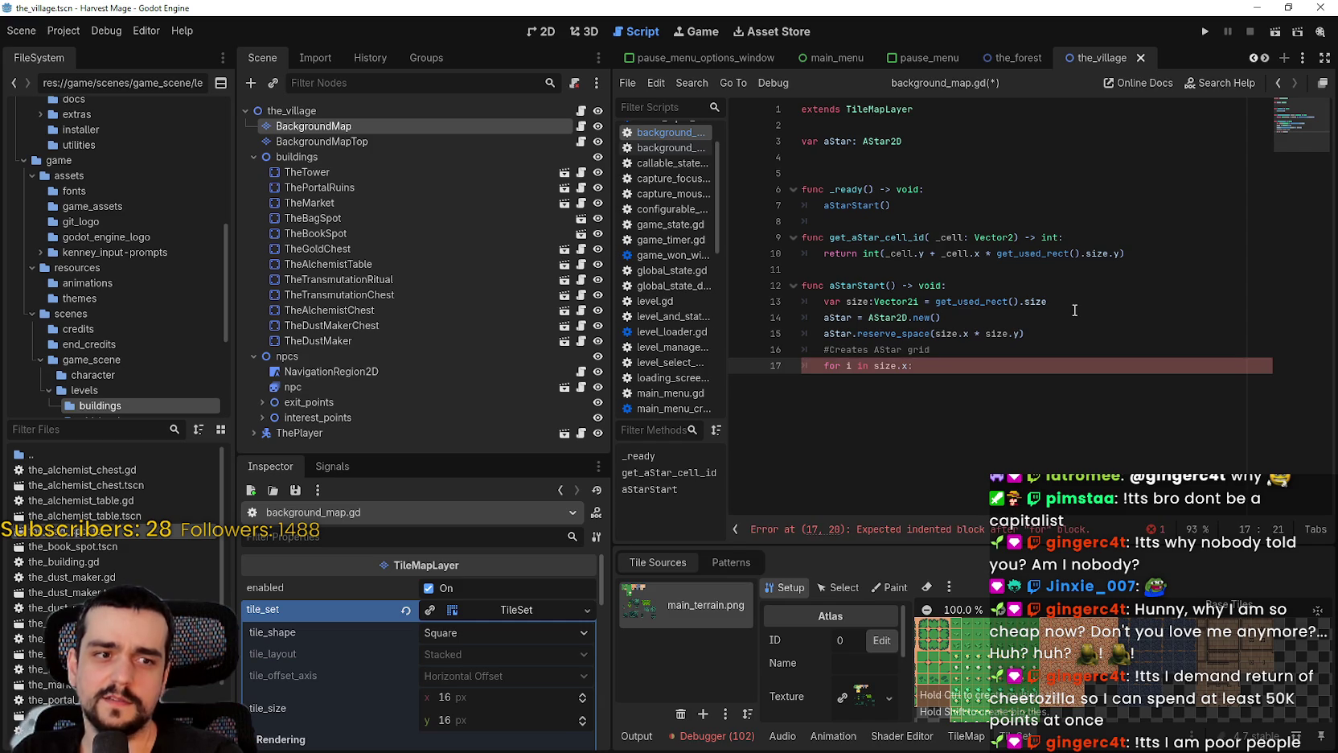
key("Return")
type("for")
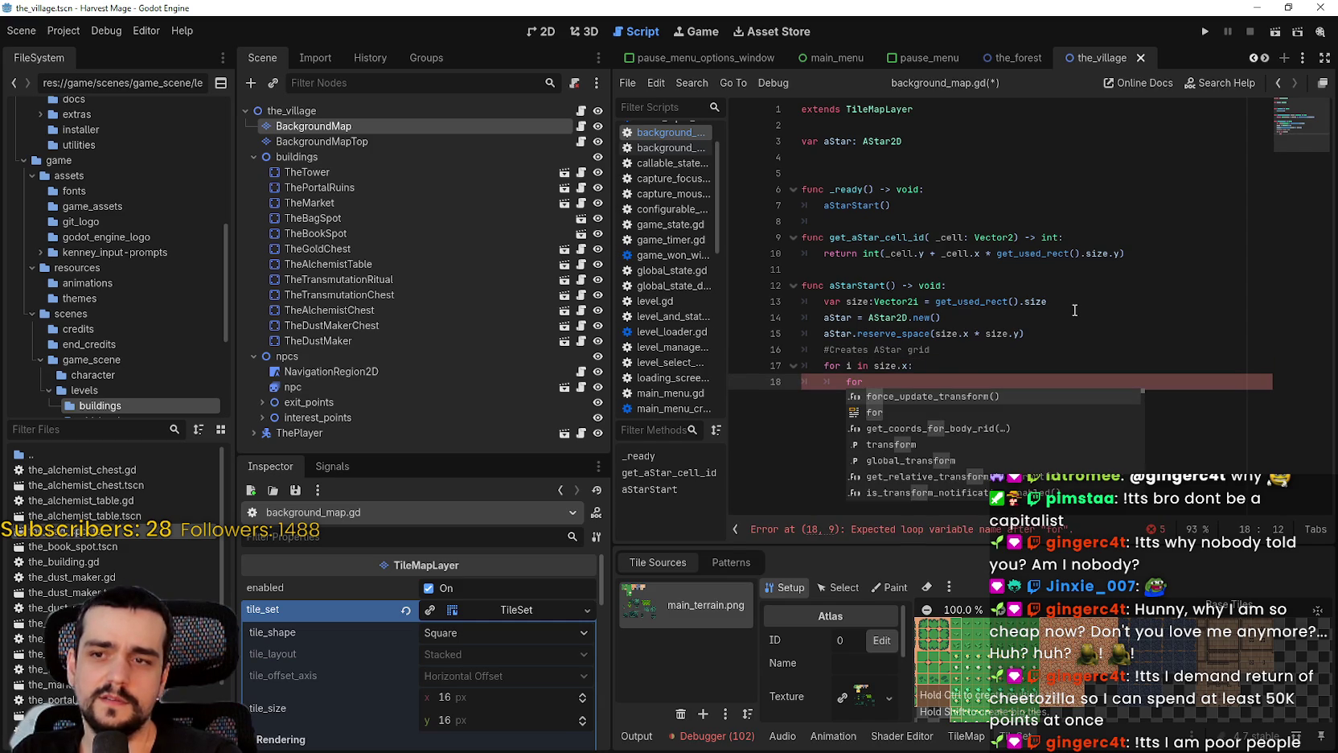
type(" j")
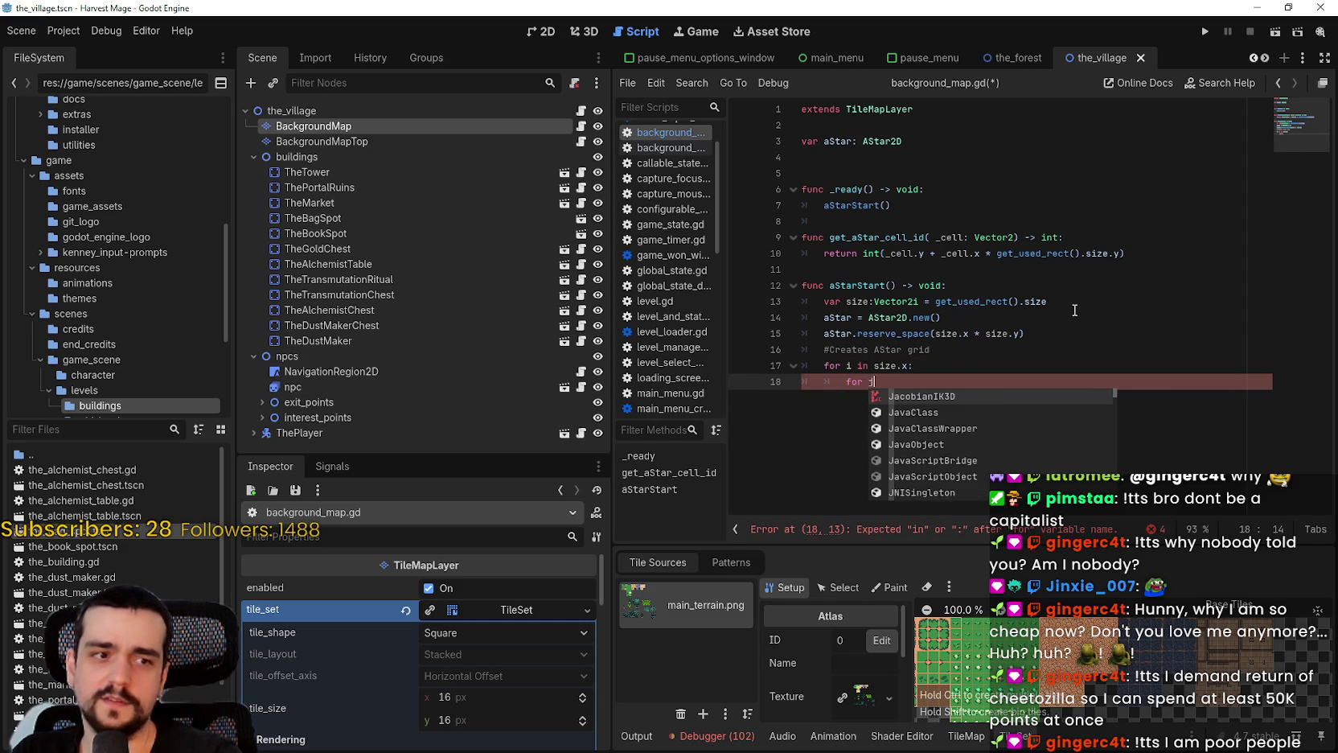
type(" in size.y")
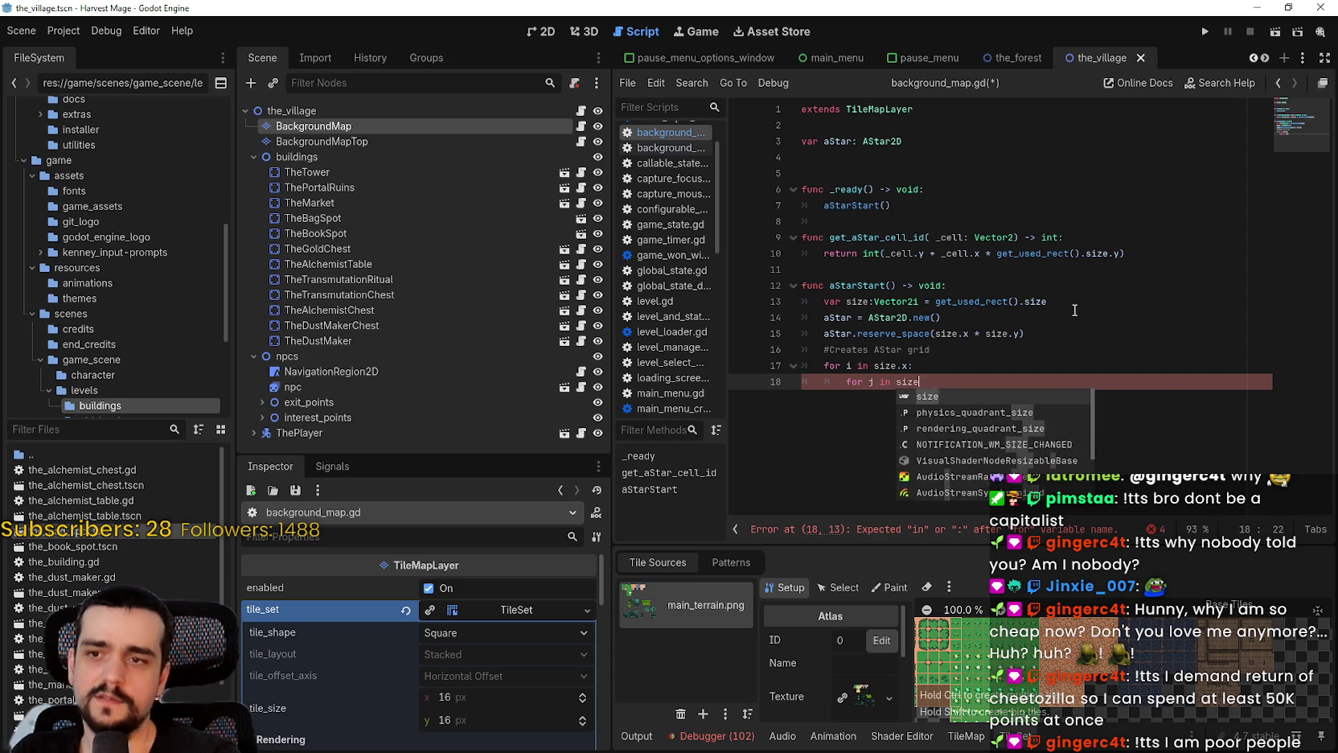
key("Escape")
key("Return")
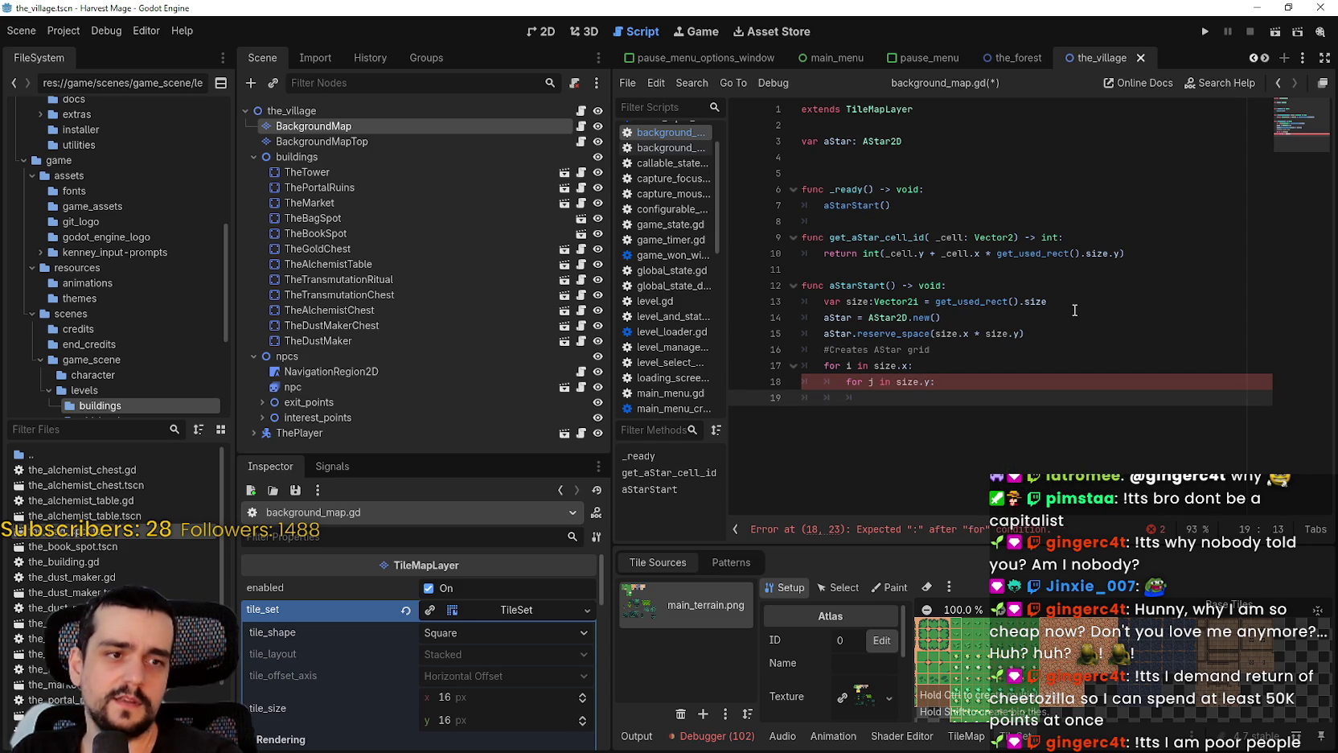
type("var i")
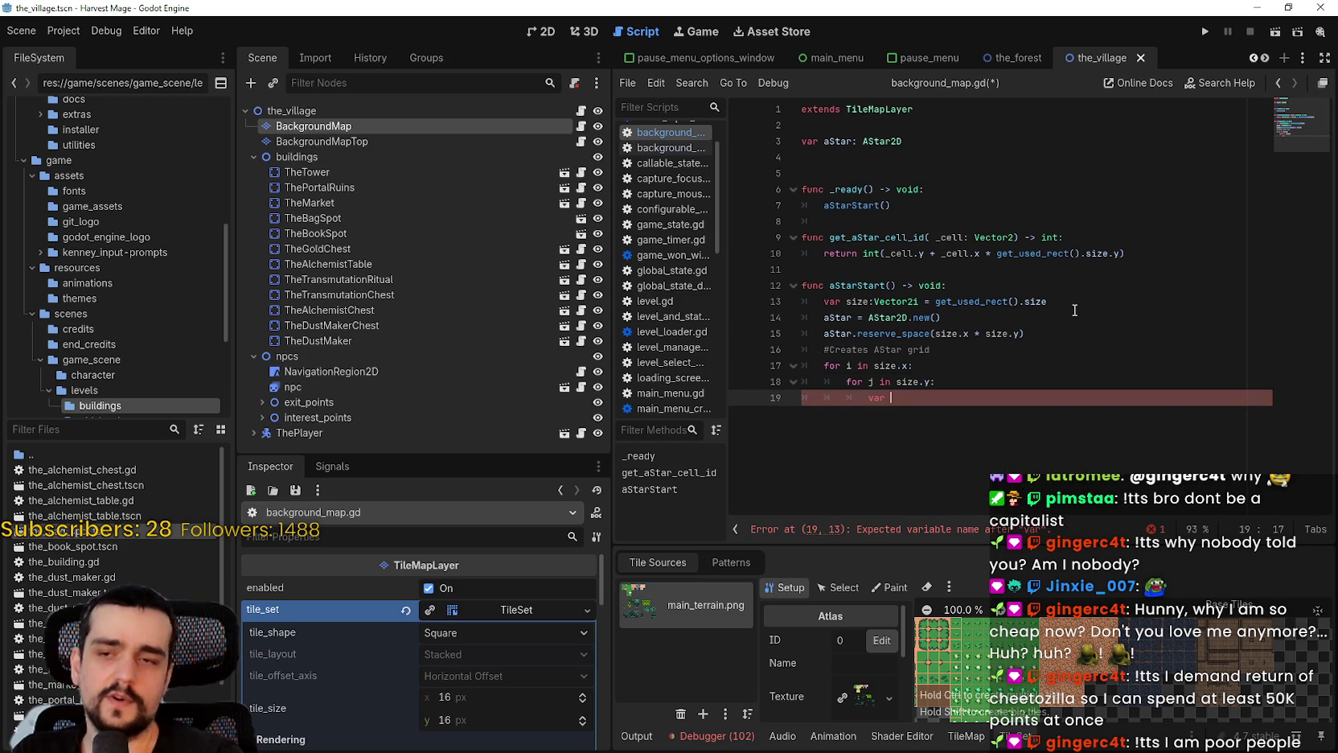
type("dx")
Set 'var idx = get_aStar_cell_id(Vector2(i, j))' in the inner loop, fixing the Vector2 typo
key("BackSpace")
key("BackSpace")
key("BackSpace")
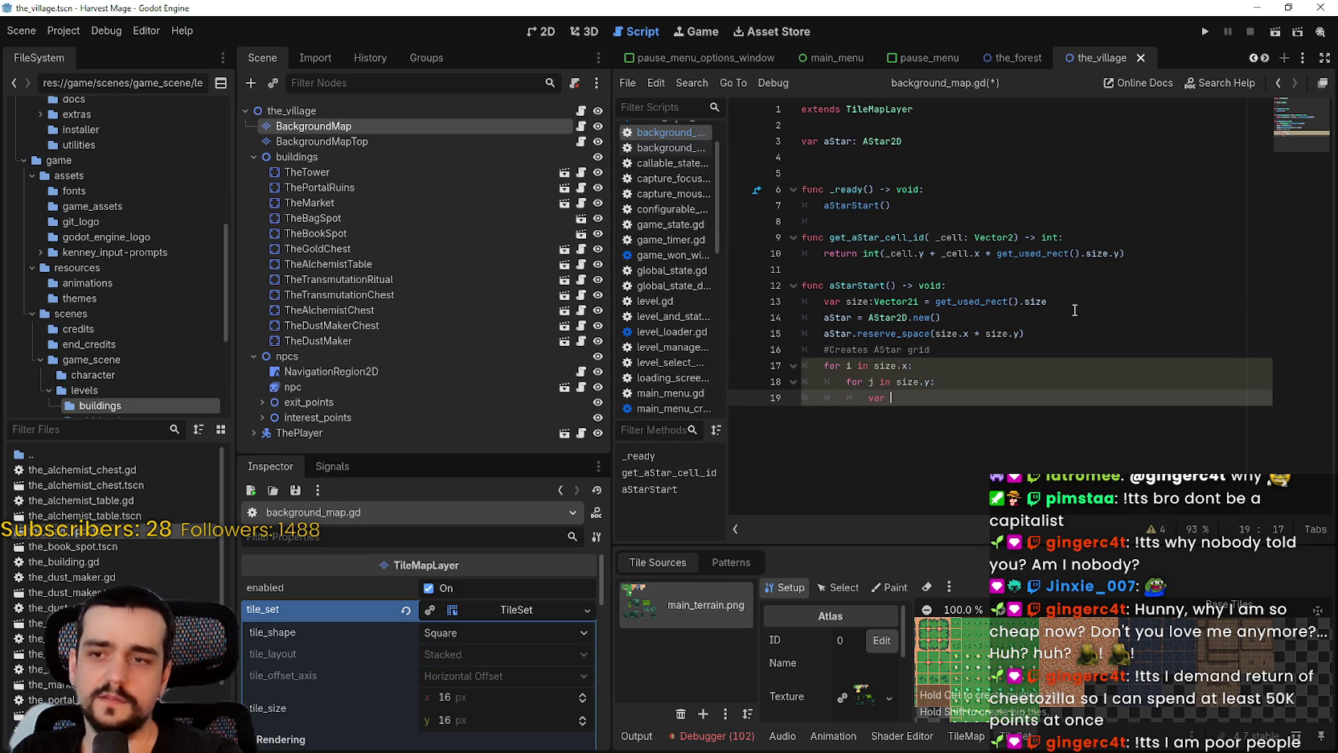
type("idx ")
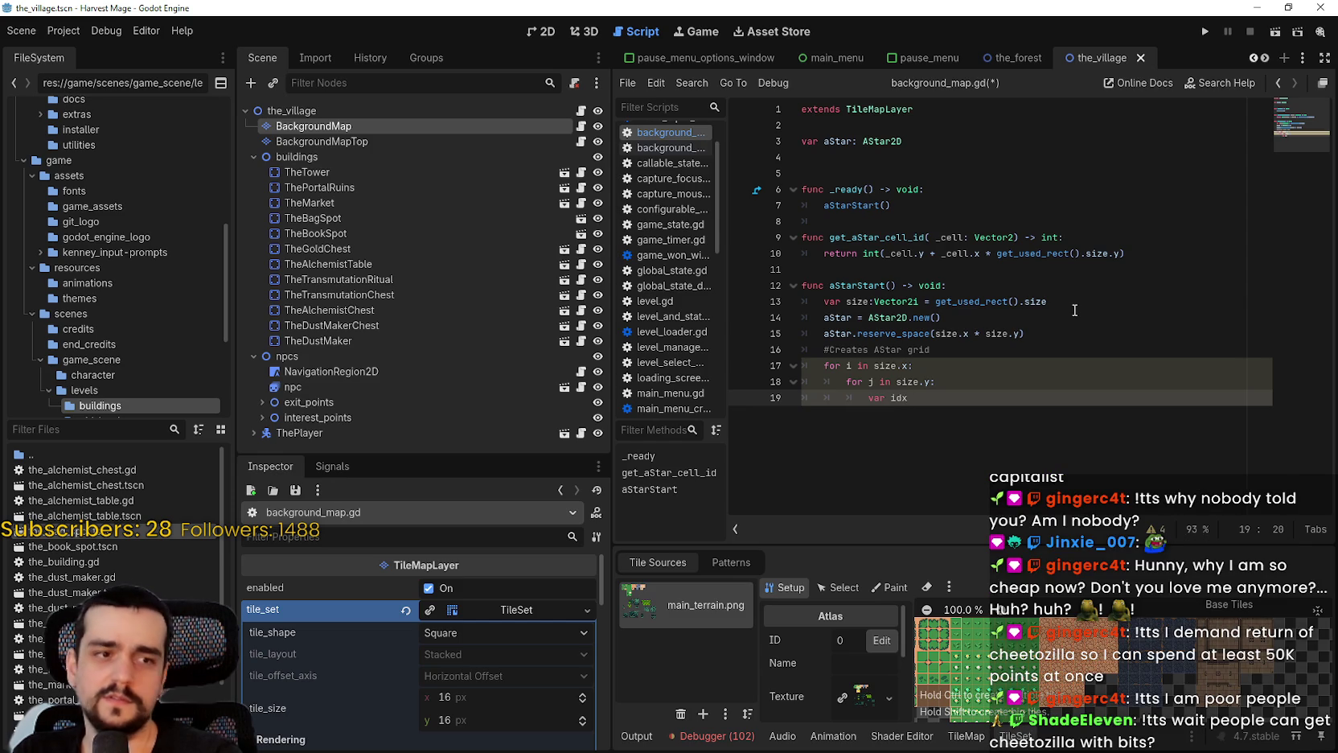
type("= get")
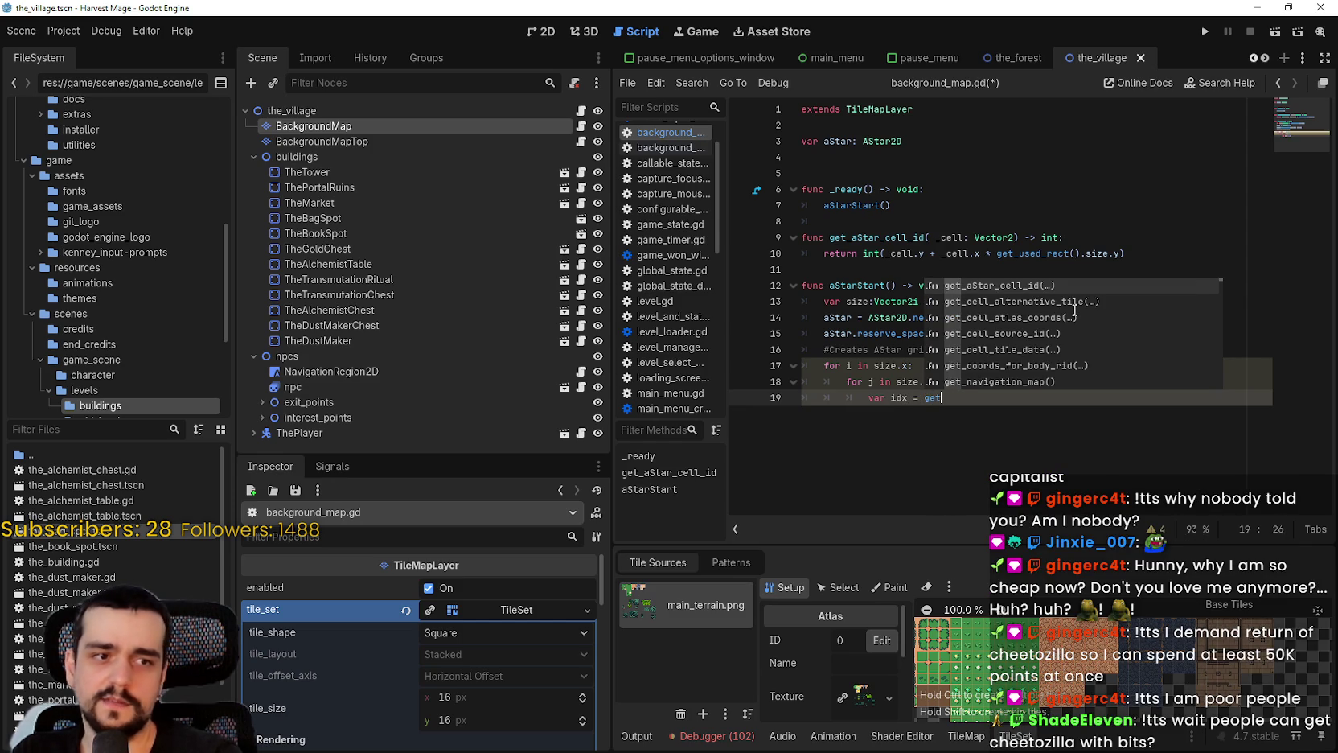
key("Return")
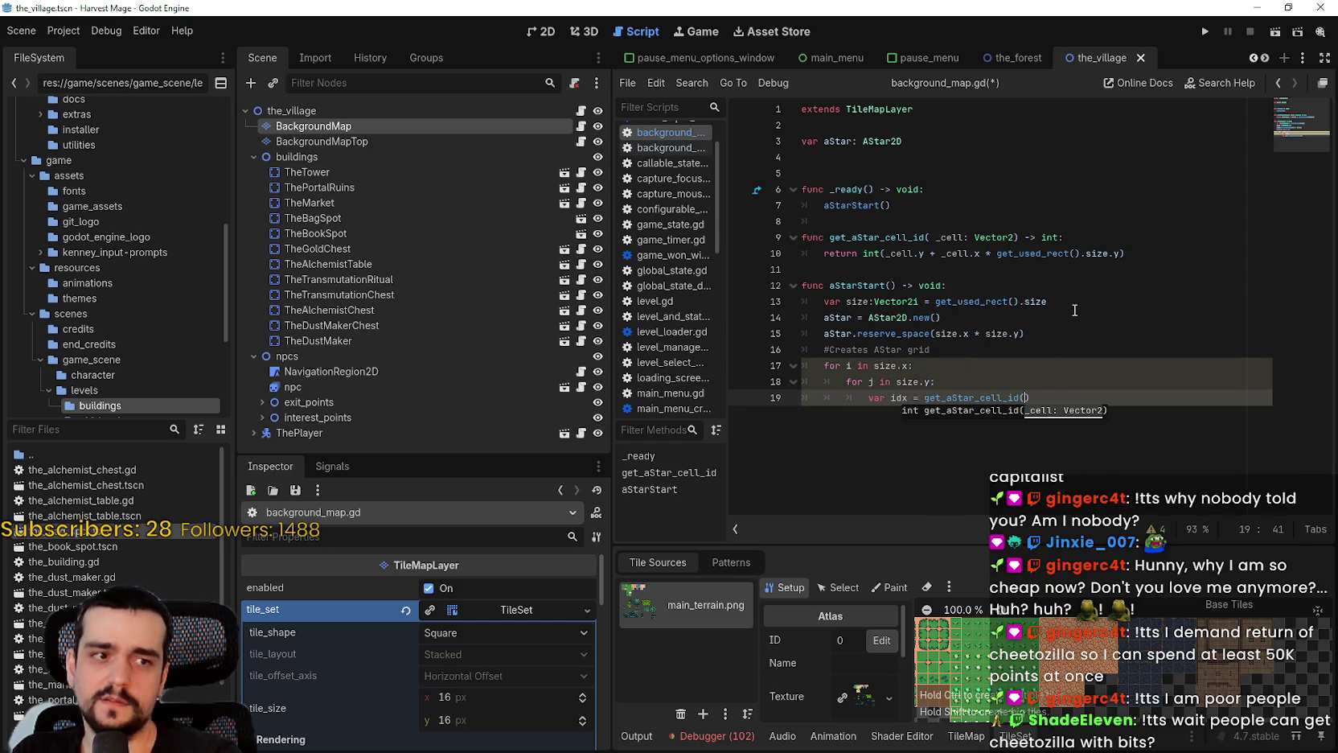
type("Vecotr2")
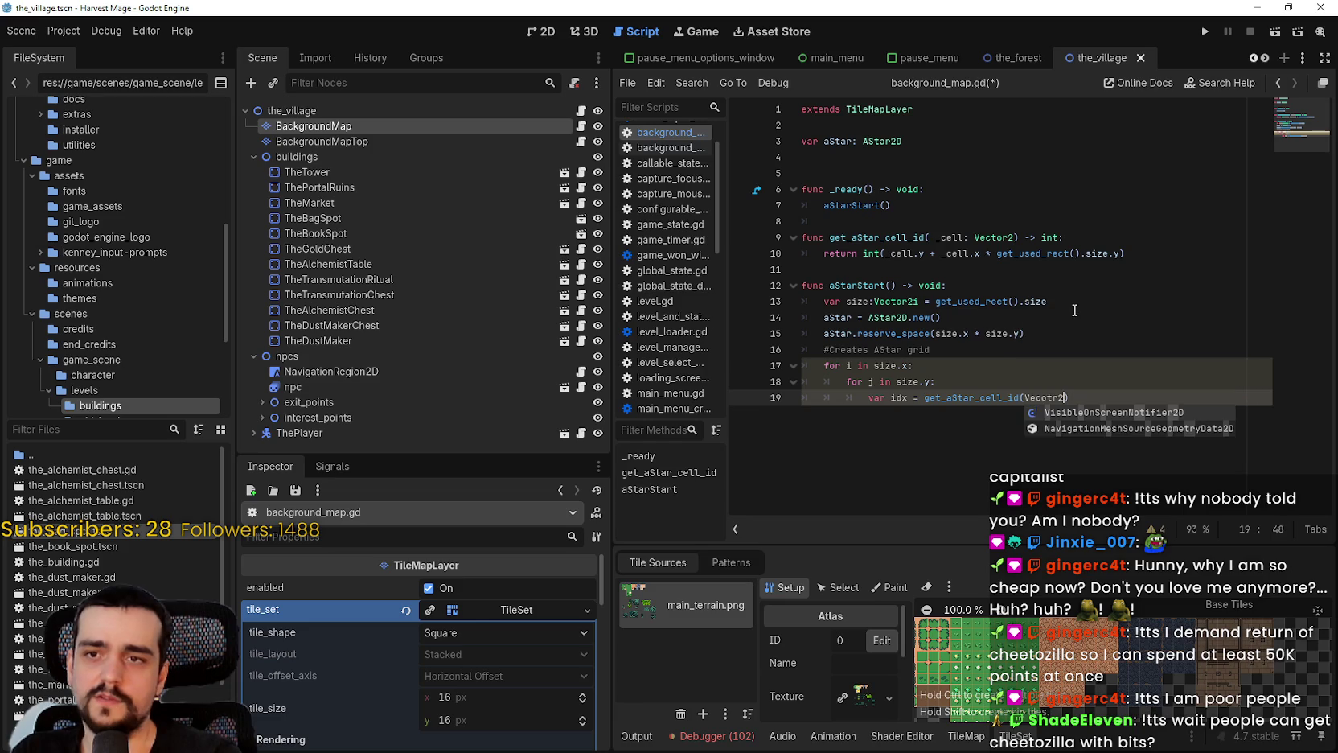
key("BackSpace")
key("BackSpace")
key("BackSpace")
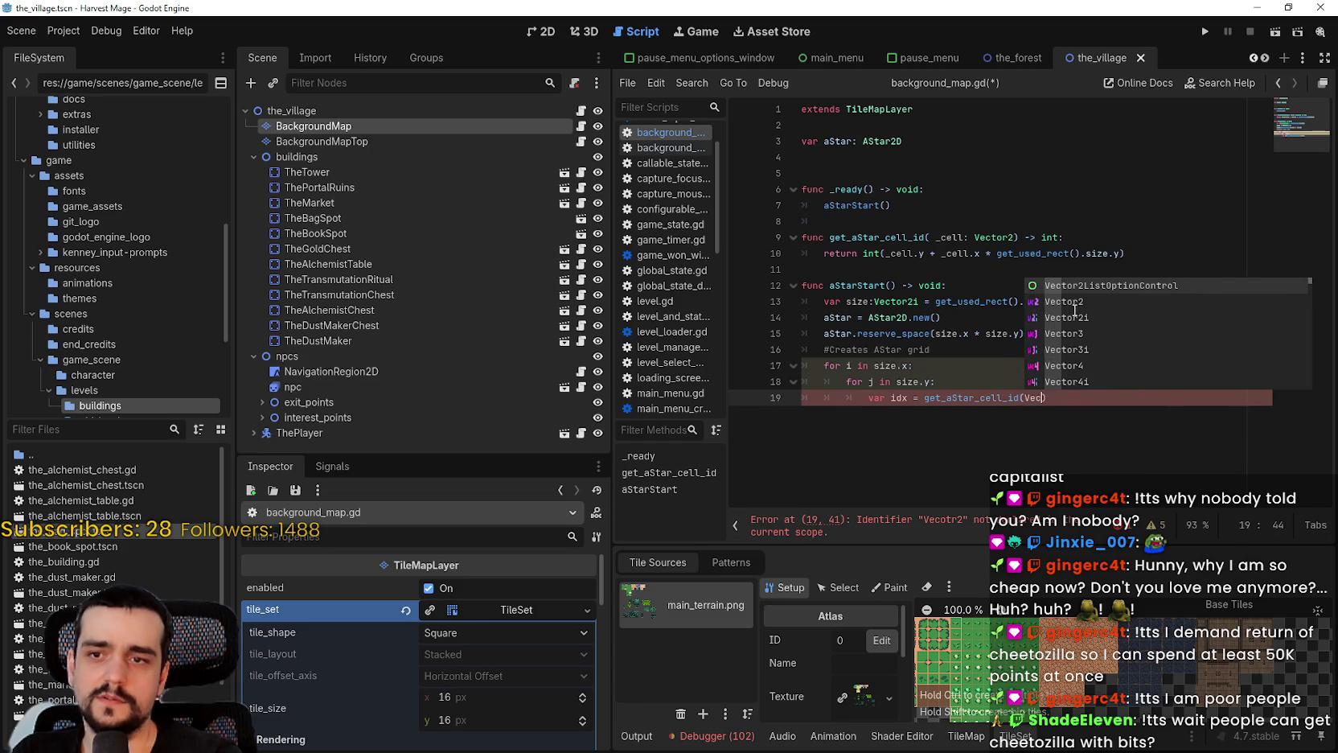
type("ctor2")
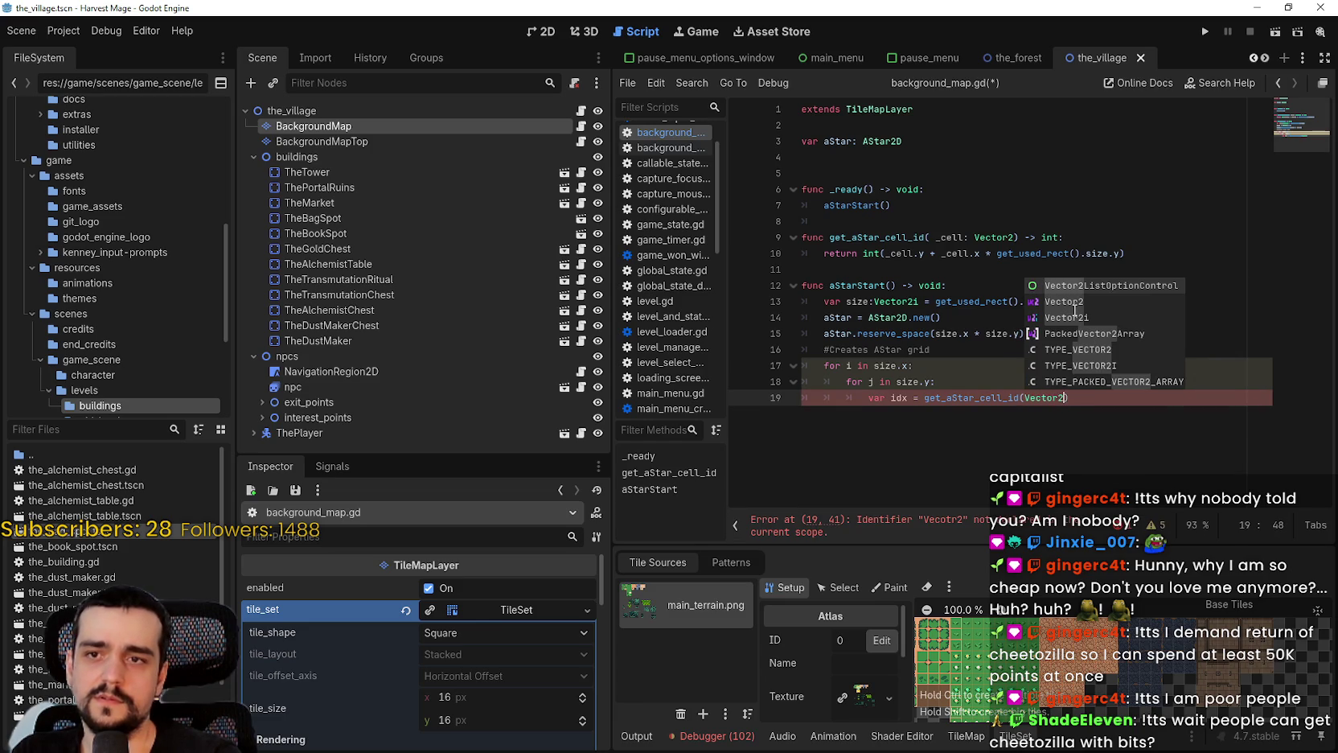
type("(i")
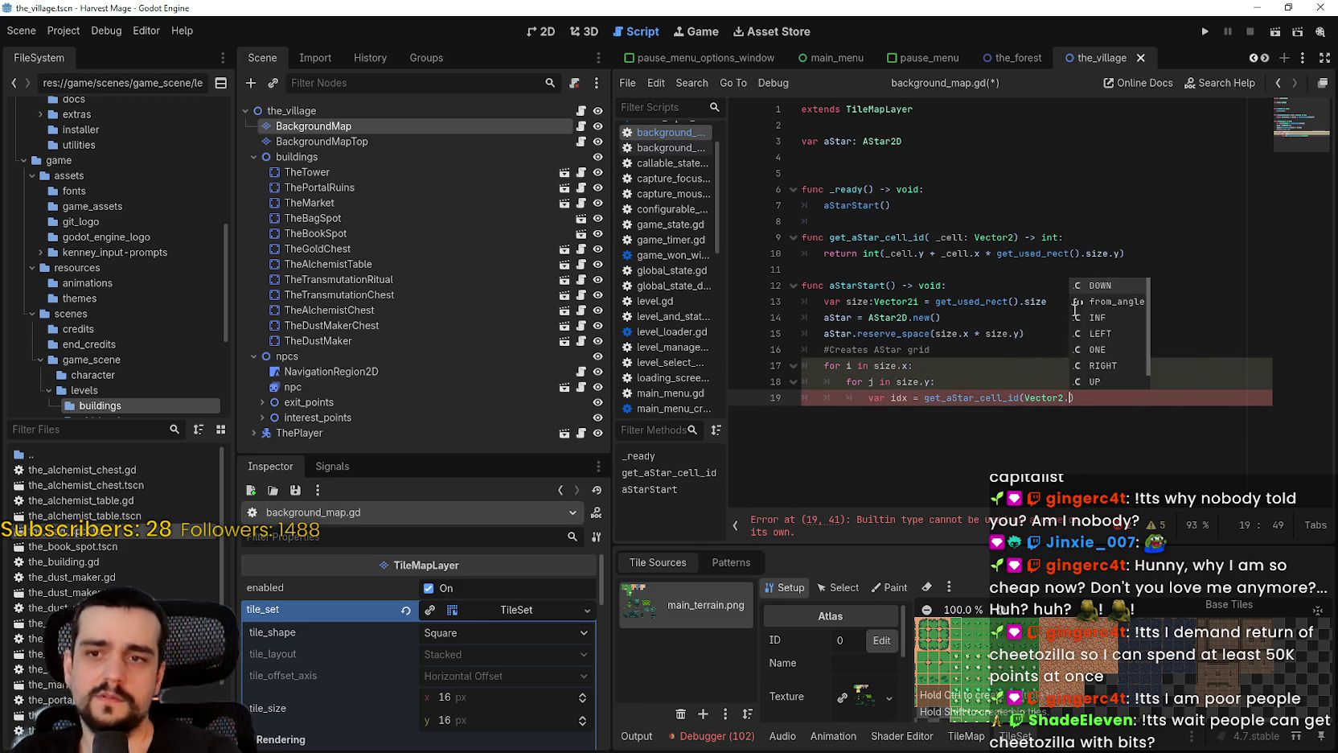
type(", j")
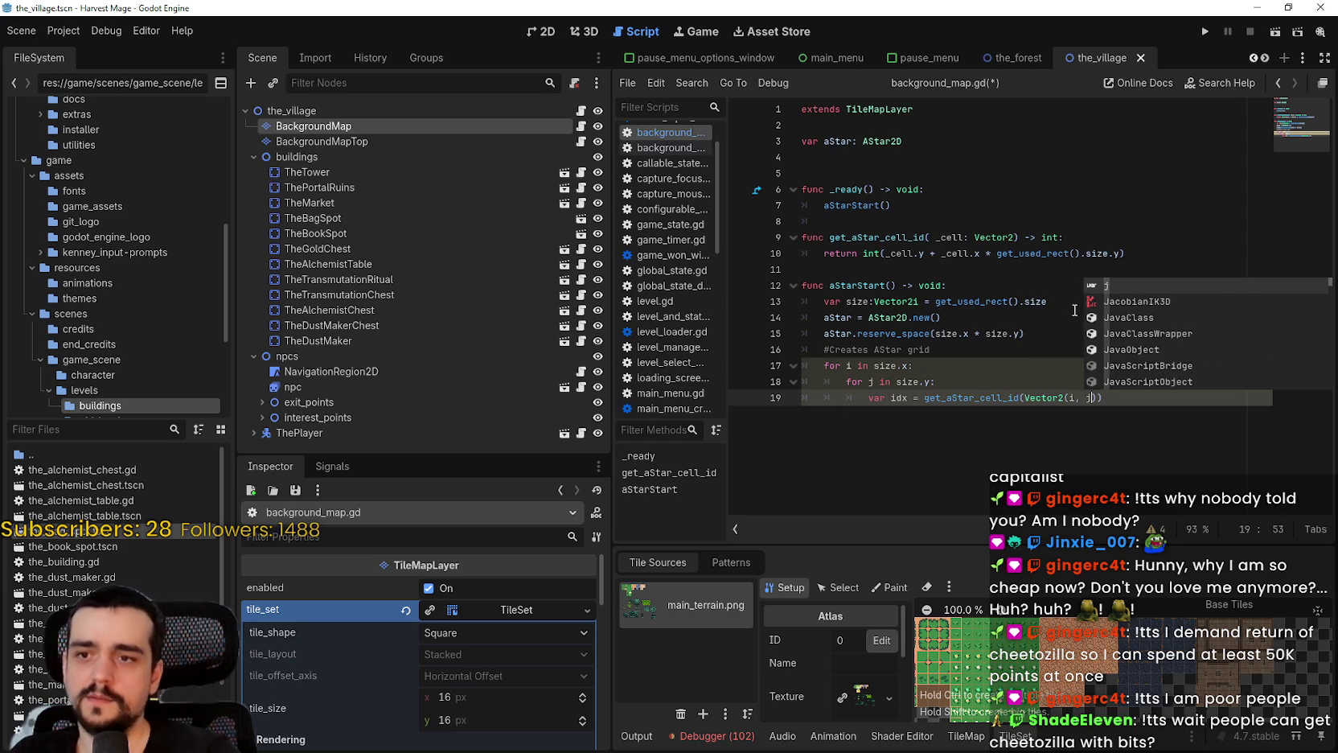
key("Right")
key("Right")
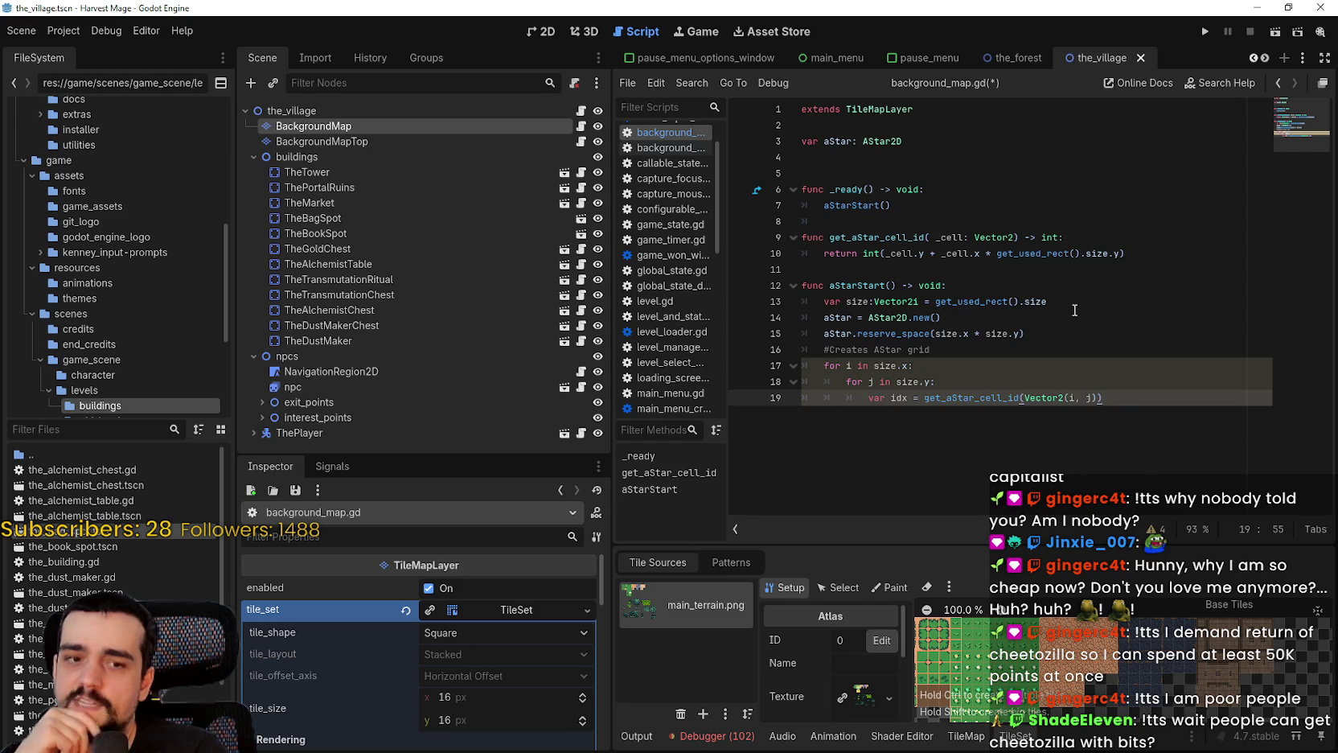
key("Return")
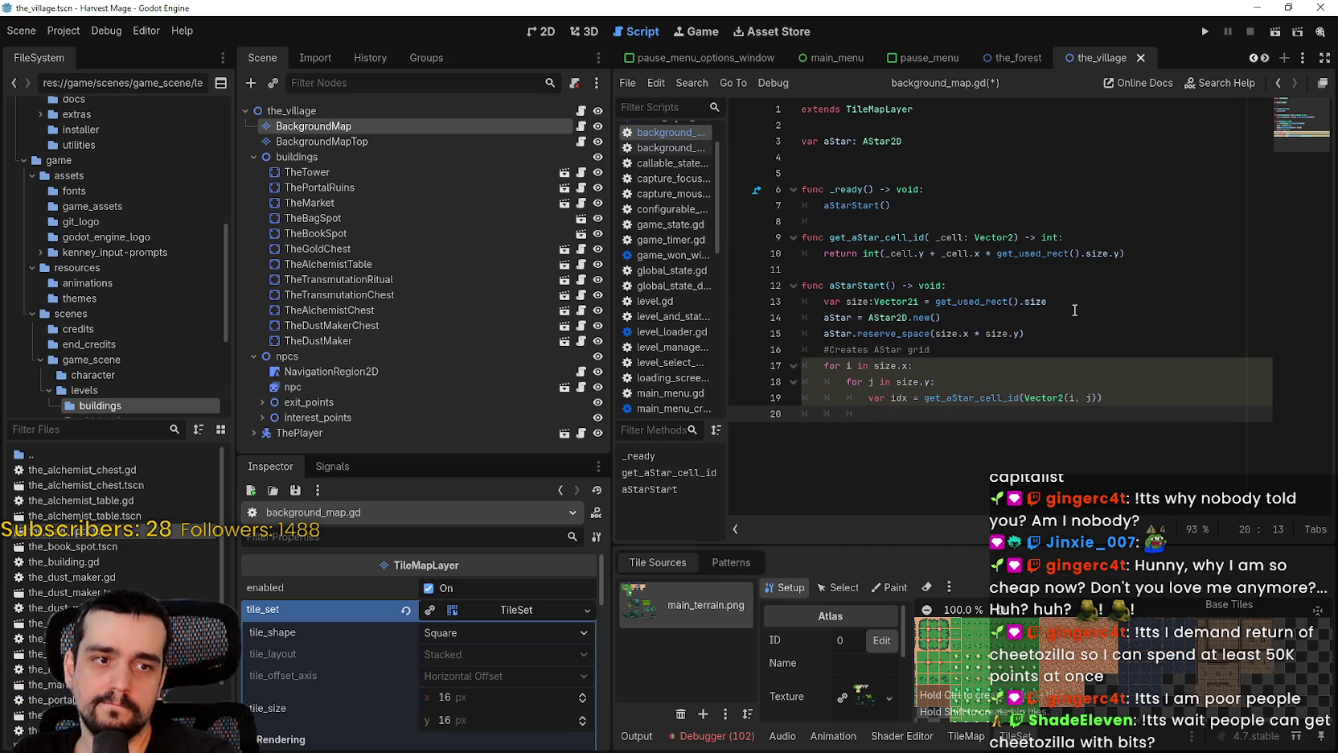
Call aStar.add_point(idx, map_to_local(Vector2(i, j))) in the loop body
type("as")
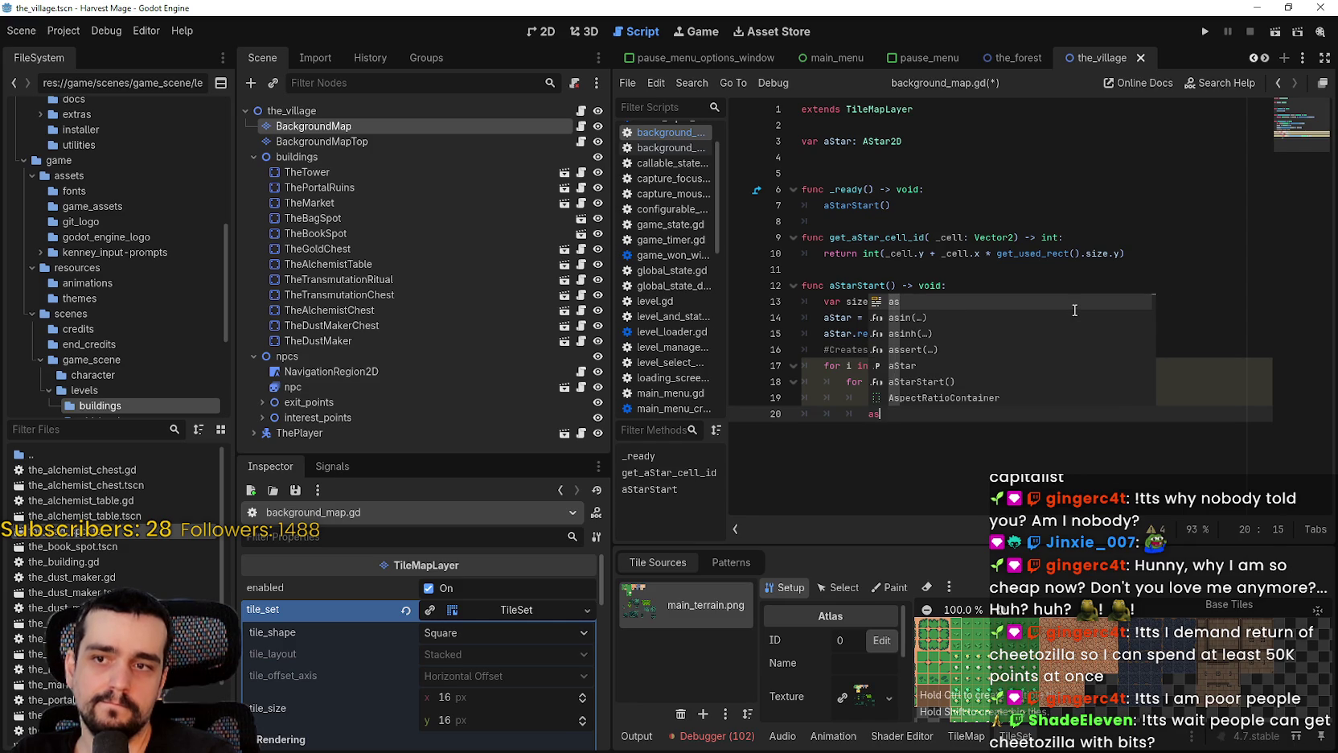
key("Return")
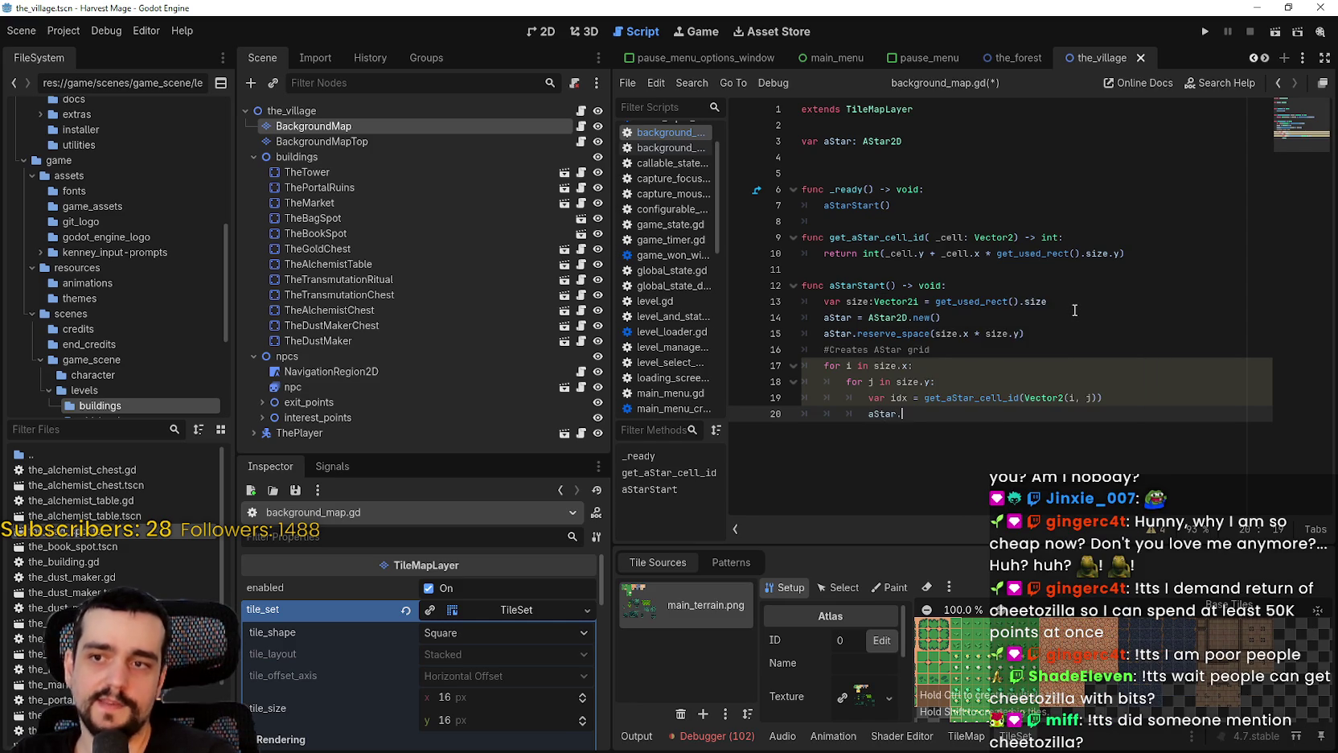
type(".add")
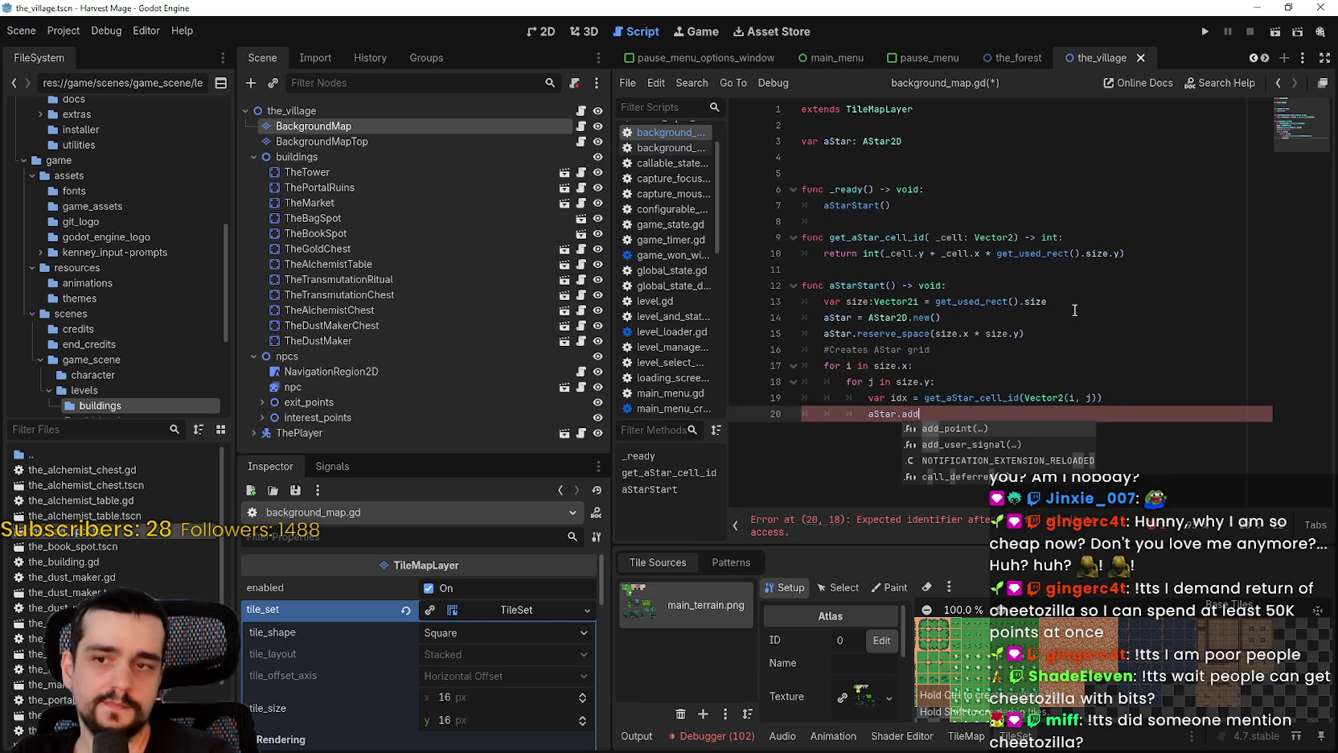
key("Return")
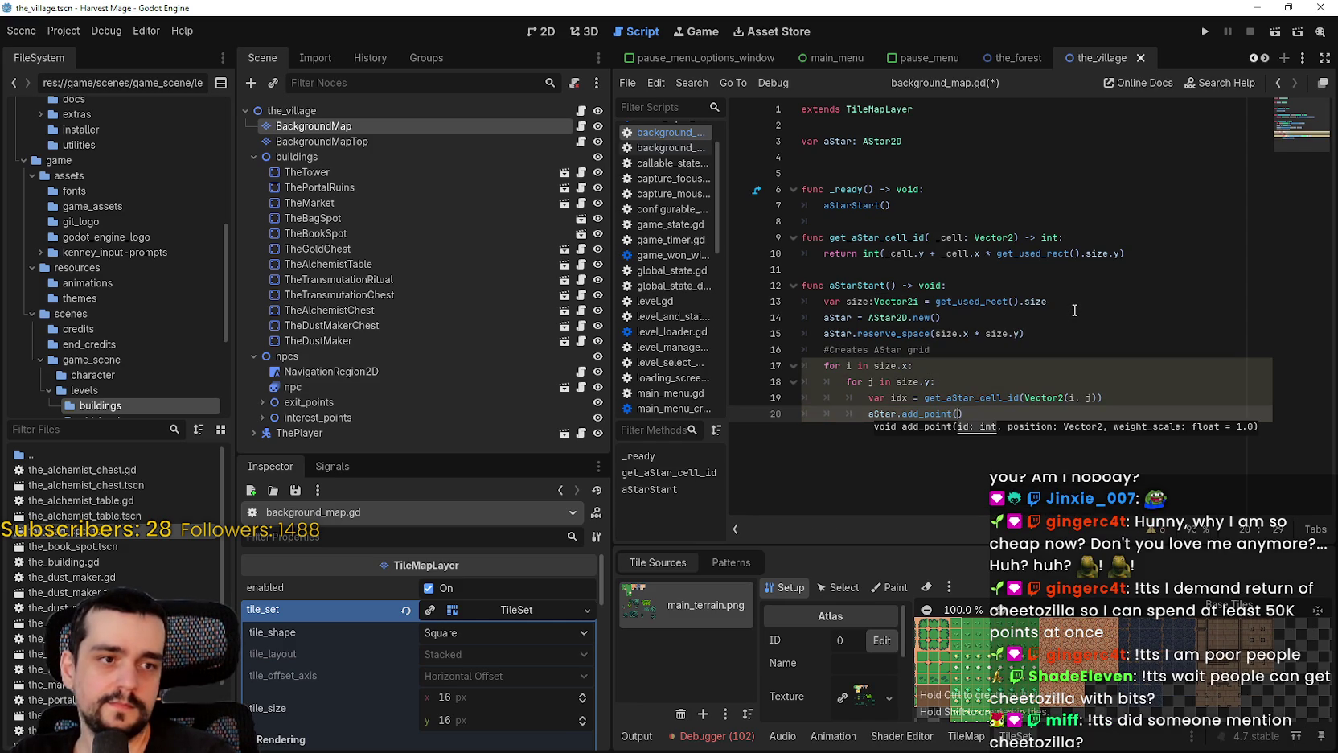
type("idx, map")
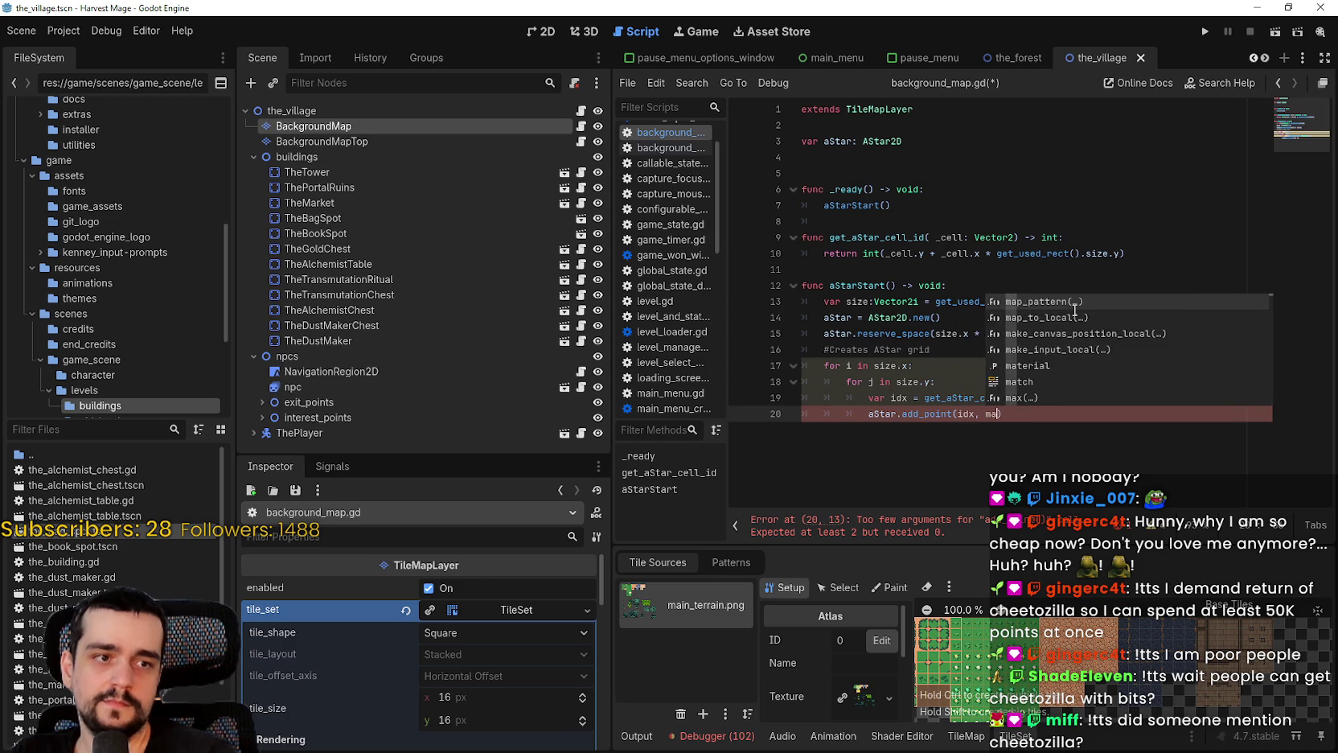
type("_to")
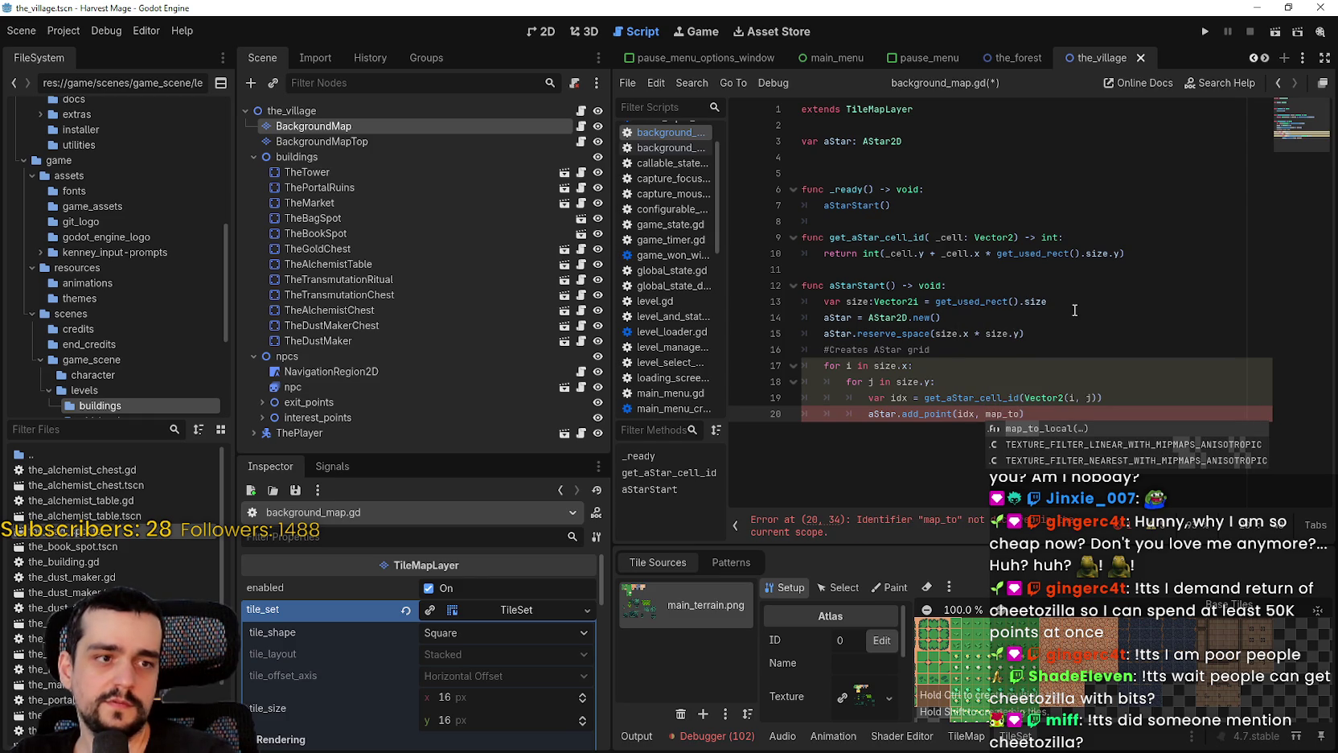
key("BackSpace")
key("BackSpace")
key("BackSpace")
type("world")
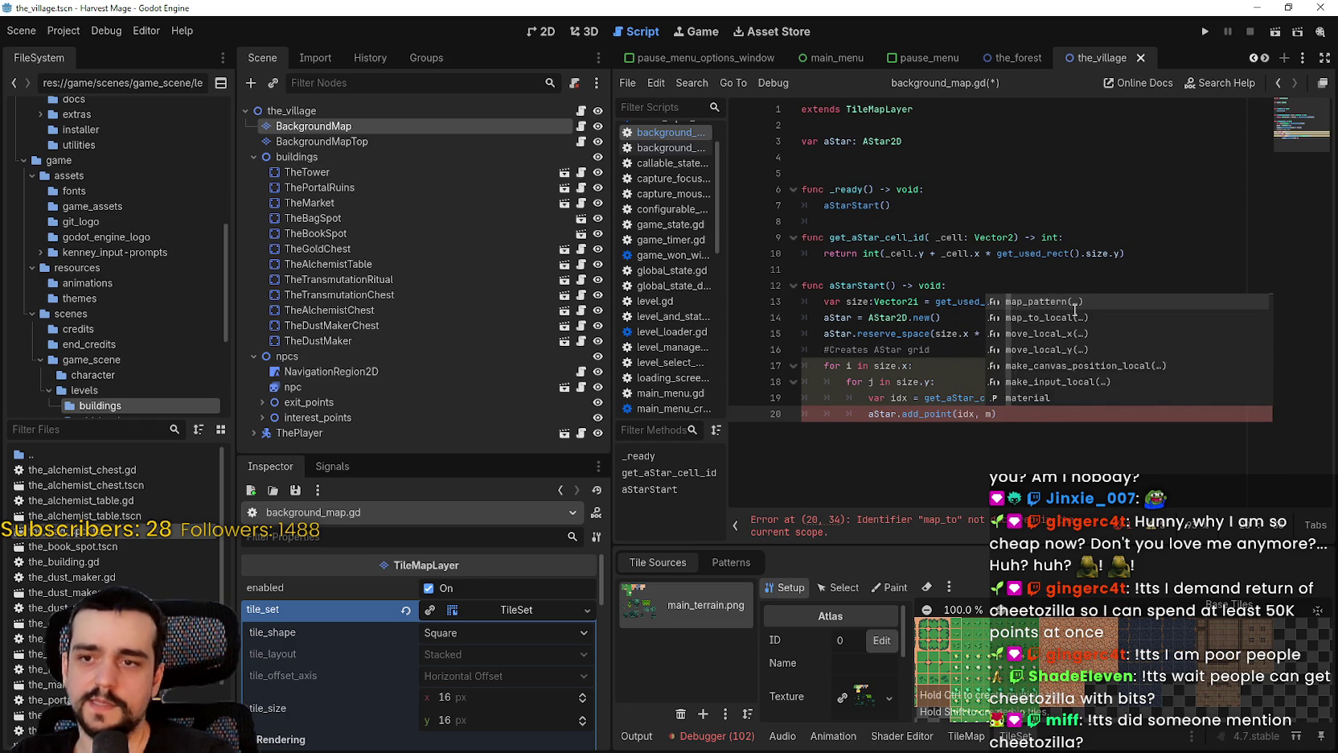
key("BackSpace")
key("BackSpace")
key("BackSpace")
type("ma")
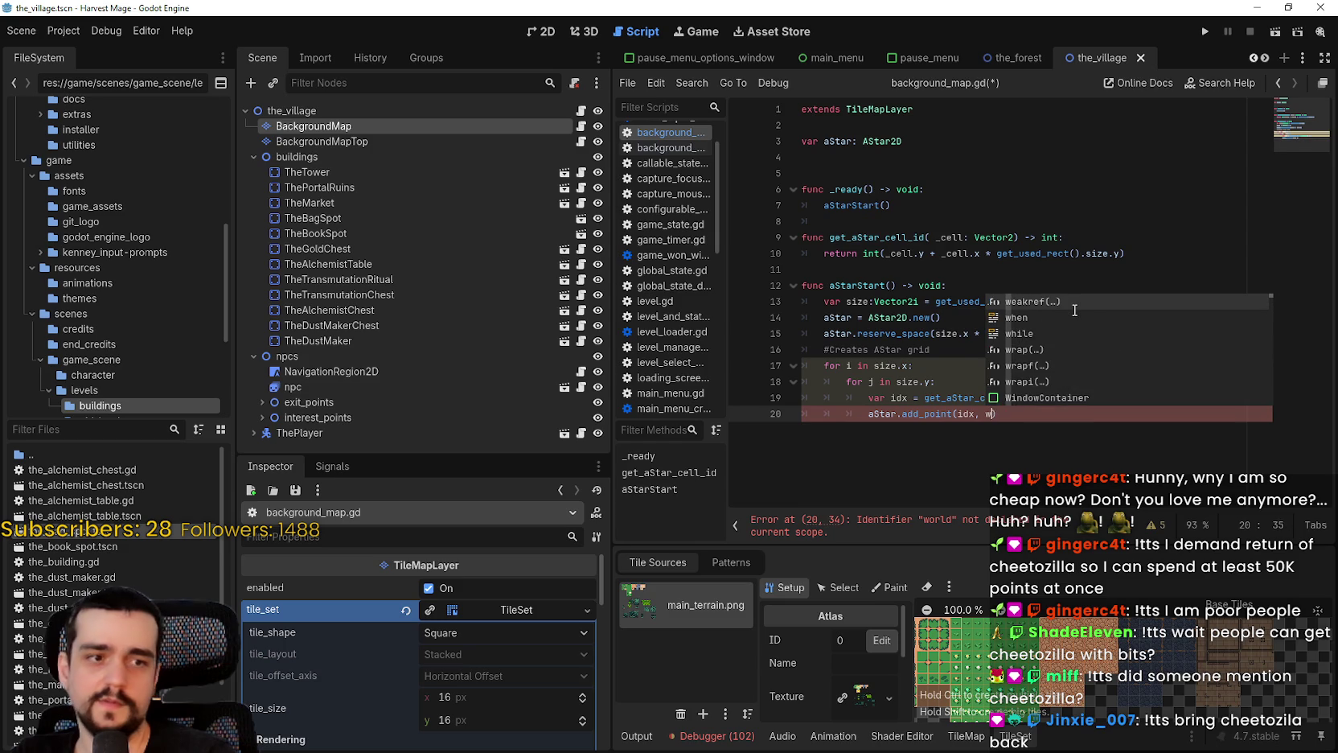
type("p_to")
key("Return")
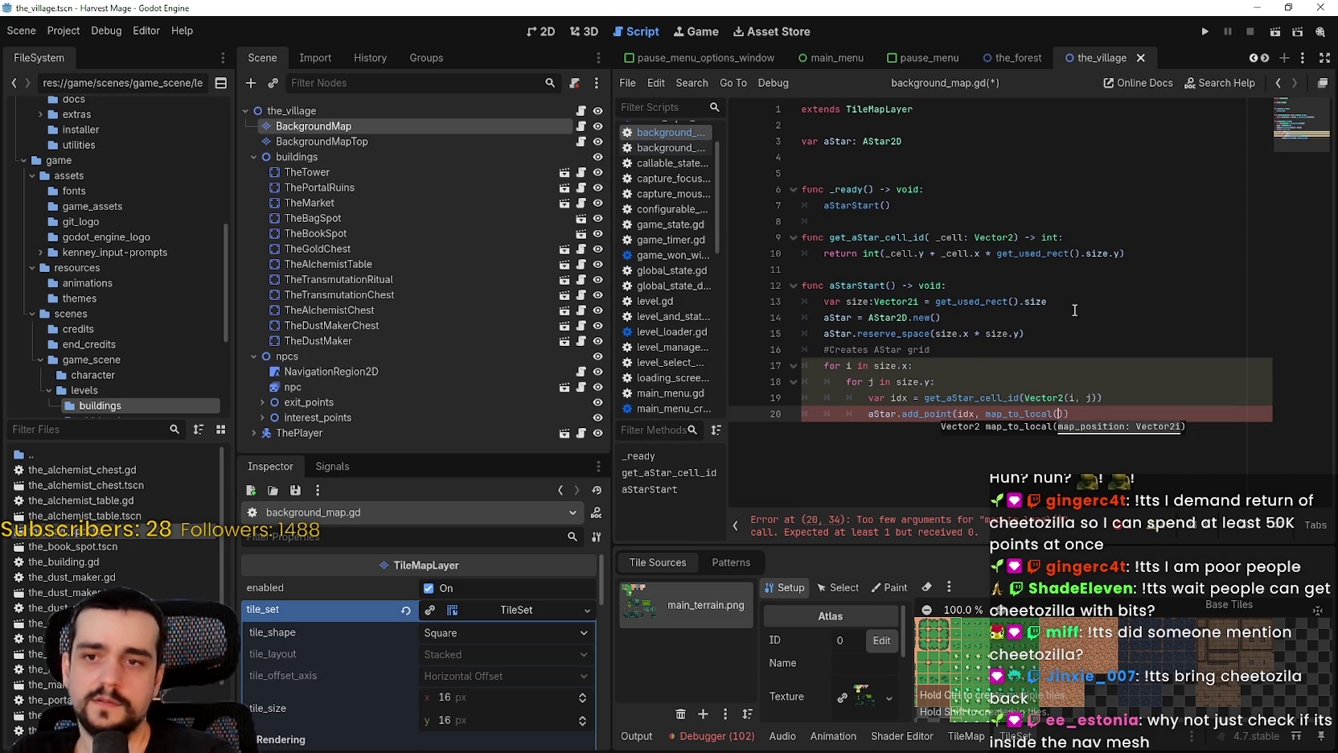
type("Vector2")
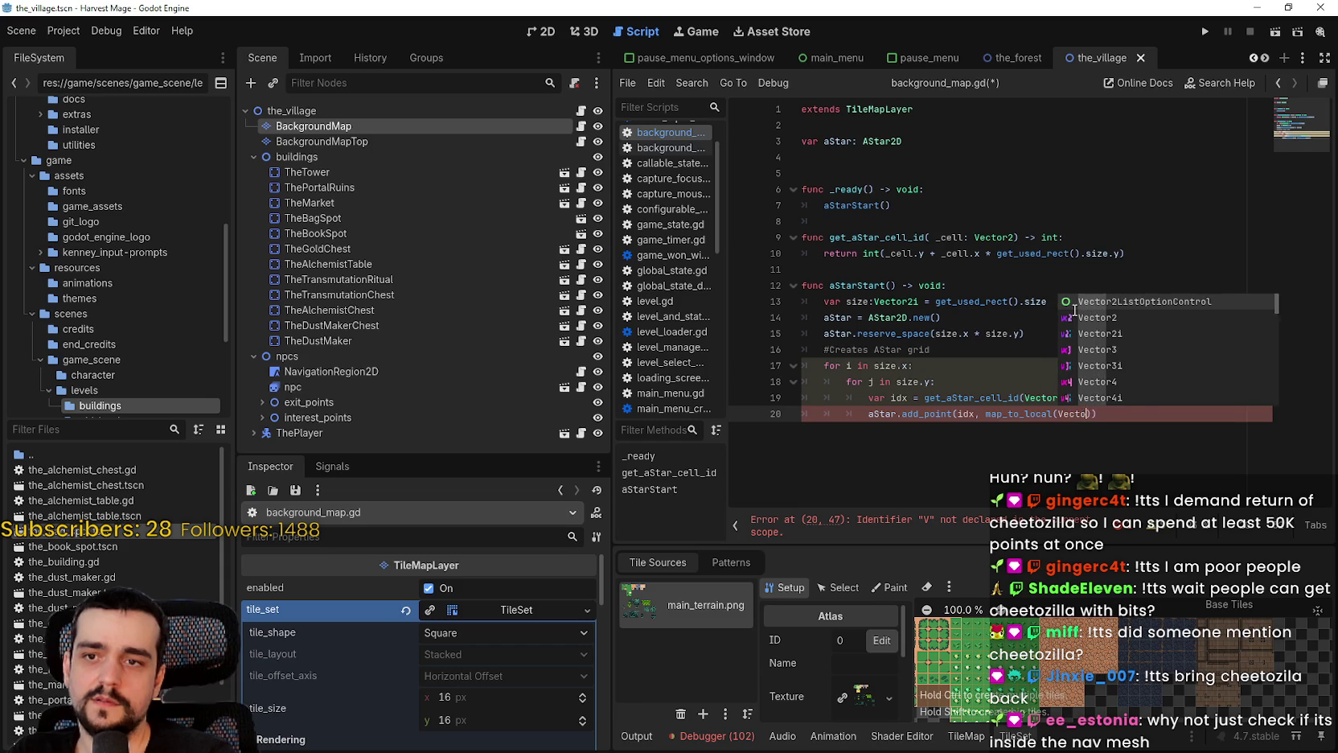
type("(i,")
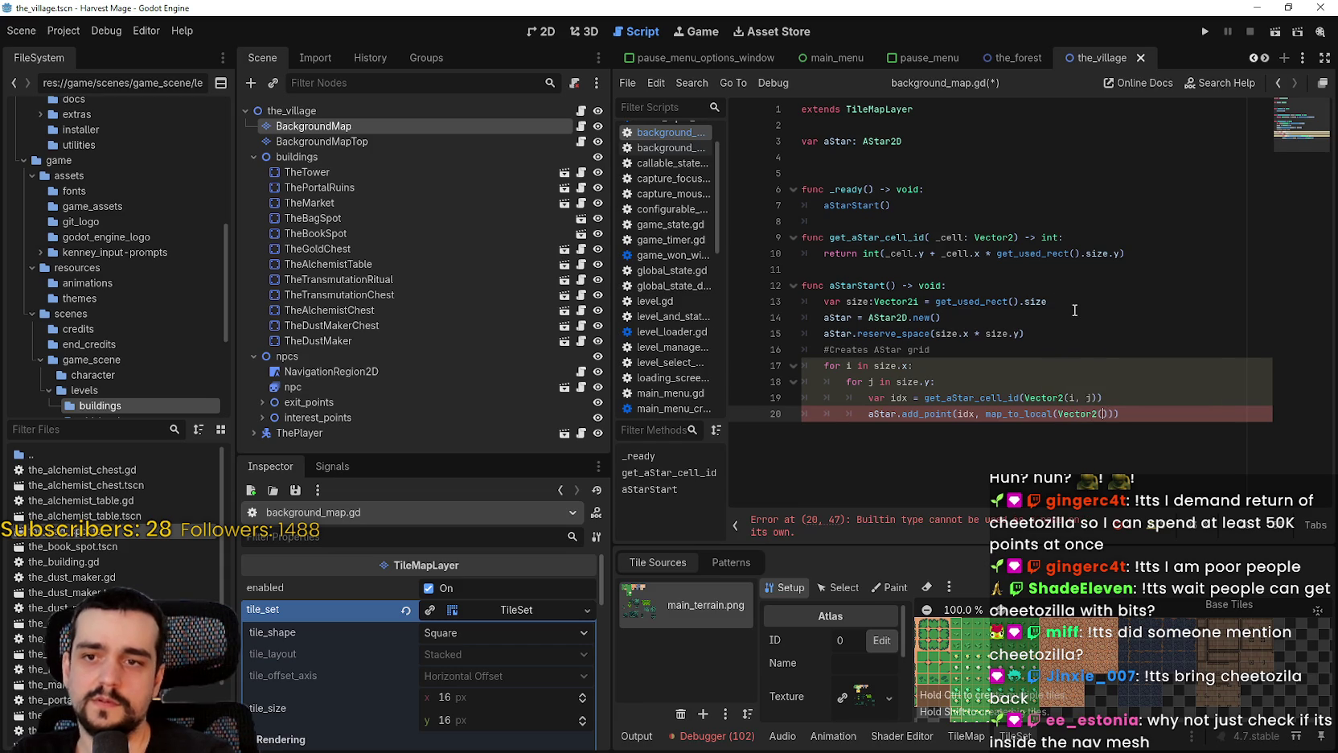
type(" j")
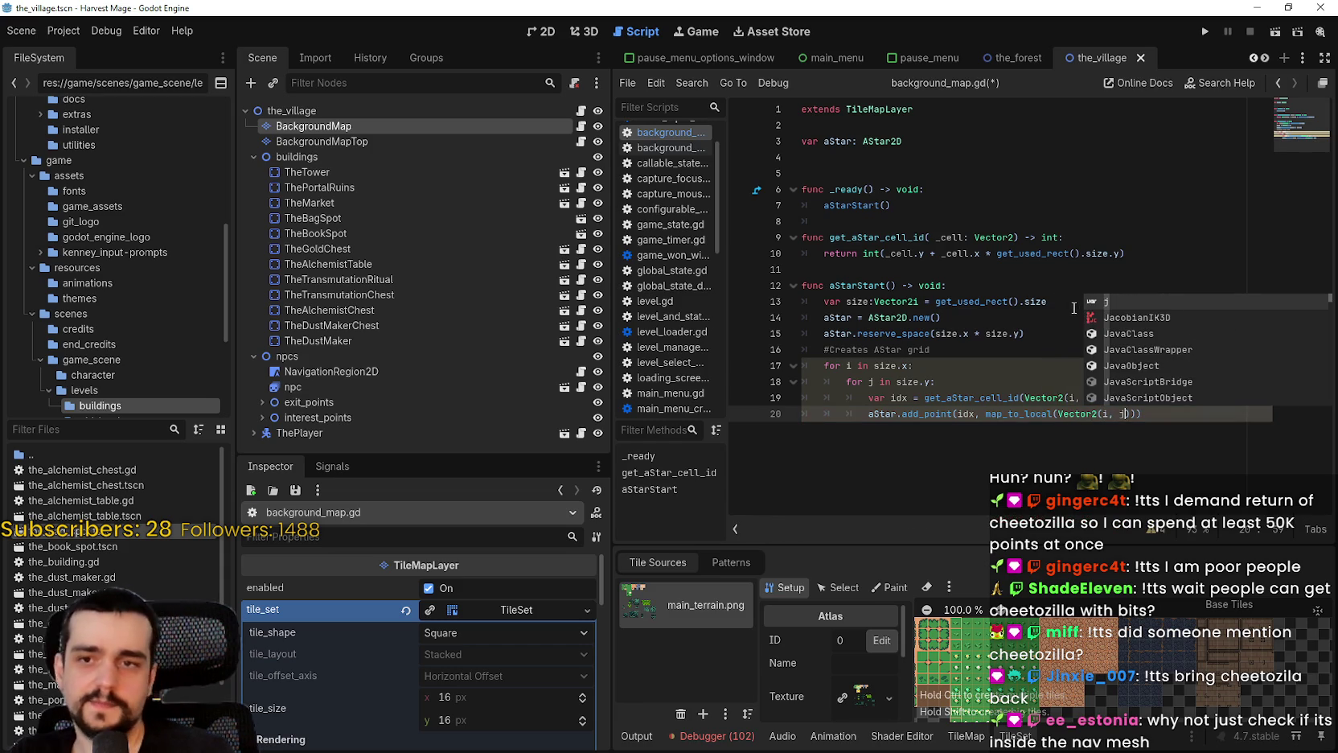
type(")))")
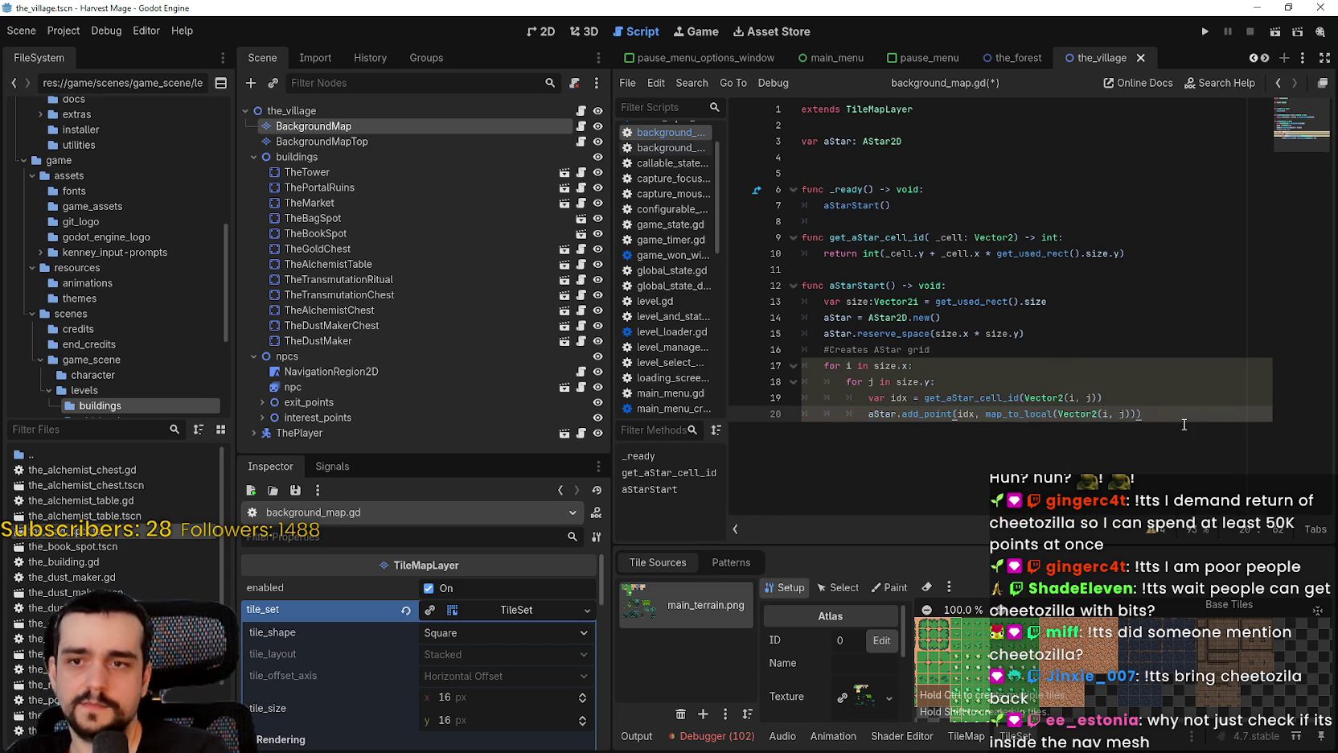
key("Return")
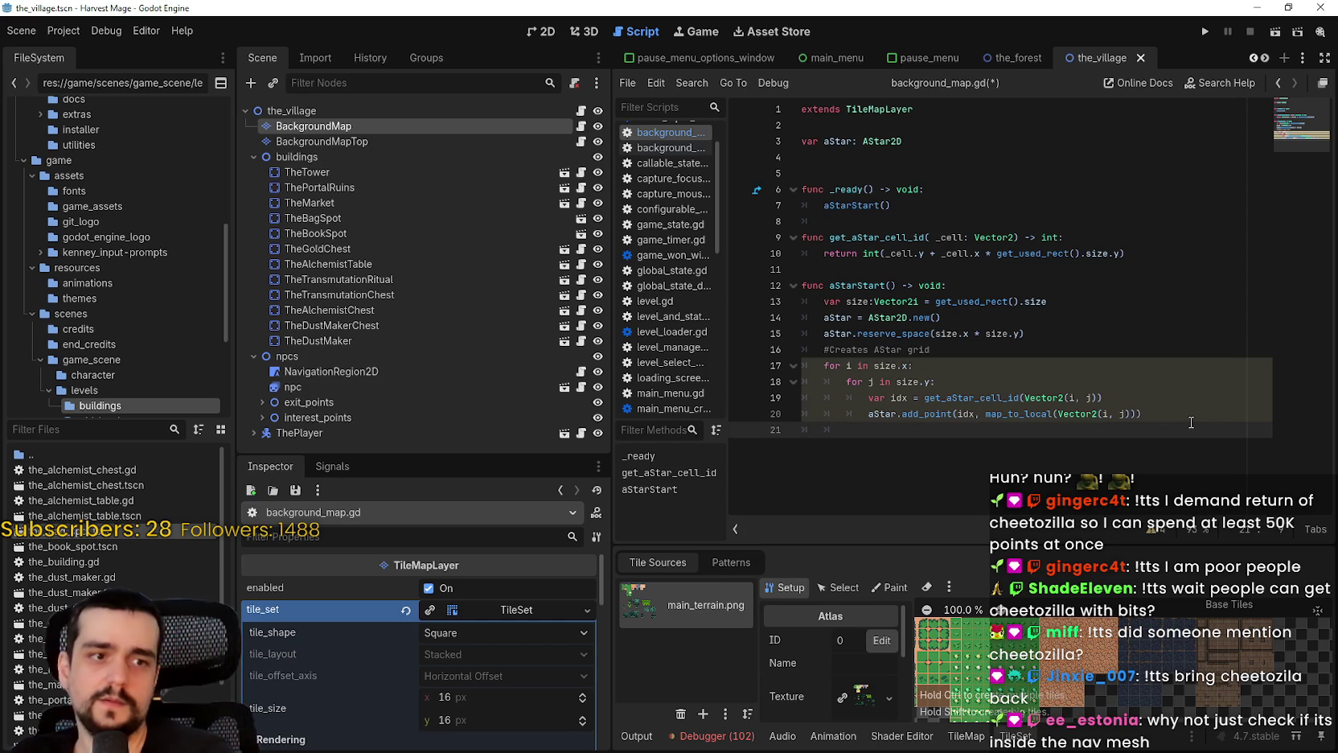
Add the comment '#Fills AStar grid with info about valid tiles' below it
type("#Fi")
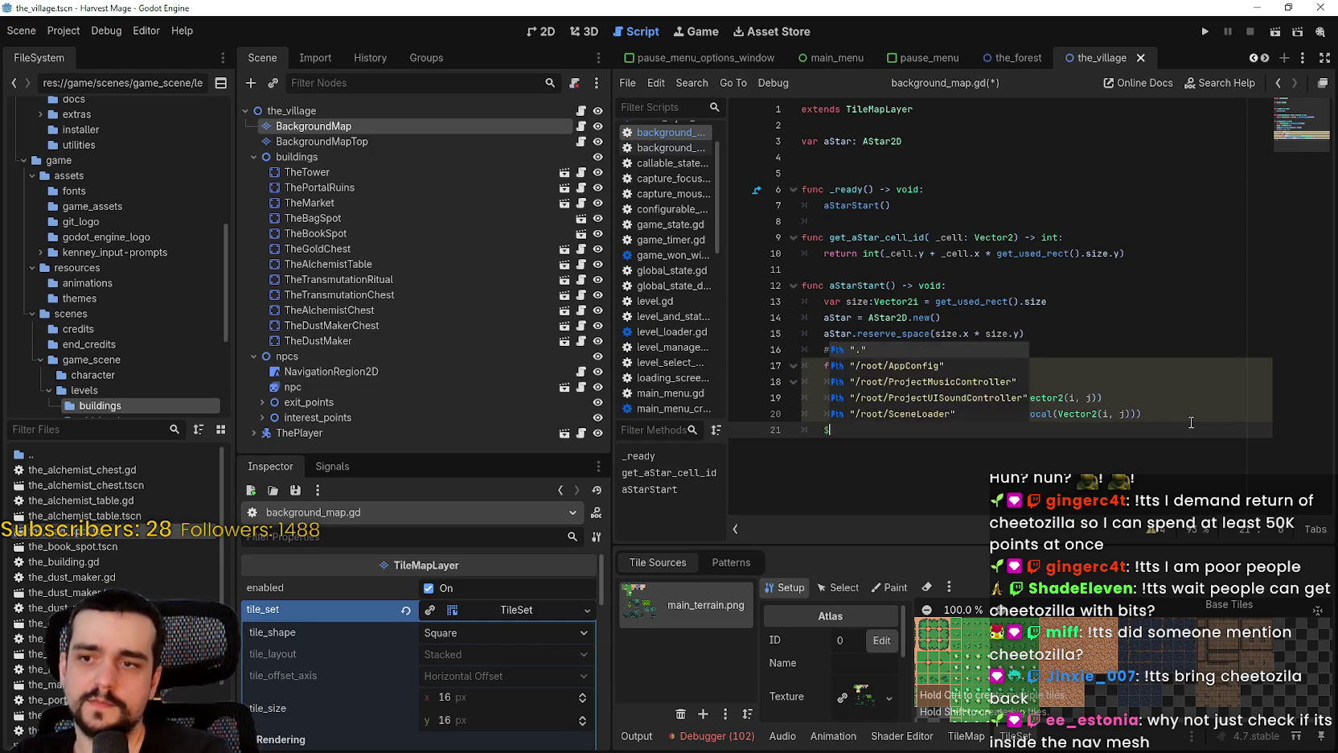
type("lls A")
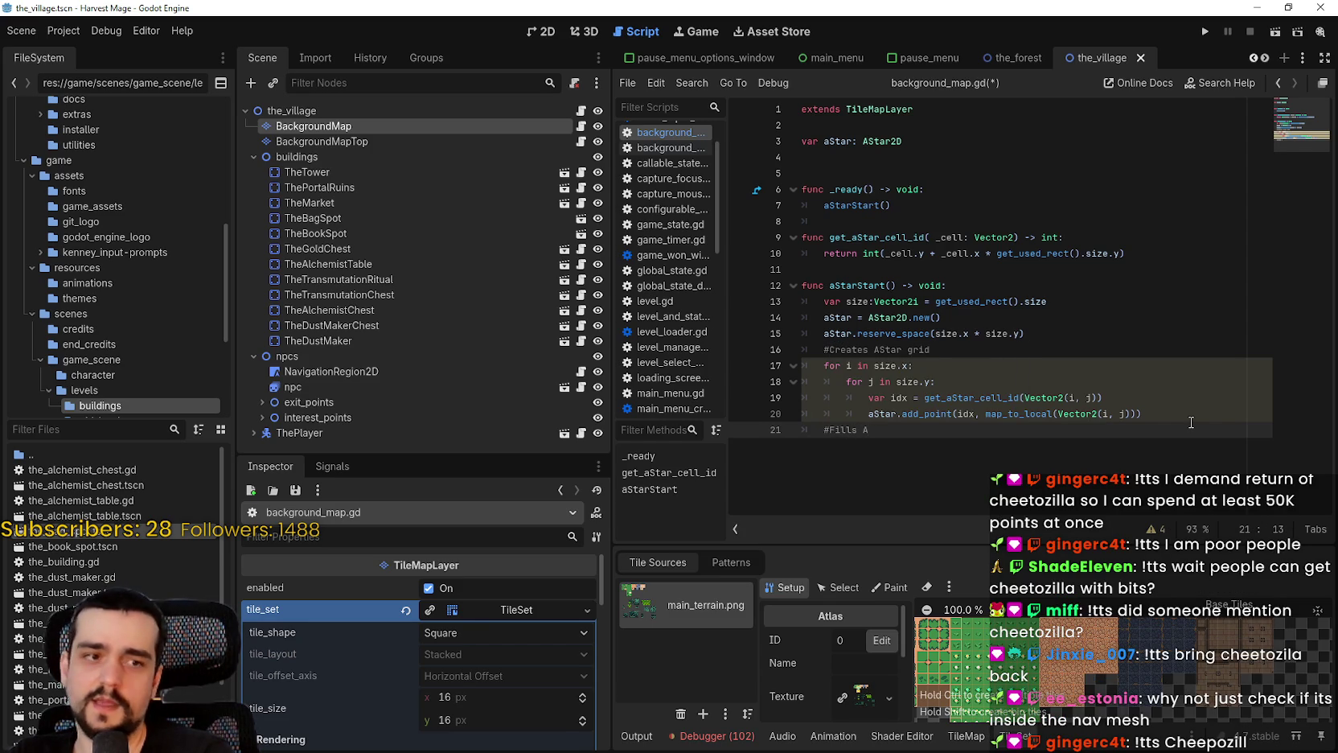
type("Star grid with ")
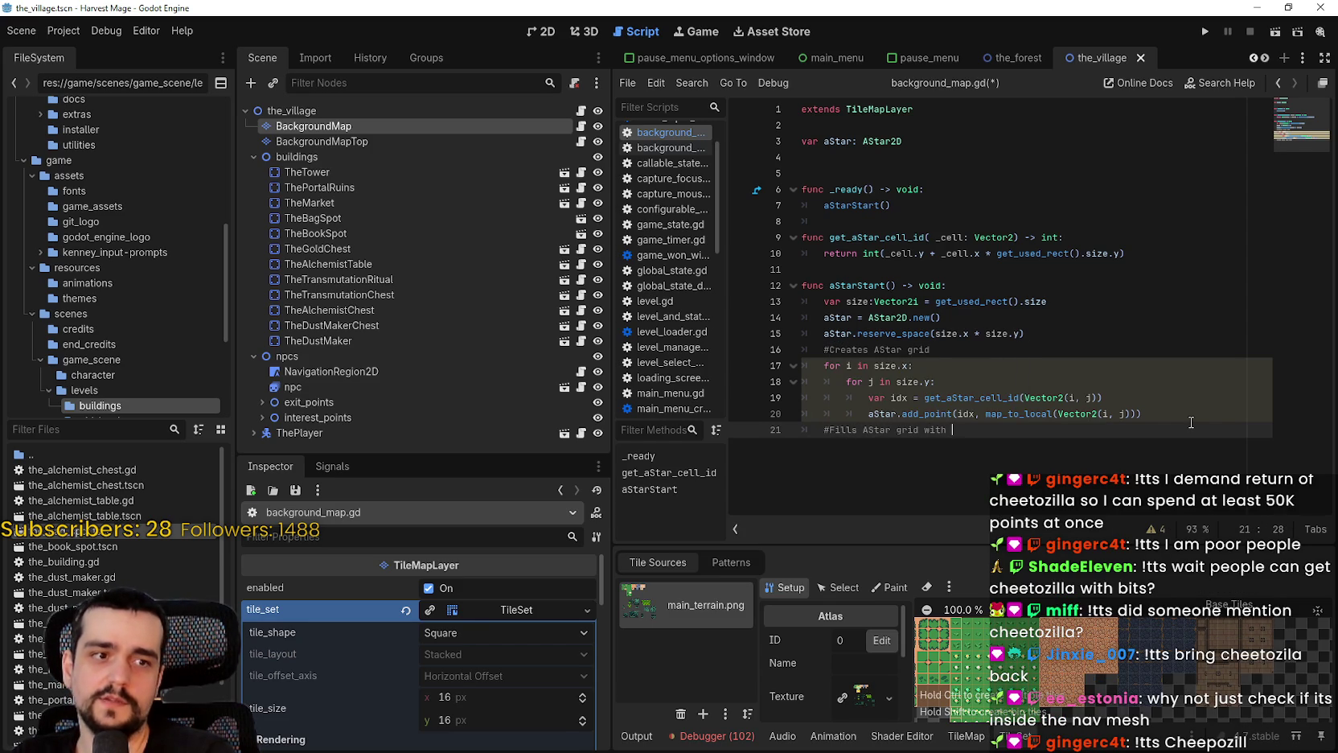
type("info")
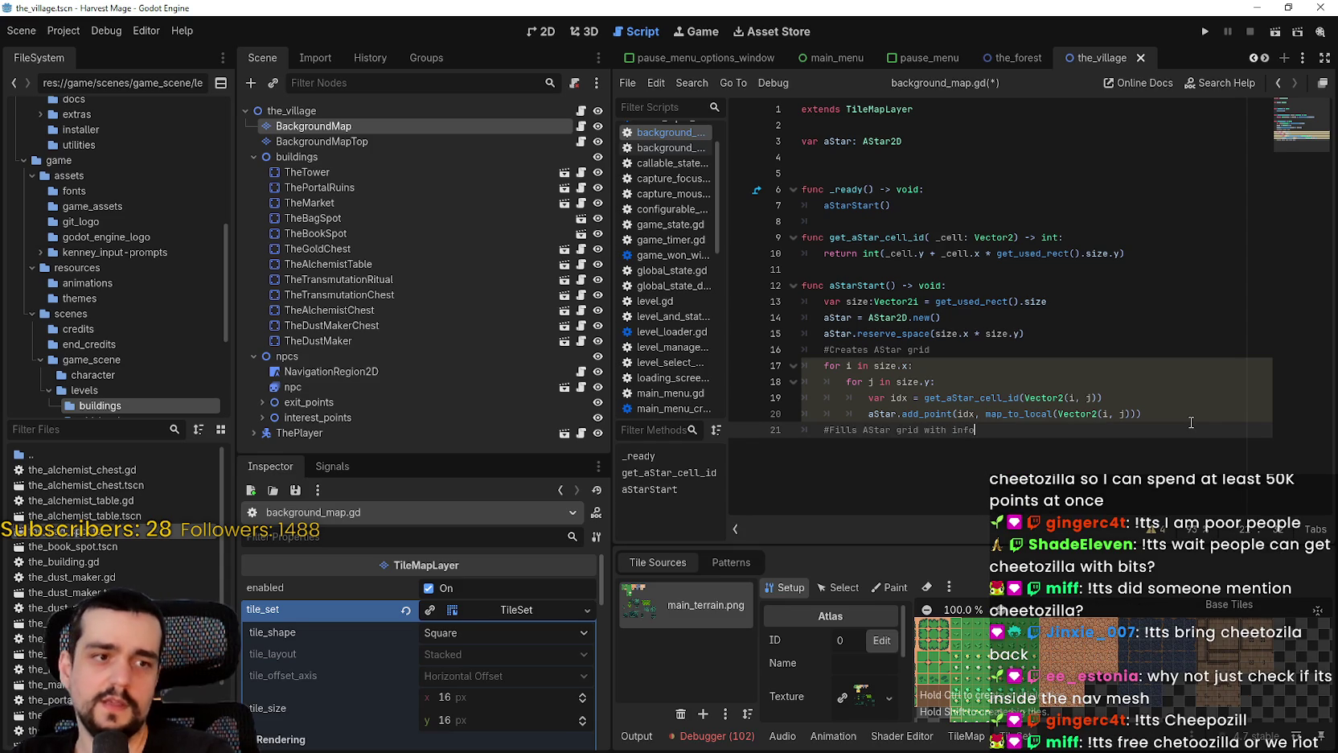
type(" about valid")
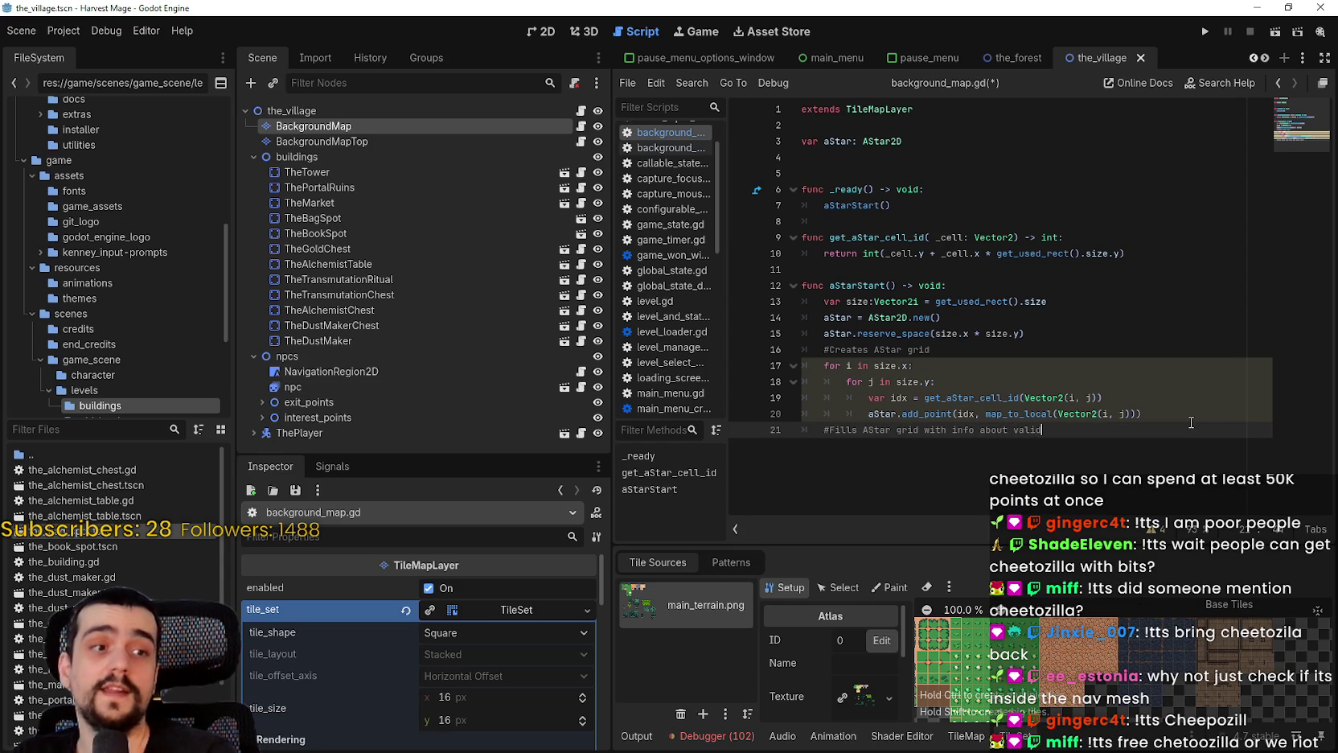
type(" tiles")
key("Return")
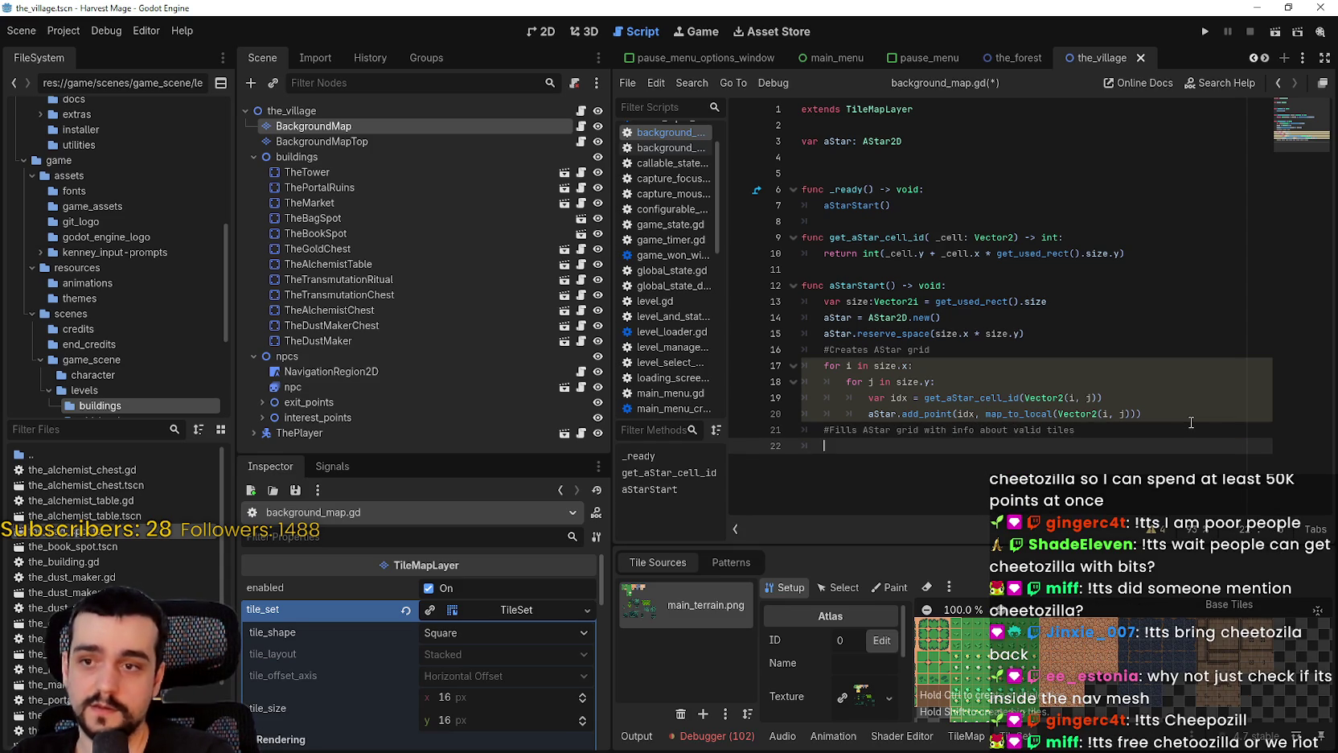
Write a second 'for i in size.x:' / 'for j in size.y:' loop and begin 'if get_cellv'
type("for i")
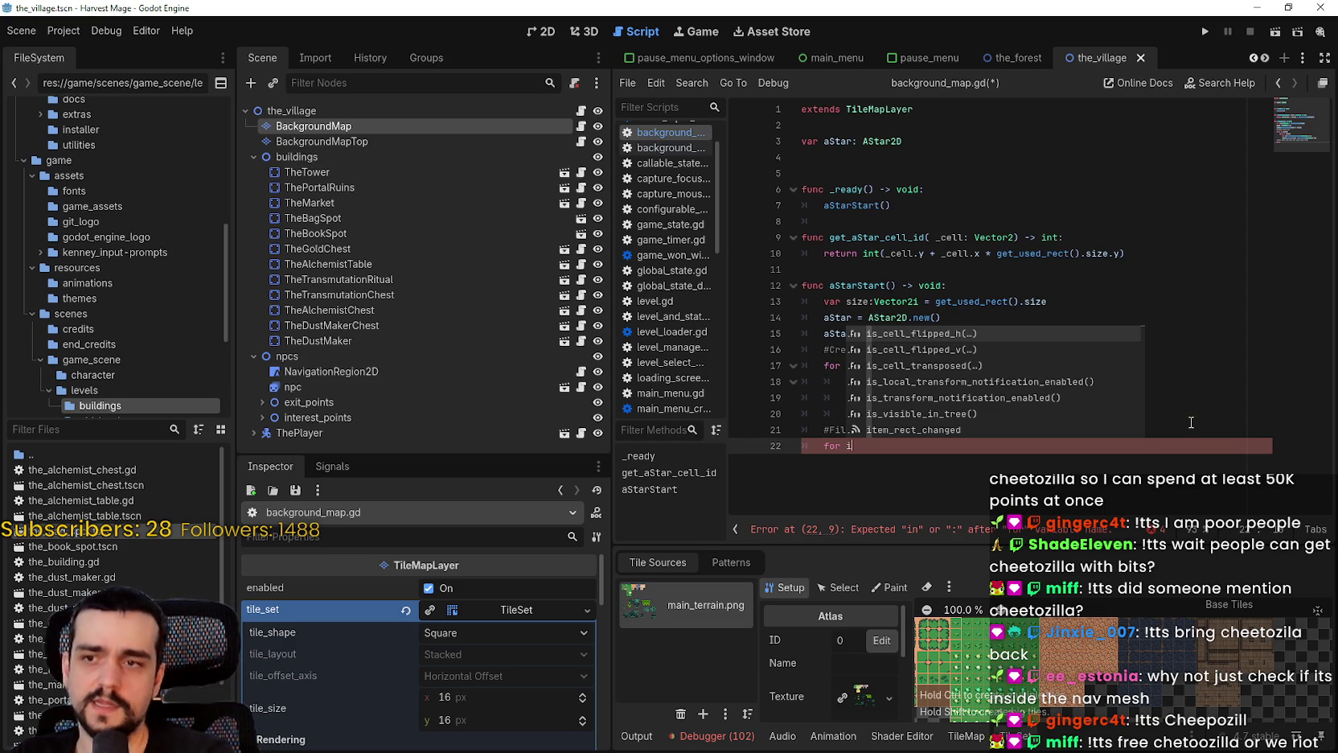
type(" in si")
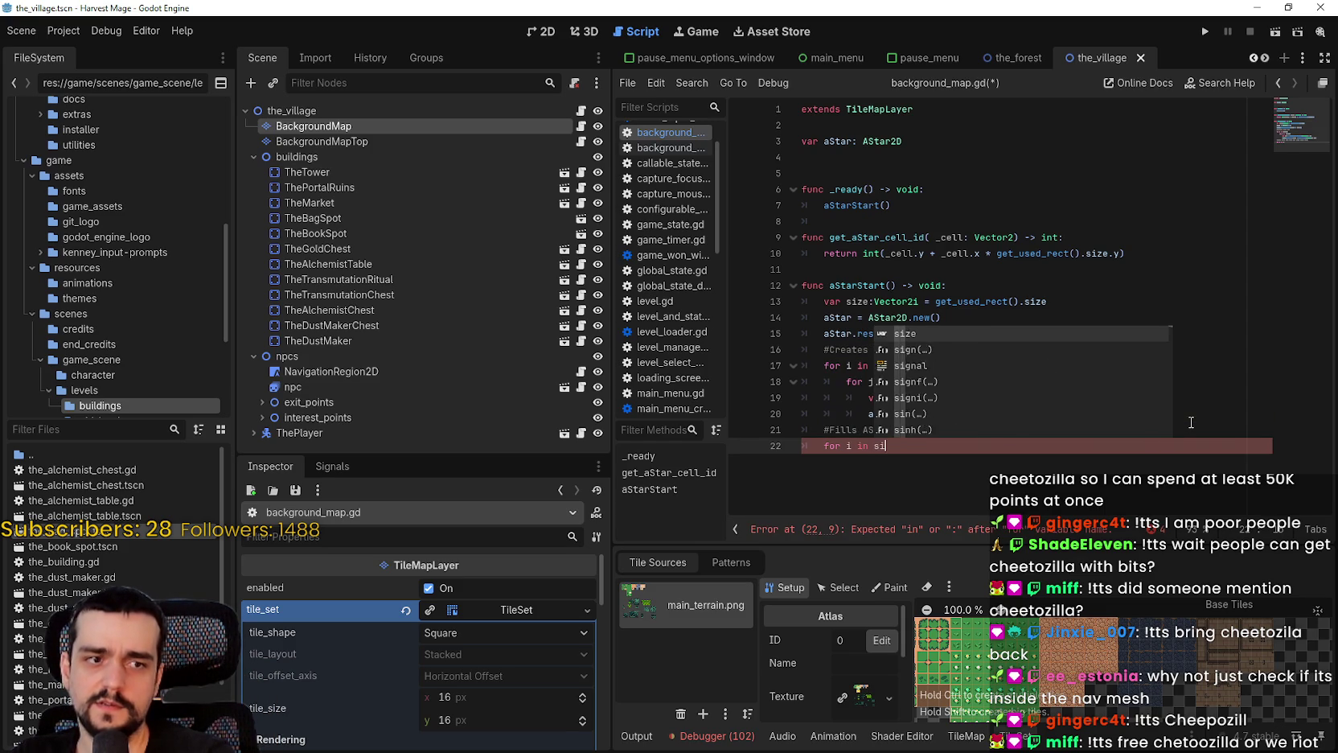
type("ze.x:")
key("Return")
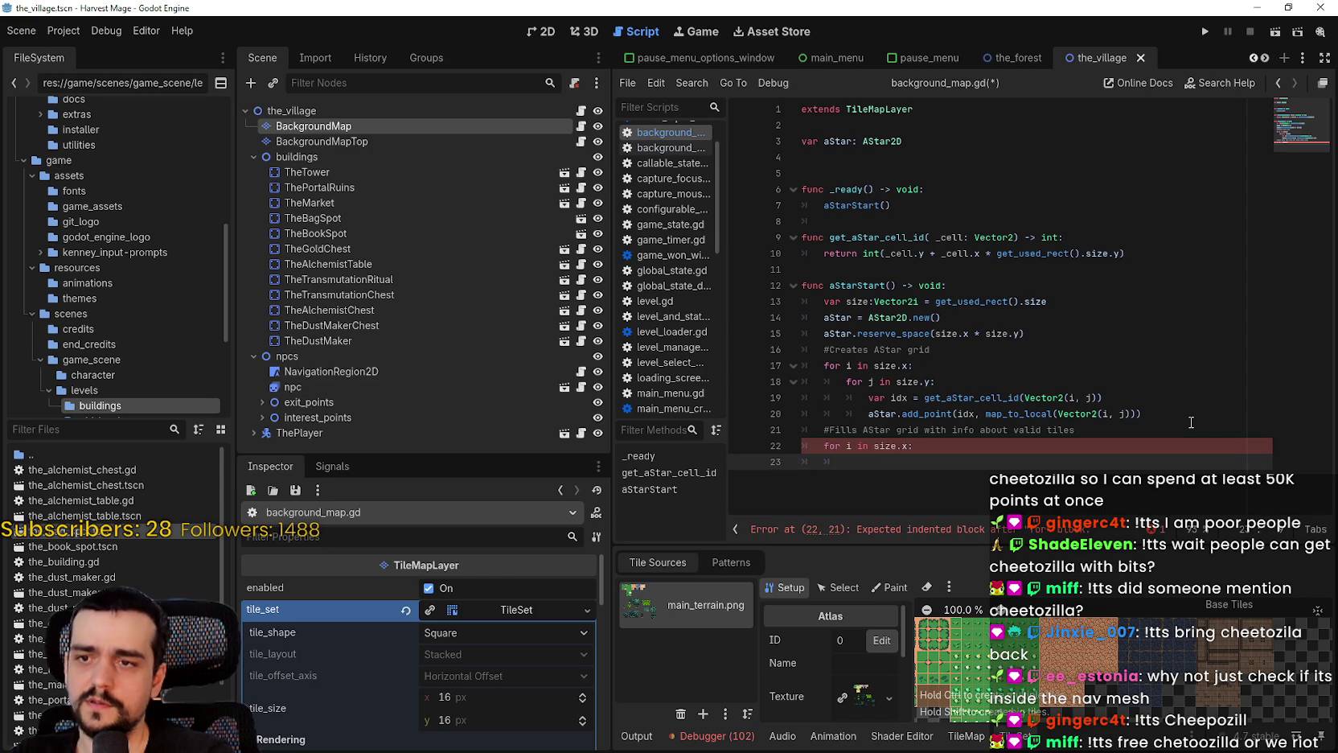
type("for j i")
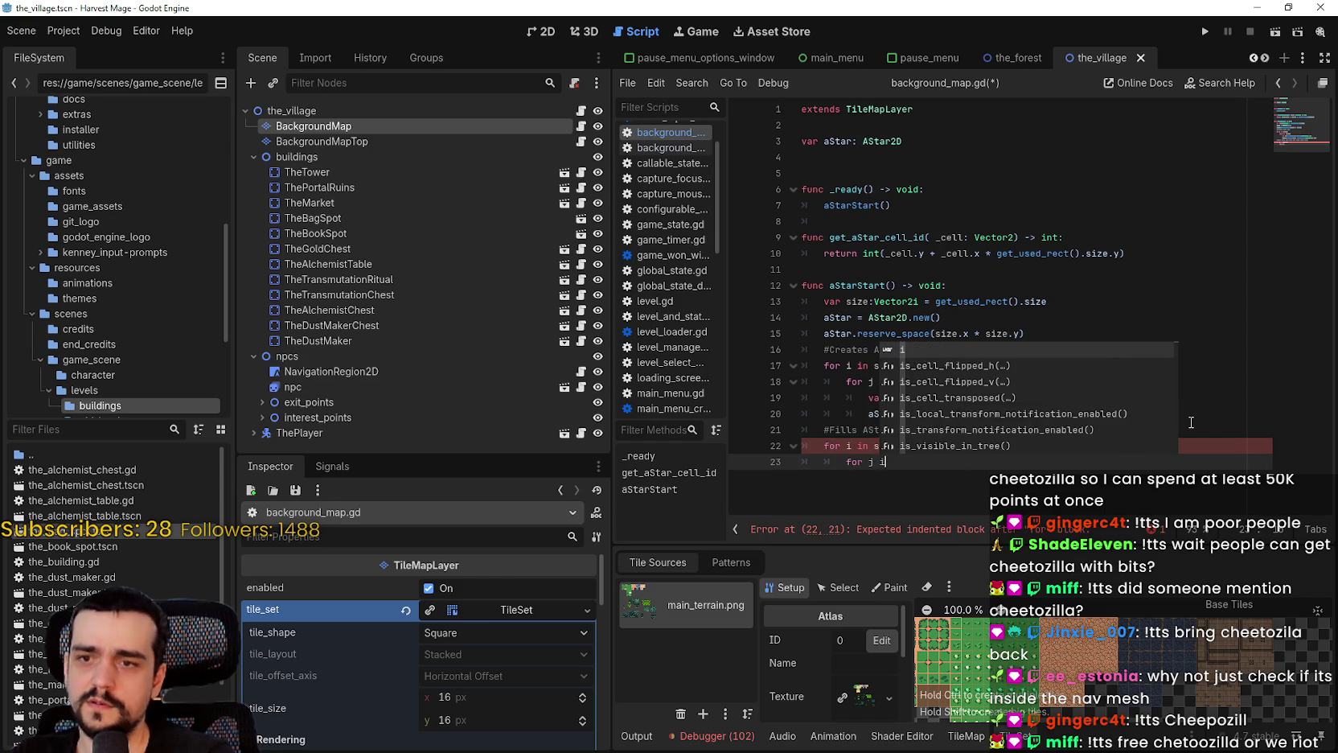
type("n size.")
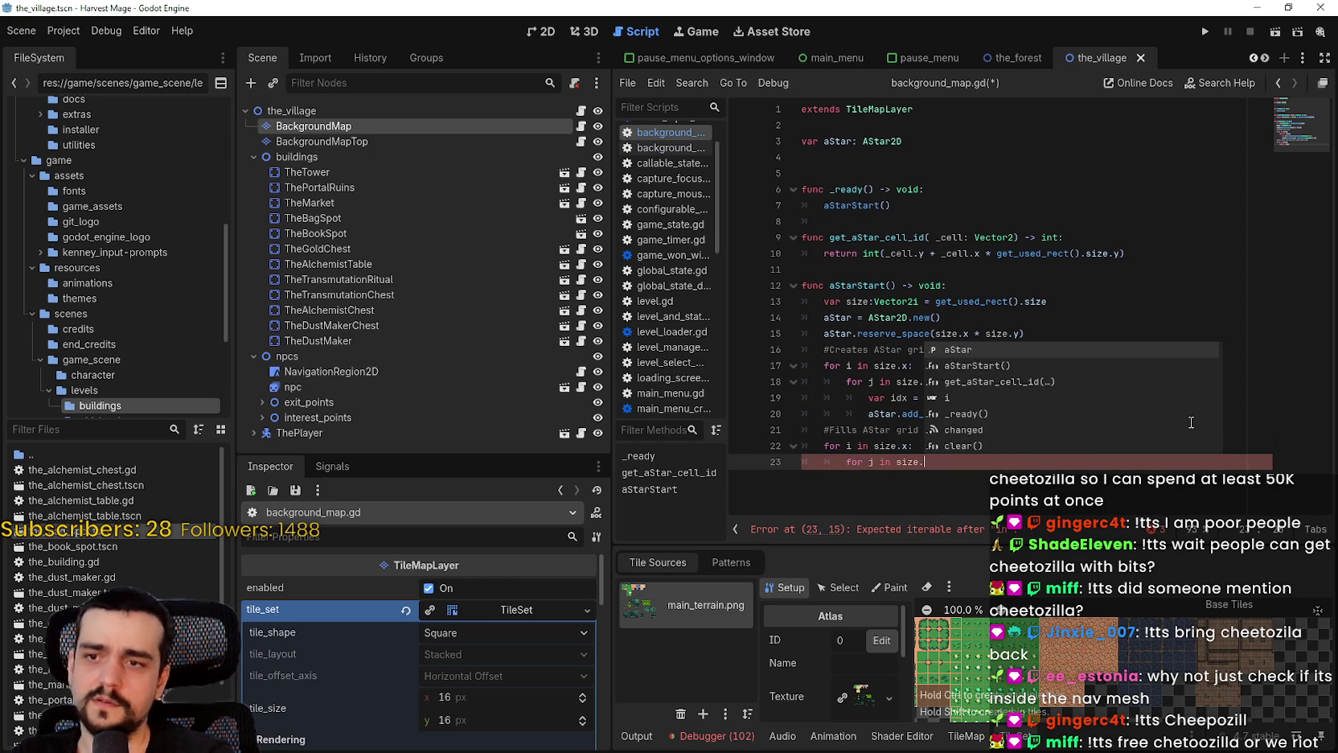
type("y:")
key("Return")
type("if get")
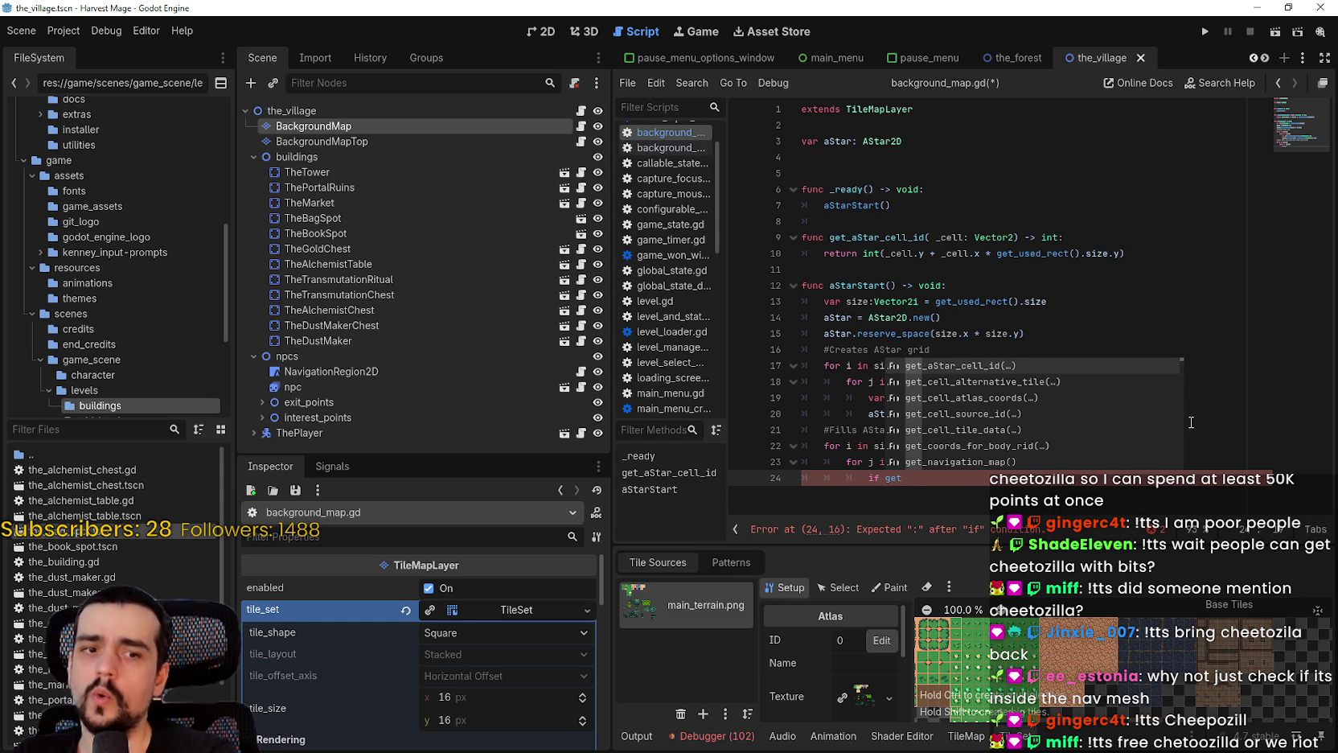
type("_")
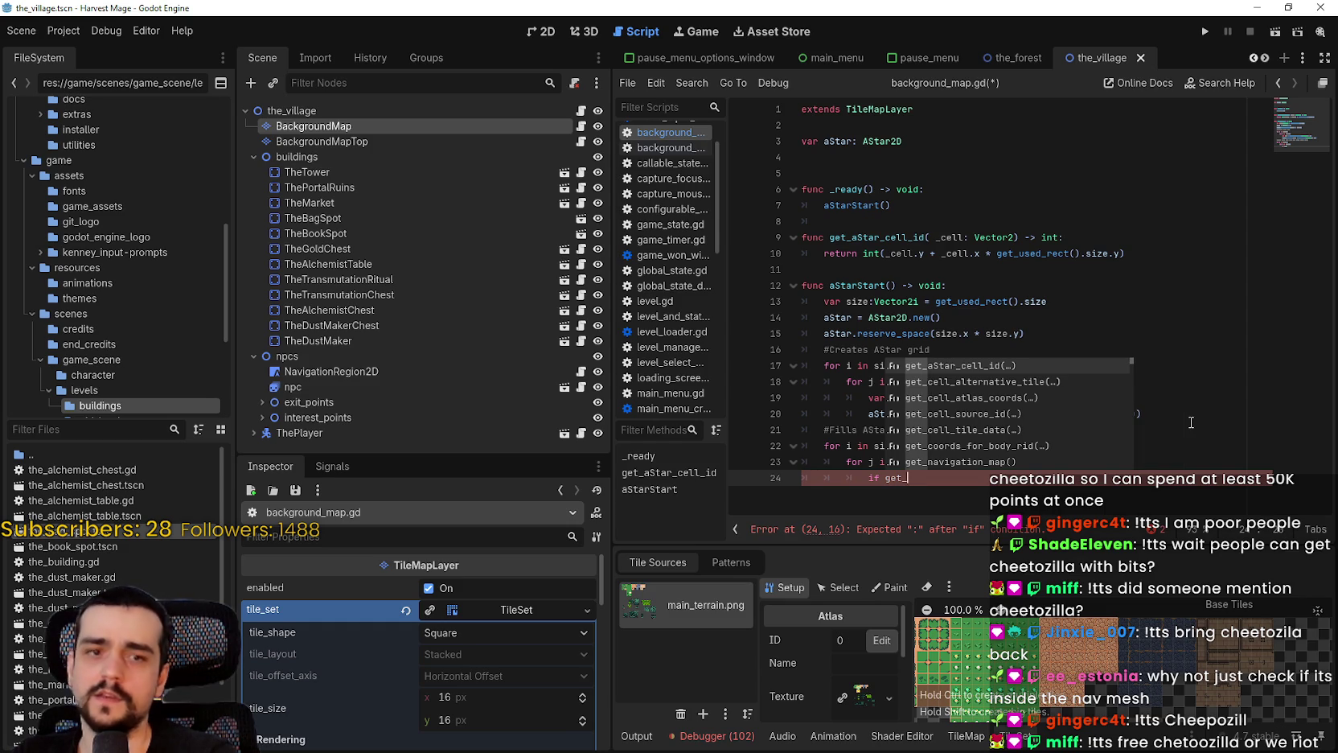
type("cell")
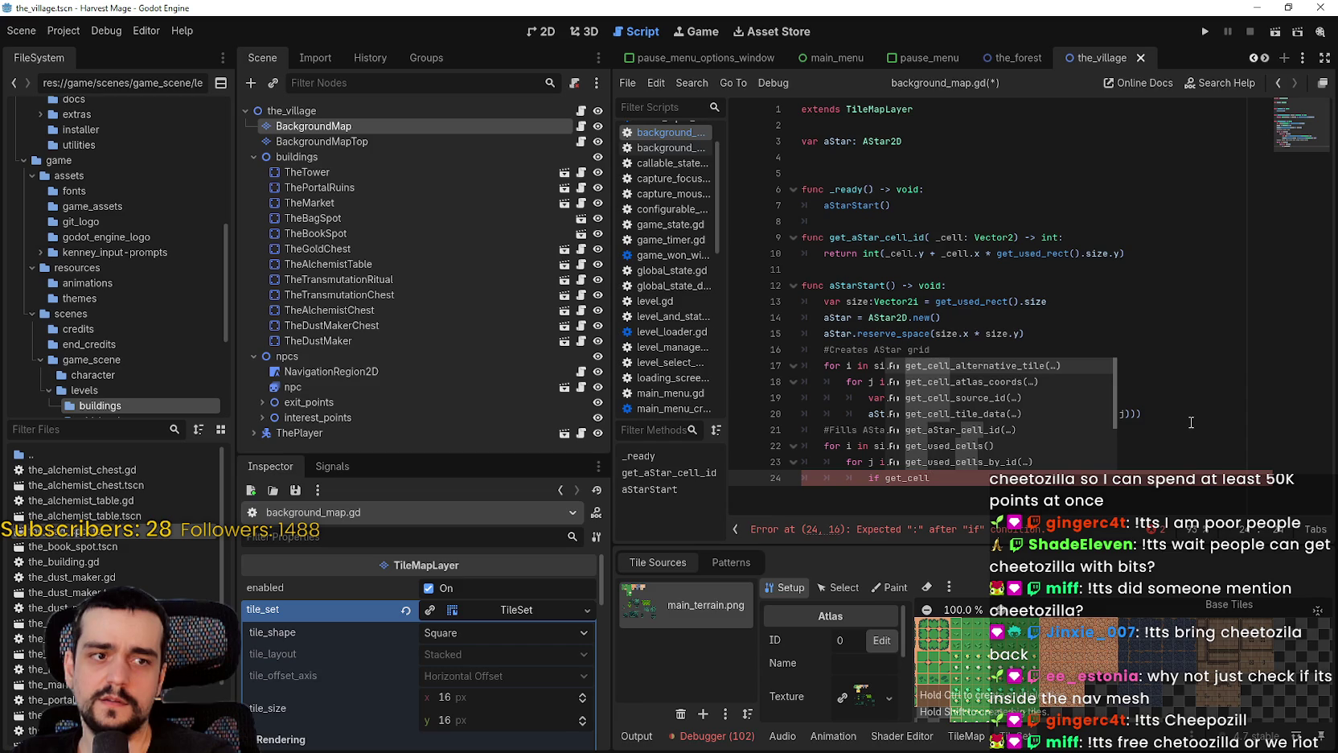
type("v")
Compare get_cell_source_id and get_cell_tile_data in the autocomplete list for the if condition
key("BackSpace")
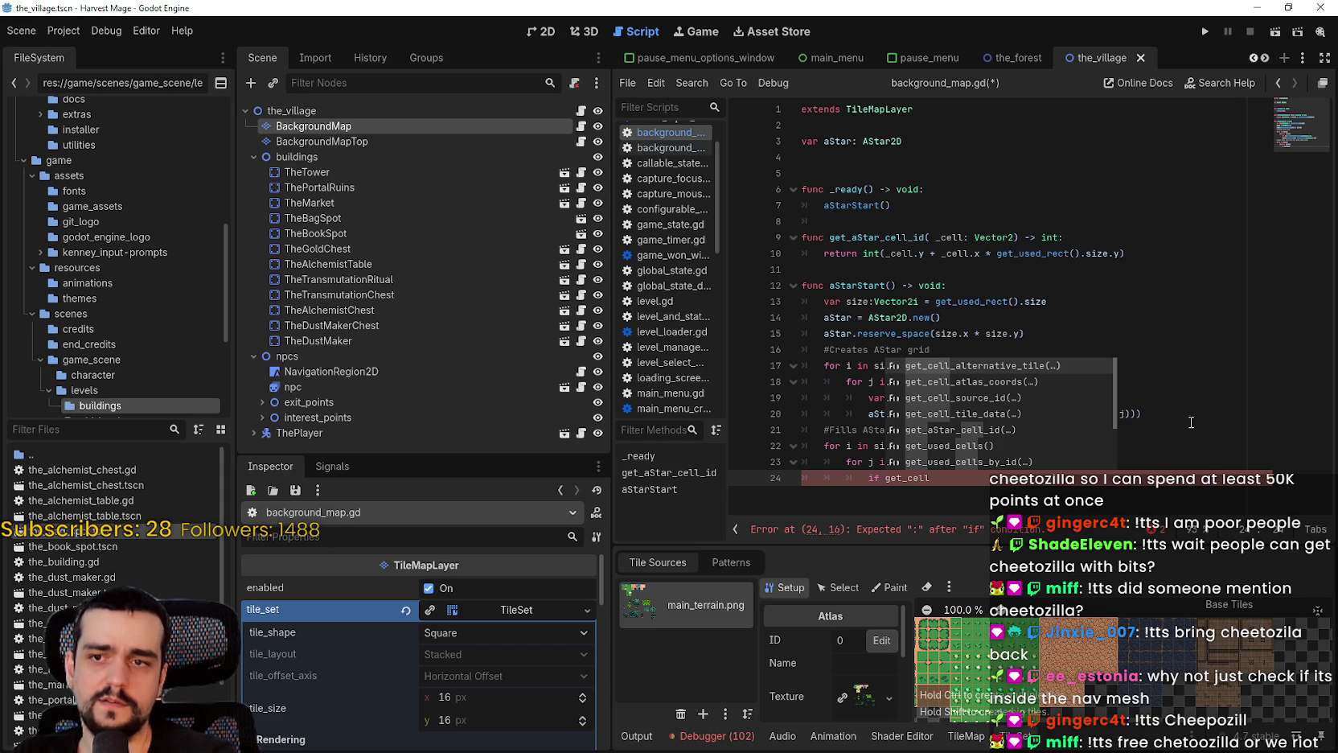
key("Down")
key("Down")
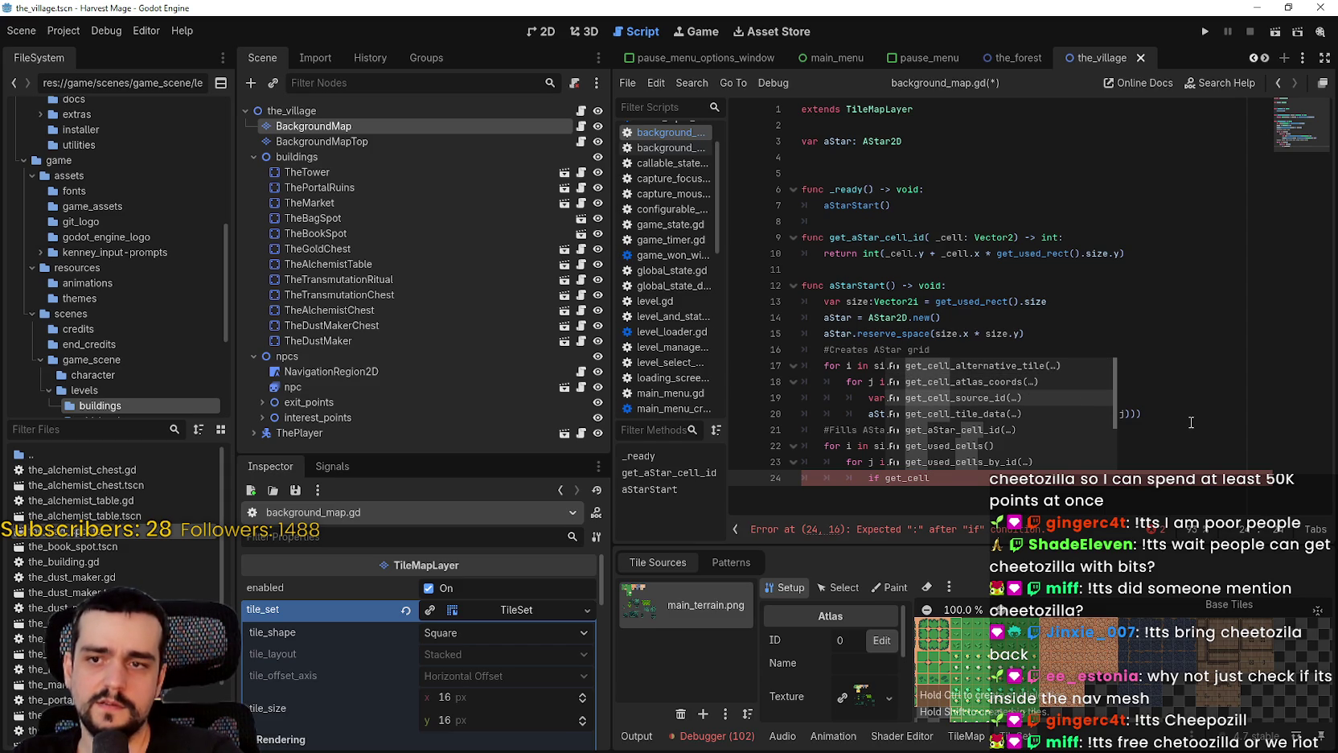
key("Down")
key("Down")
key("Up")
key("Up")
key("Up")
key("Down")
key("Down")
Trim the condition back to 'get_' and browse the get_ method suggestions, including used-cells methods
key("BackSpace")
key("BackSpace")
key("BackSpace")
type("ge")
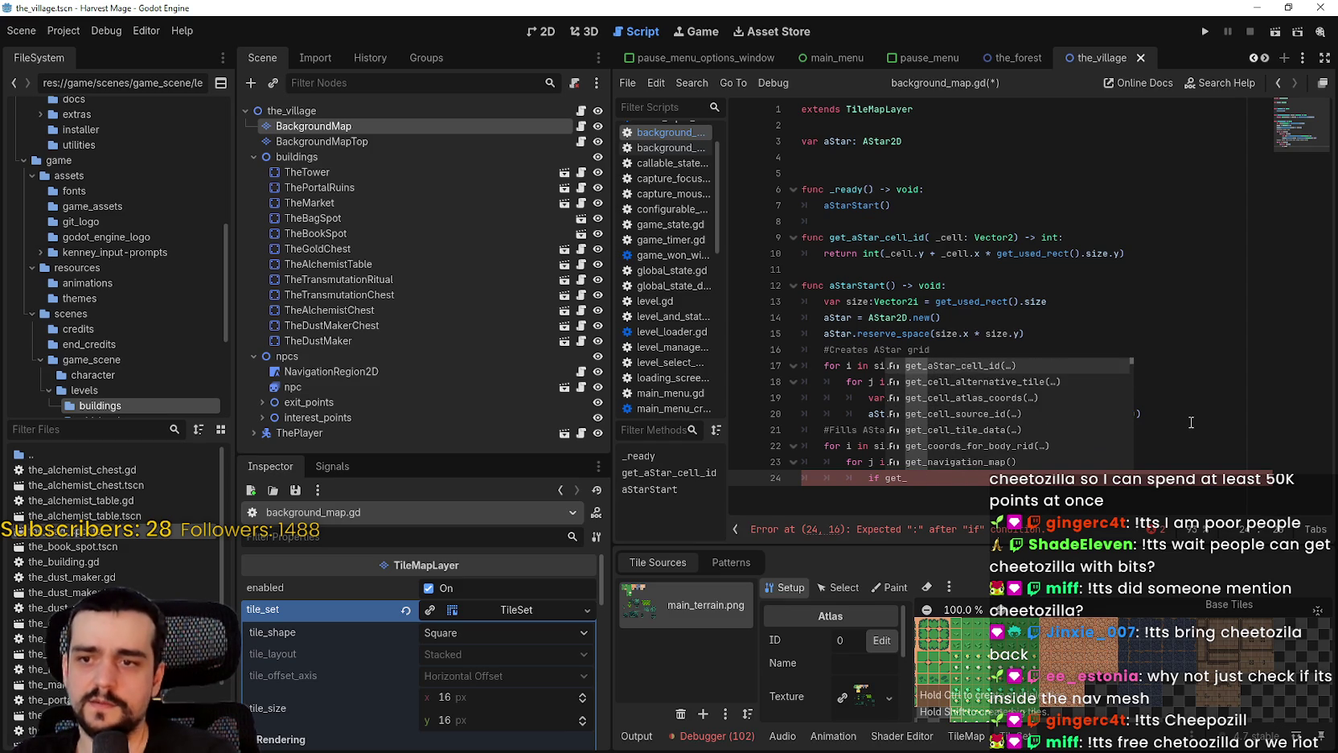
key("BackSpace")
key("BackSpace")
type("_")
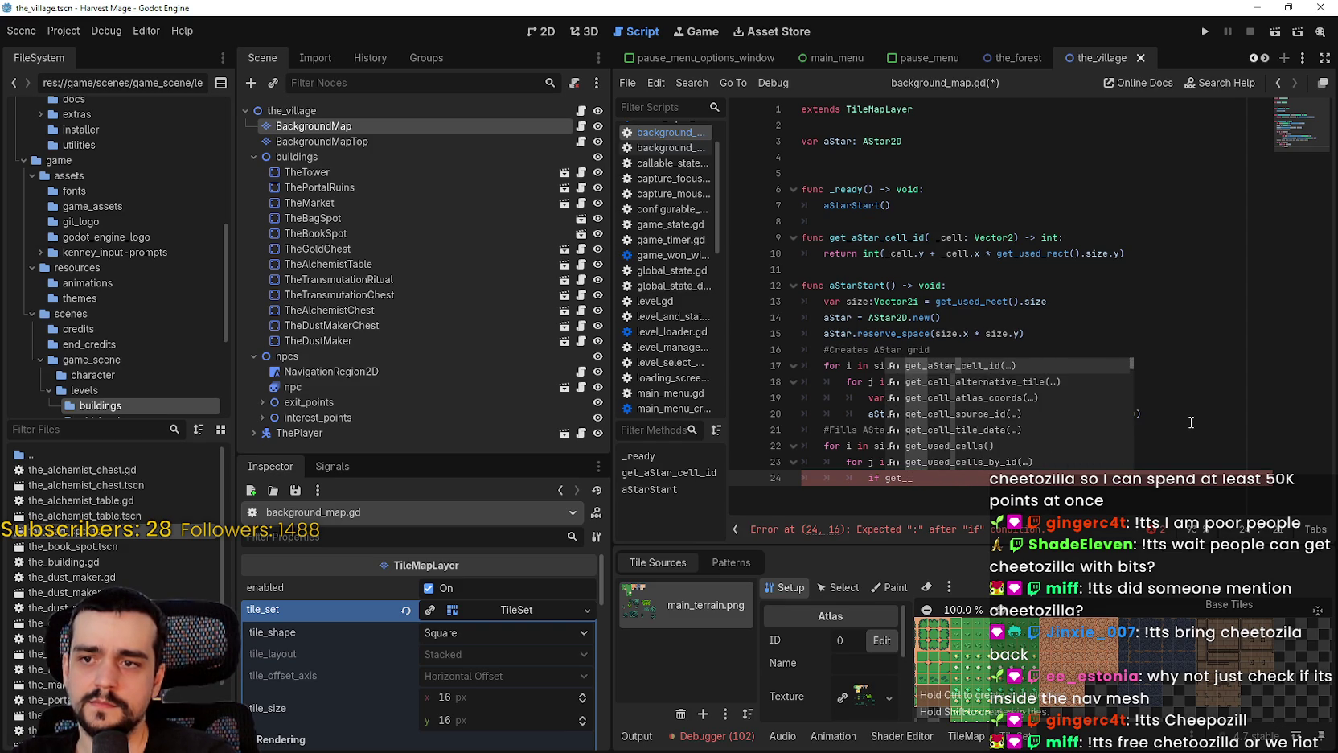
key("BackSpace")
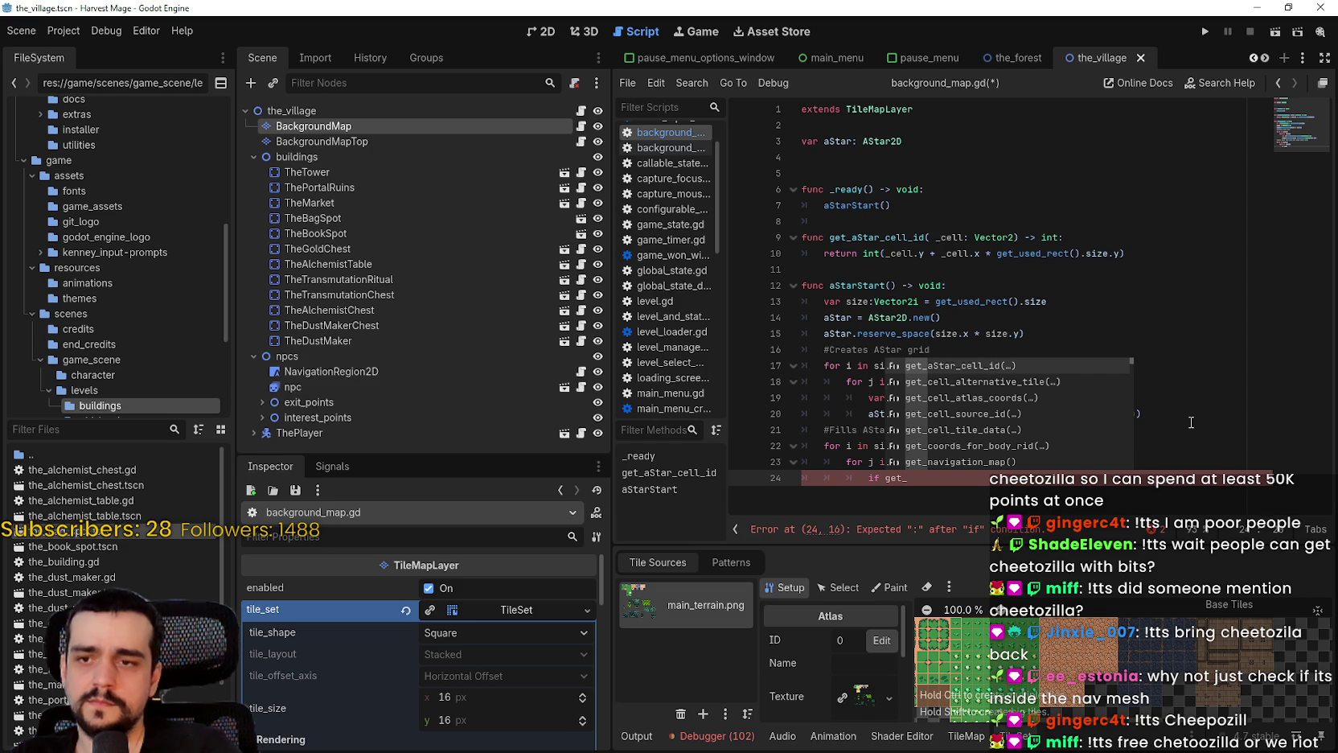
key("Down")
key("Down")
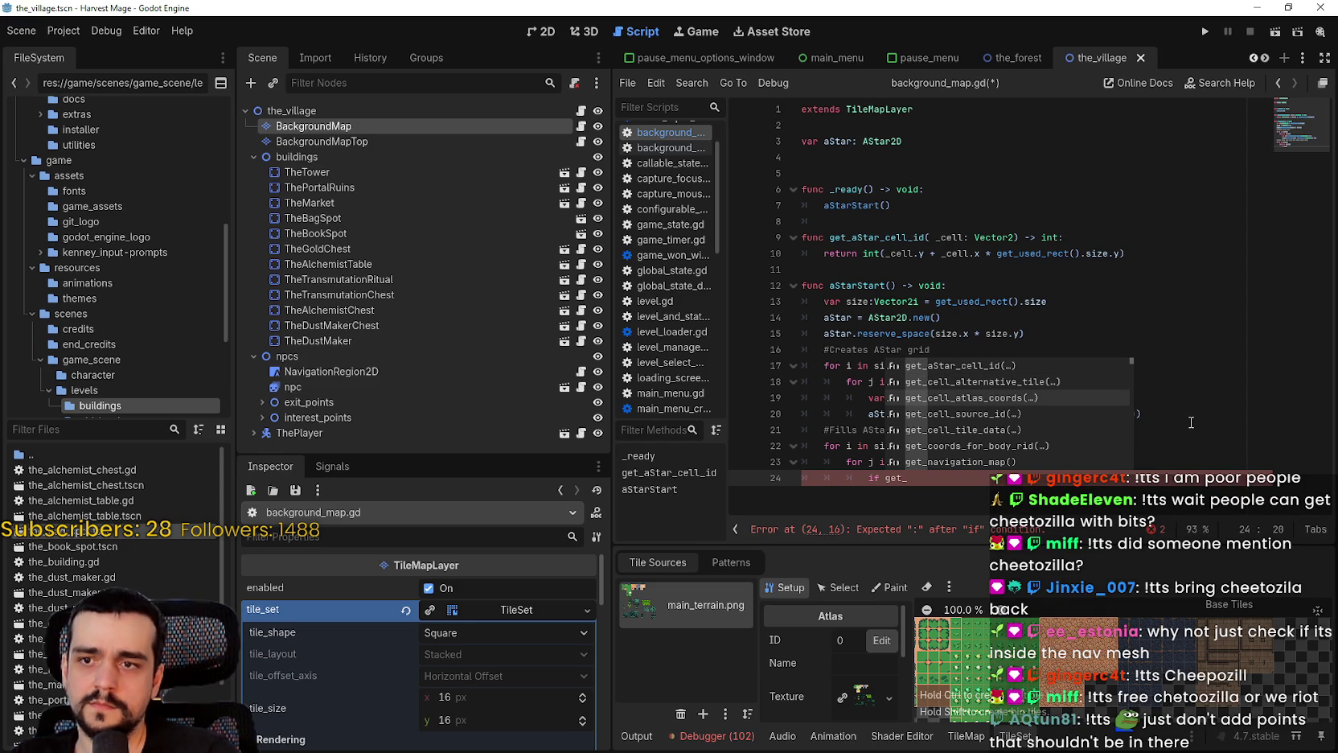
key("Down")
key("Down")
key("Down")
key("Down")
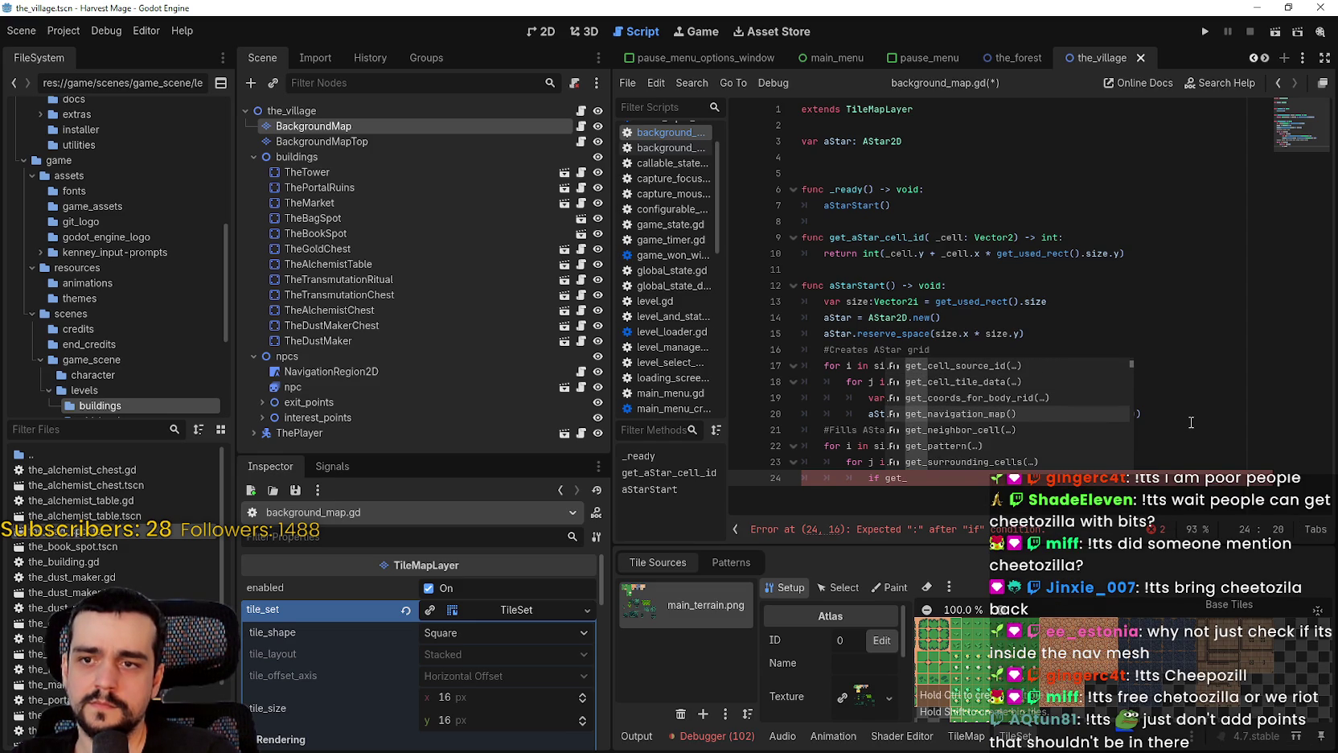
key("Down")
key("Down")
key("Down")
key("Down")
key("Down")
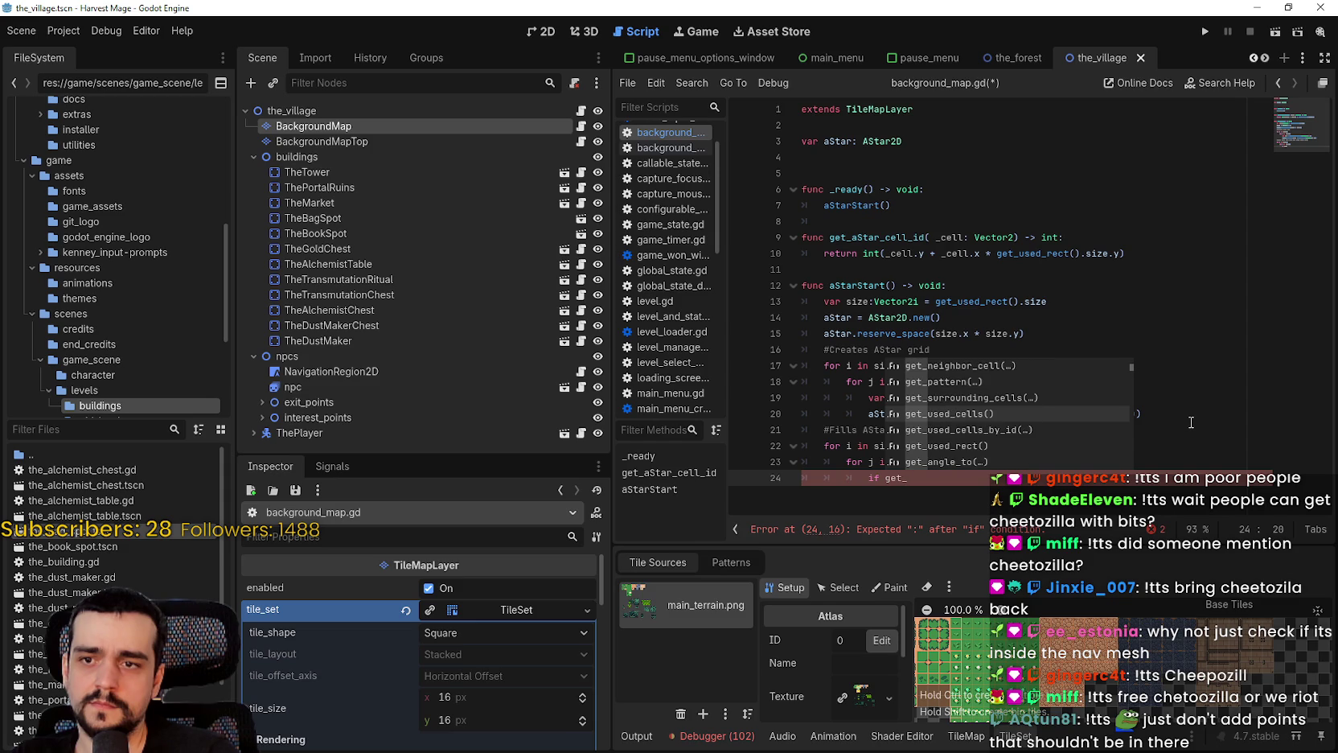
key("Up")
key("Up")
key("Up")
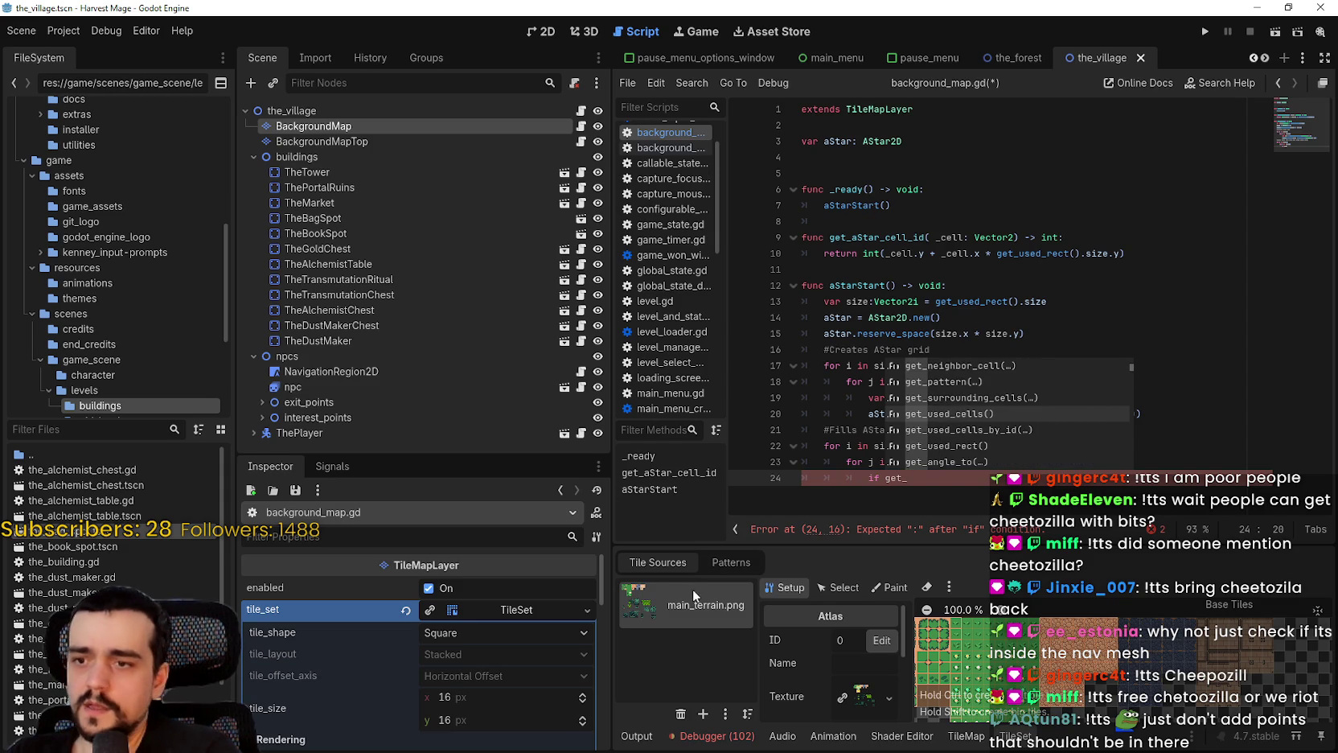
scroll(823, 625, "down", 1)
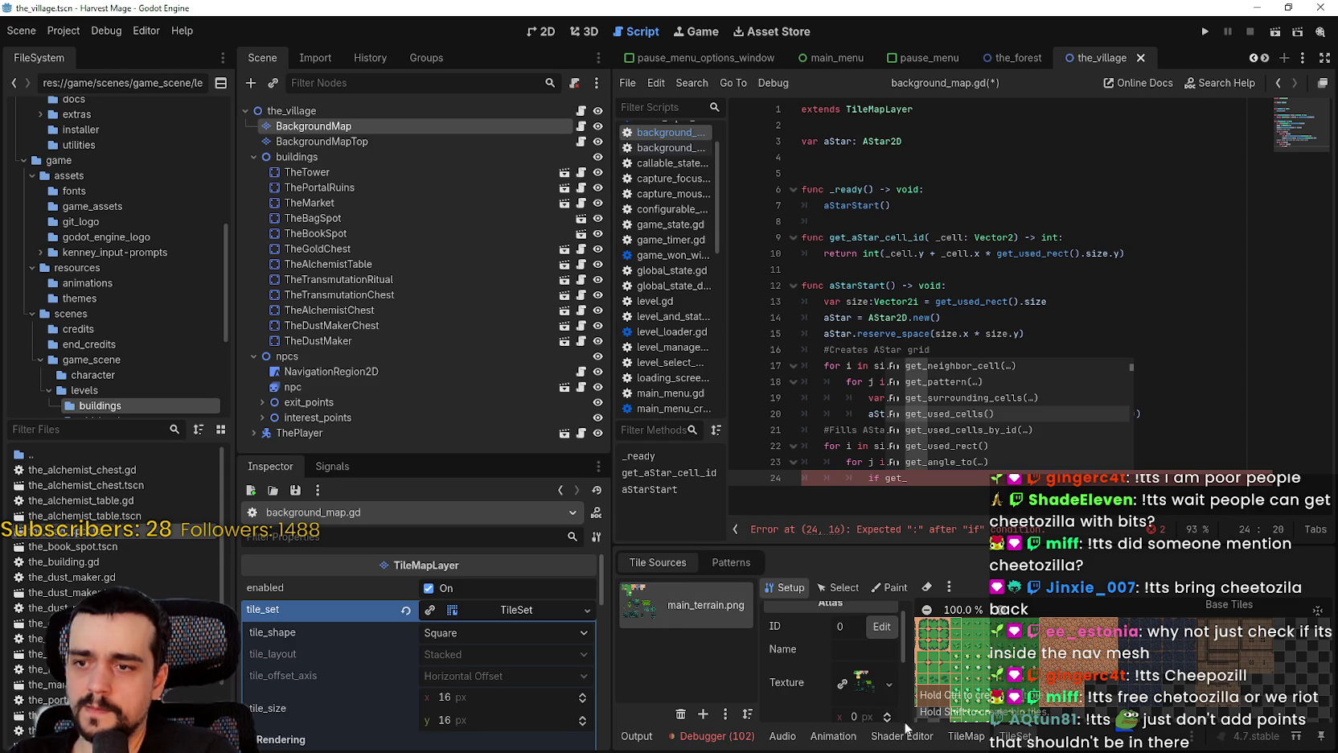
Check the map's terrain names grass and road_0, then change the condition to 'if terrain'
left_click(966, 735)
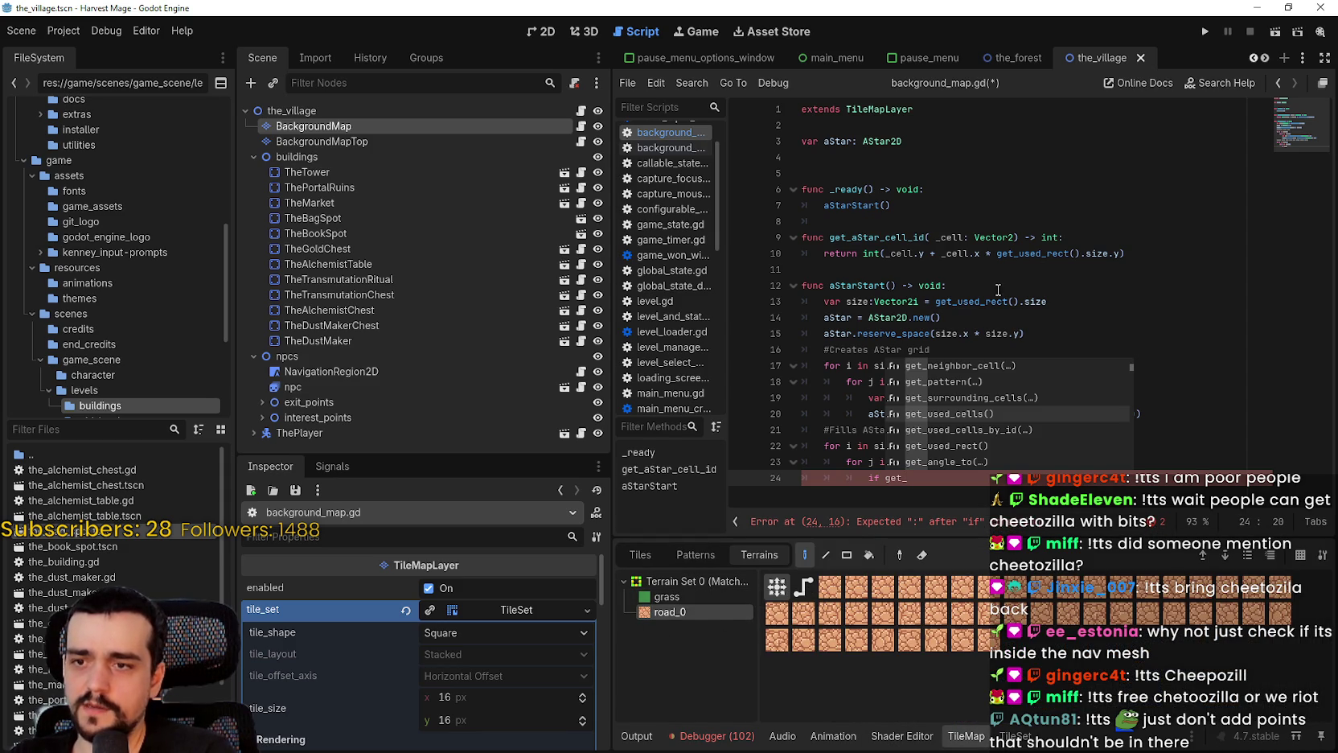
type("terra")
key("BackSpace")
key("BackSpace")
key("BackSpace")
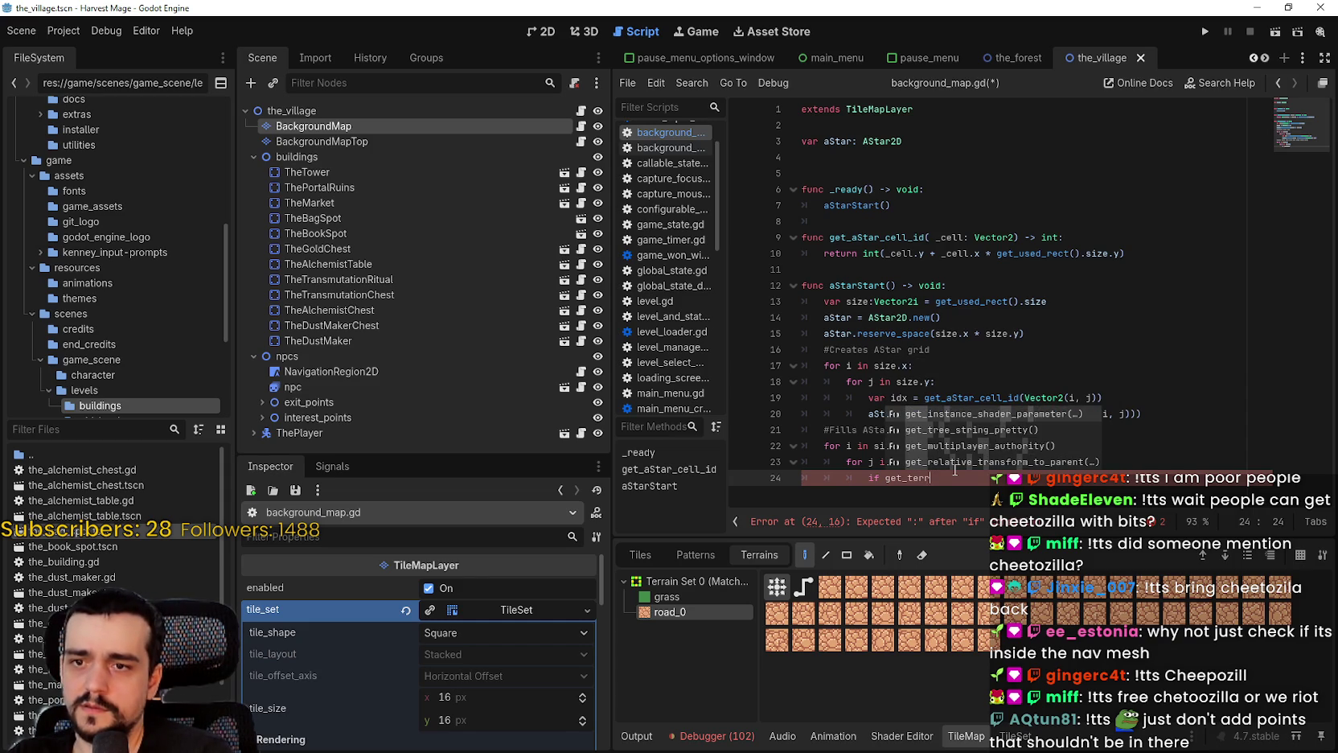
key("BackSpace")
type("terrain")
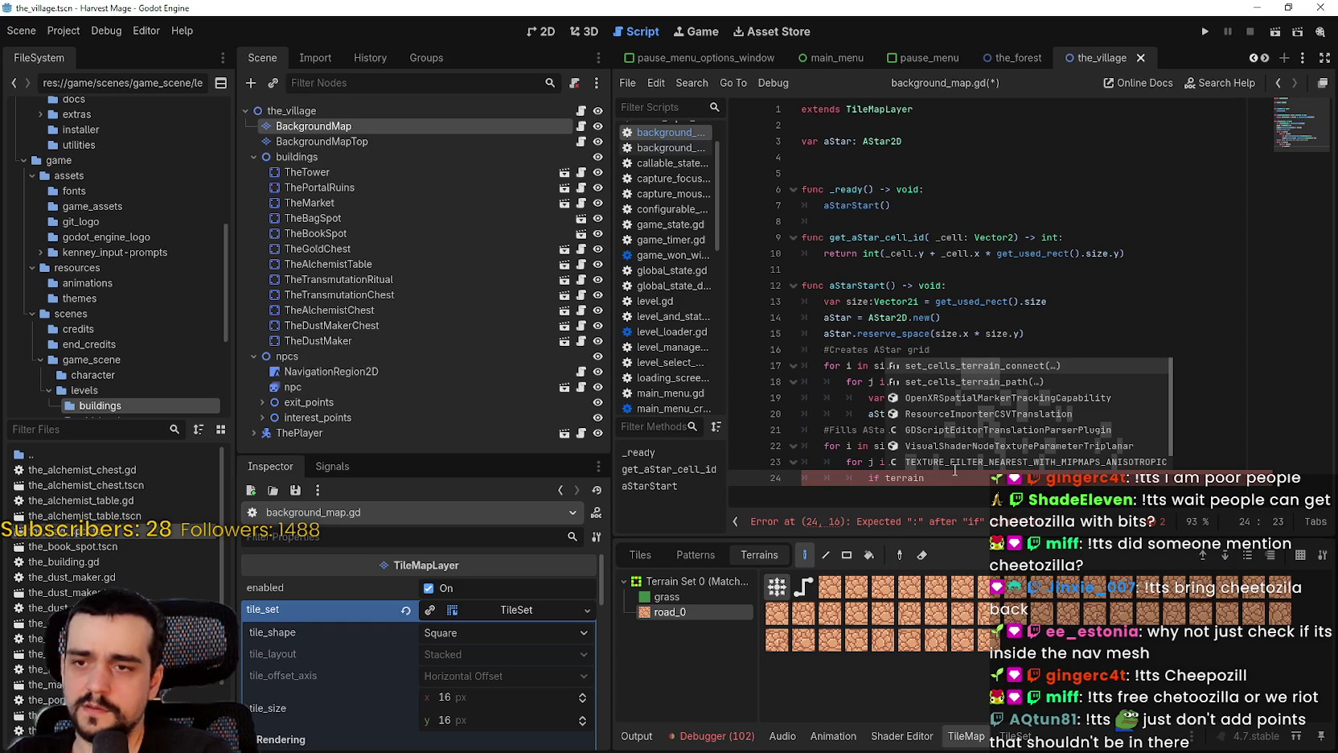
key("Down")
key("Down")
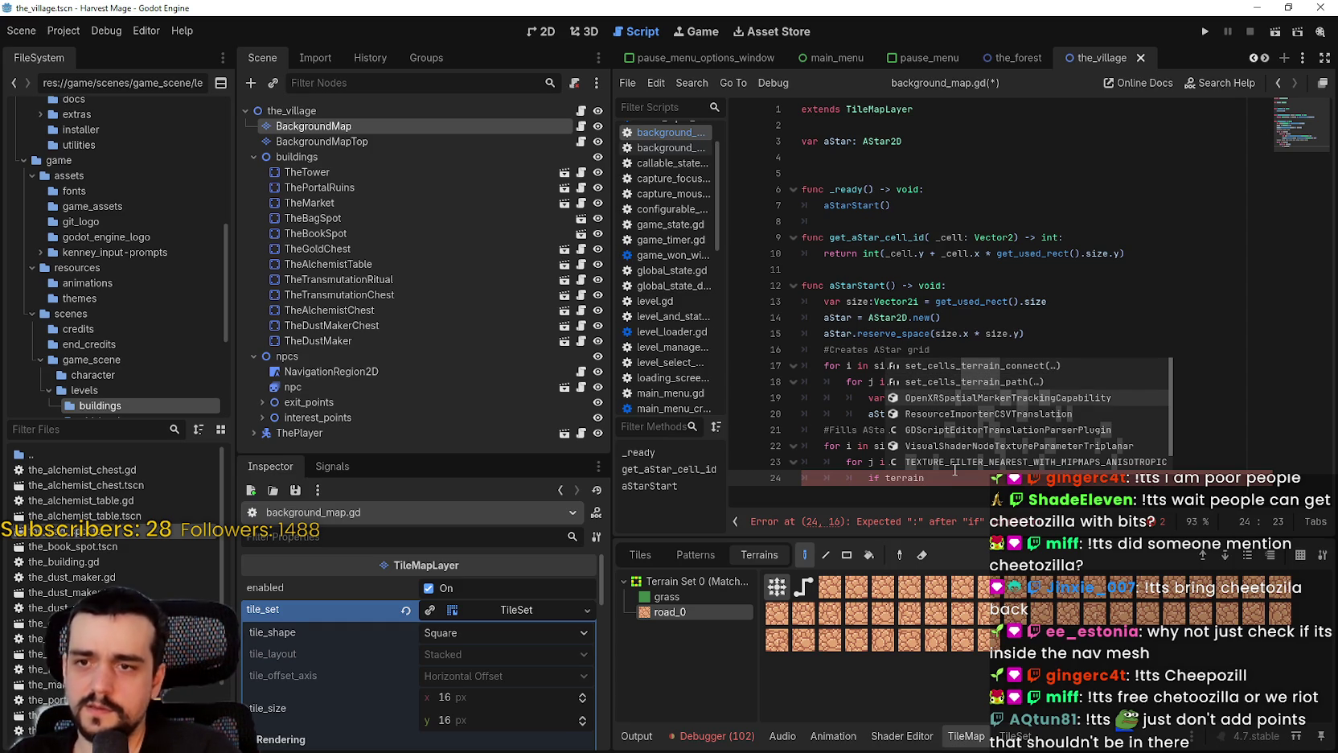
key("Down")
key("Down")
key("Down")
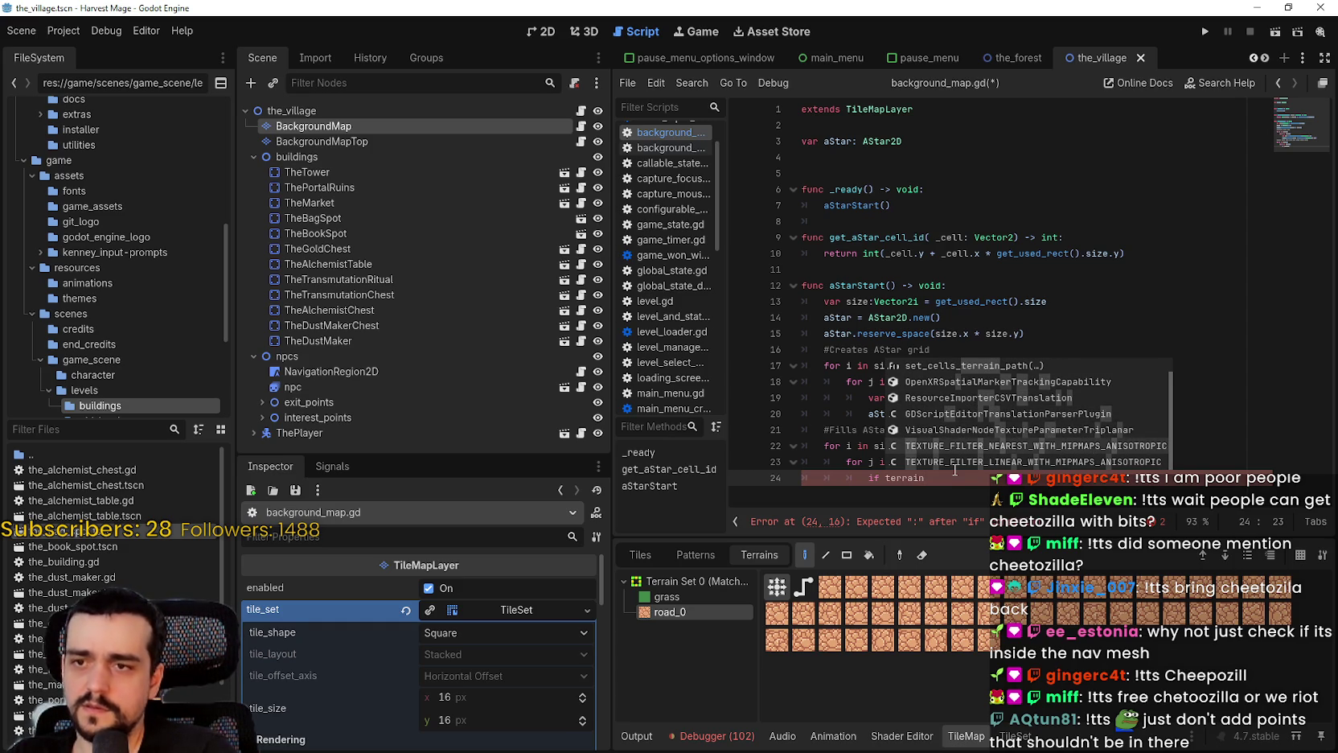
scroll(513, 611, "down", 1)
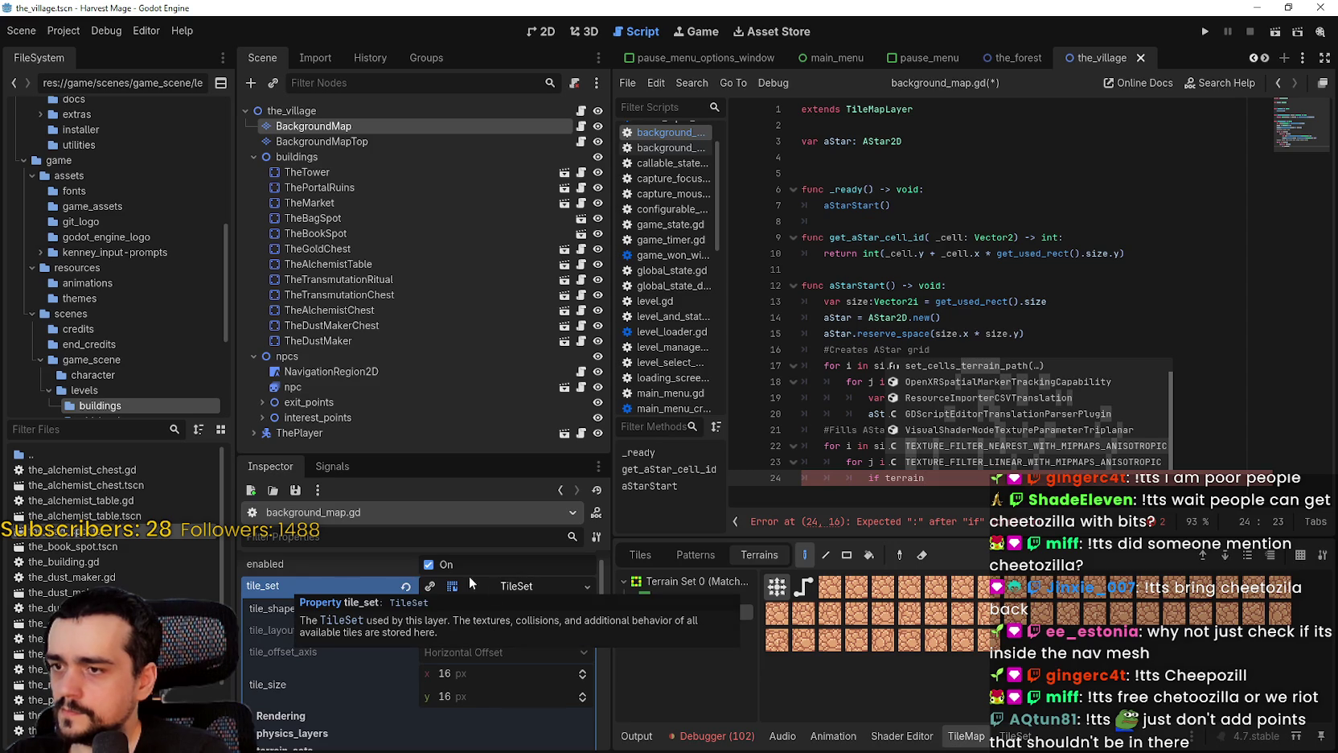
Insert tile_set into line 24's condition and browse terrain getters like get_terrain_name and get_terrain_sets_count
scroll(360, 581, "down", 3)
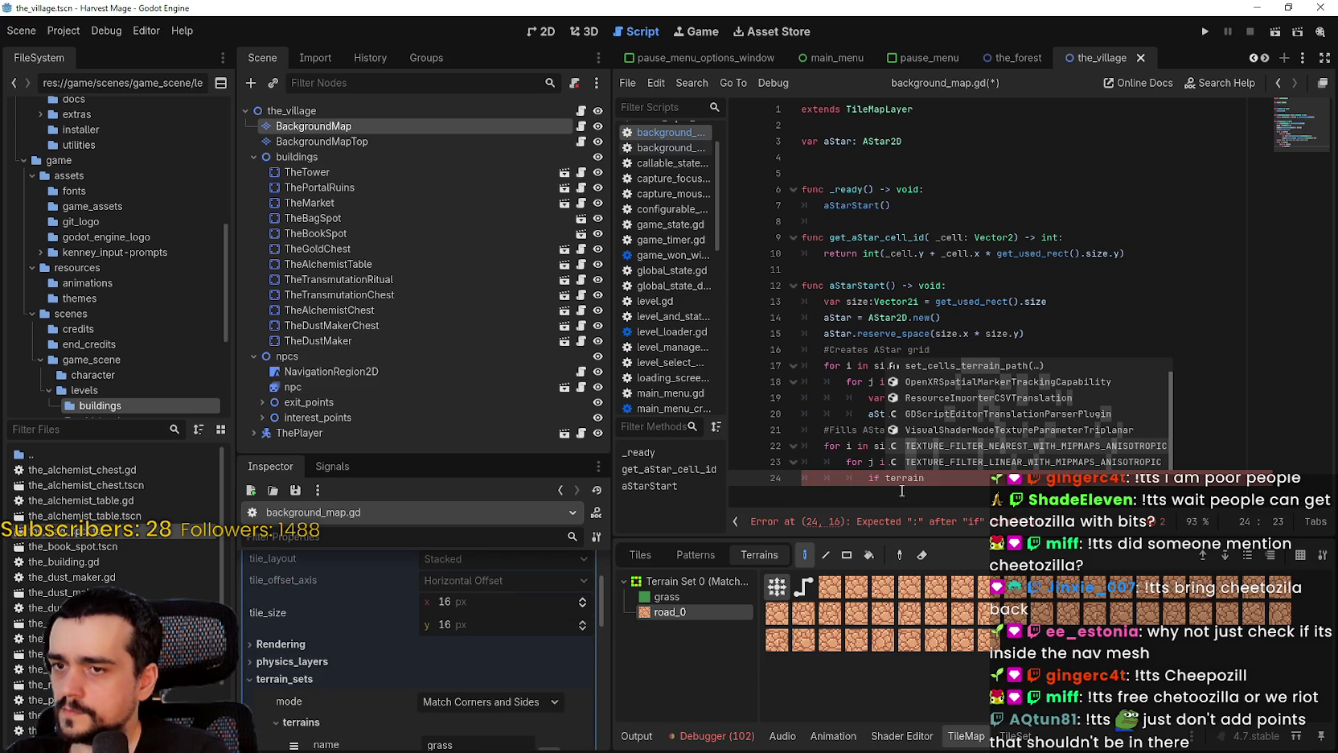
key("BackSpace")
key("BackSpace")
key("BackSpace")
type("ie")
key("BackSpace")
key("Down")
key("Return")
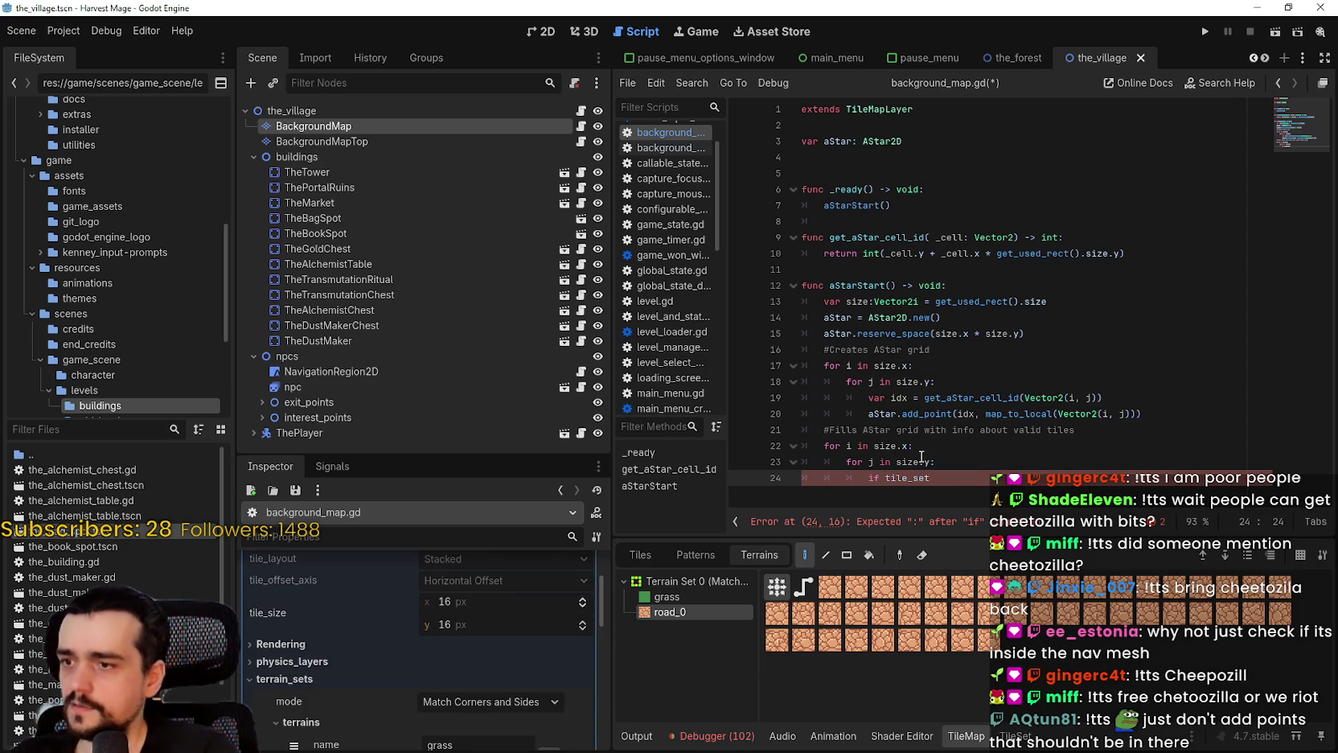
type(".get_")
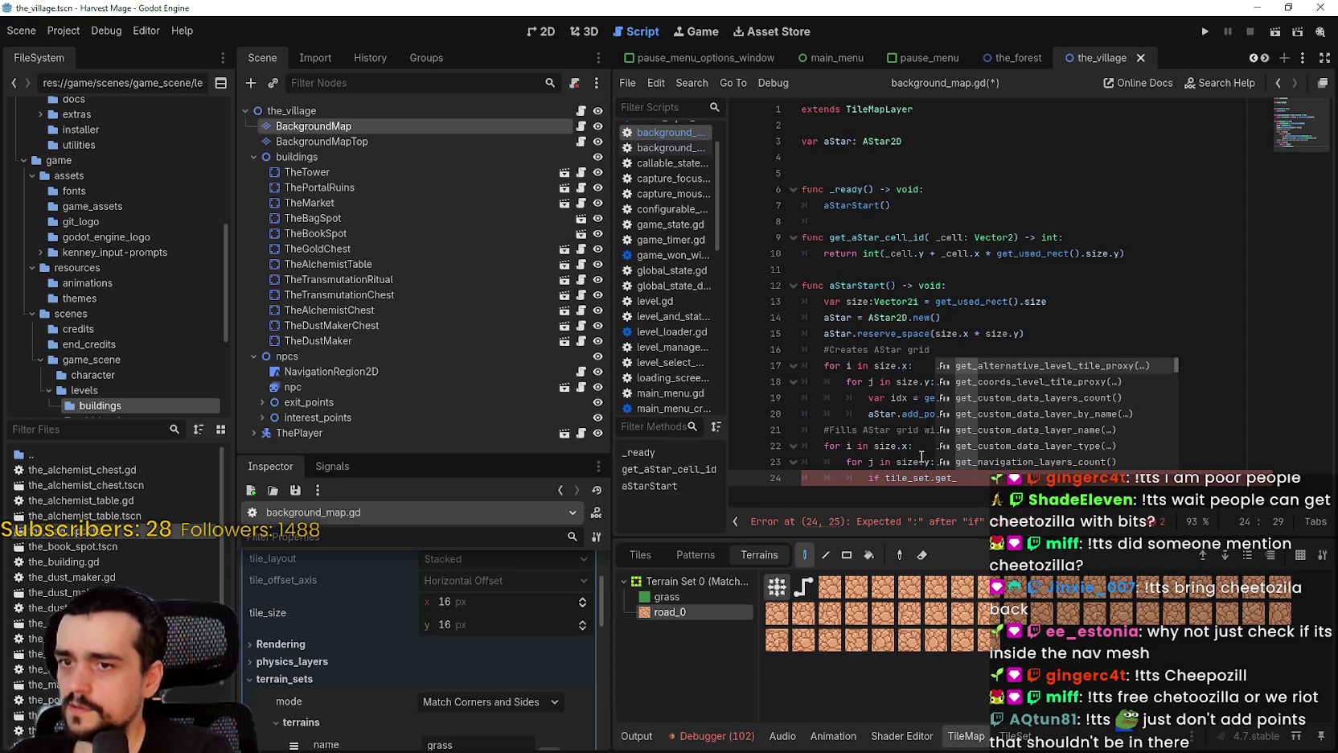
type("ter")
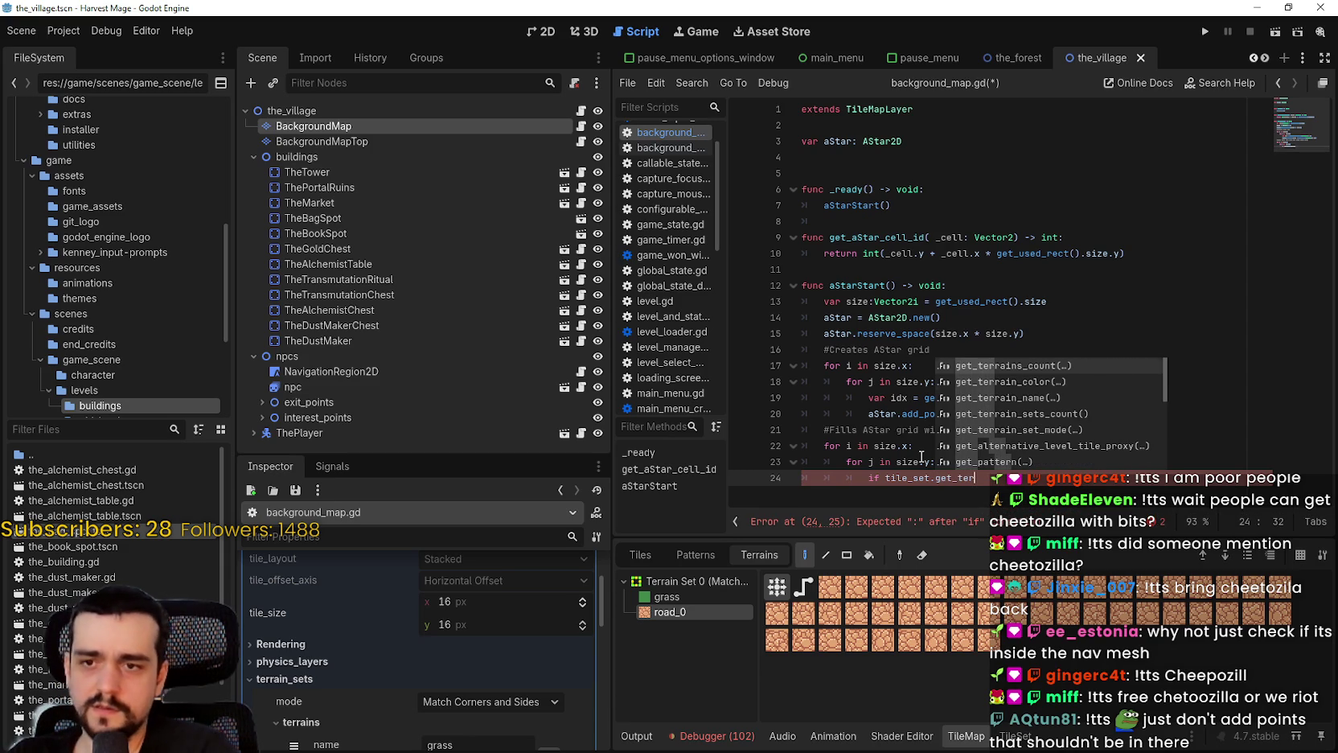
key("Down")
key("Down")
key("Down")
key("Down")
key("Down")
key("Down")
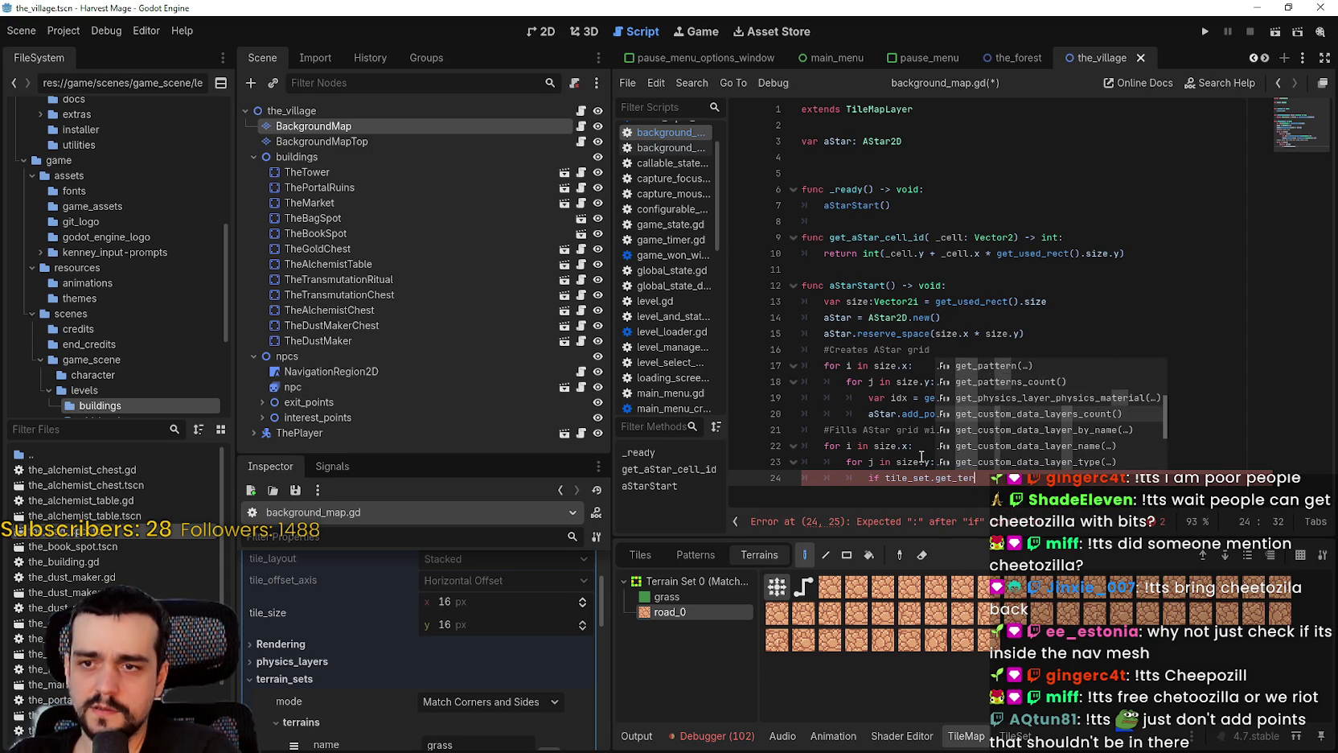
key("Up")
key("Up")
key("Up")
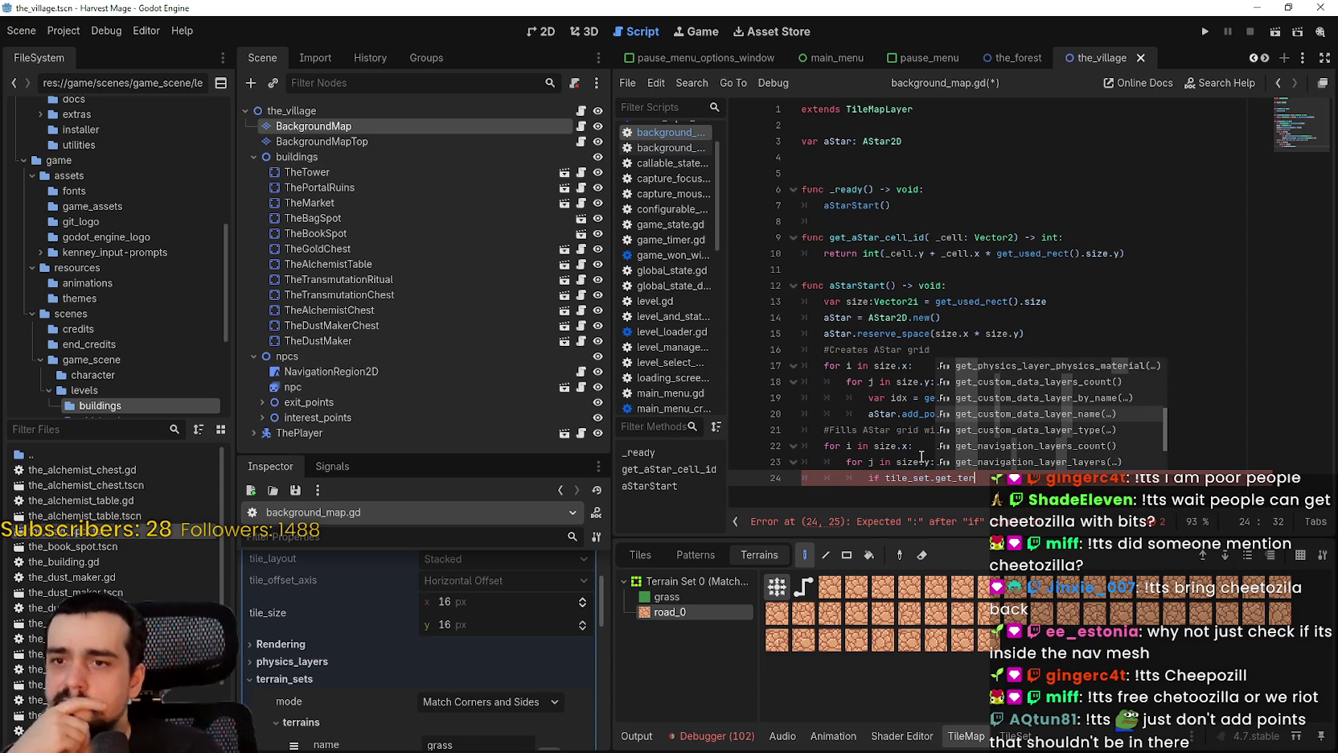
key("Up")
key("Up")
key("Up")
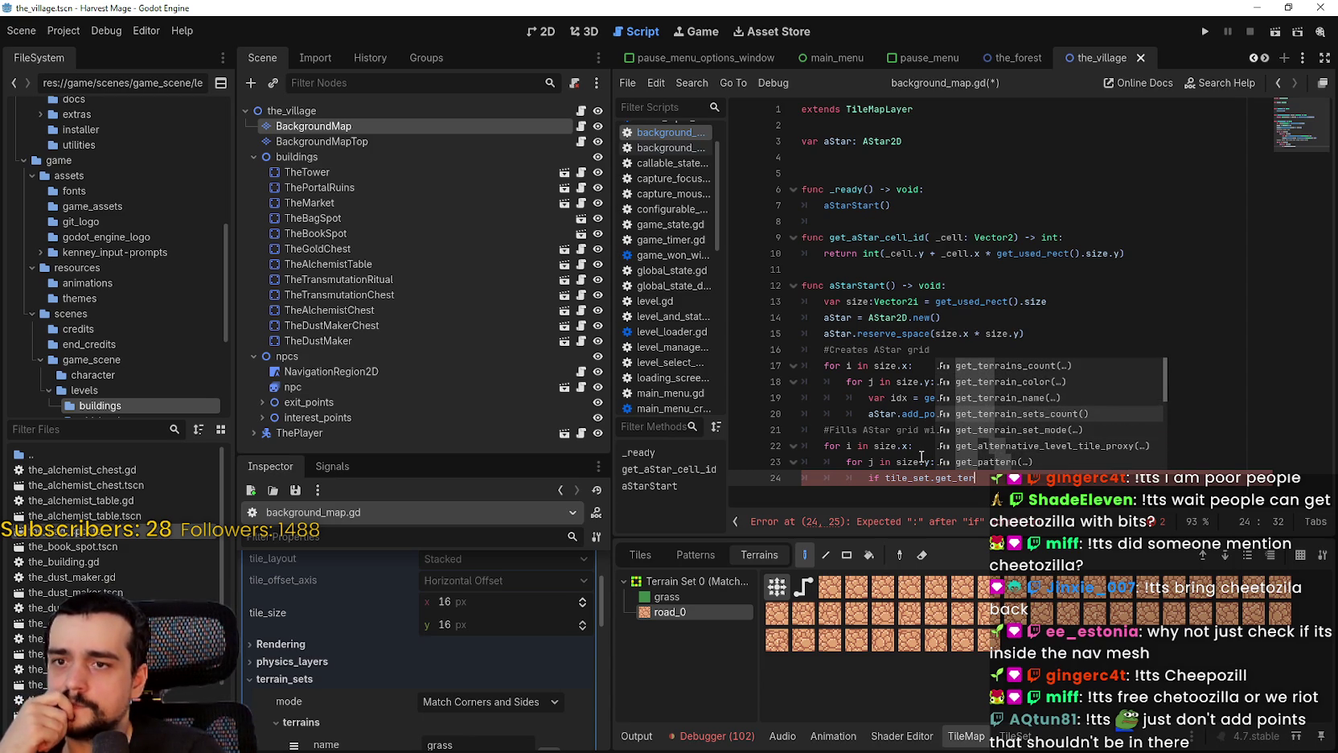
key("Down")
key("Down")
key("Down")
key("Down")
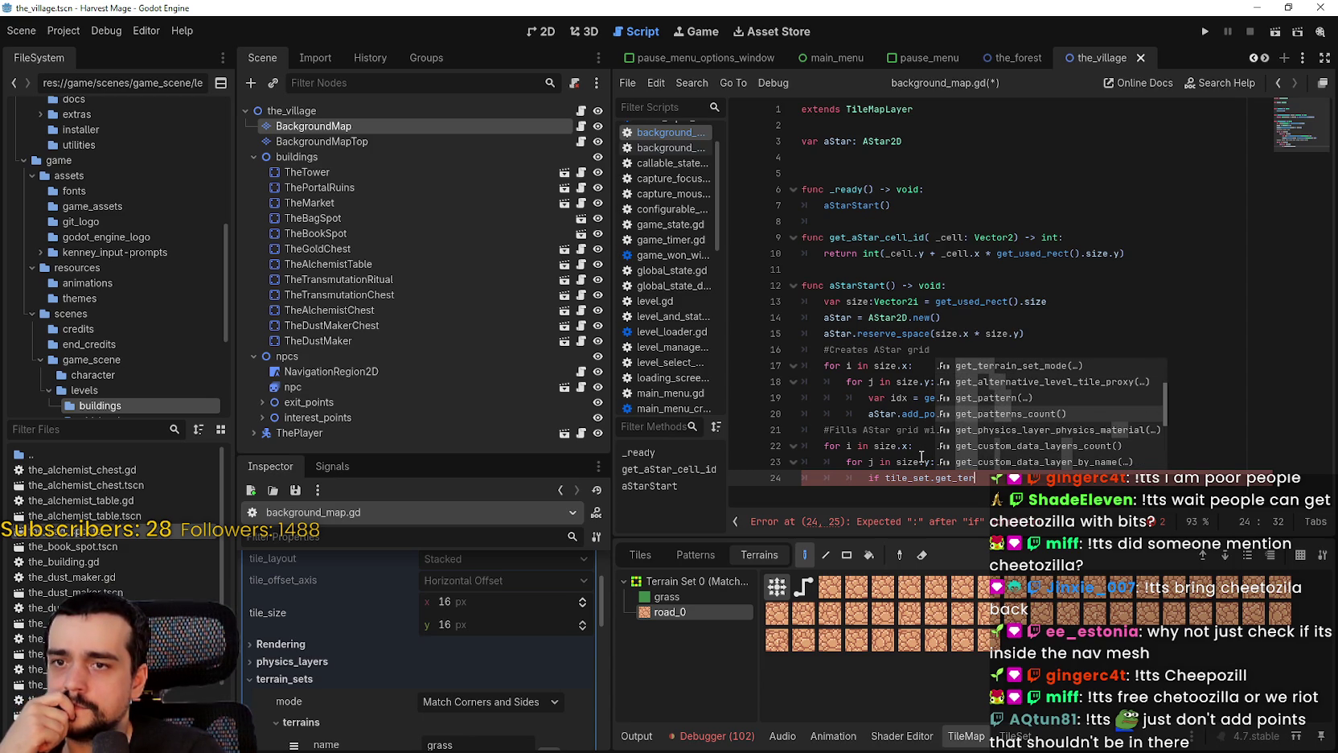
Replace the partial getter with terrain_sets, then retype the condition starting with 'terrain'
scroll(458, 643, "down", 2)
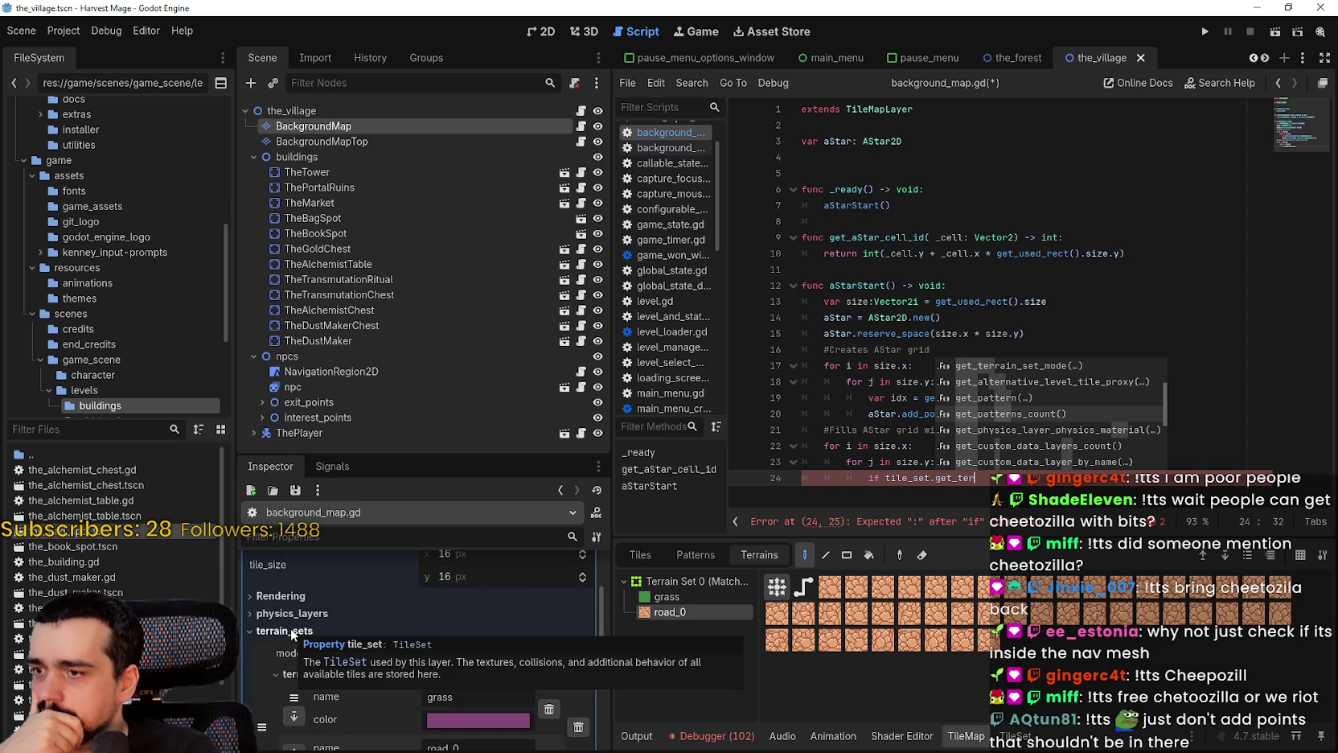
scroll(408, 588, "down", 3)
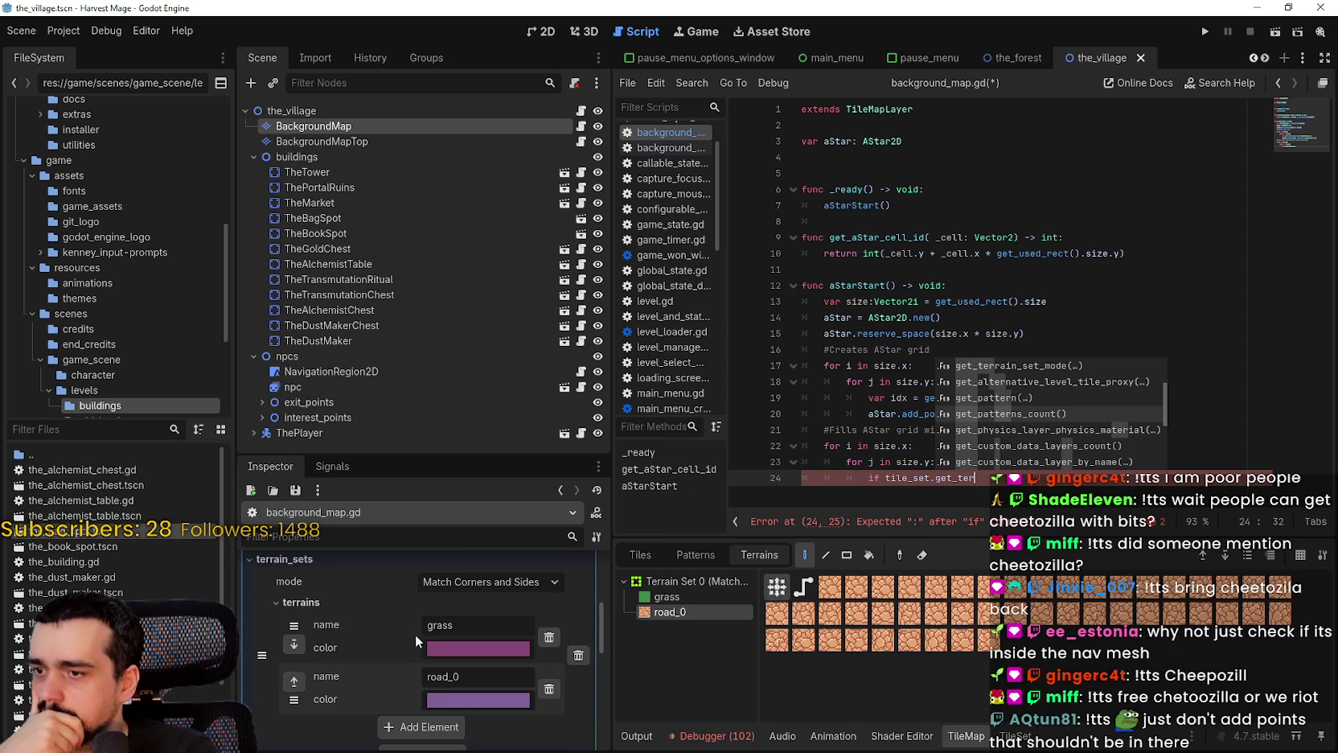
double_click(968, 476)
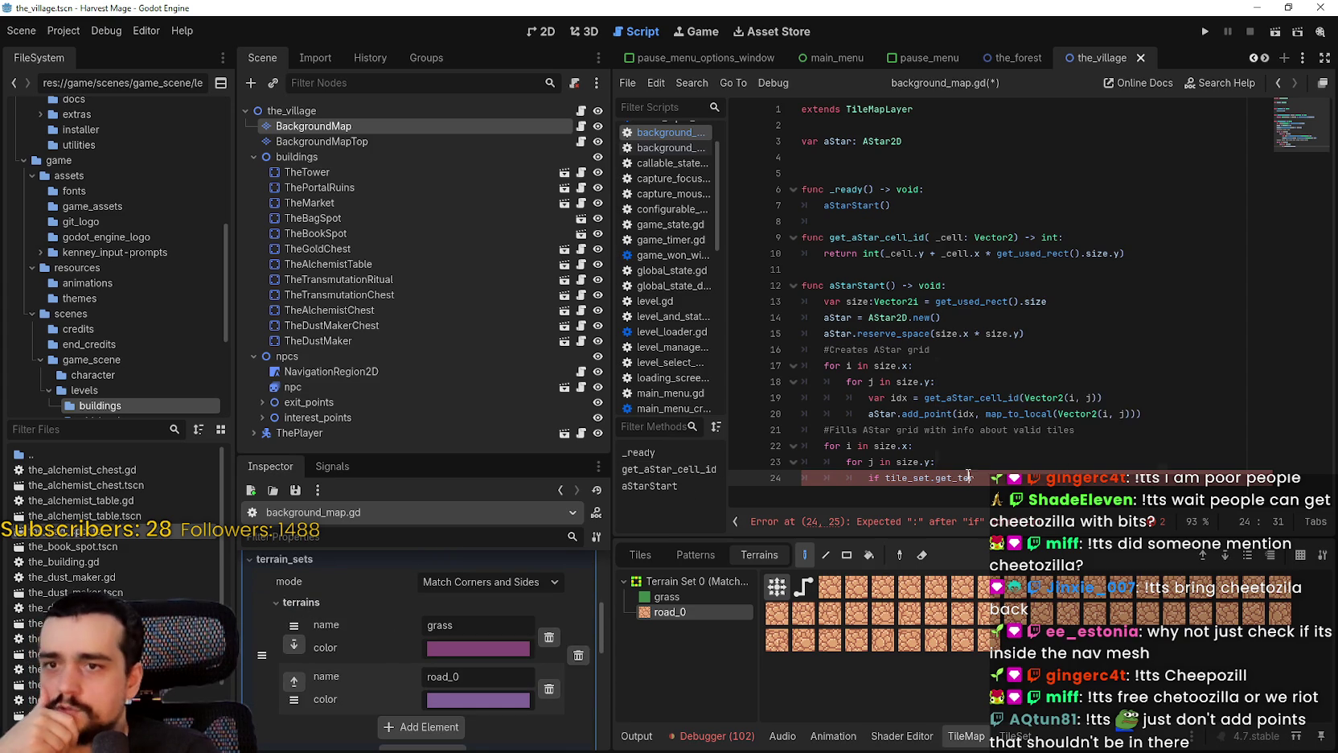
type("t")
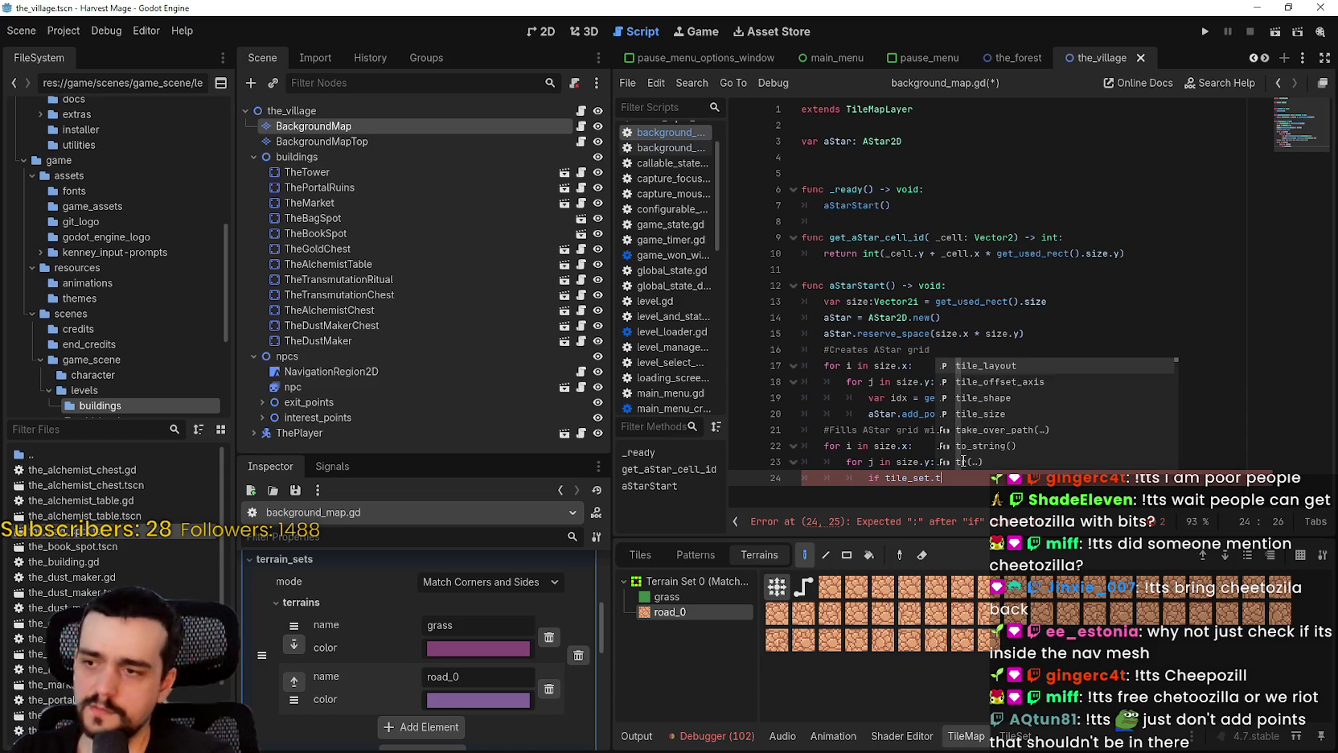
type("erna")
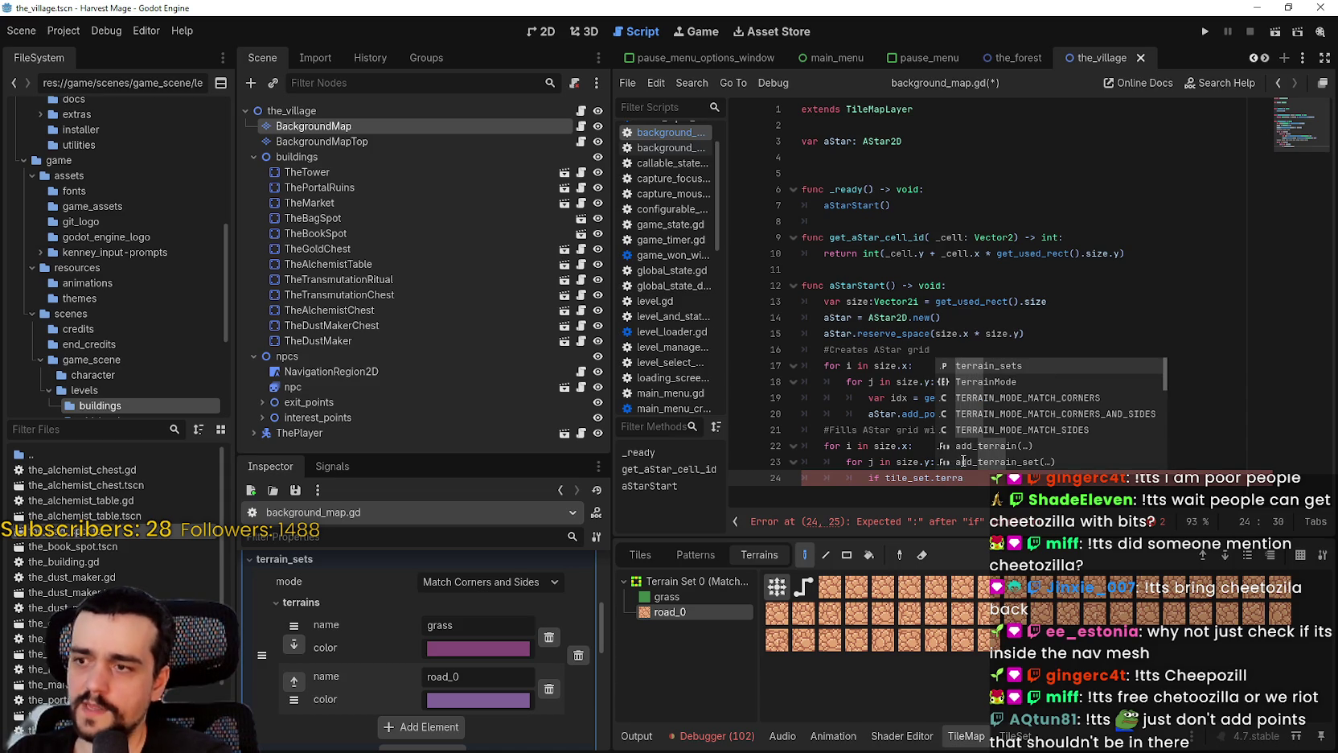
key("Return")
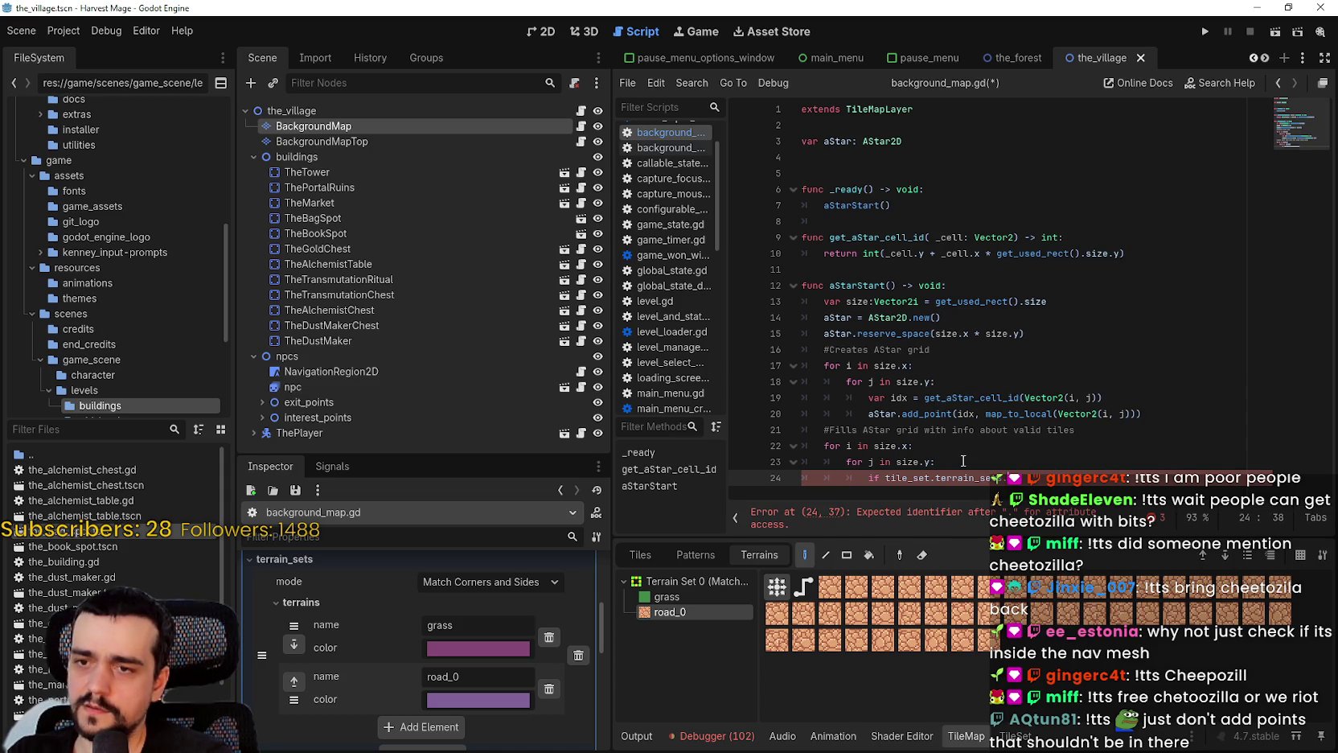
key("BackSpace")
key("BackSpace")
key("BackSpace")
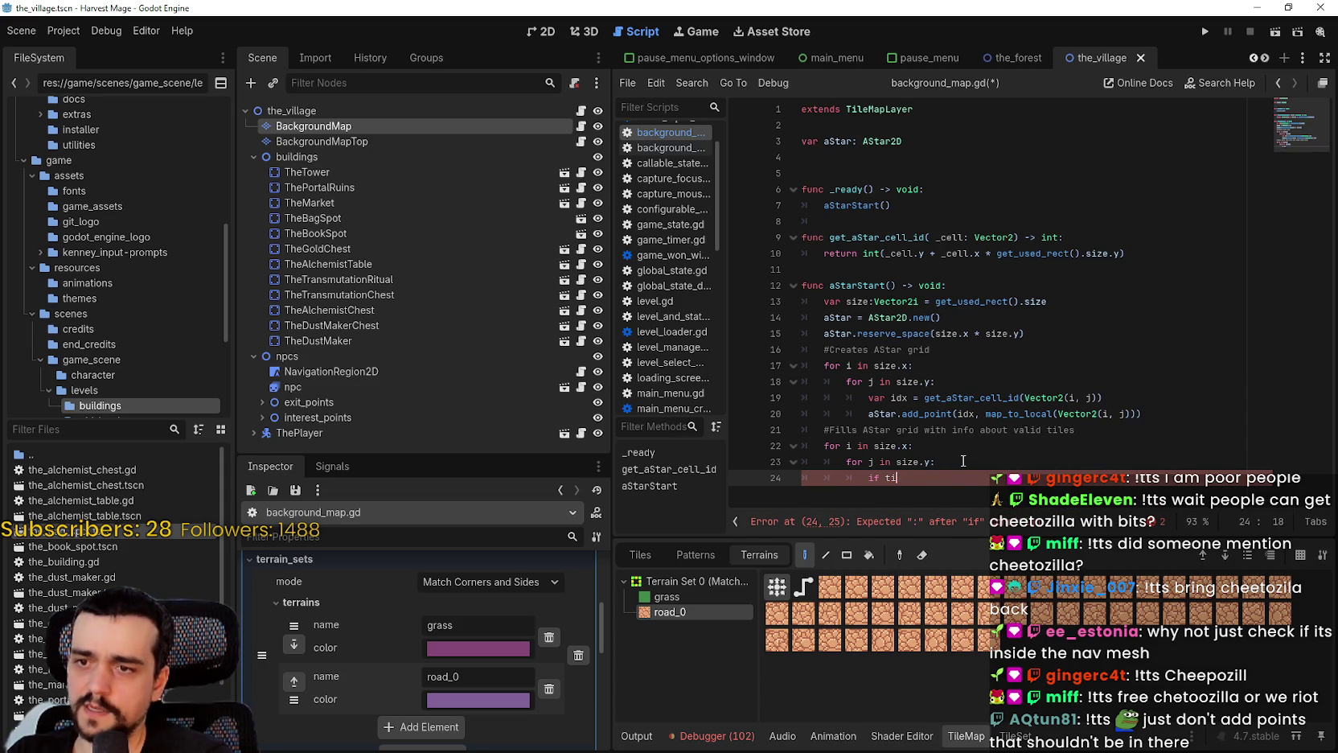
type("terrain_")
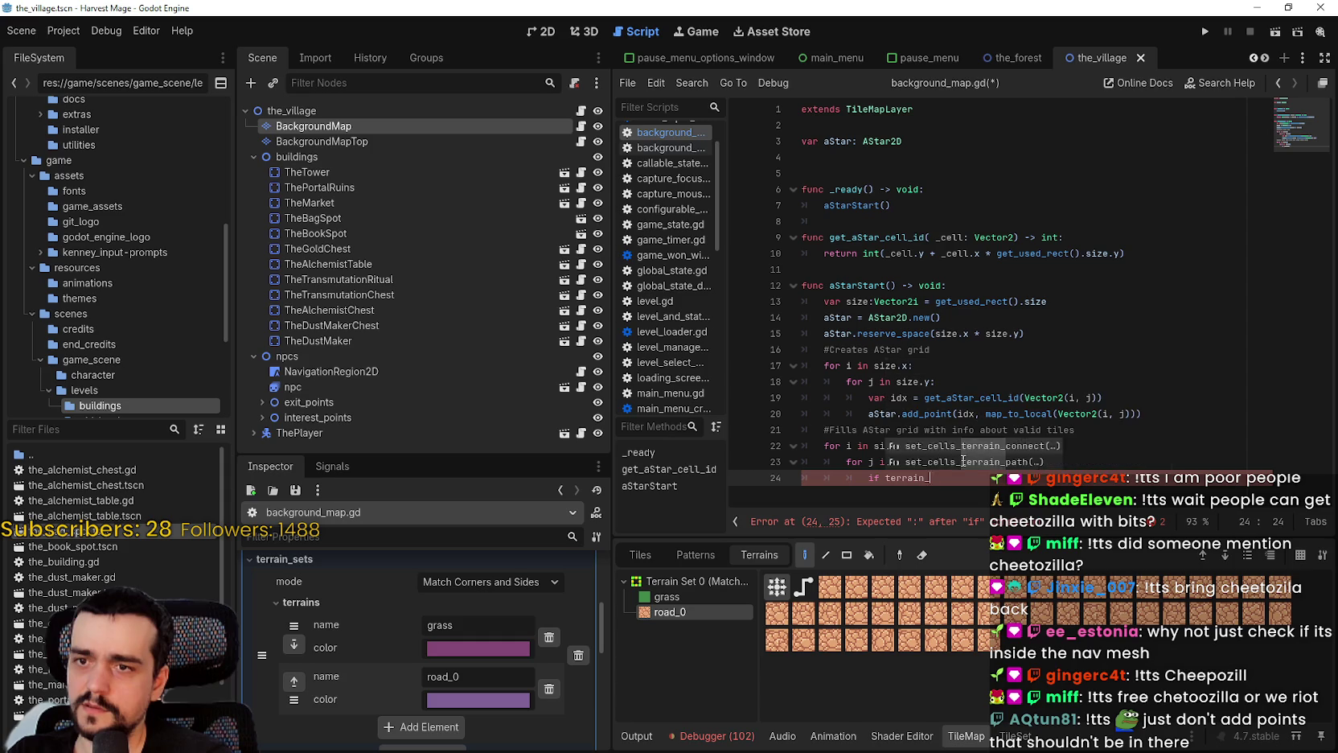
key("BackSpace")
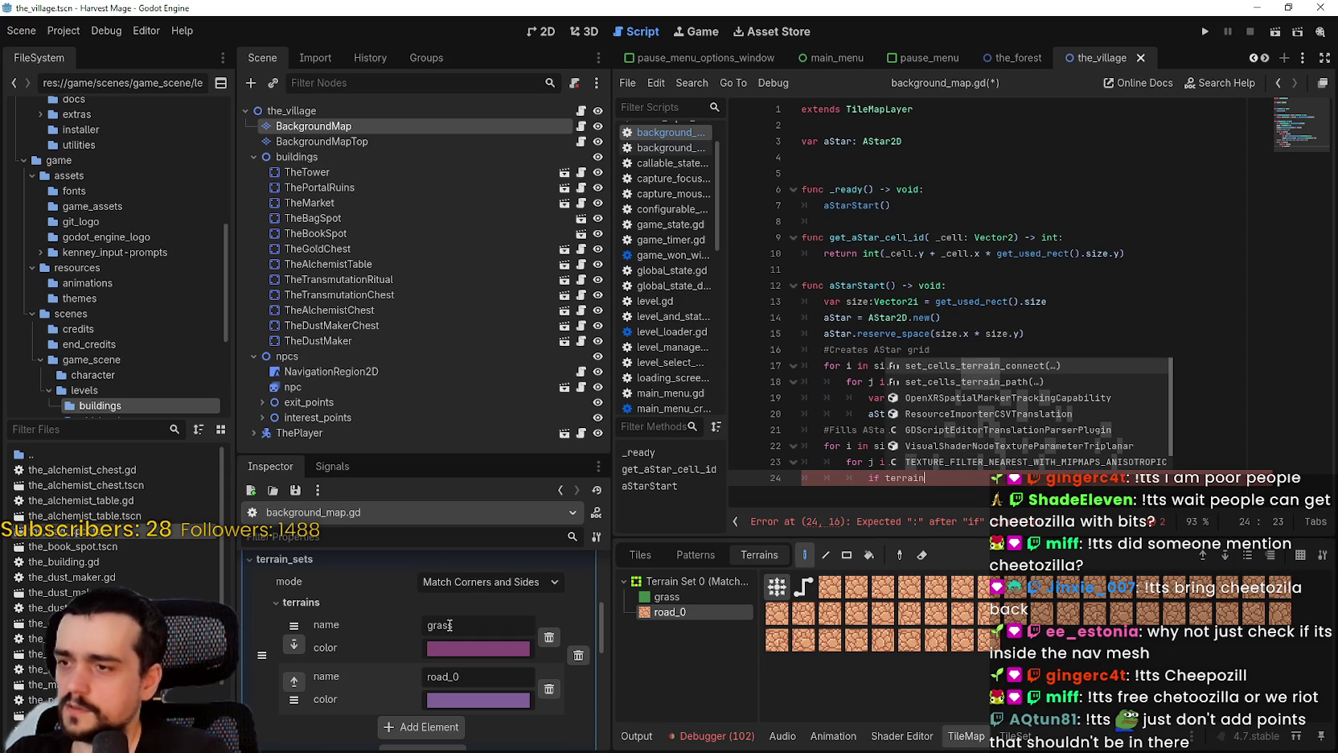
Rewrite the condition as 'tile_set.terrain_se' and undo the last edit at the line's end
scroll(450, 659, "up", 5)
scroll(440, 651, "down", 2)
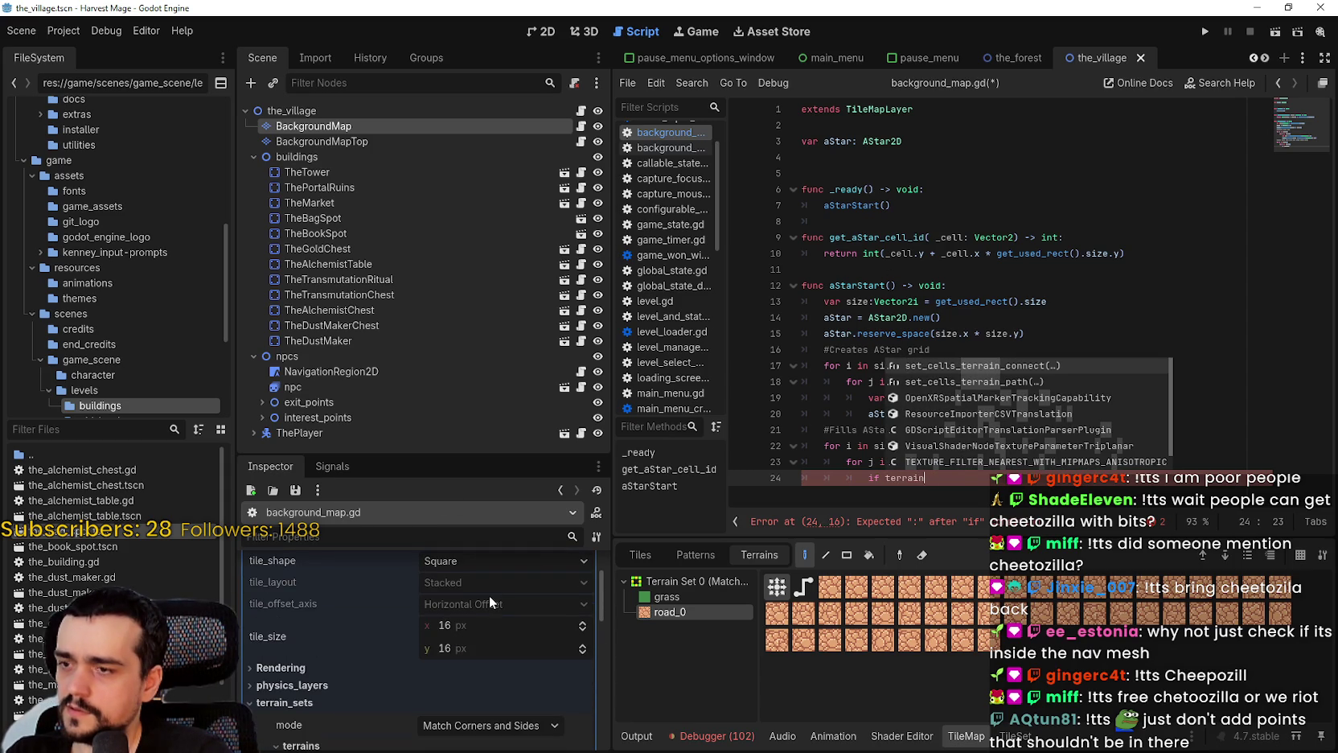
key("BackSpace")
key("BackSpace")
key("BackSpace")
type("tile")
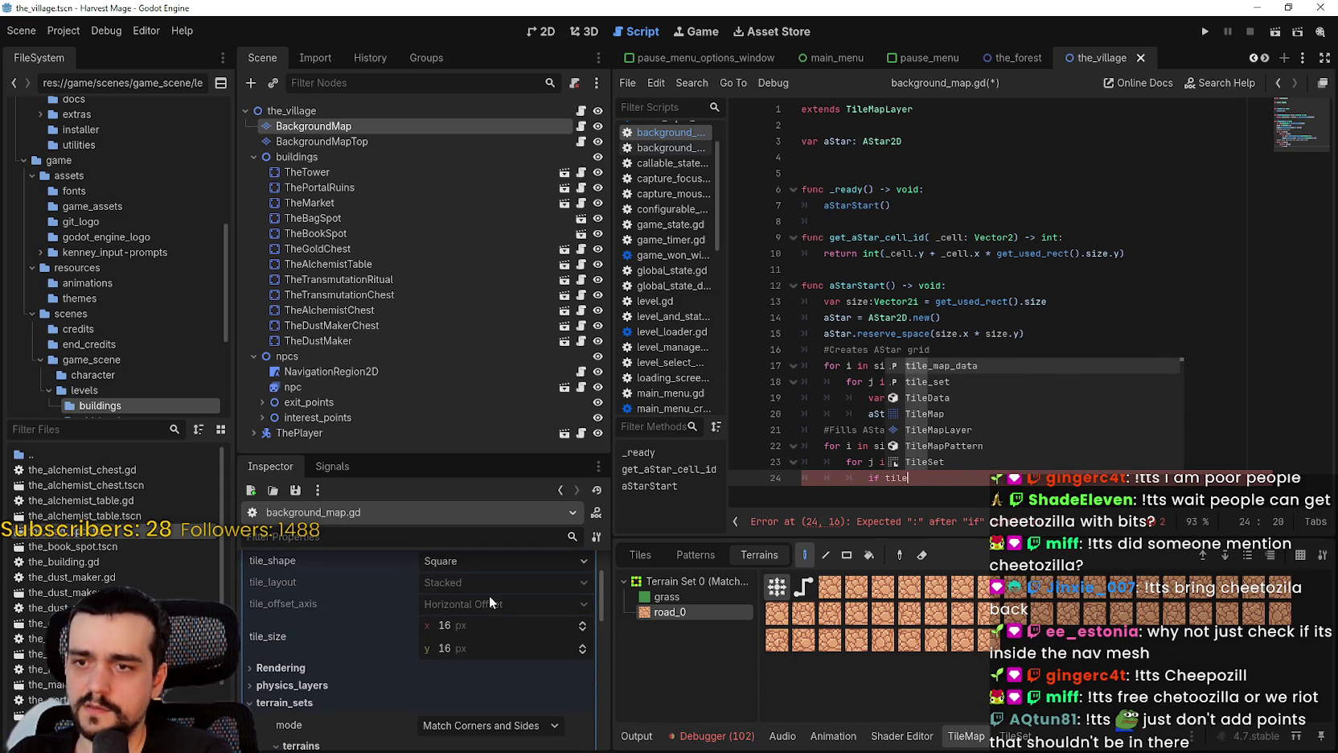
type("_set.")
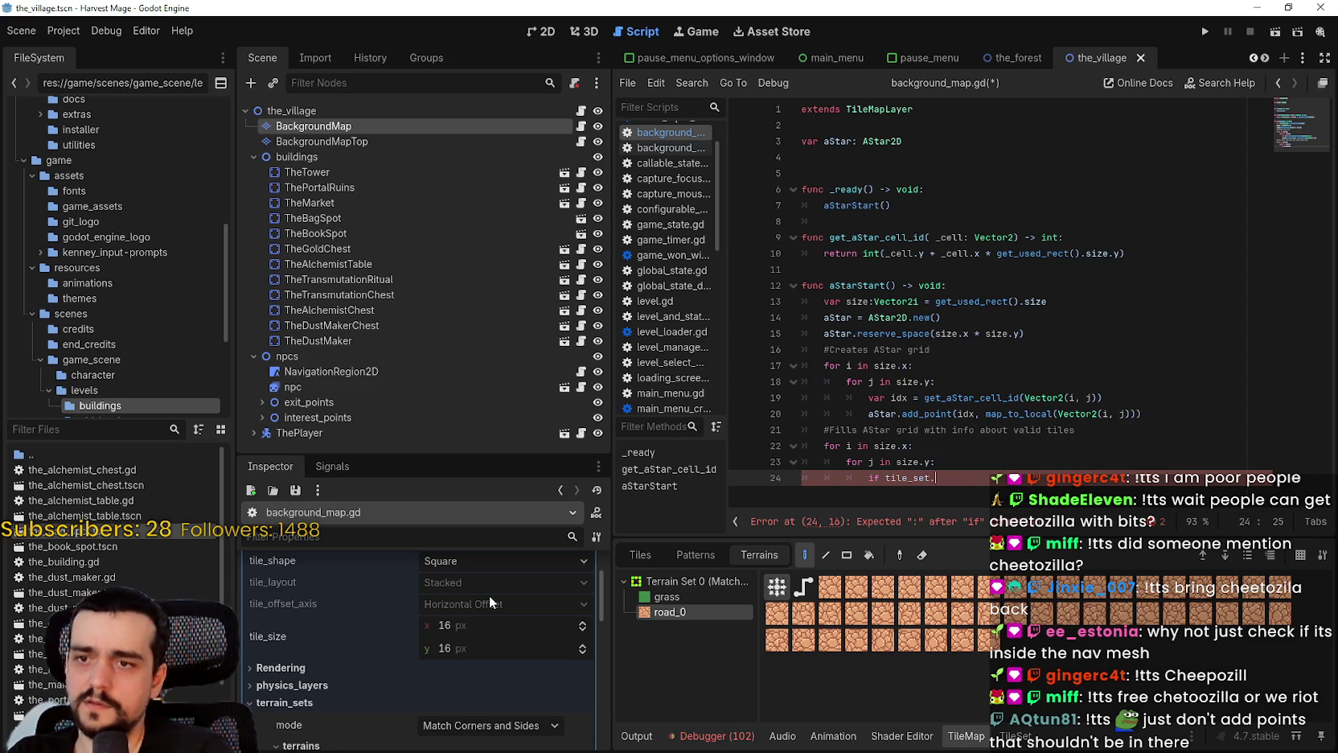
type("terrain_se")
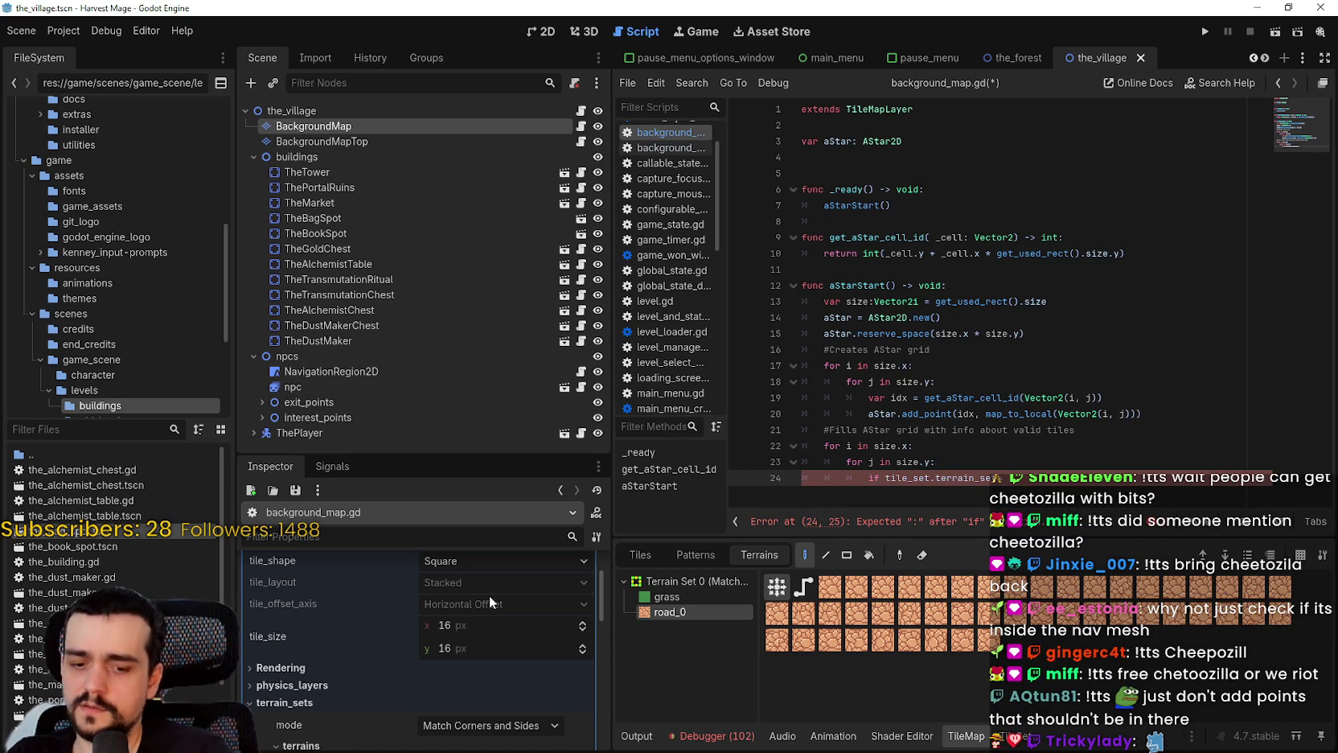
scroll(418, 675, "up", 2)
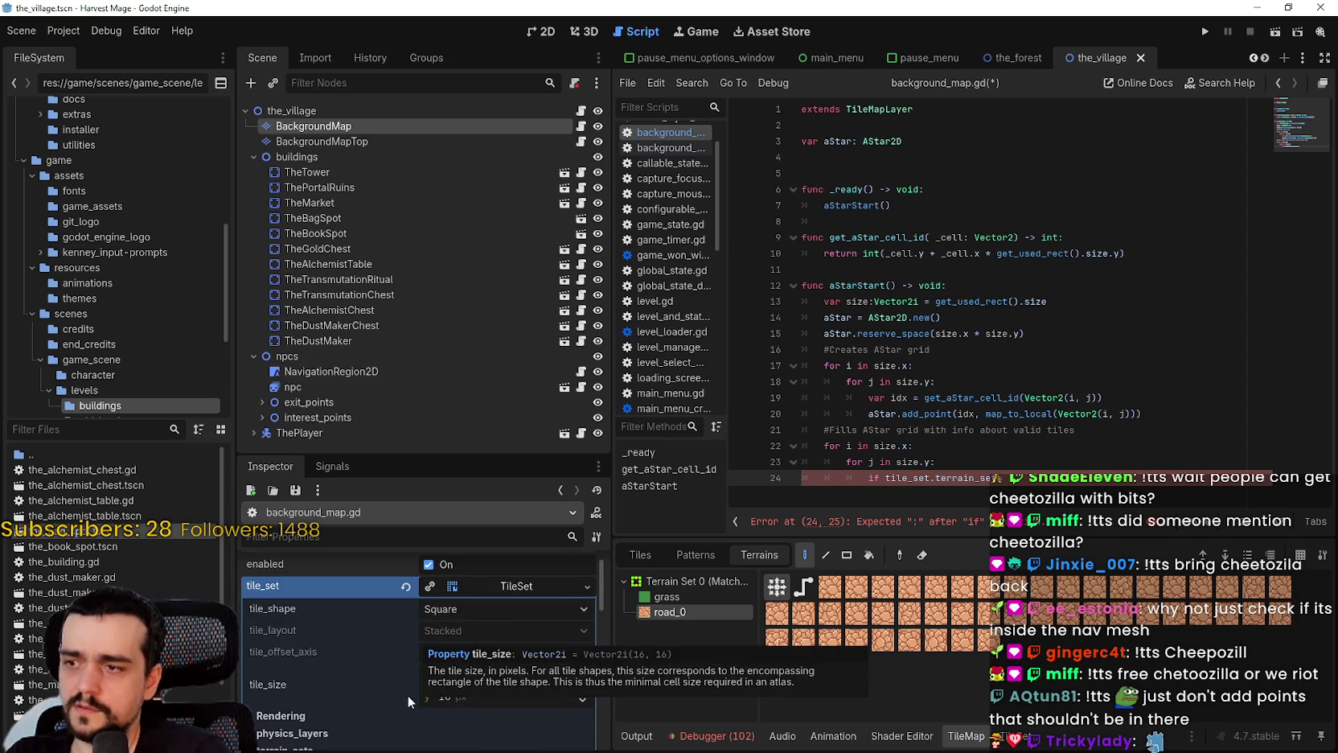
scroll(409, 695, "down", 3)
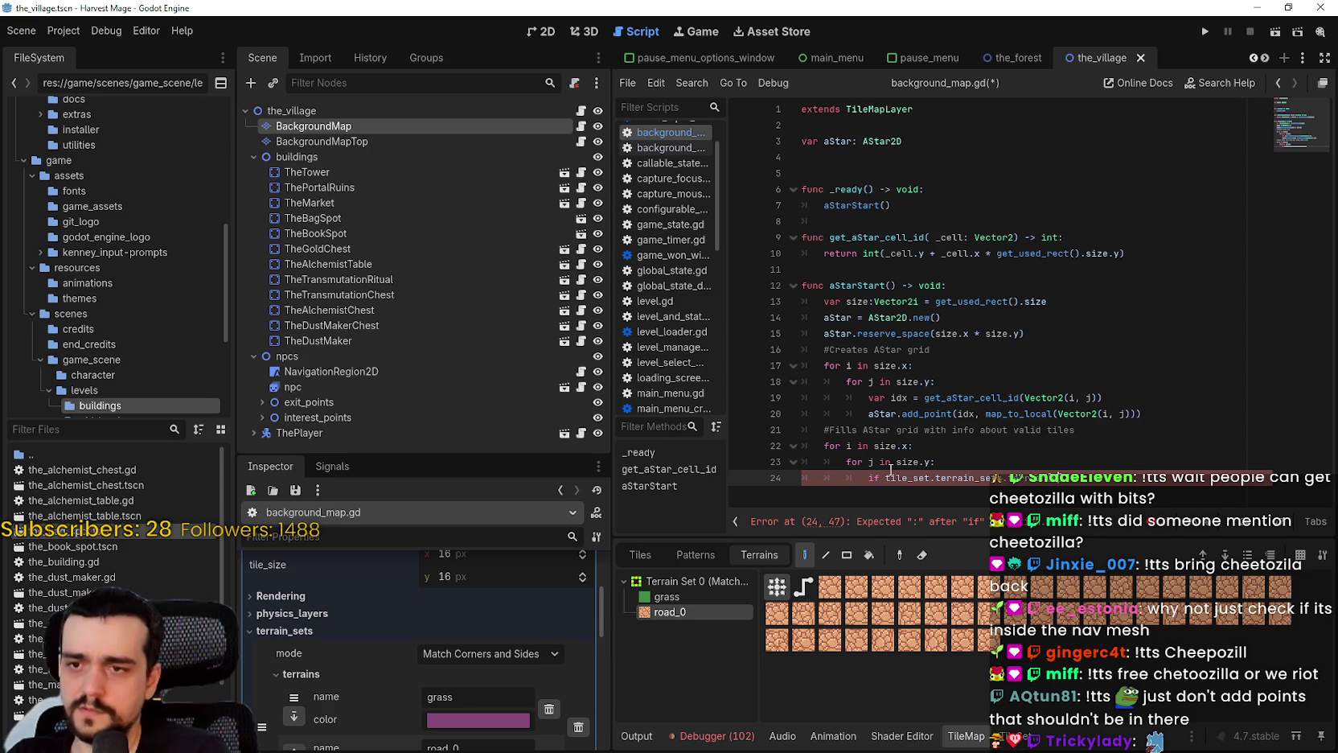
key("ctrl+z")
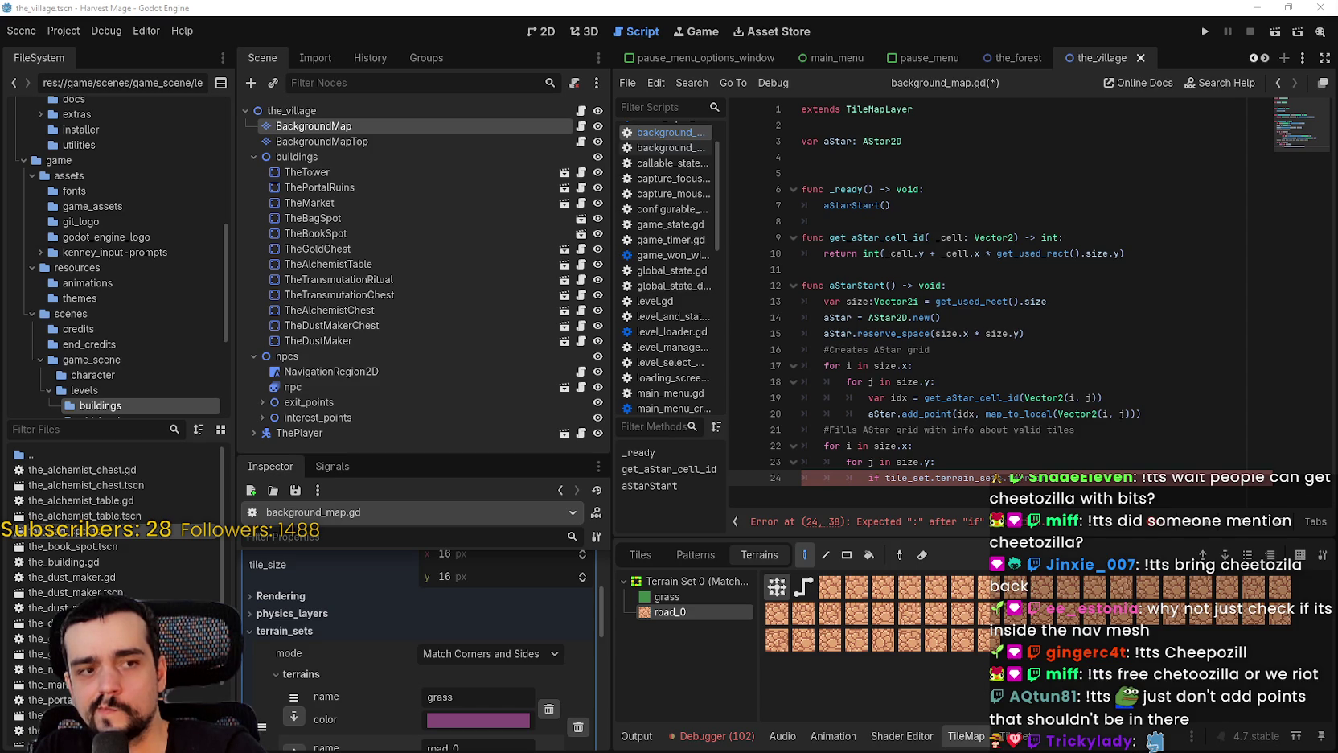
Replace line 24's condition with 'get_cell_source_id(Vector2(...)) == -1:'
triple_click(895, 476)
left_click(875, 463, "shift")
left_click(885, 478)
key("shift+End")
key("Delete")
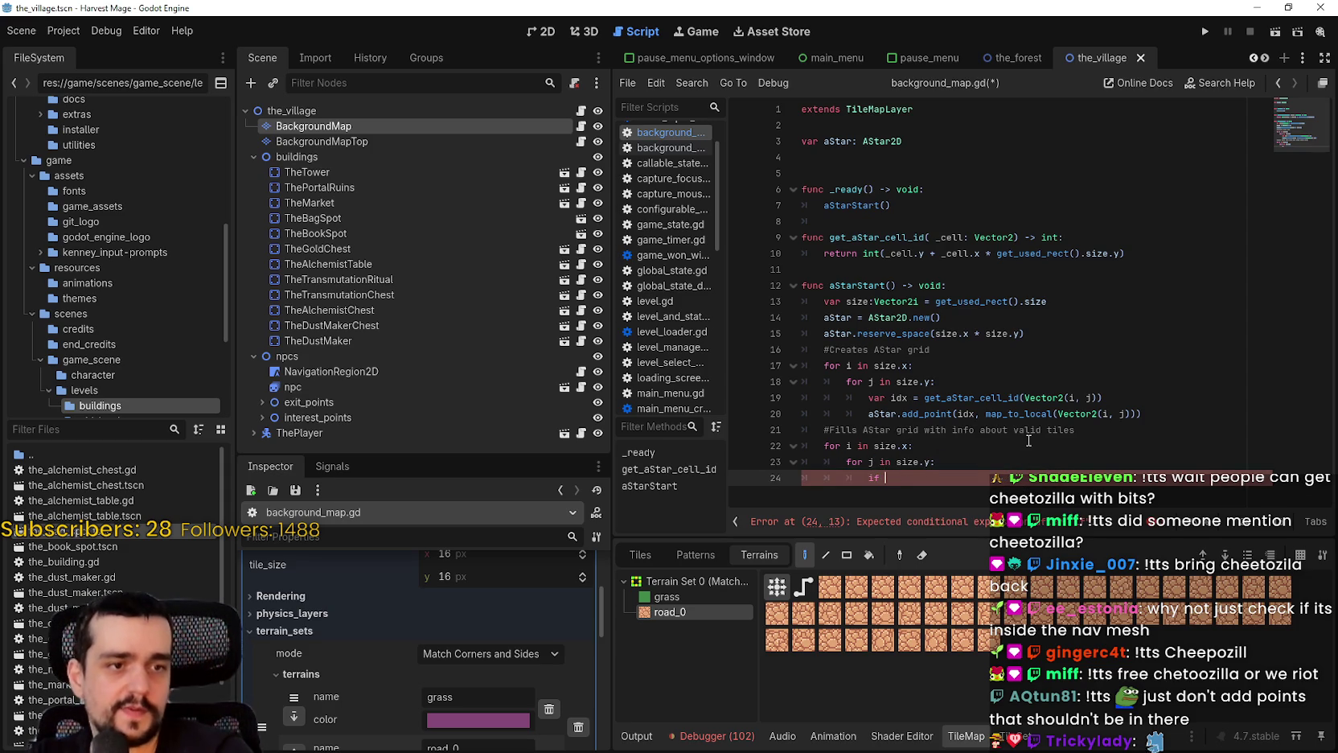
type("get_")
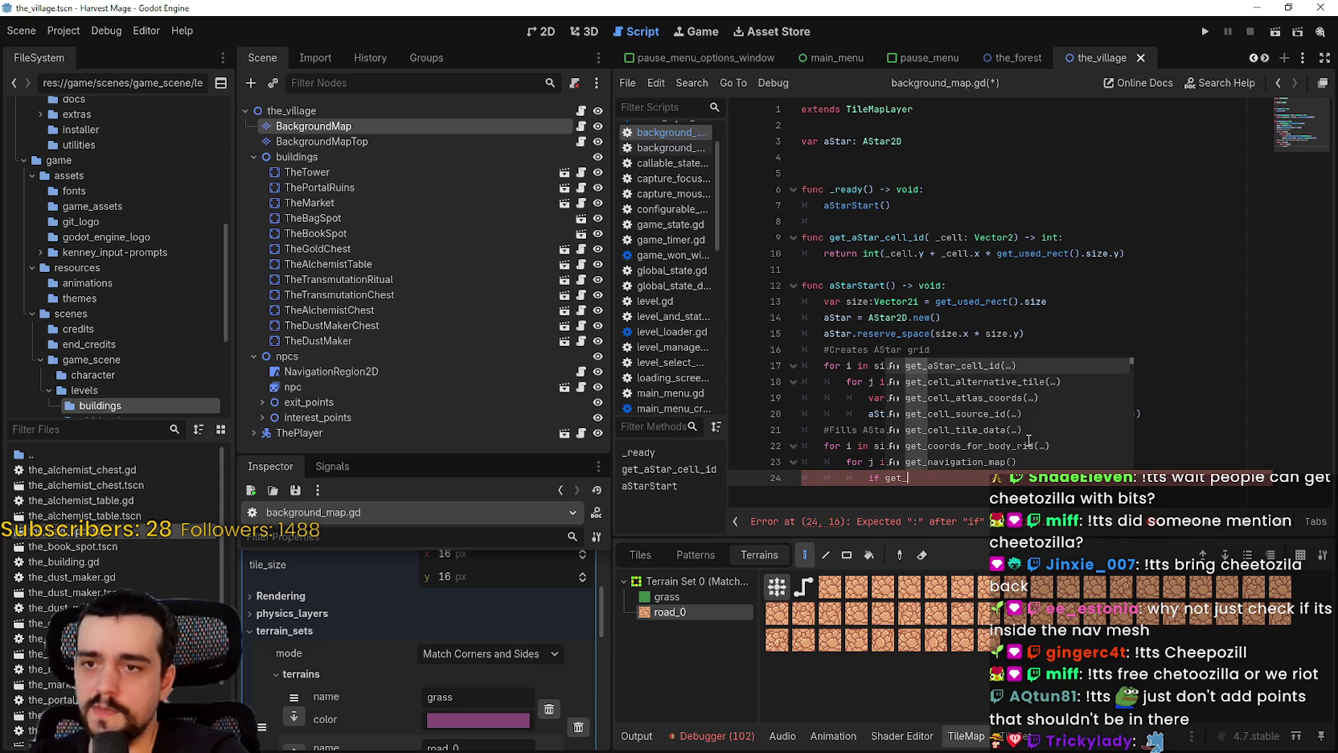
type("cell")
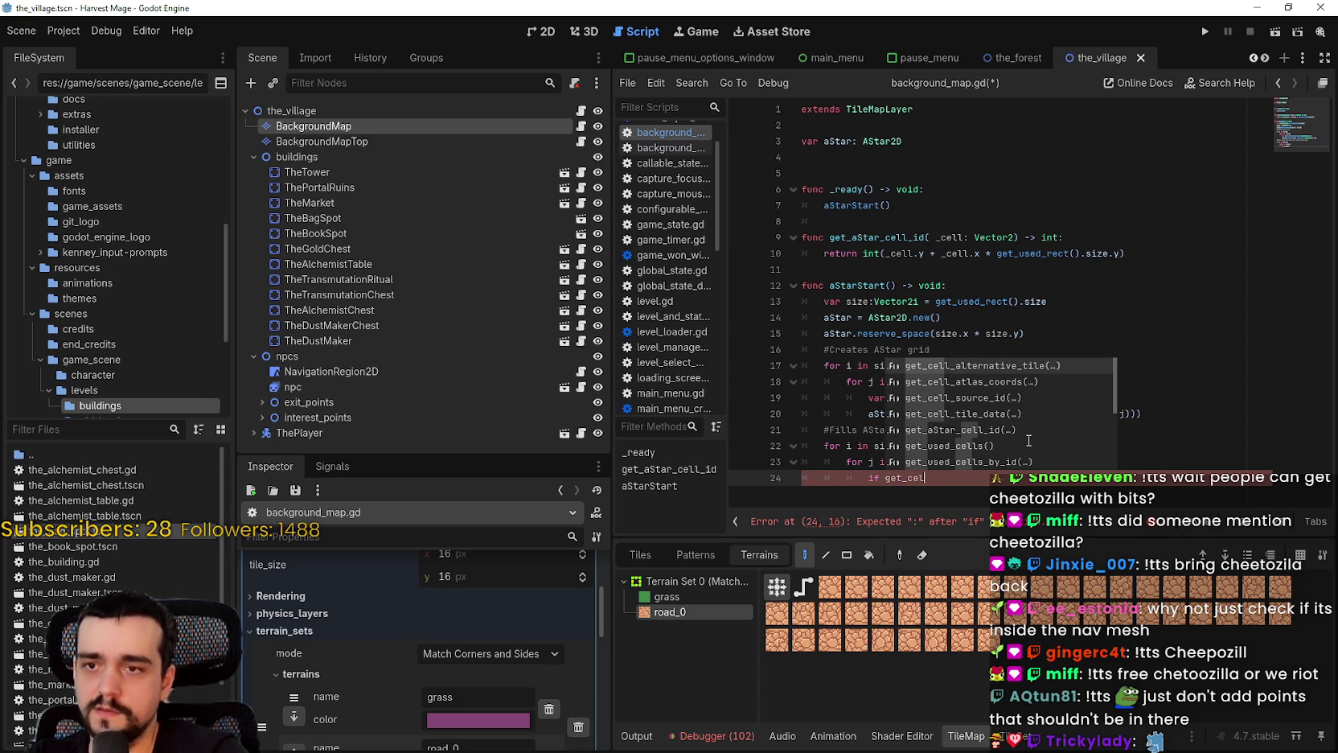
key("Down")
key("Down")
key("Return")
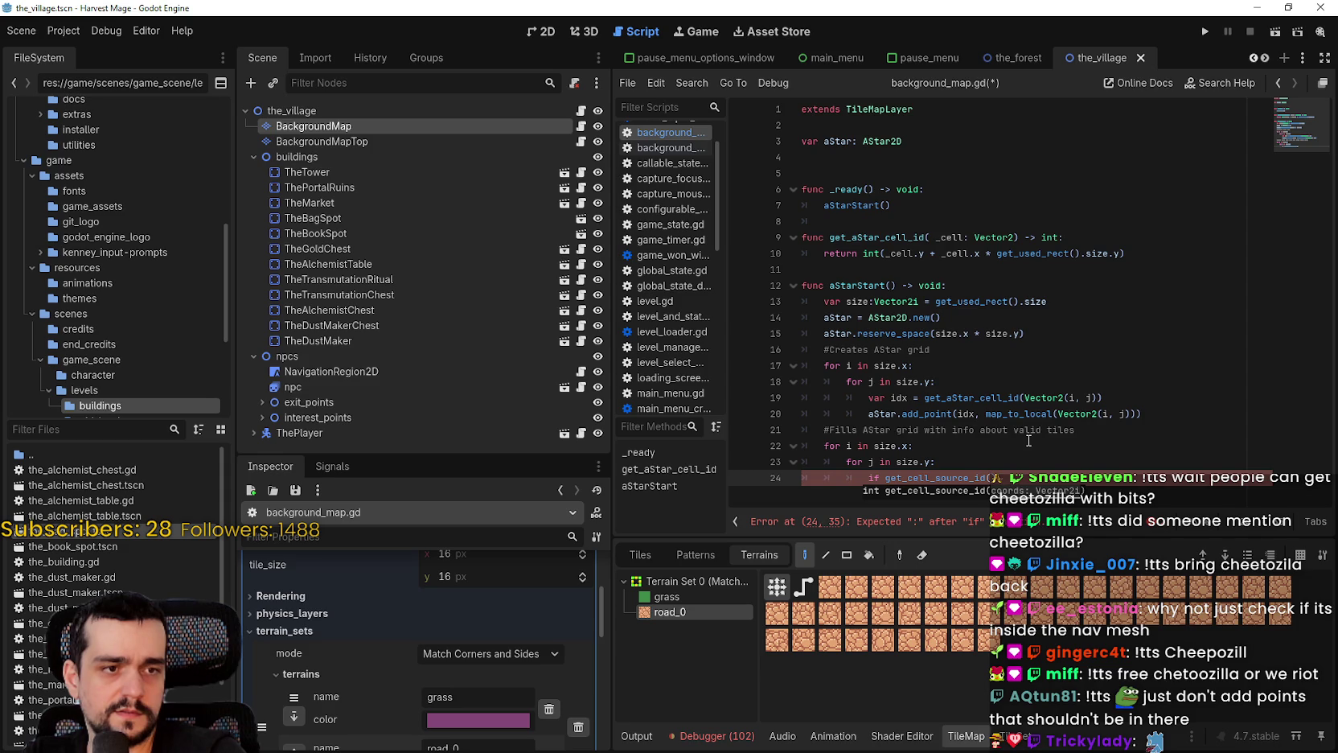
type("Ve")
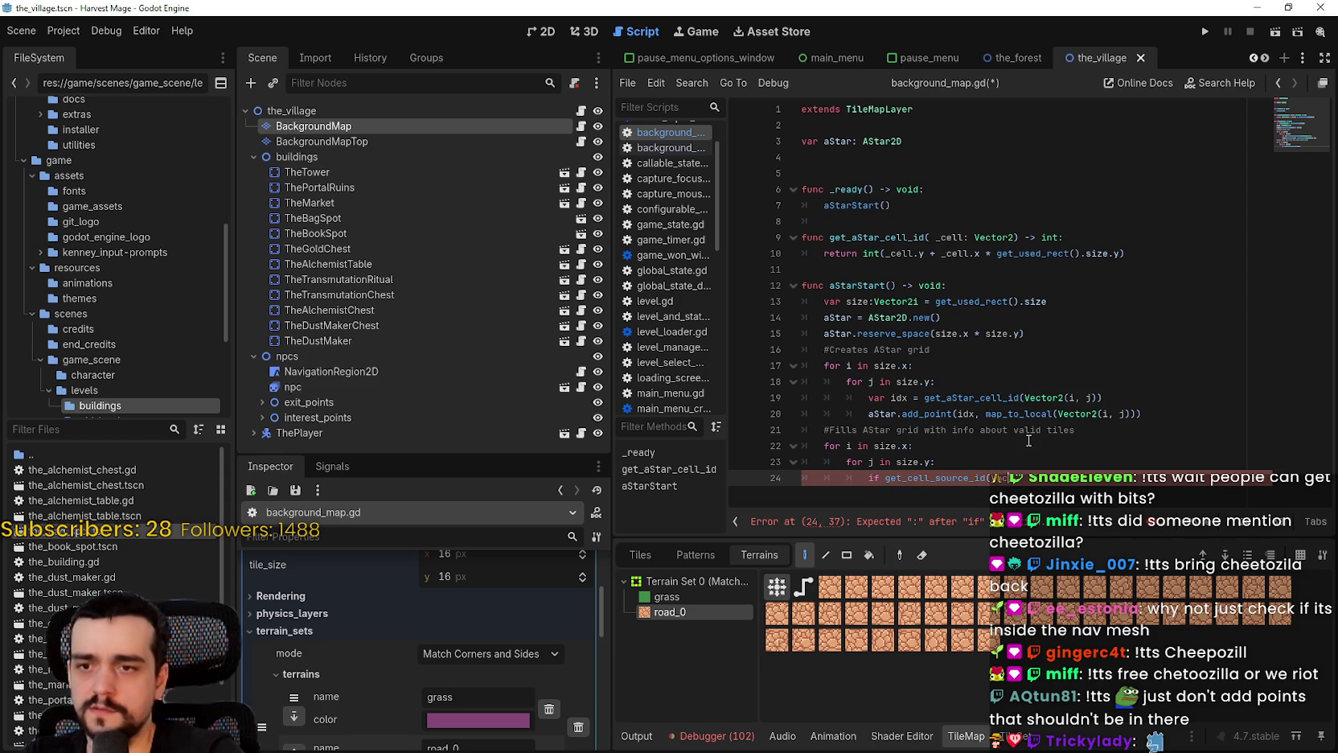
type("ctor2")
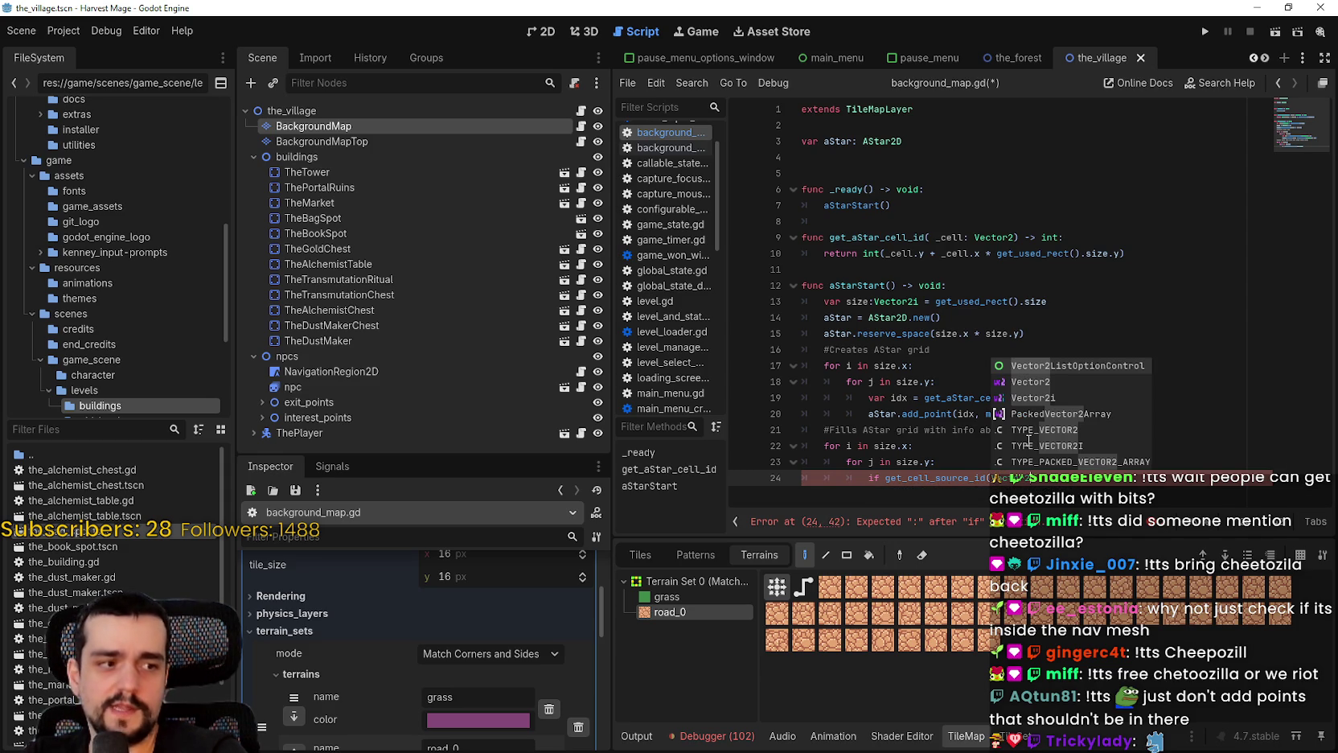
type("(")
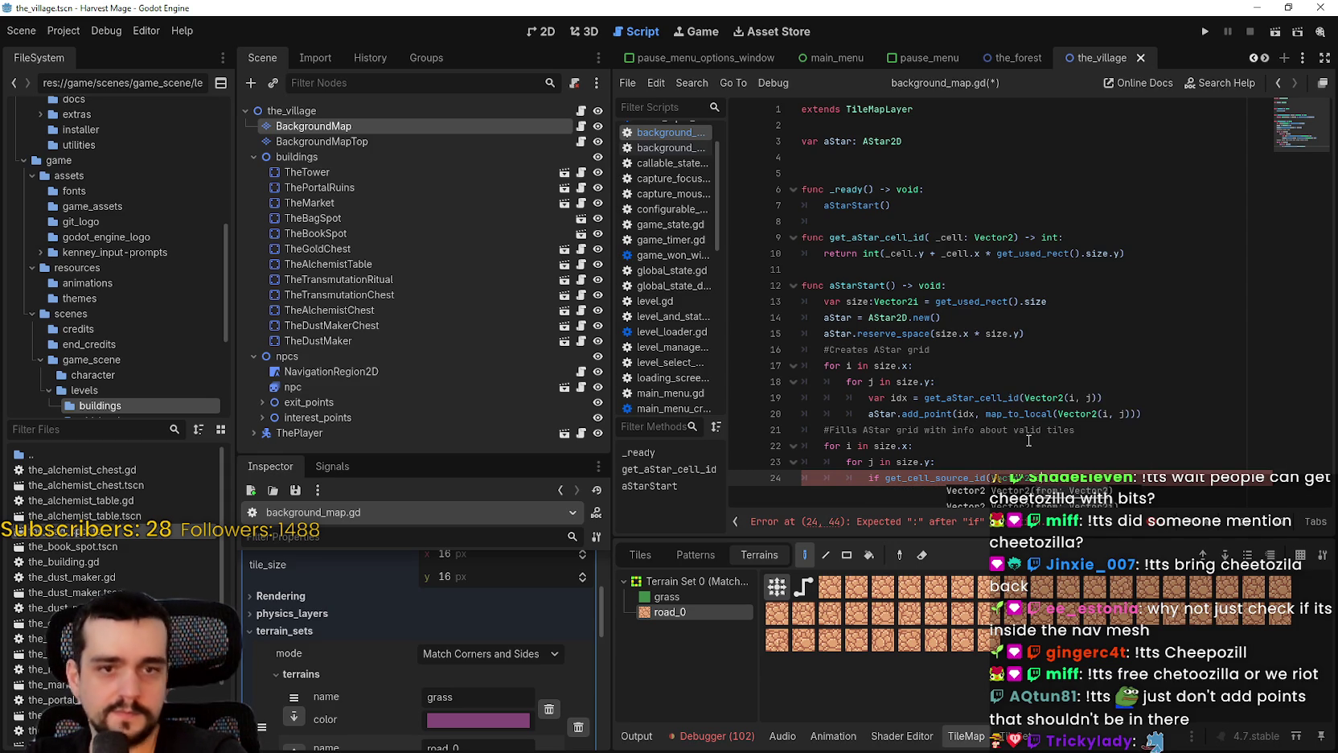
type("j")
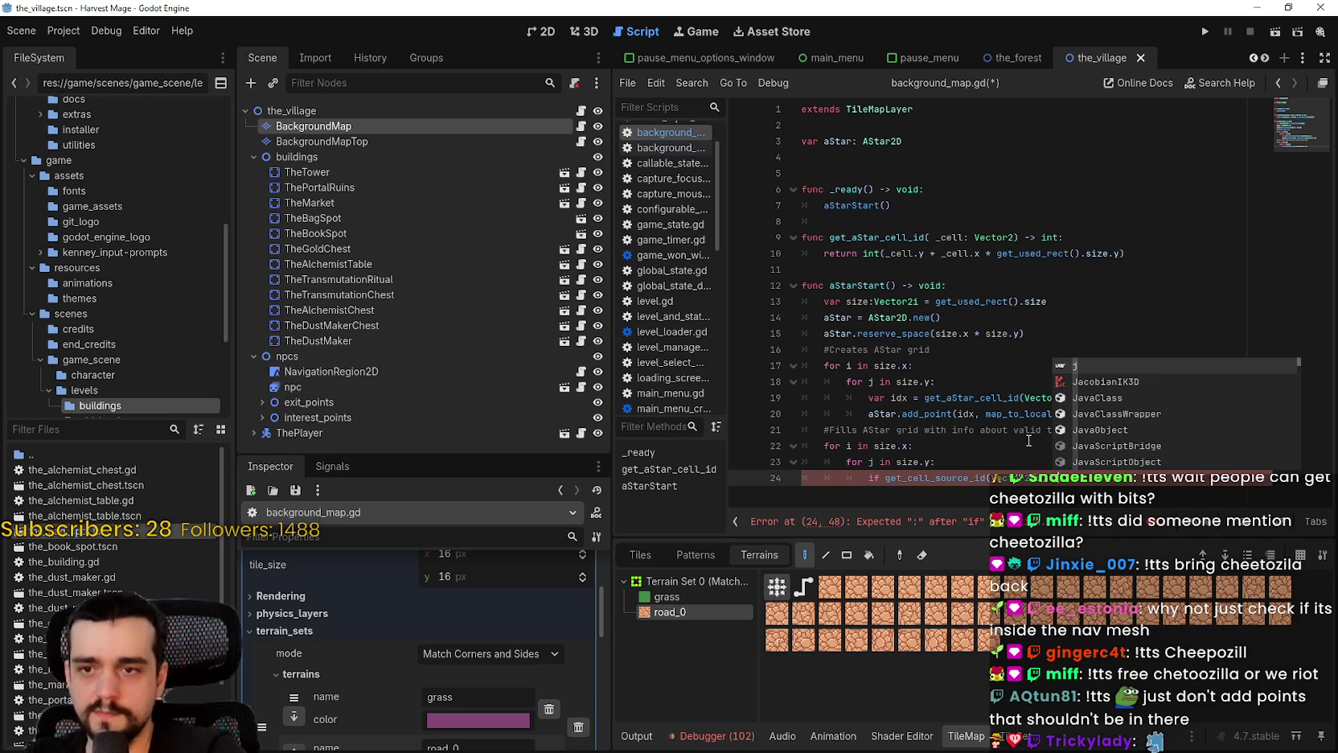
key("Escape")
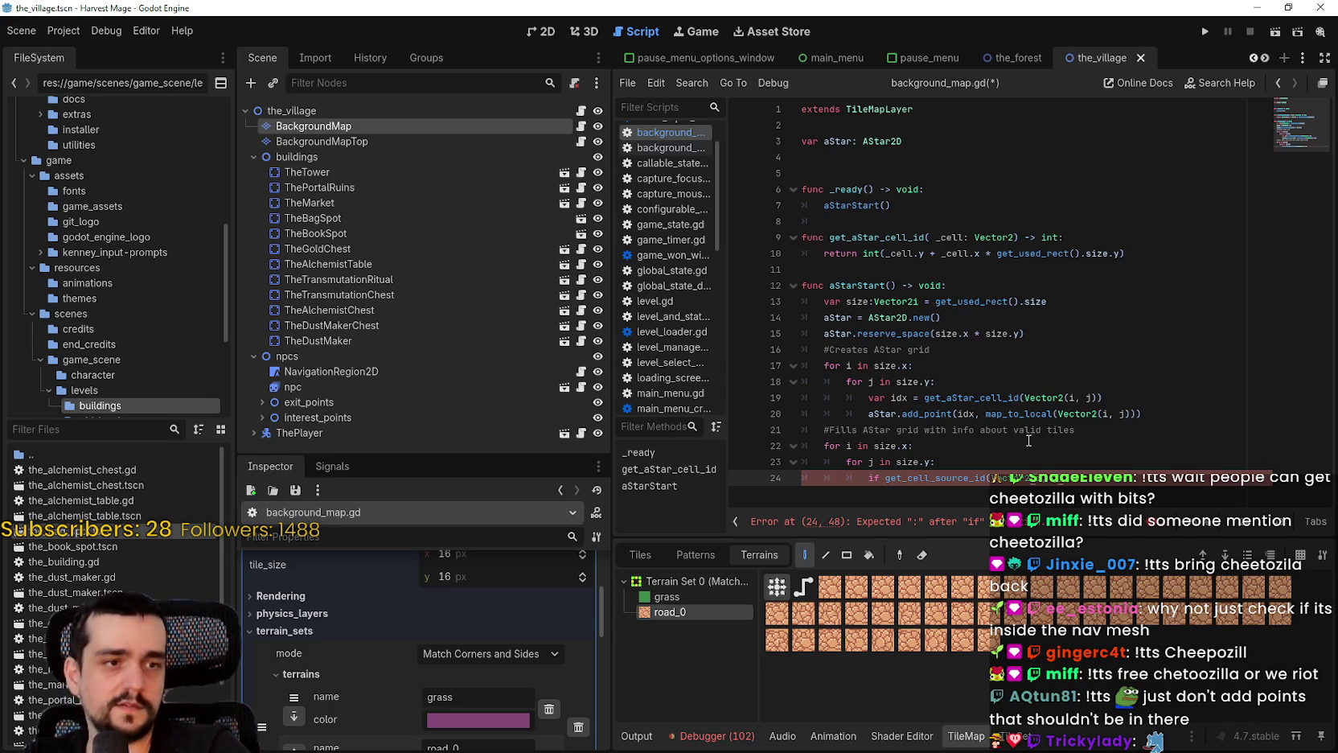
type("== -1")
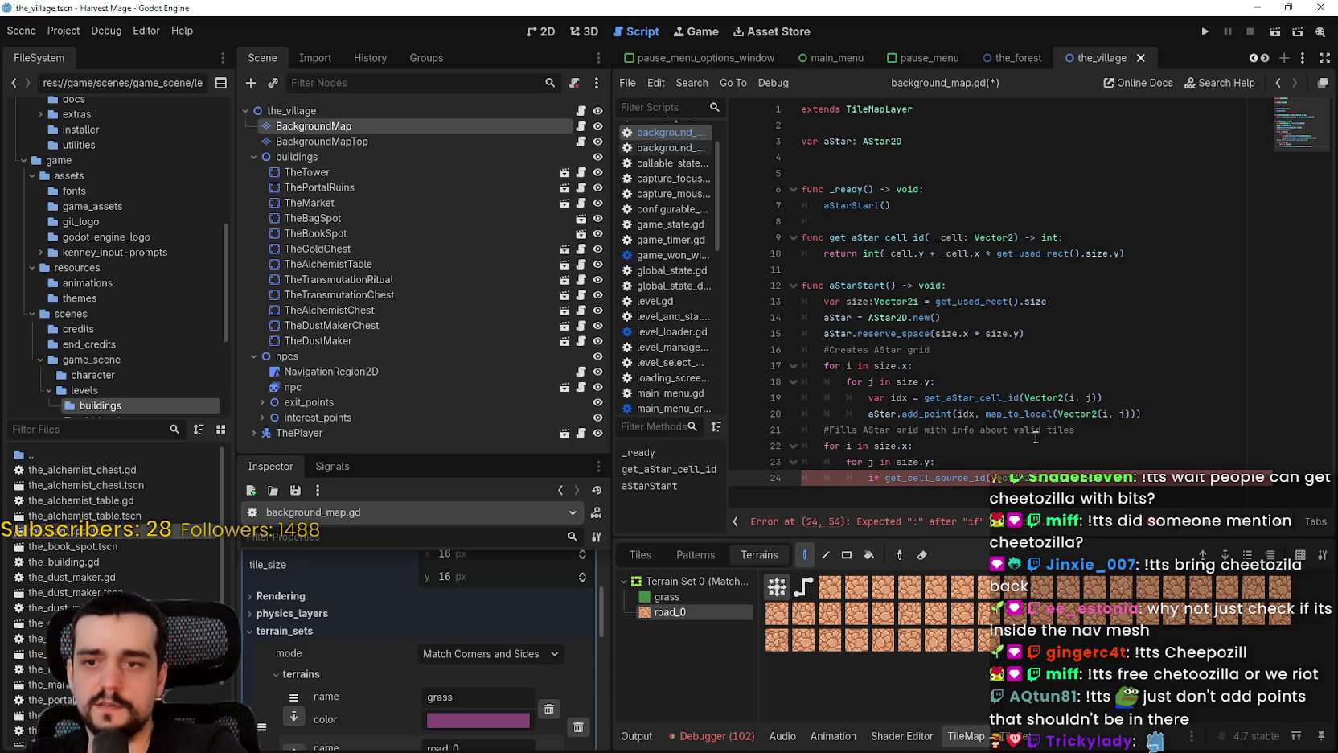
type(":")
Add 'var idx = get_aStar_cell_id(Vector2(i, j))' inside the if block
key("Return")
type("var")
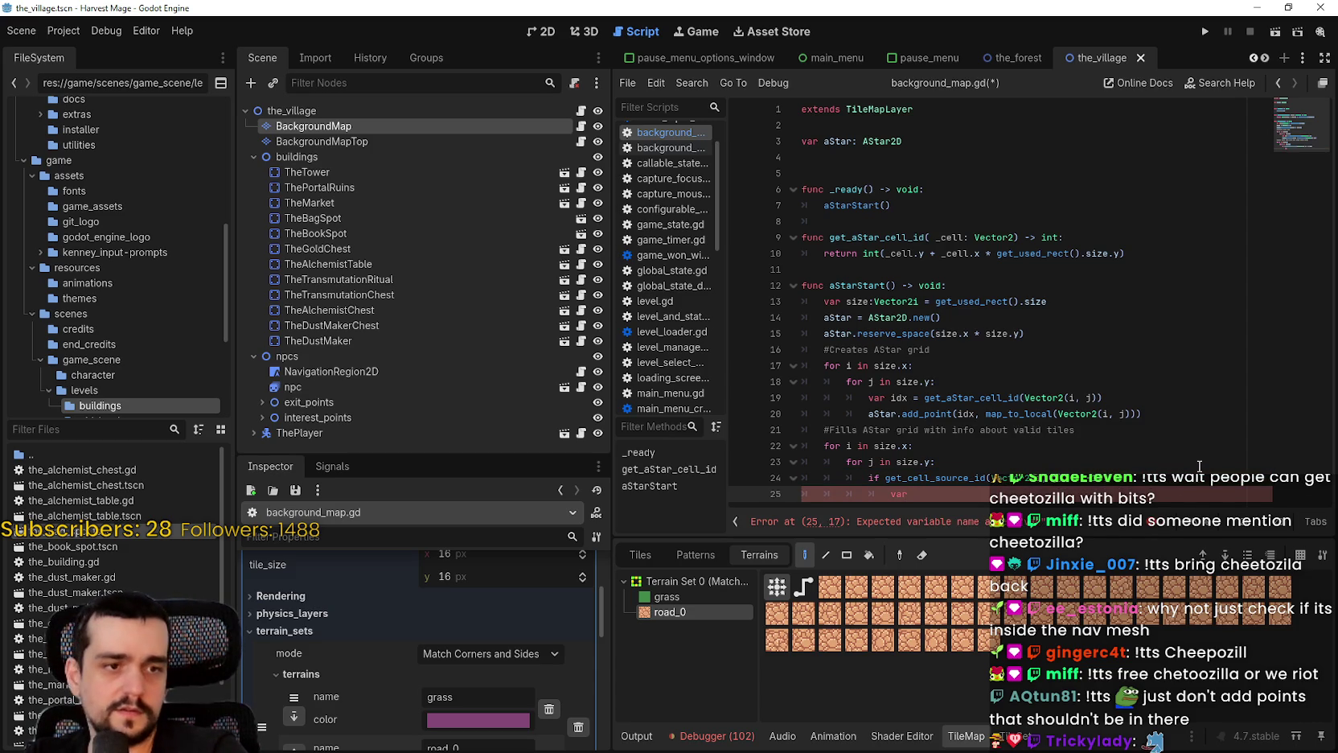
type(" id")
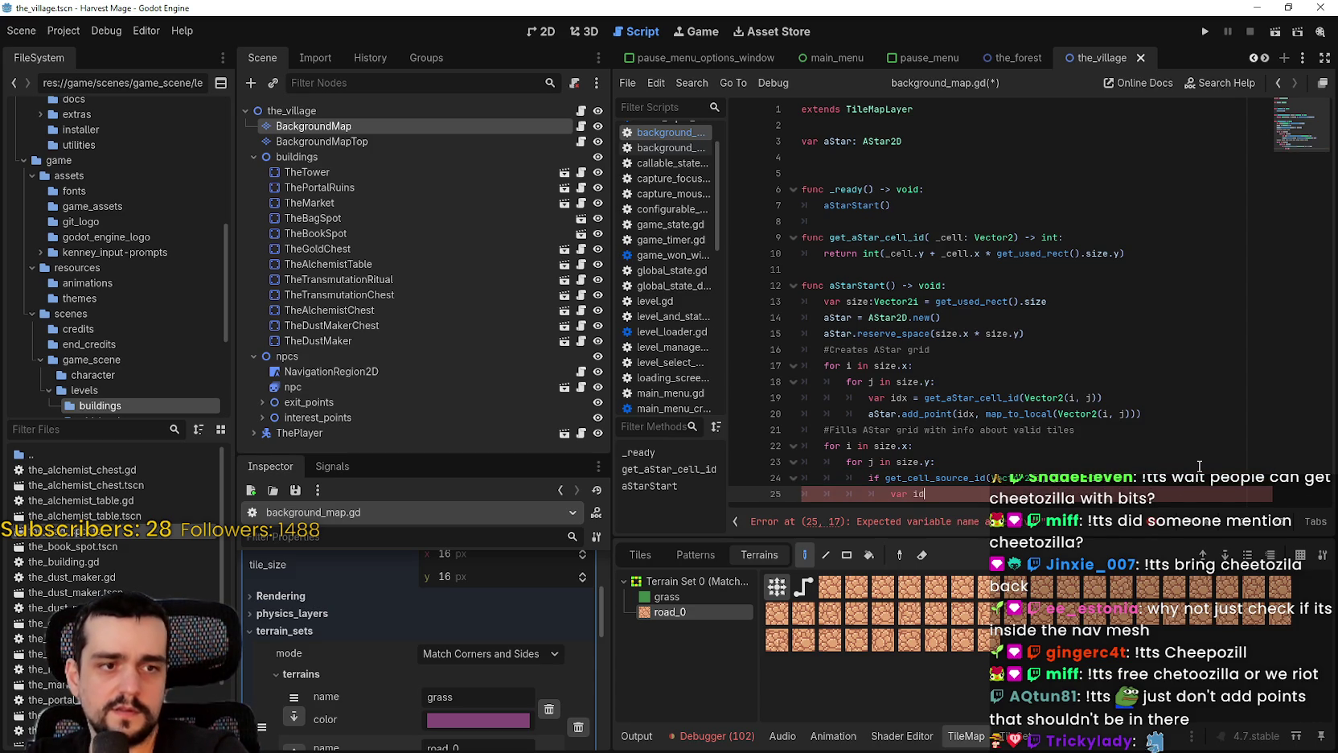
type("x = ")
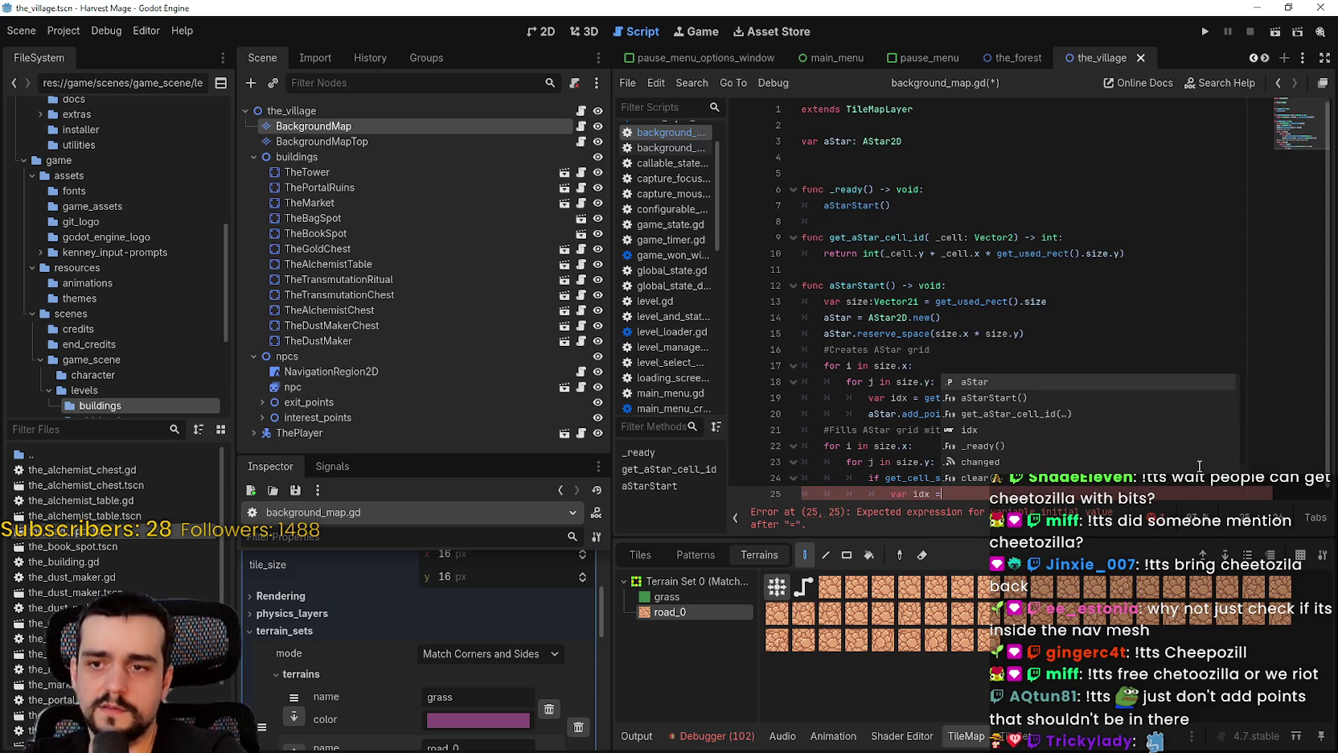
type("get_a")
key("Return")
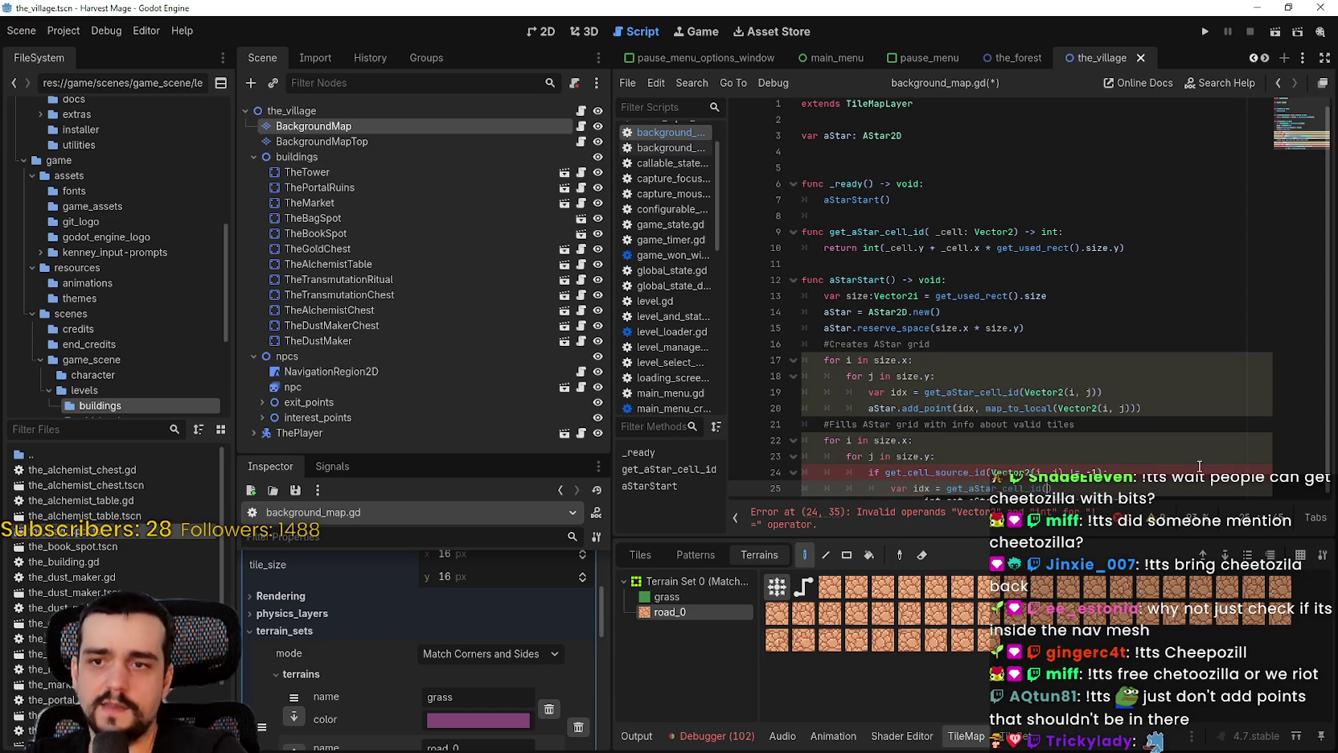
type("ector2")
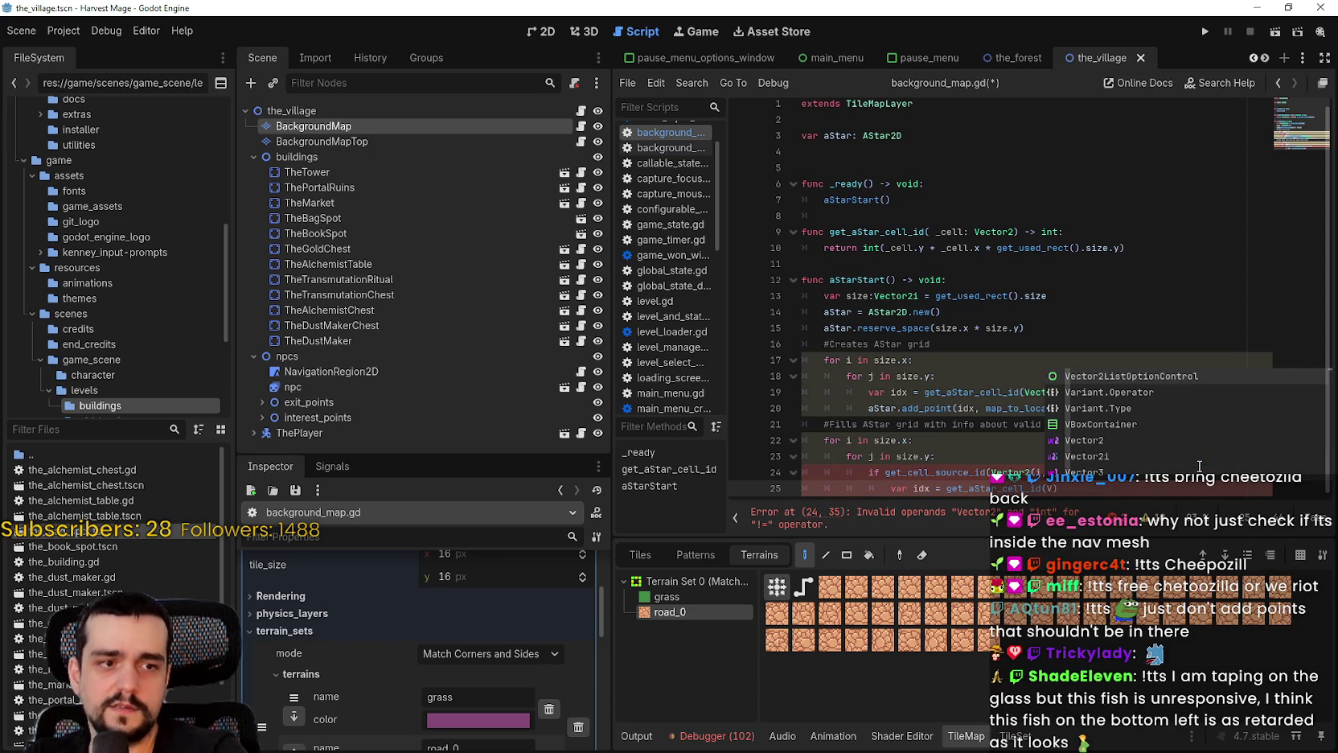
type("(i,")
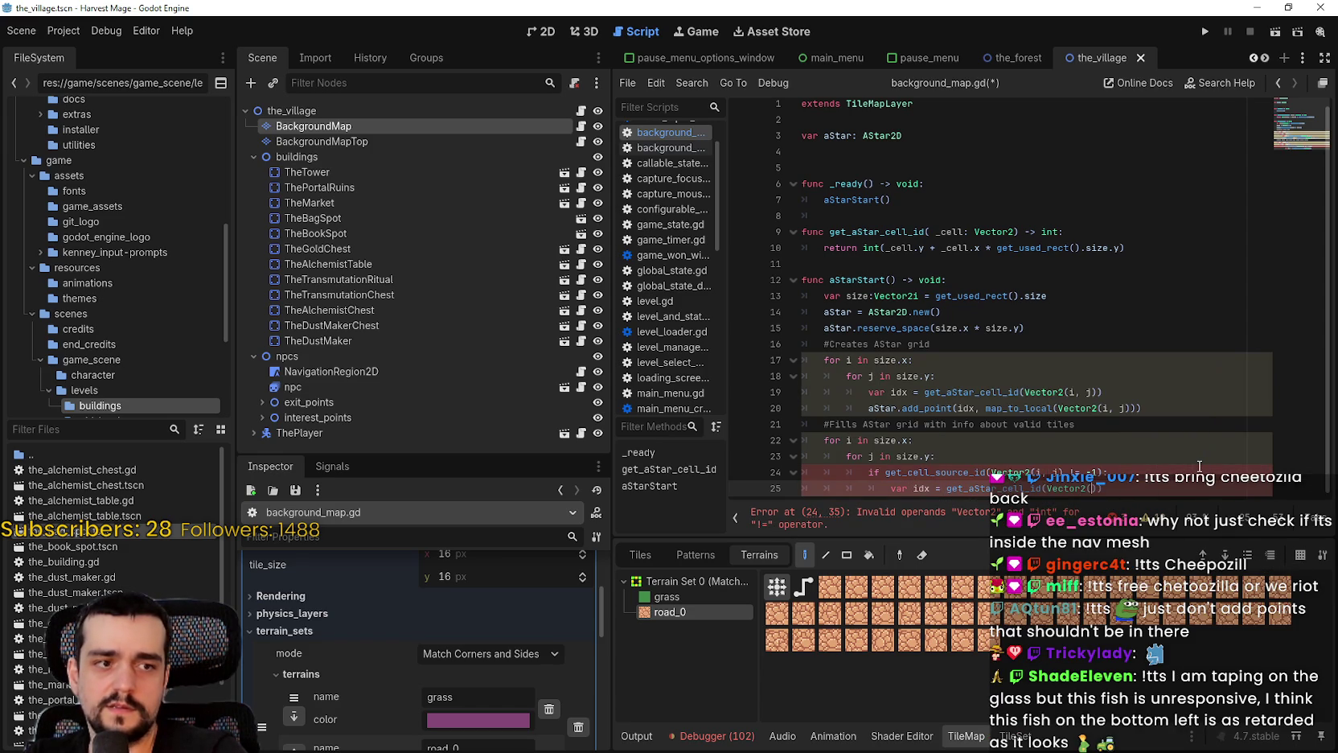
type(" j")
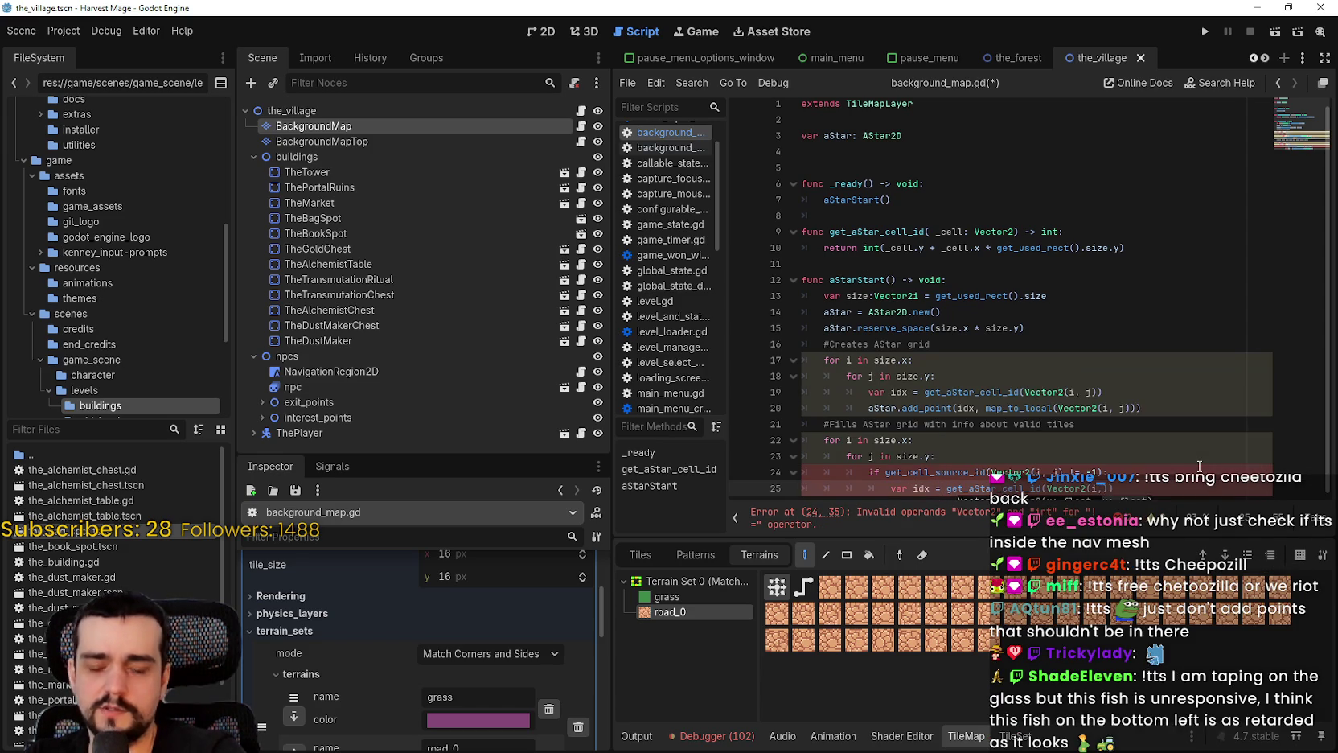
key("End")
Change line 24's '== -1' to '!= -1' and insert the missing ')' after Vector2(i, j)
key("Return")
scroll(1206, 445, "up", 1)
scroll(1190, 442, "down", 1)
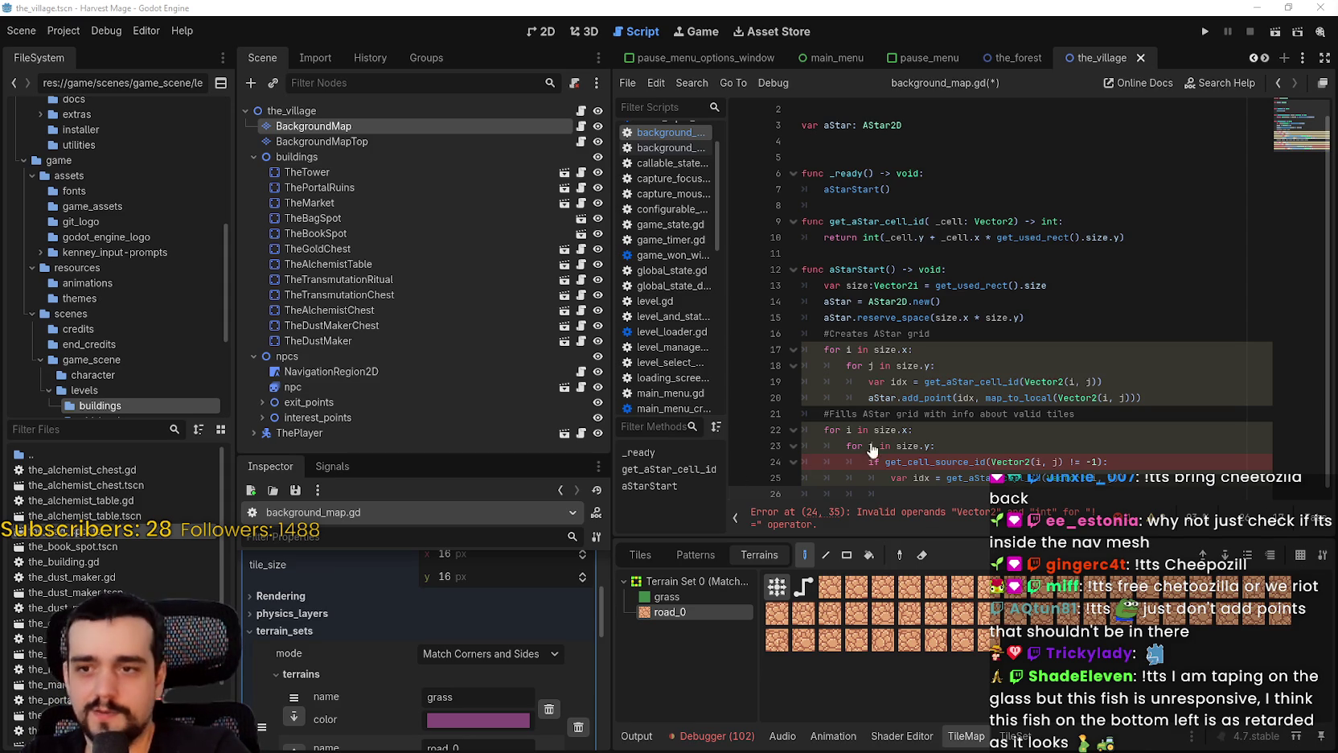
left_click(1147, 457)
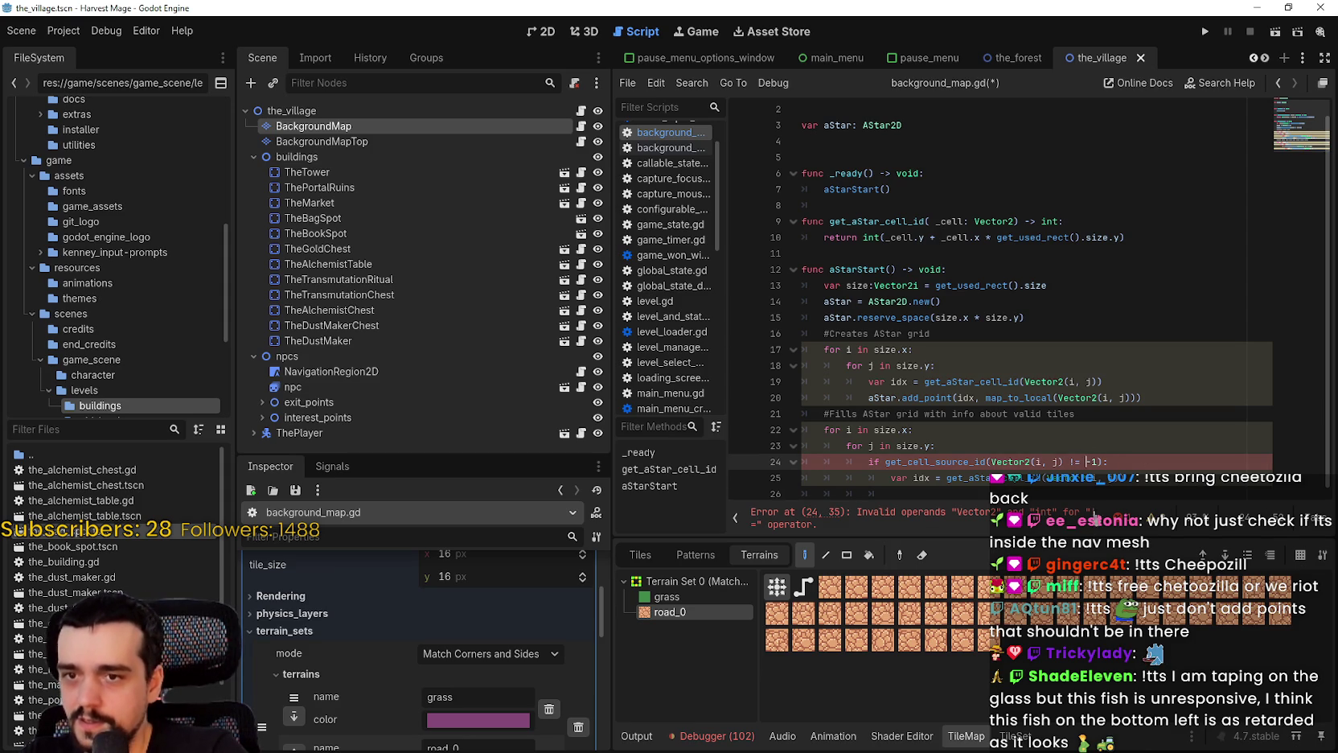
left_click(1086, 462)
key("BackSpace")
key("BackSpace")
key("BackSpace")
key("Delete")
key("Delete")
key("Delete")
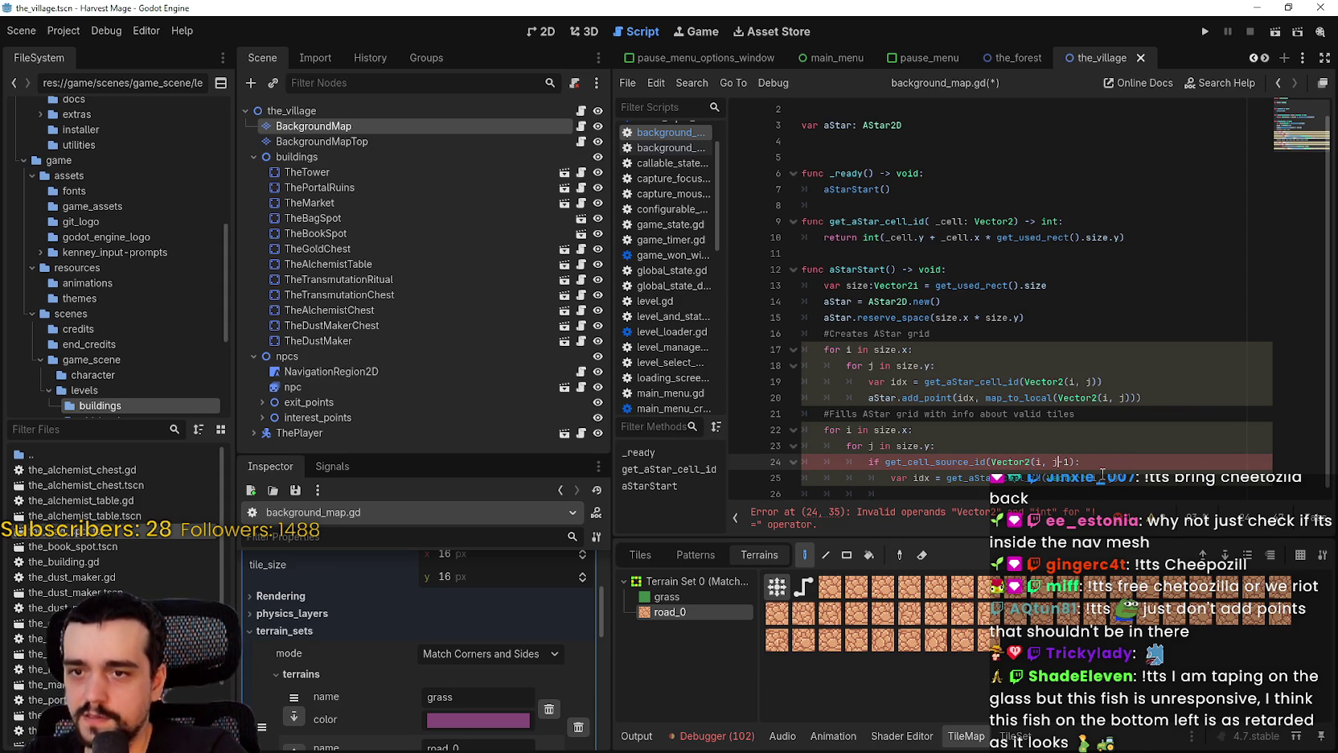
type(") =")
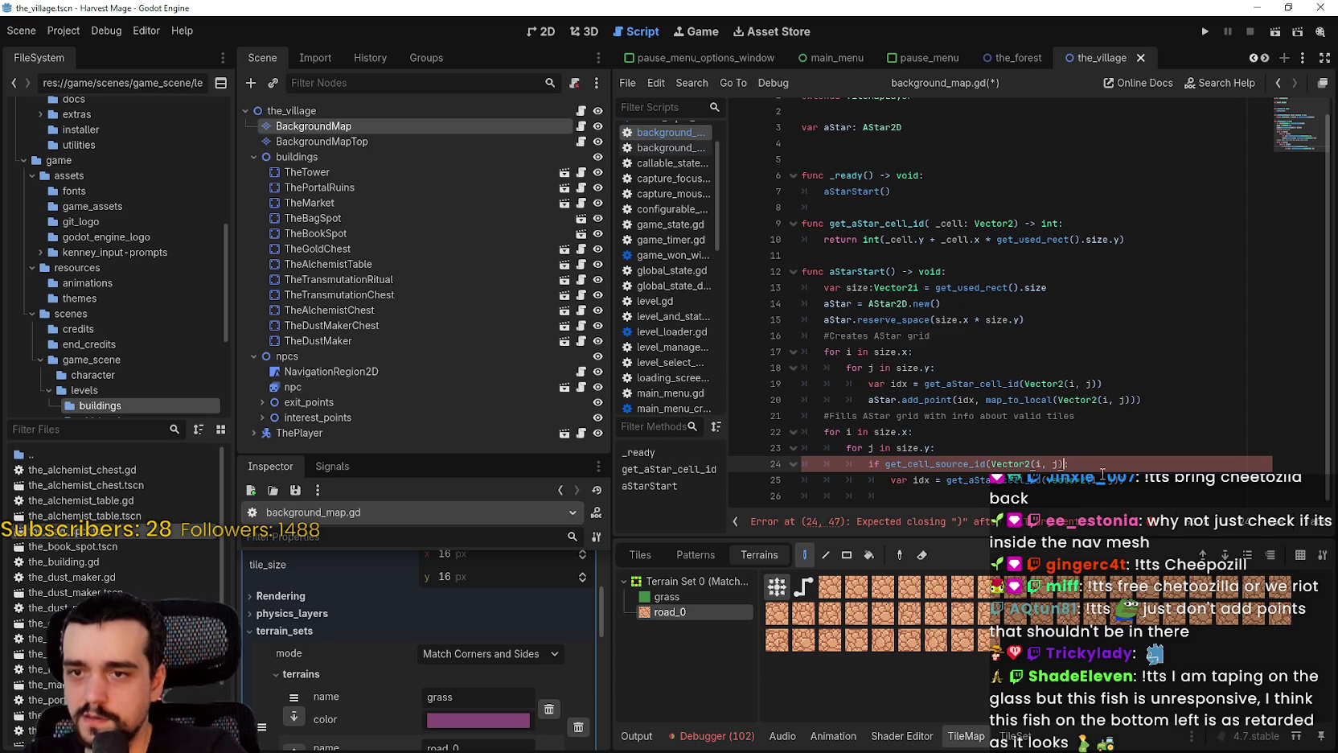
key("BackSpace")
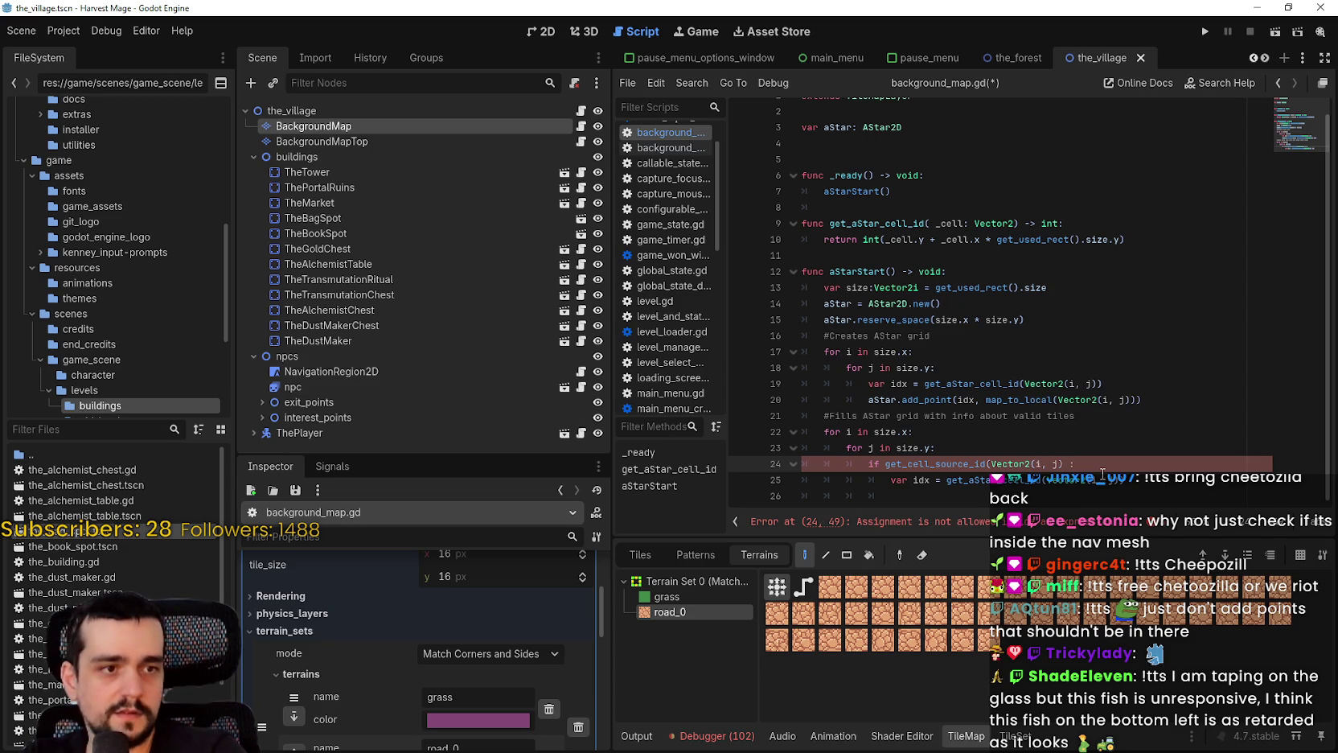
type("!= -1")
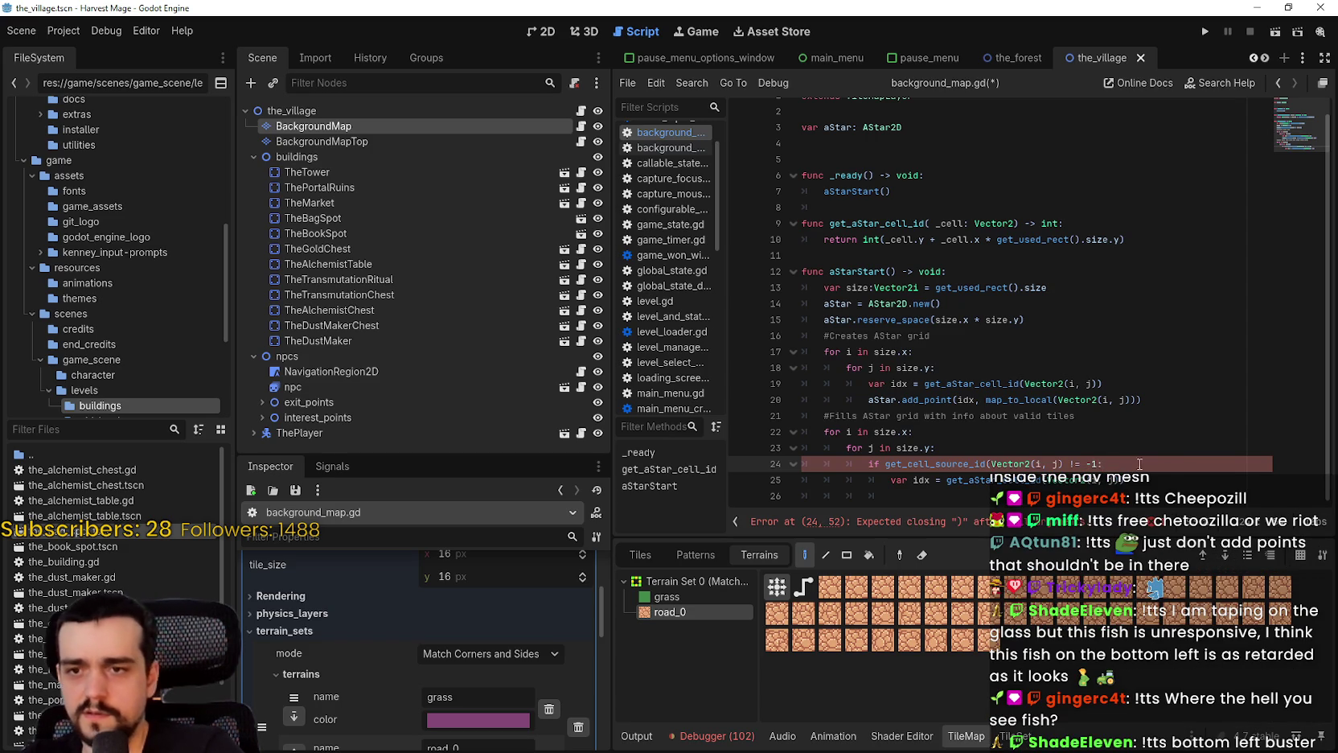
left_click(1059, 466)
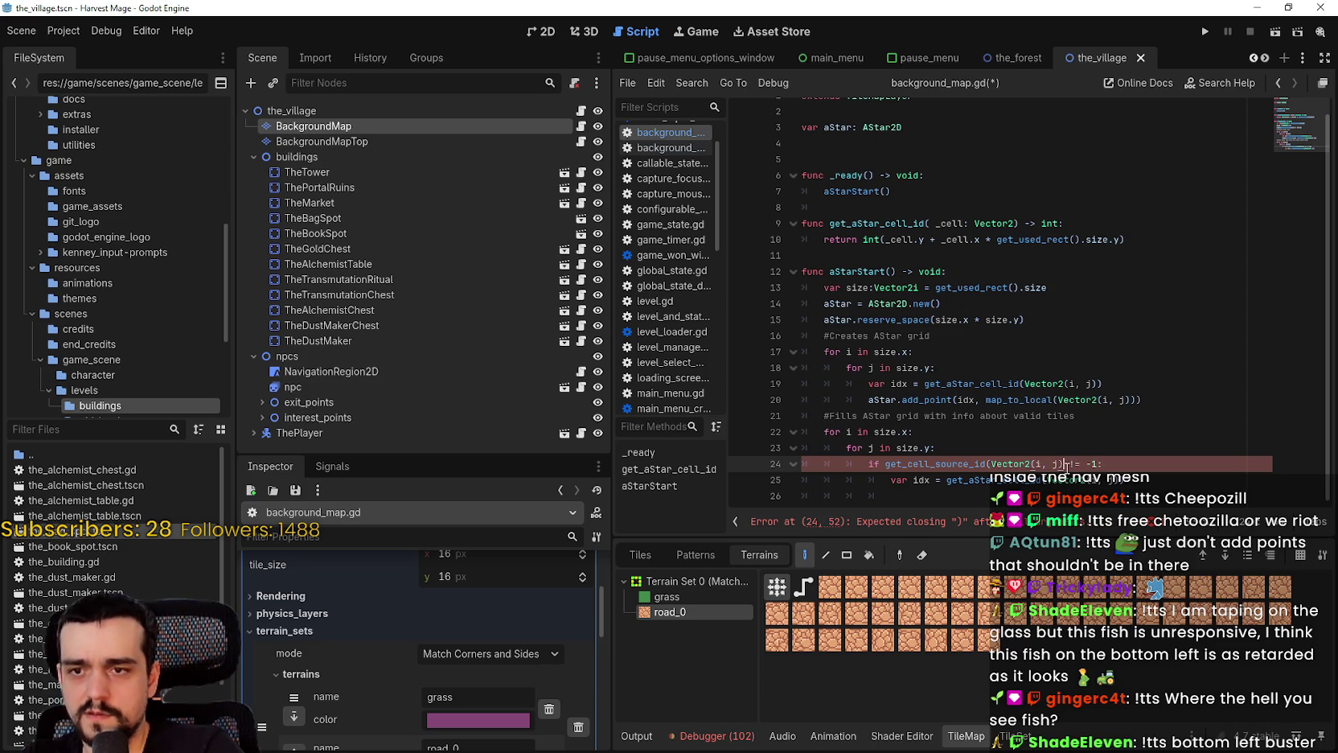
type(")")
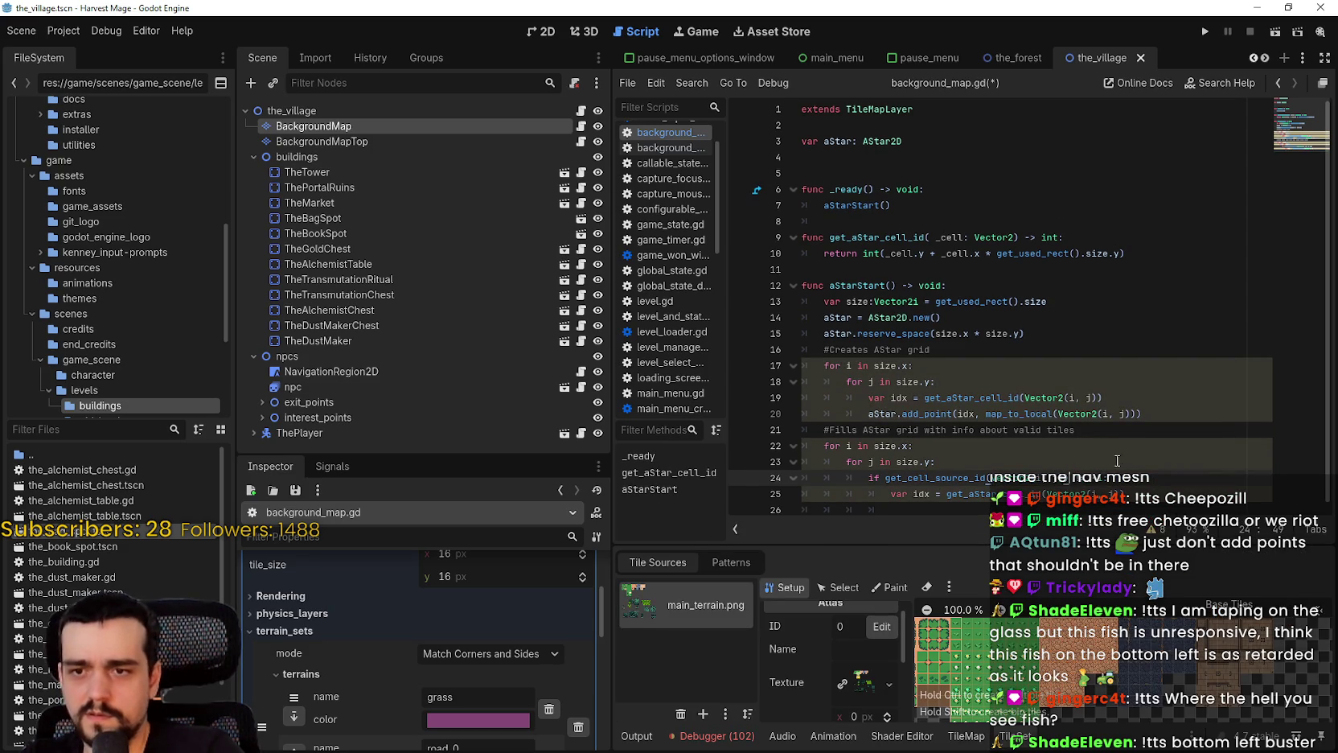
Select and inspect the get_cell_source_id condition on line 24
left_click(866, 478)
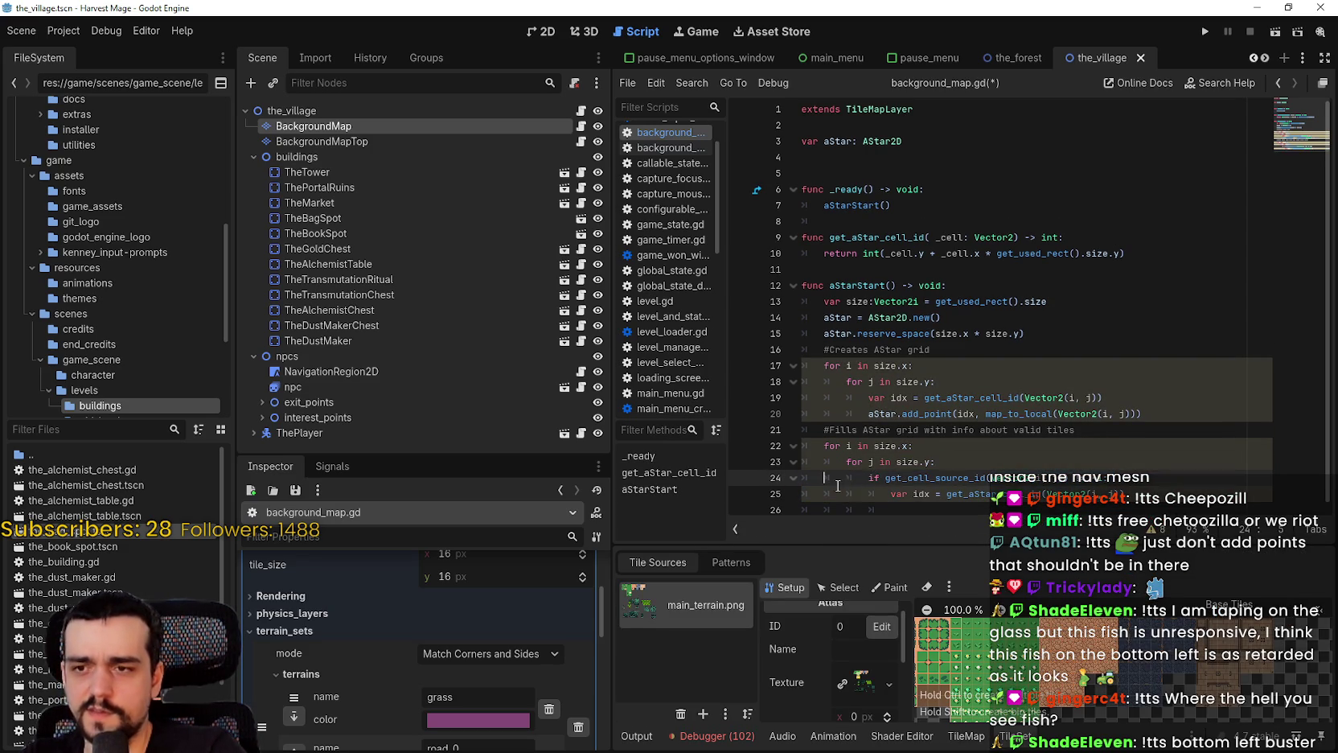
left_click(1055, 478)
left_click_drag(1055, 478, 888, 479)
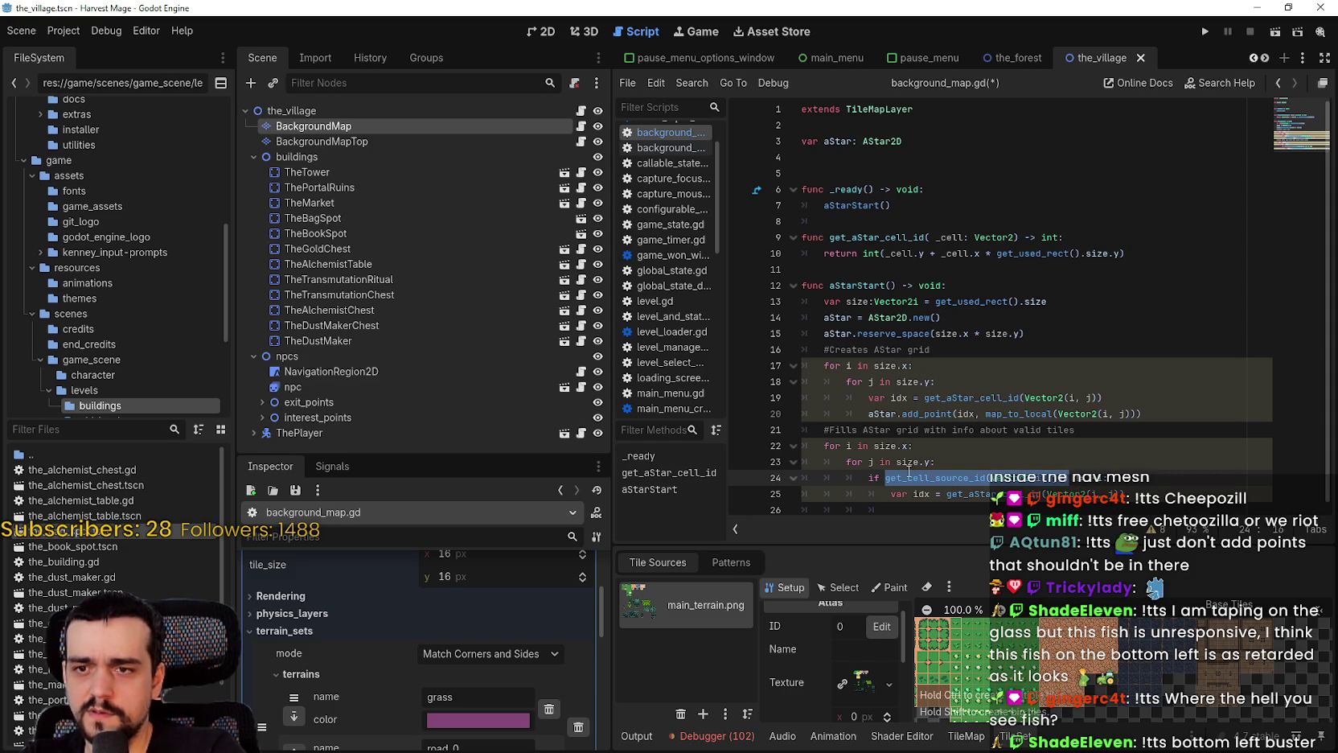
left_click(1118, 478)
left_click_drag(1094, 478, 1071, 478)
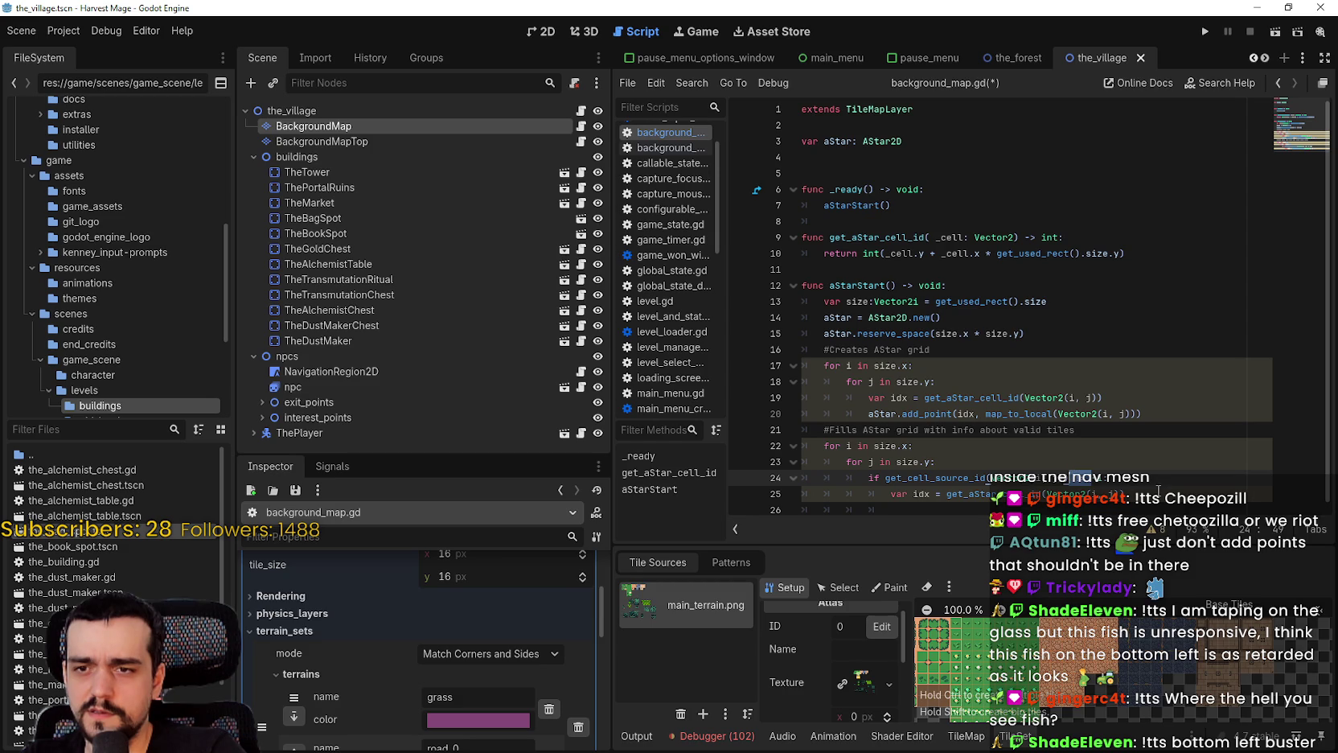
left_click_drag(1099, 477, 886, 478)
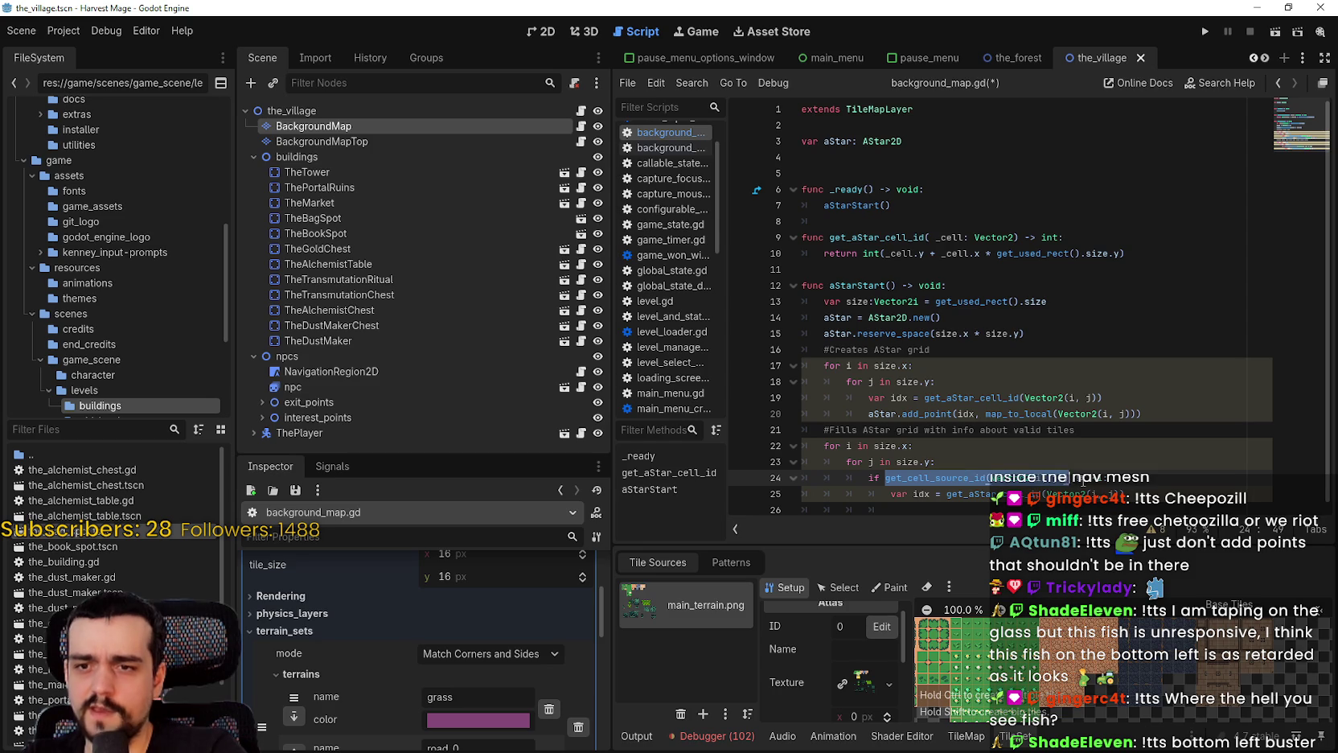
left_click(1082, 477)
left_click(1096, 477)
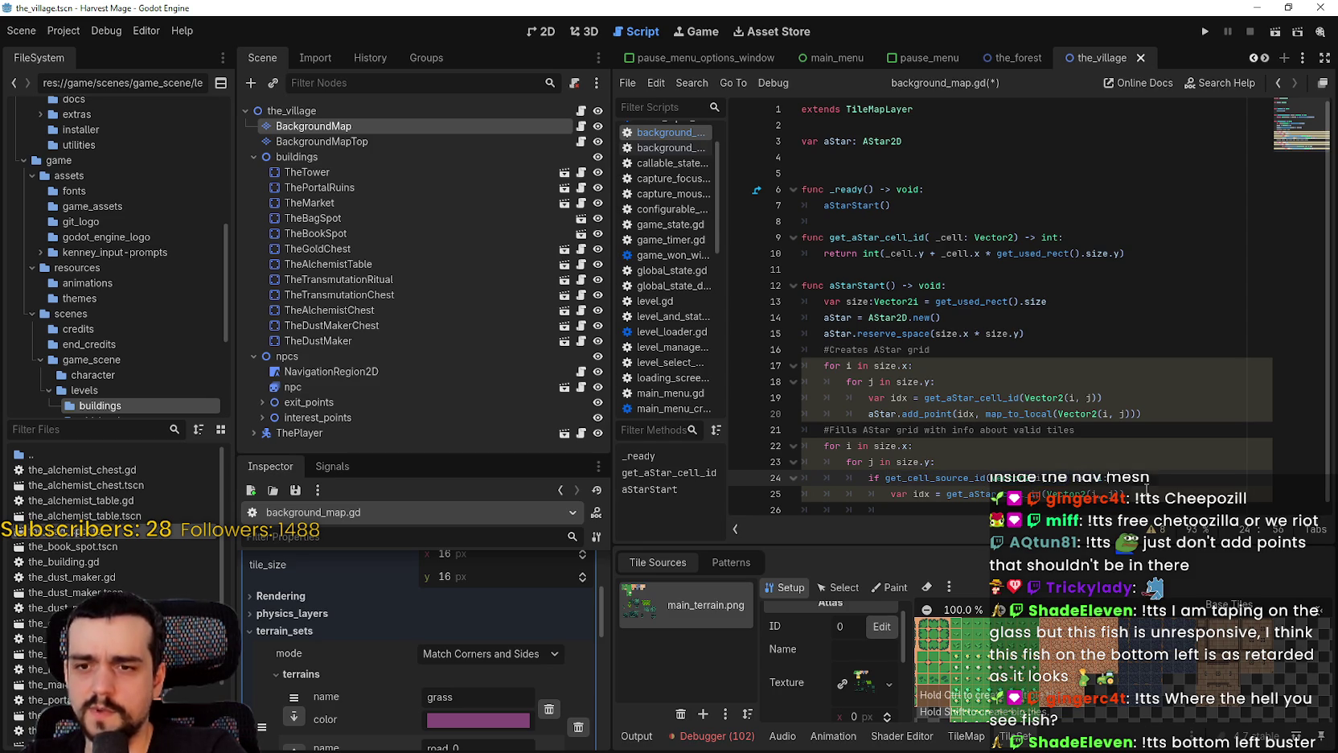
Paste the loop connecting each cell to its four neighbours over the partial 'for neighbor_cell' line
left_click(1153, 494)
key("Return")
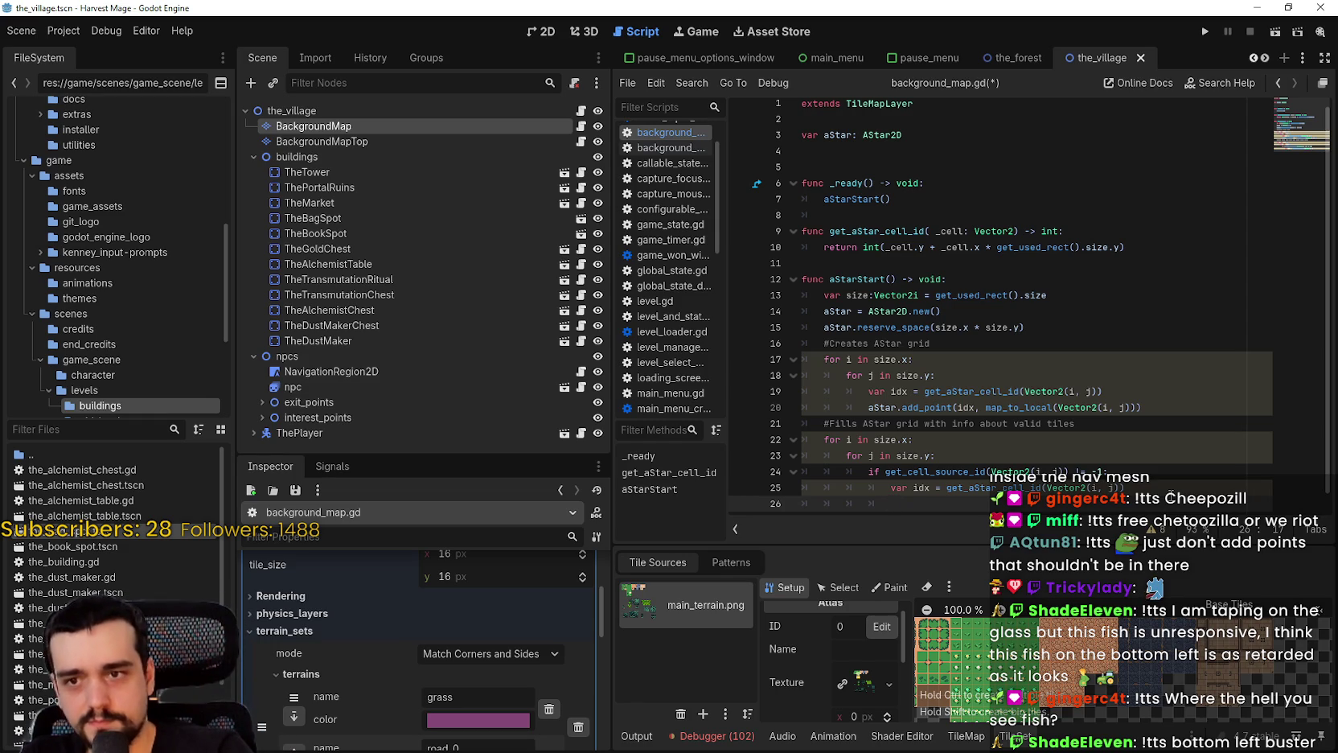
type("for")
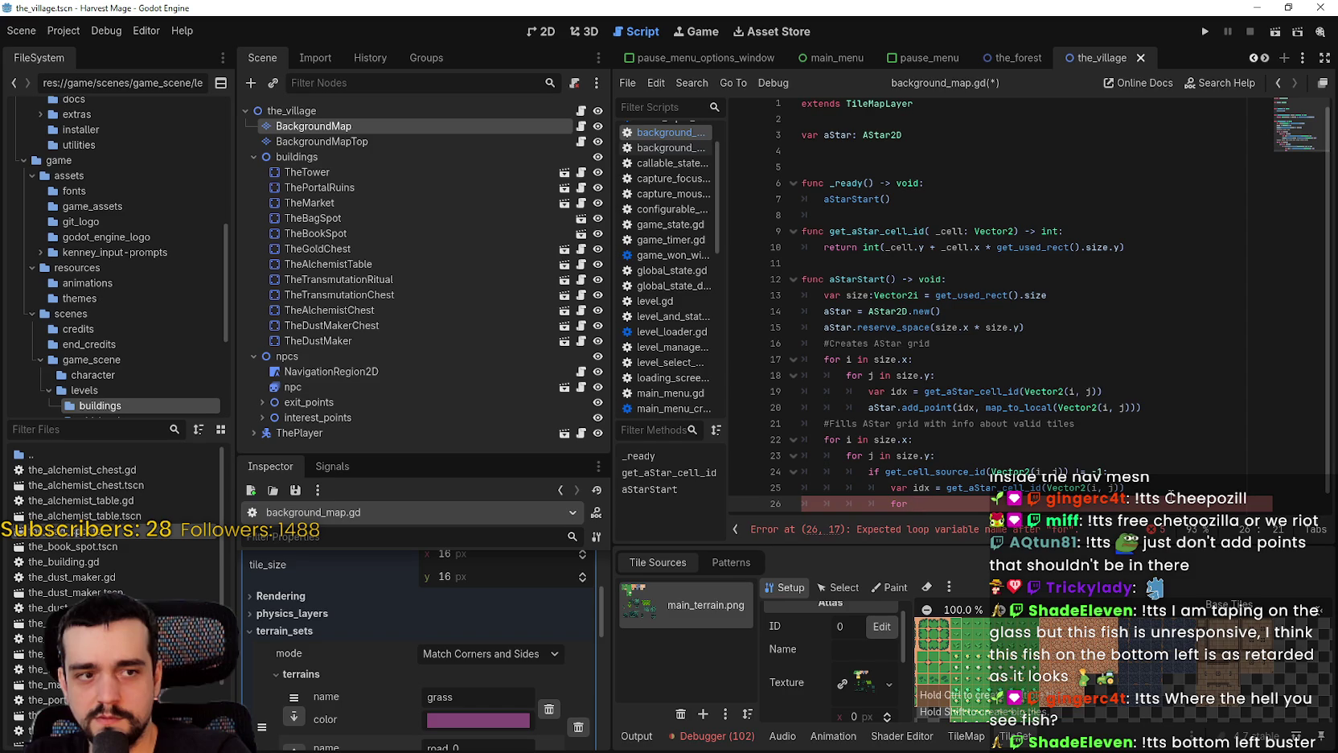
type("neig")
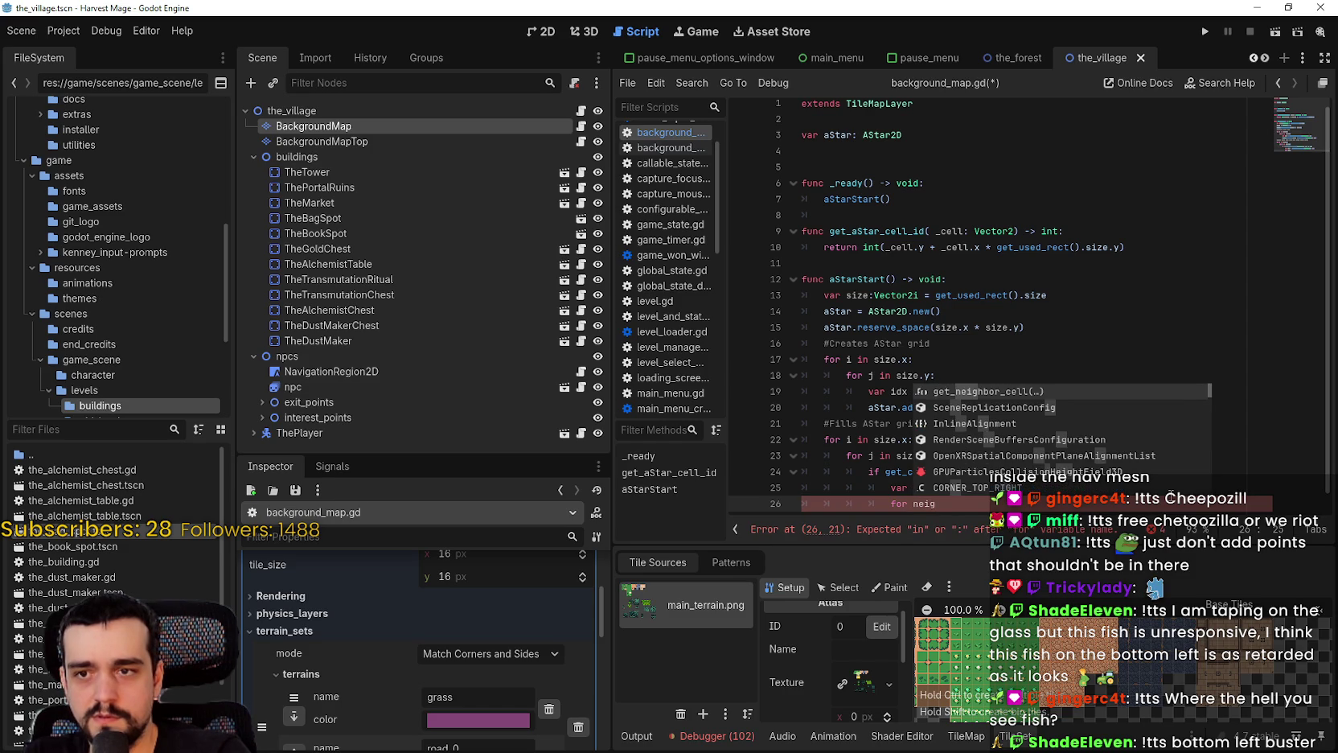
type("h")
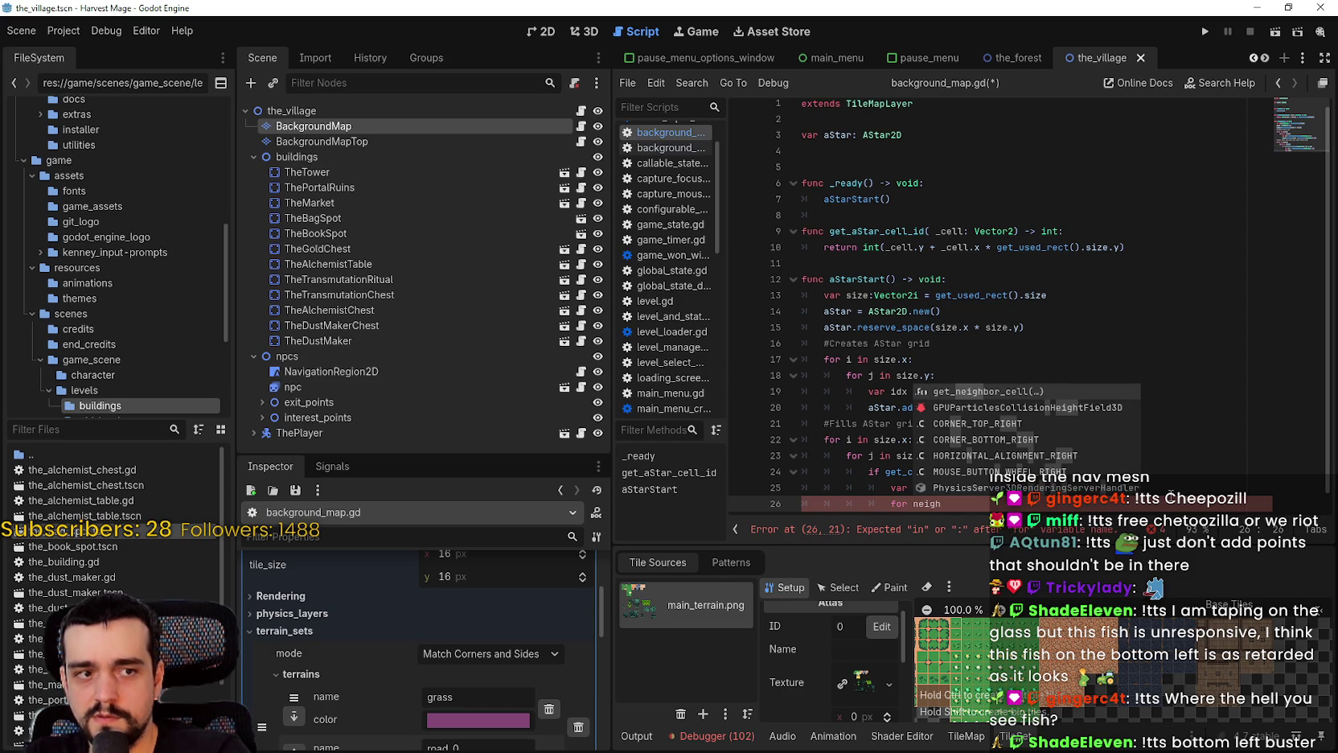
type("bor")
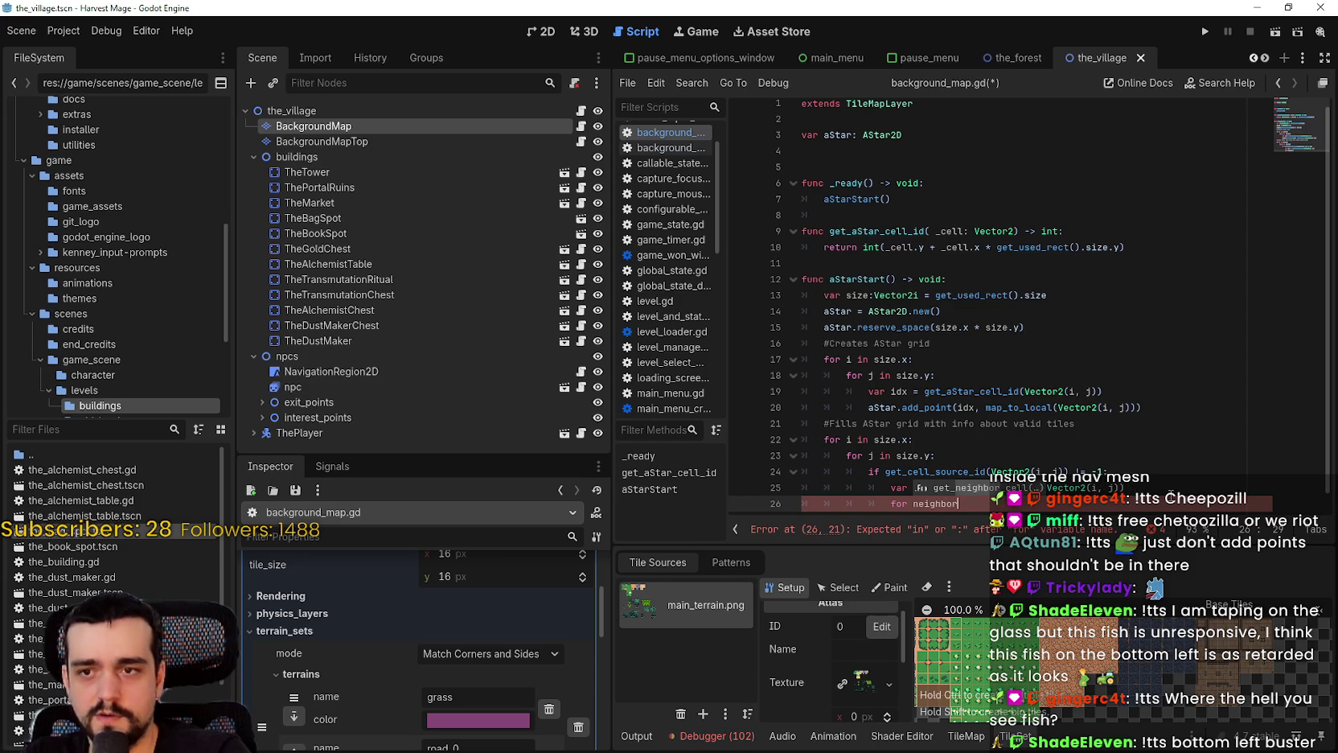
type("_cell")
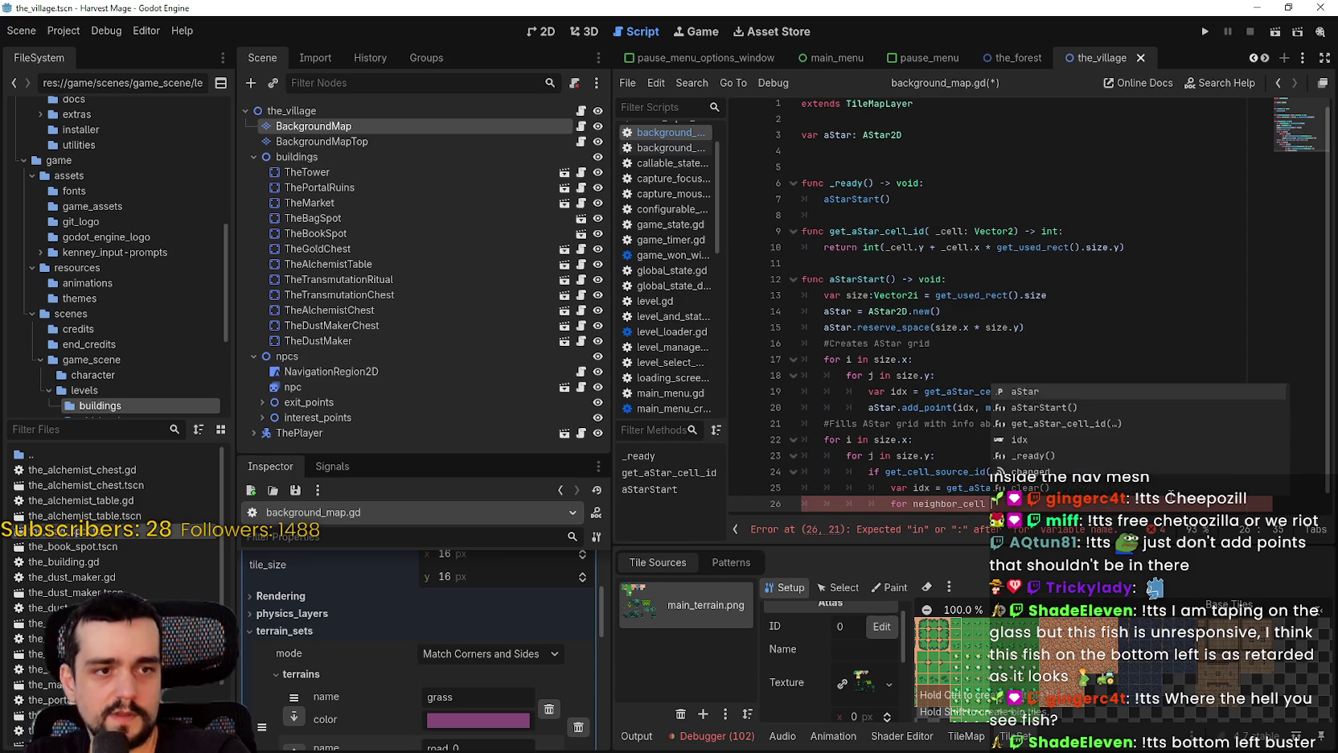
type(" in get_")
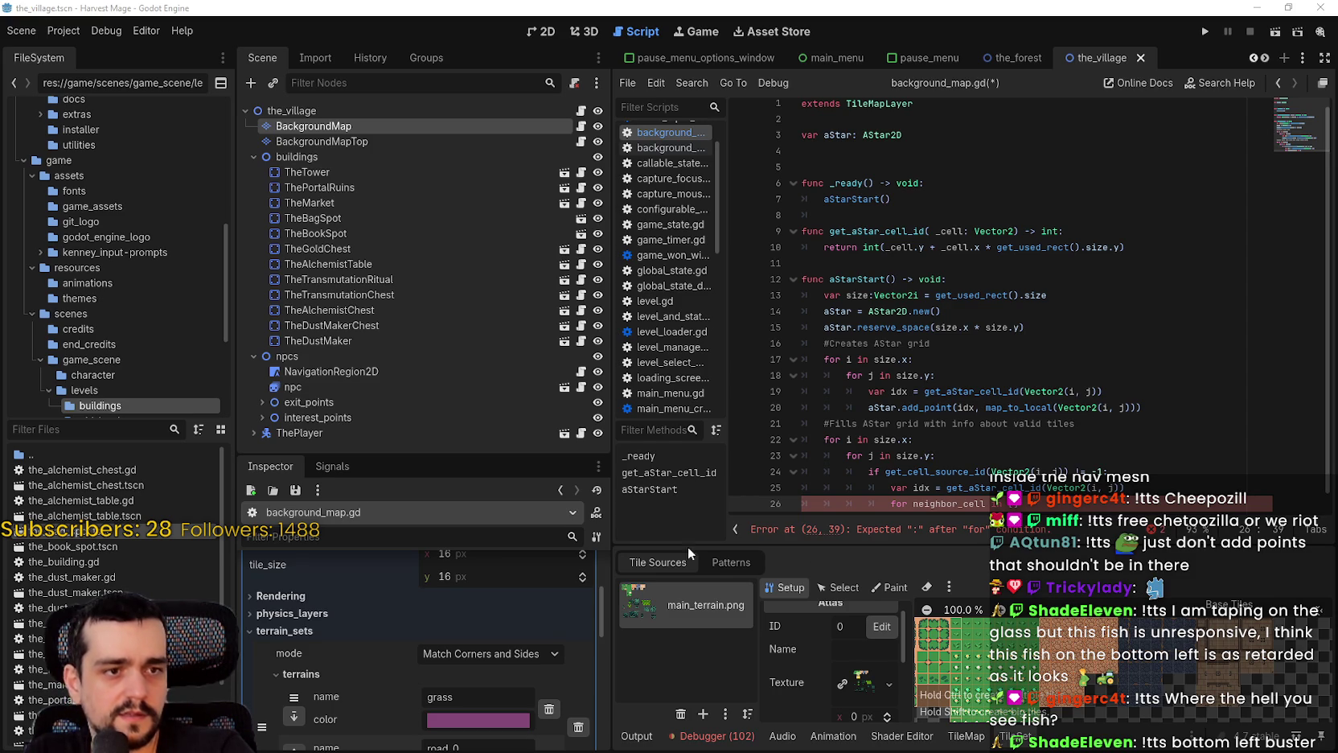
left_click_drag(910, 487, 781, 505)
left_click(1029, 513)
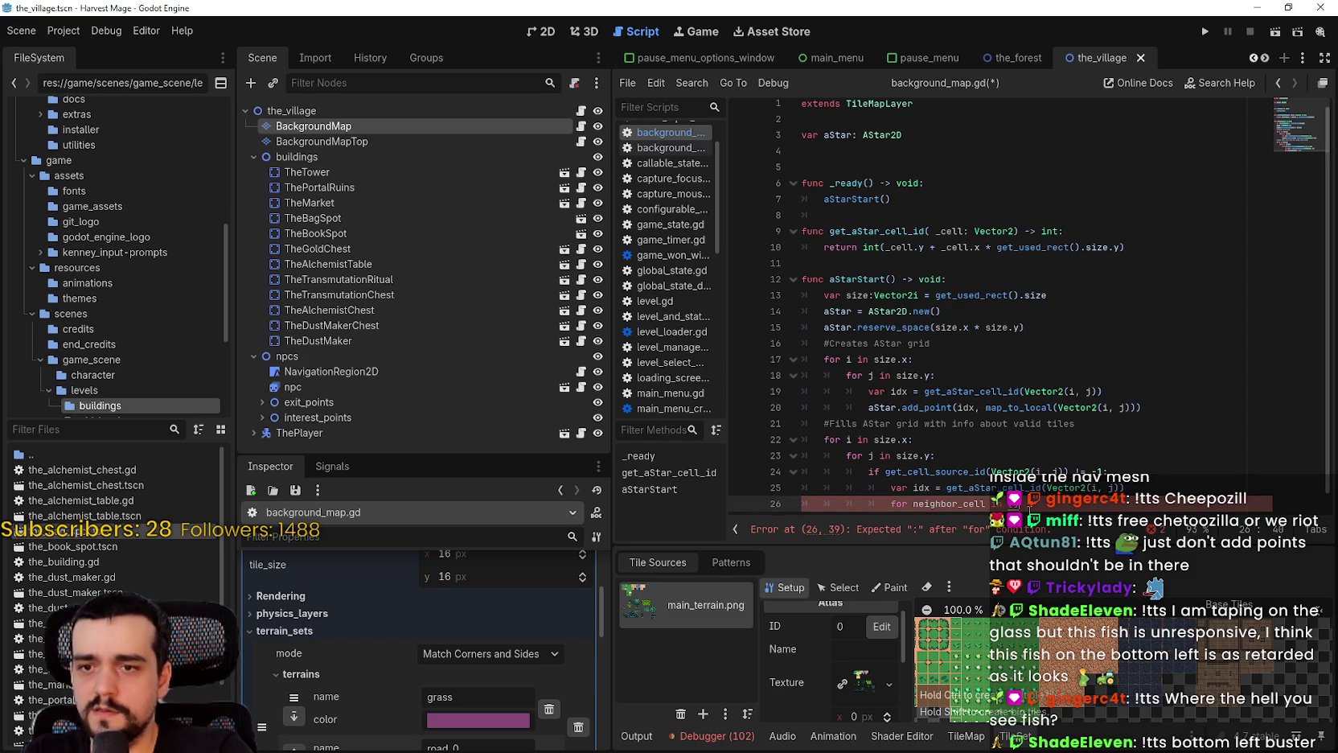
key("Return")
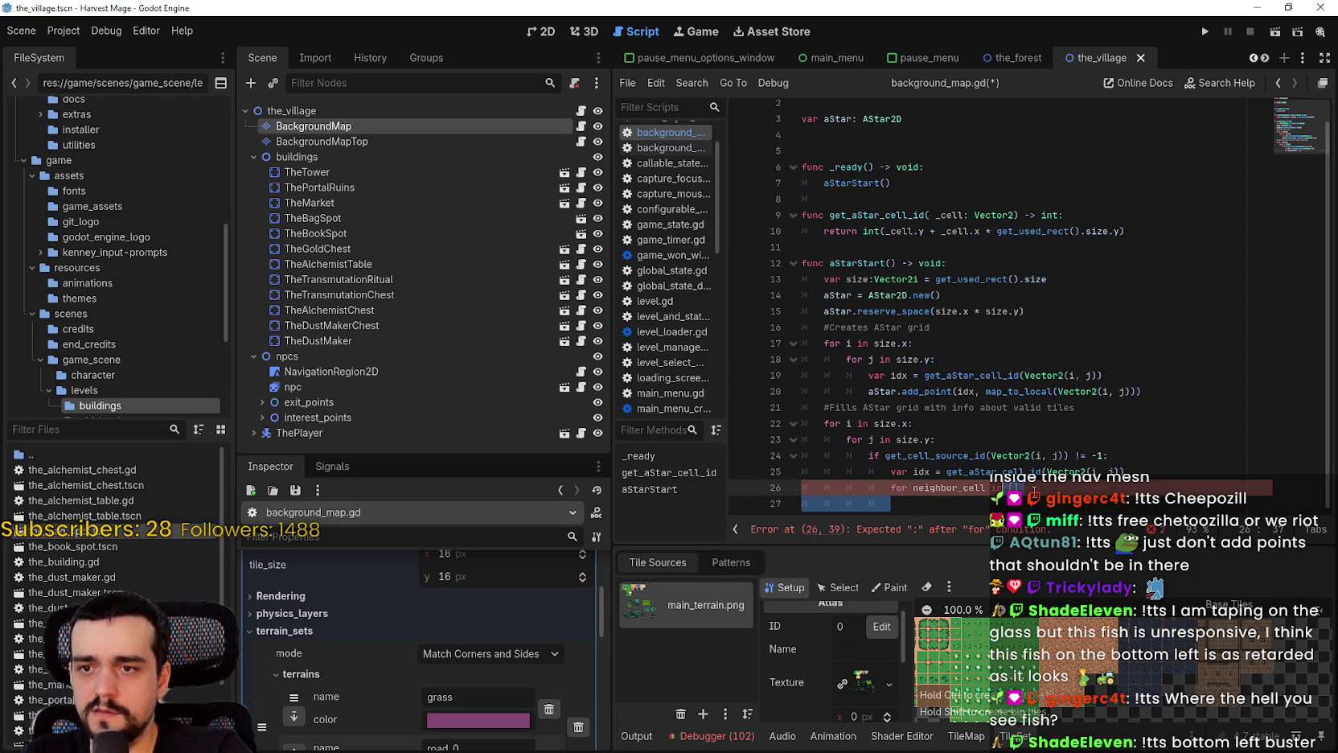
key("shift+Home")
key("ctrl+v")
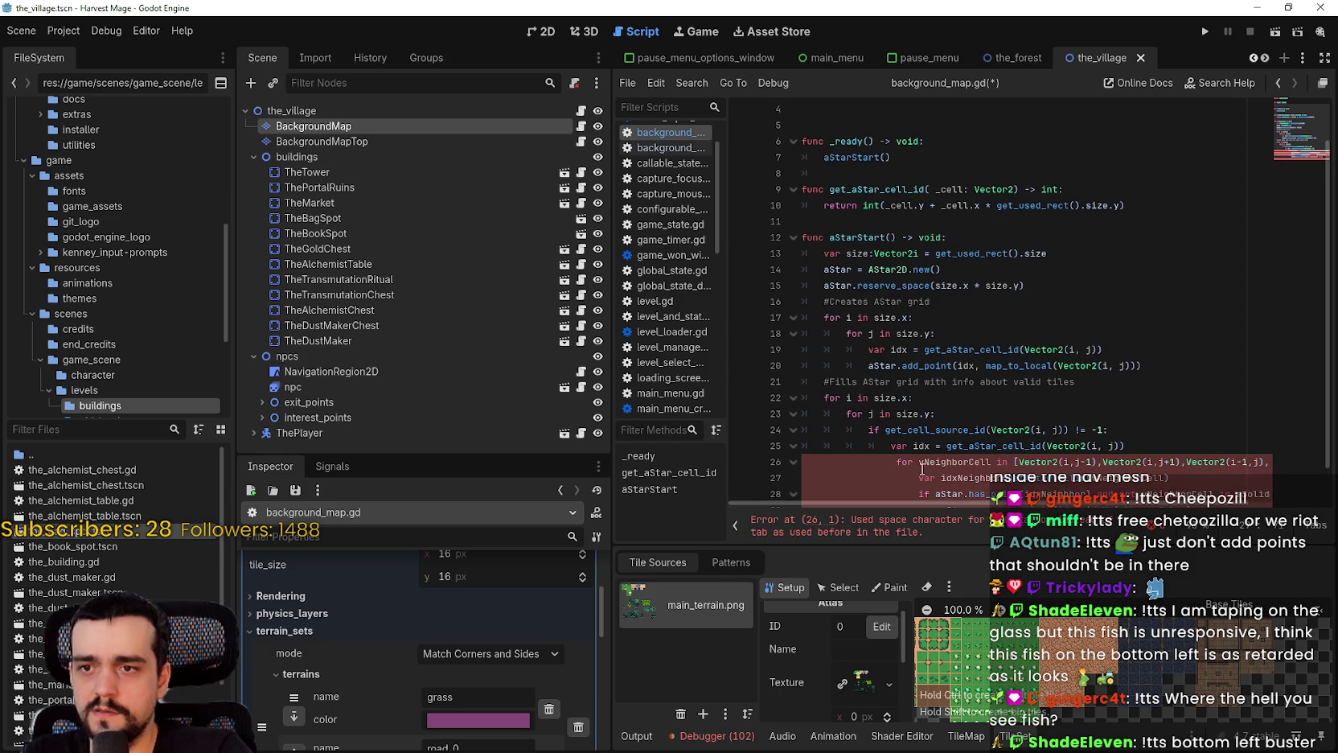
Save the script and delete the extra empty line after the neighbour loop
double_click(945, 428)
left_click(923, 460)
key("ctrl+s")
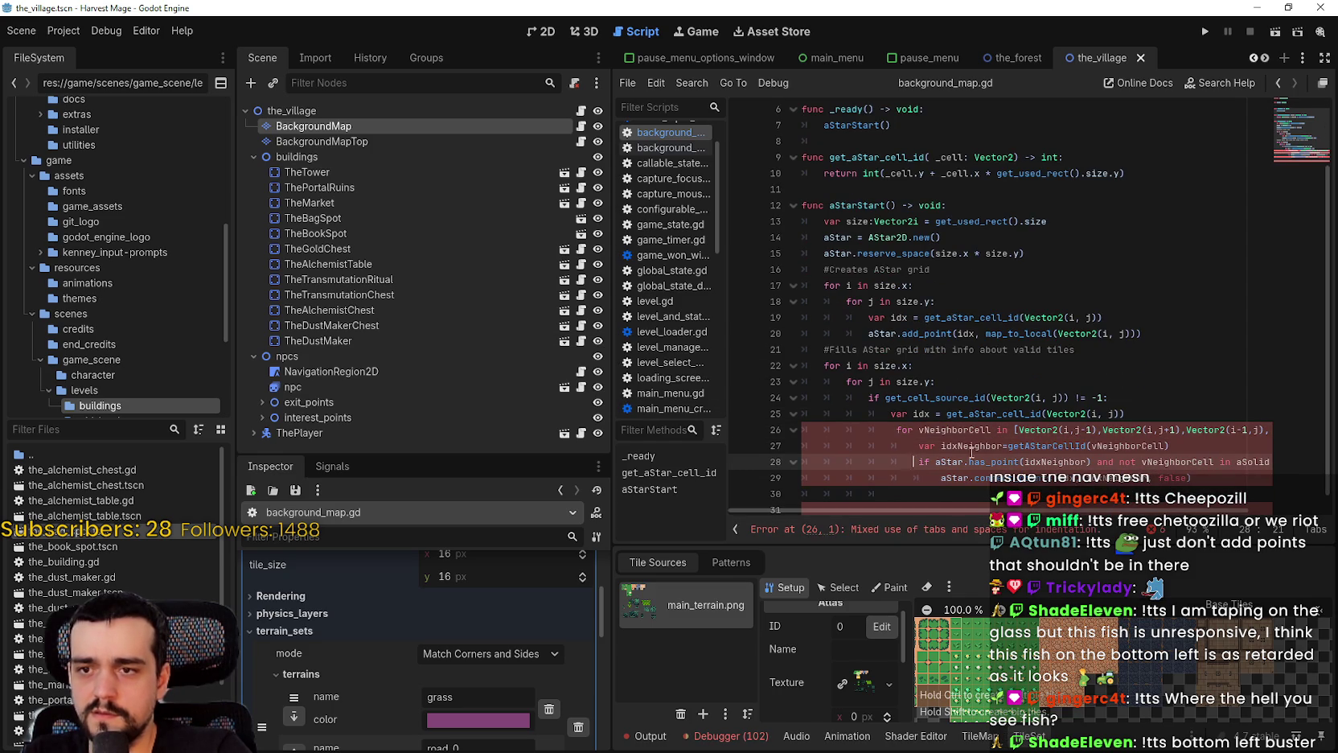
scroll(1037, 509, "right", 3)
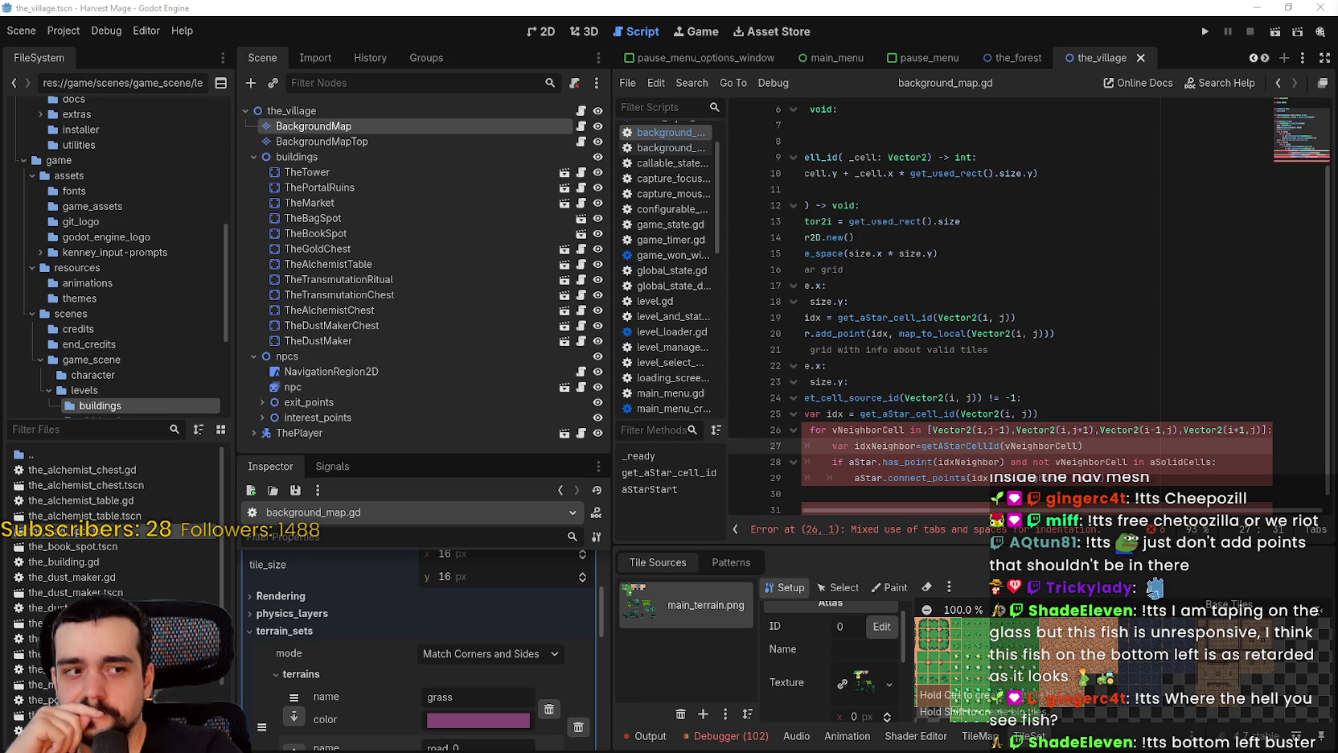
left_click(1084, 503)
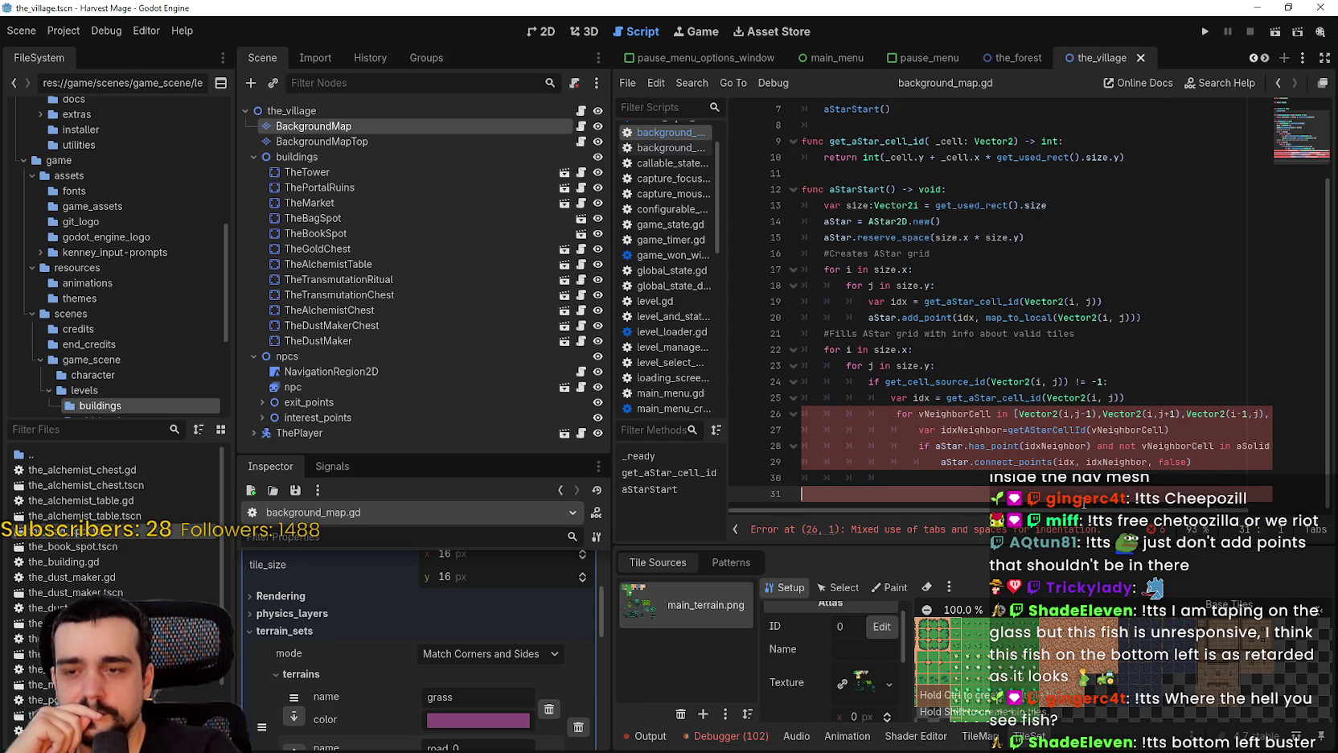
key("BackSpace")
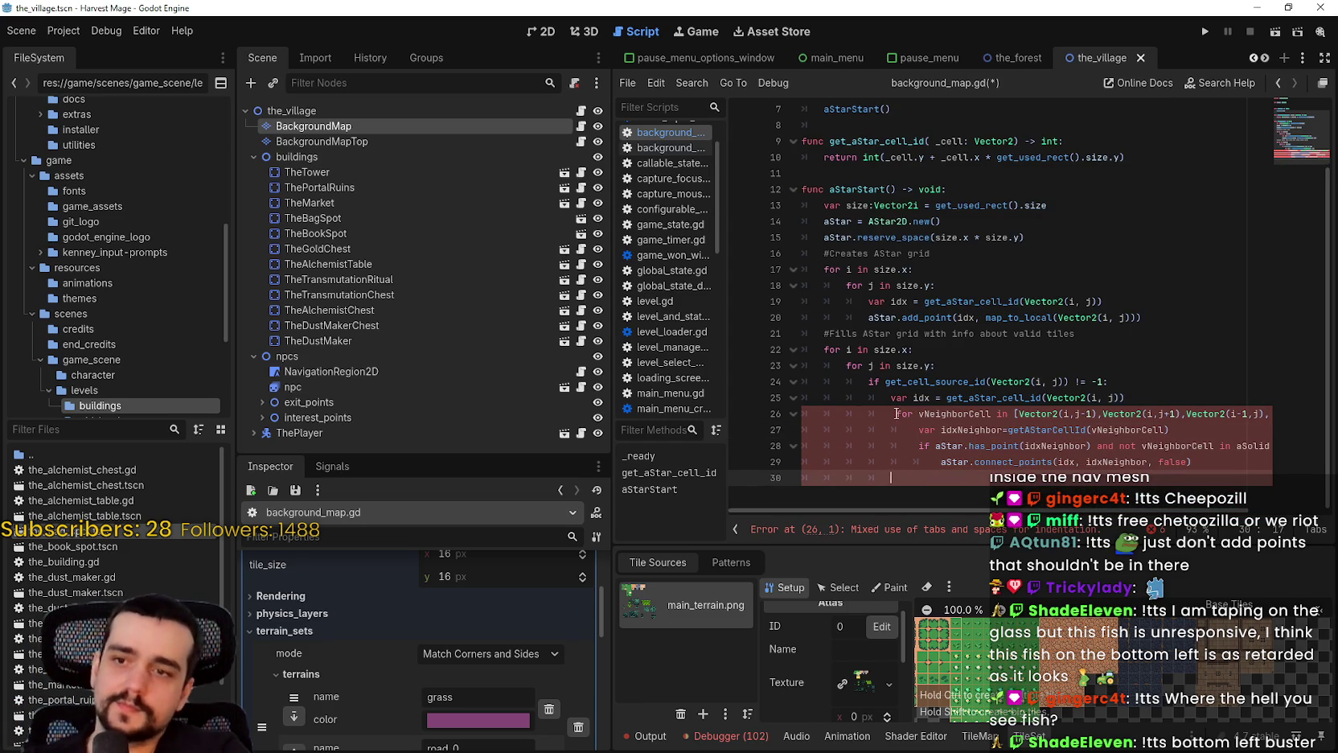
Replace the mixed indentation on the neighbour loop header and idxNeighbor line with tabs
left_click_drag(896, 414, 825, 415)
key("BackSpace")
key("Tab")
key("Tab")
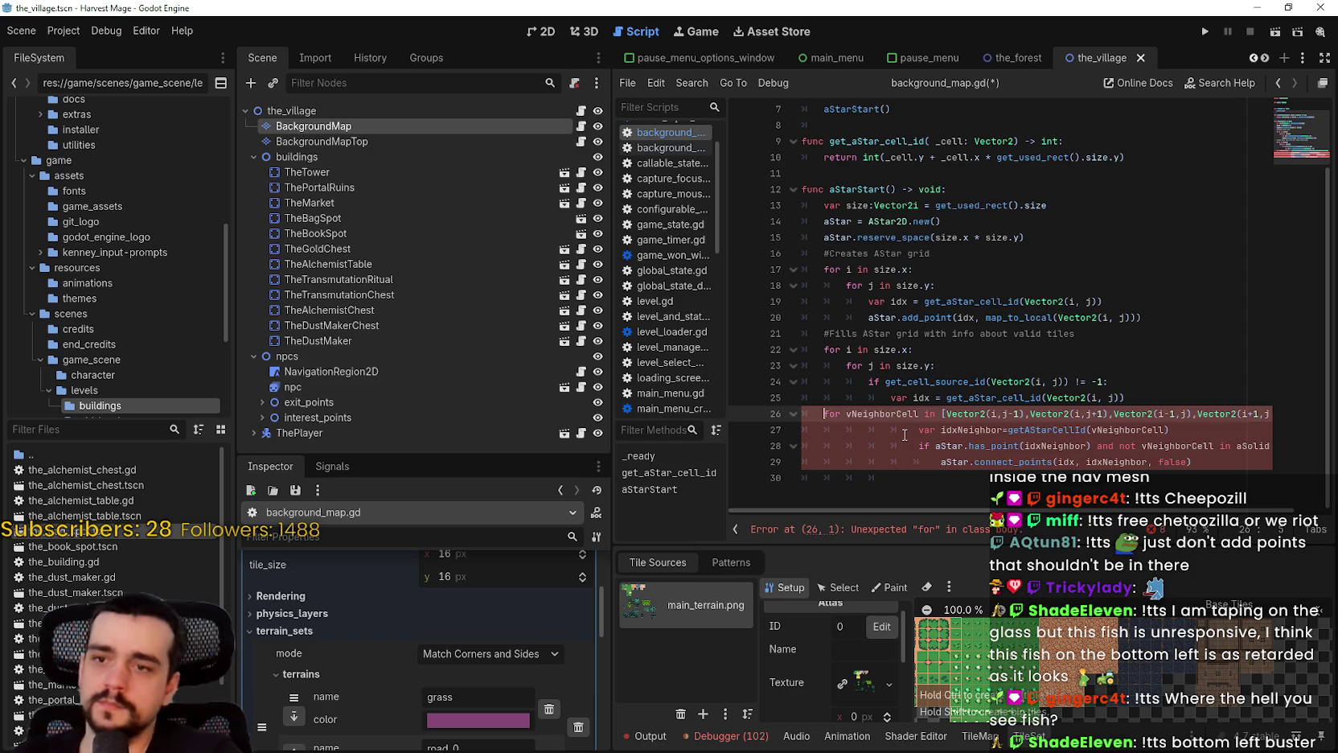
key("Tab")
double_click(907, 430)
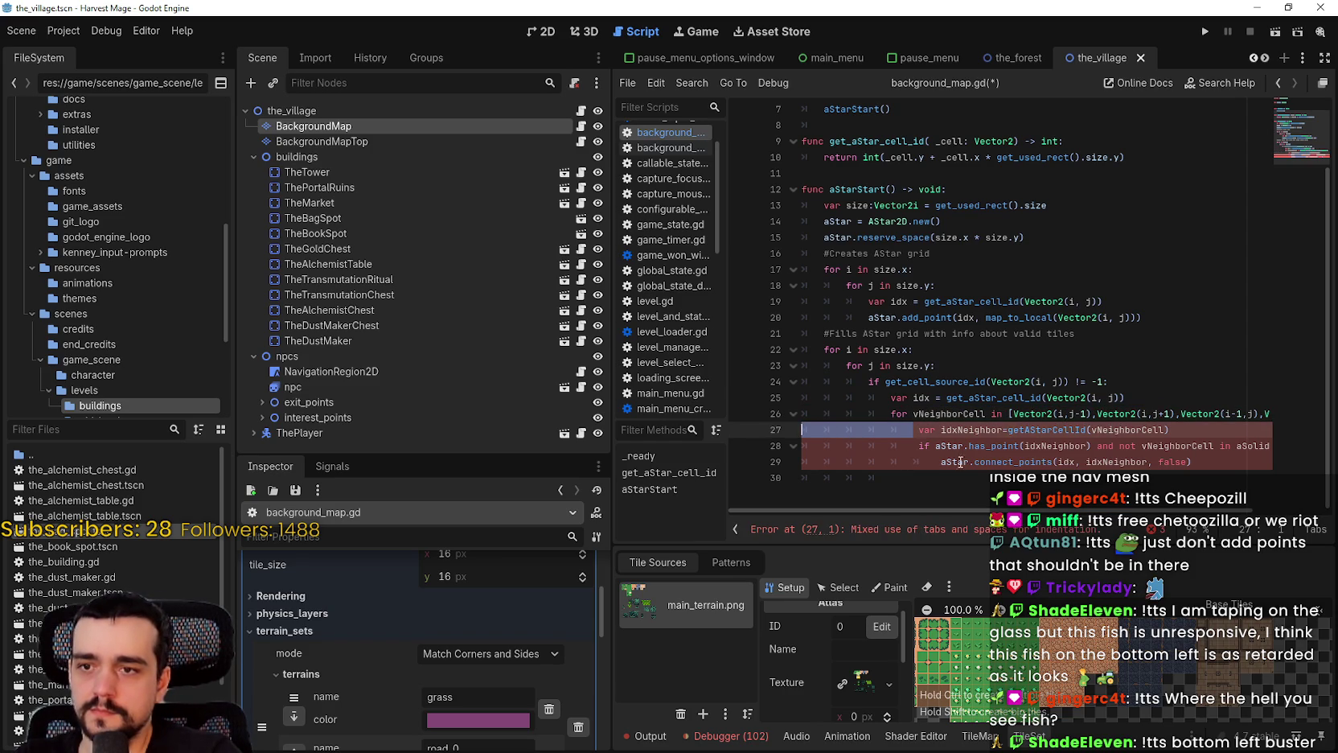
key("BackSpace")
key("Tab")
key("Tab")
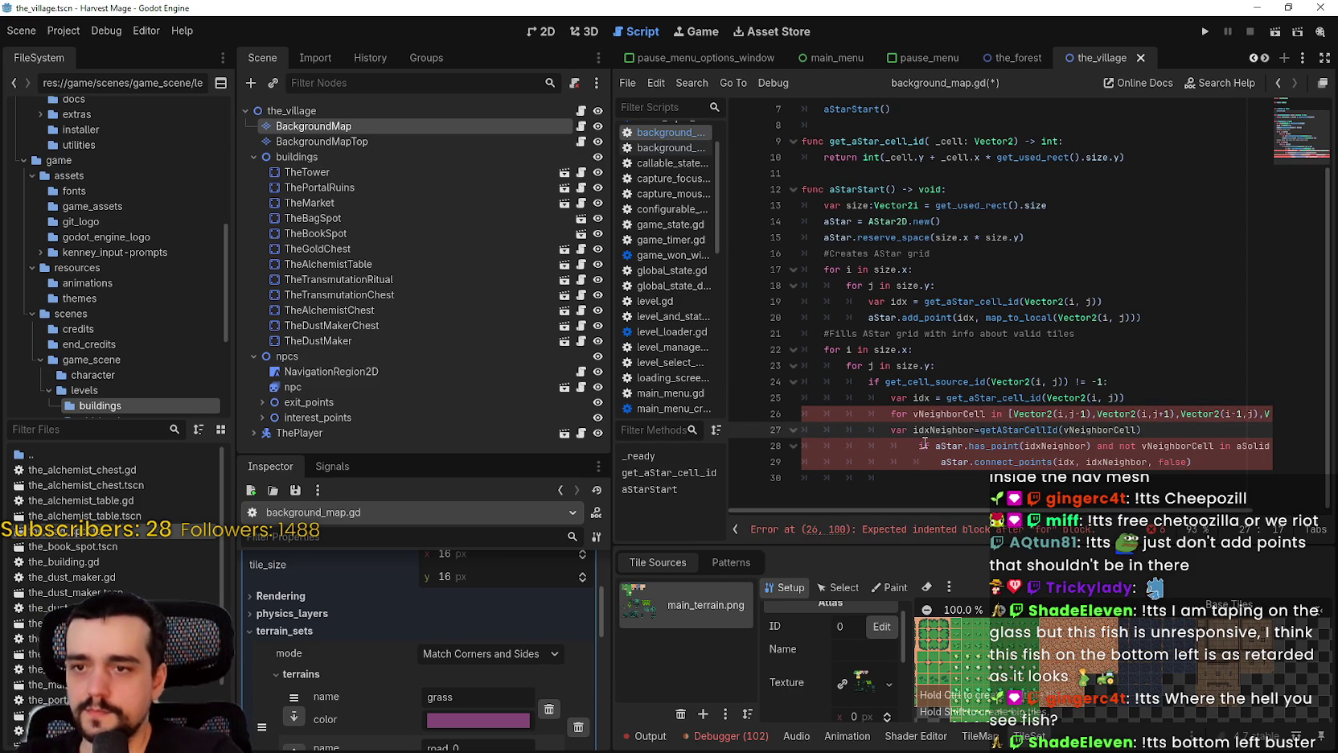
Re-indent the if check and connect_points under the loop, then add a new line after connect_points
left_click_drag(917, 448, 793, 455)
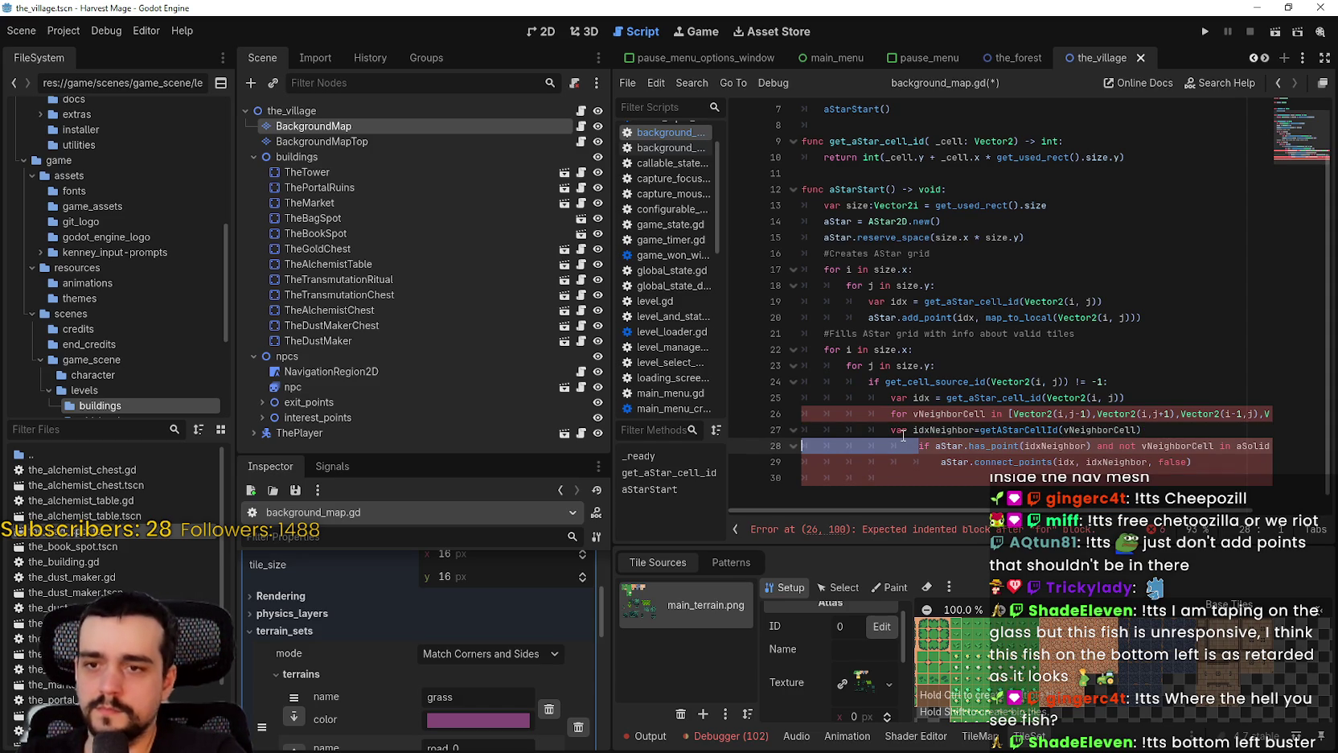
key("shift+Tab")
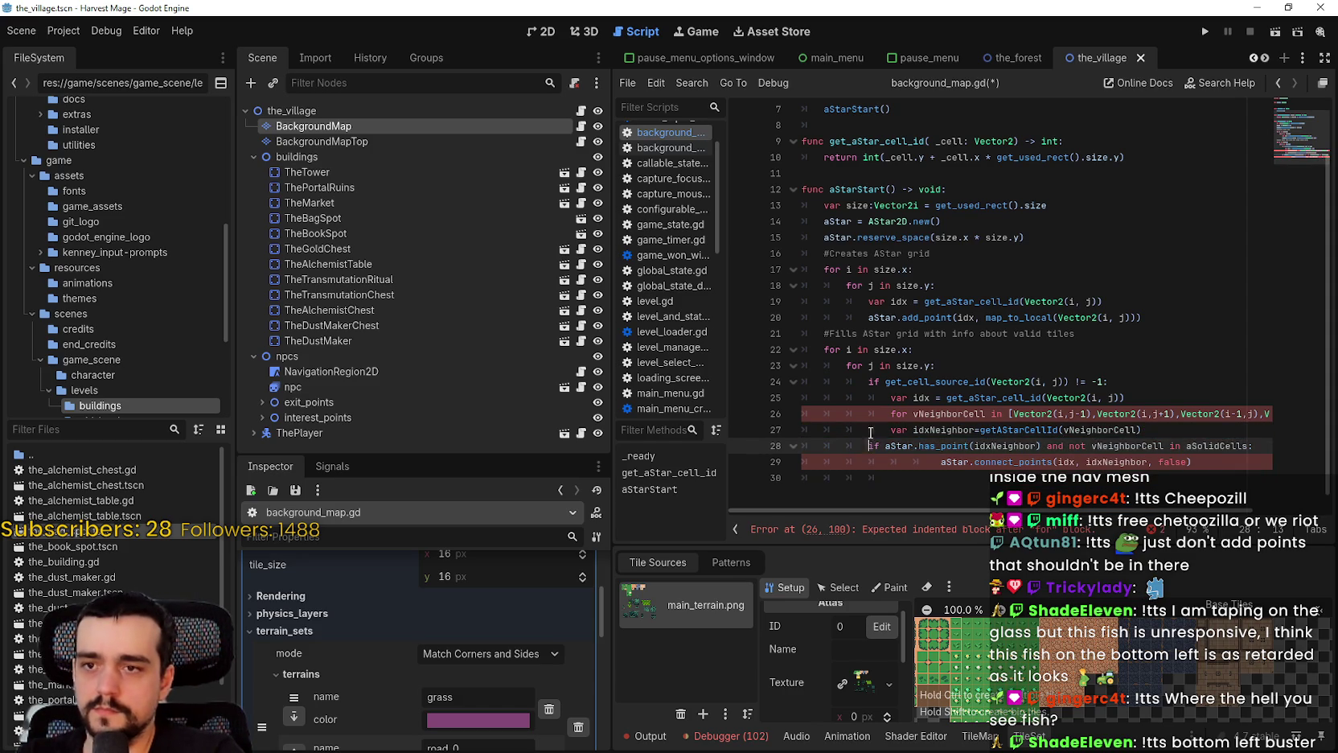
left_click(881, 431)
key("Tab")
key("Down")
key("Tab")
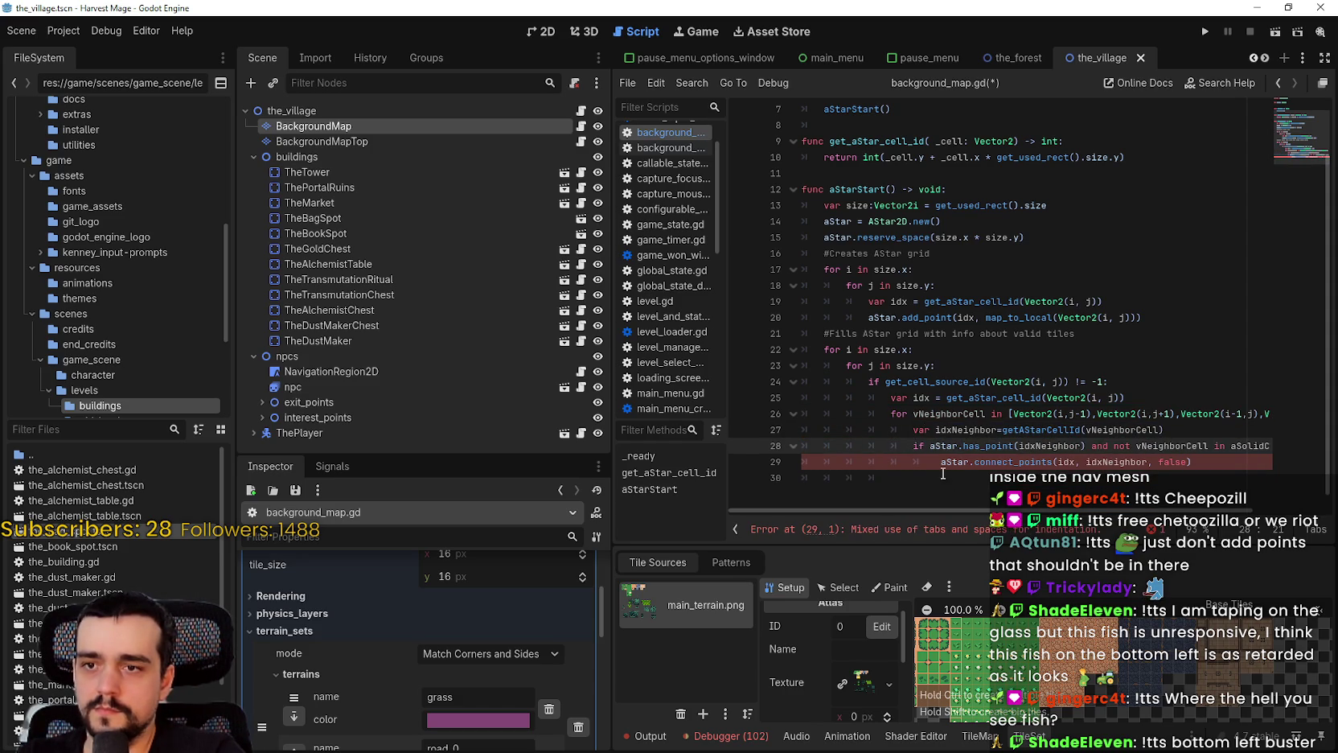
left_click(936, 462)
key("BackSpace")
key("BackSpace")
key("BackSpace")
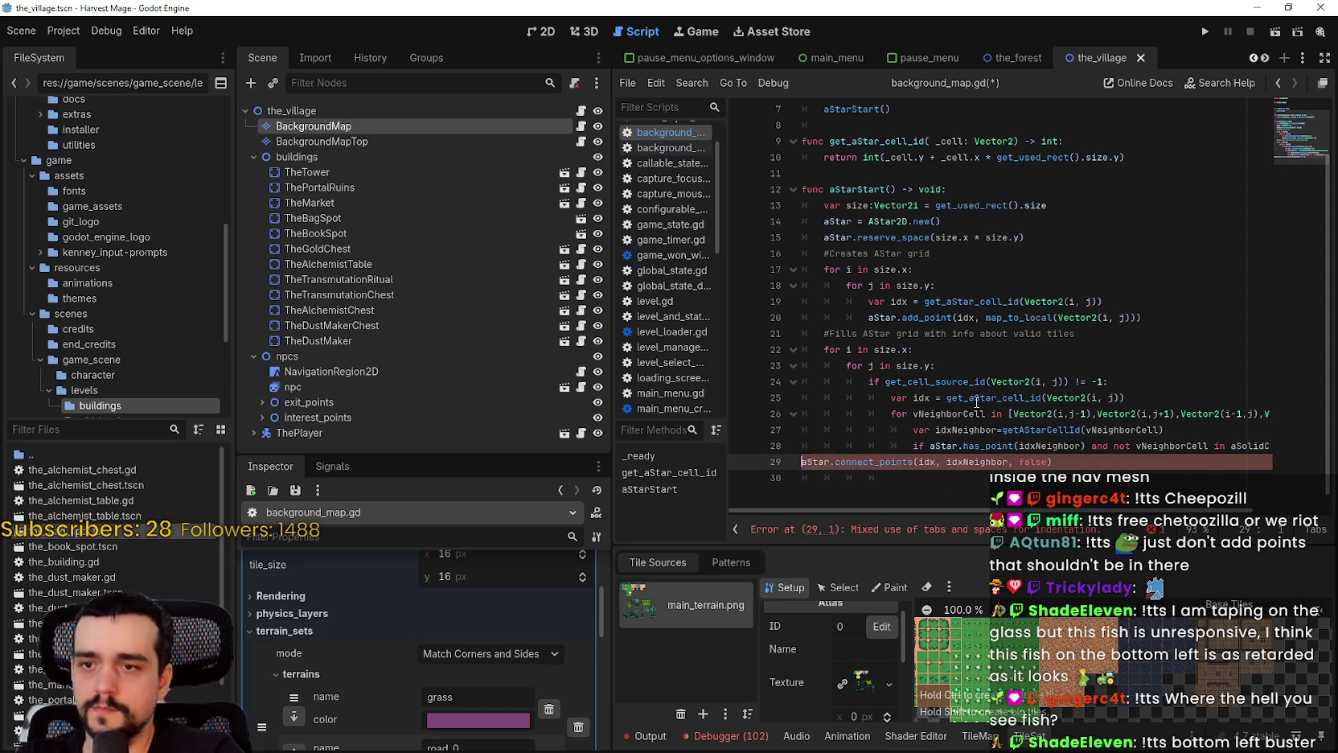
key("ctrl+z")
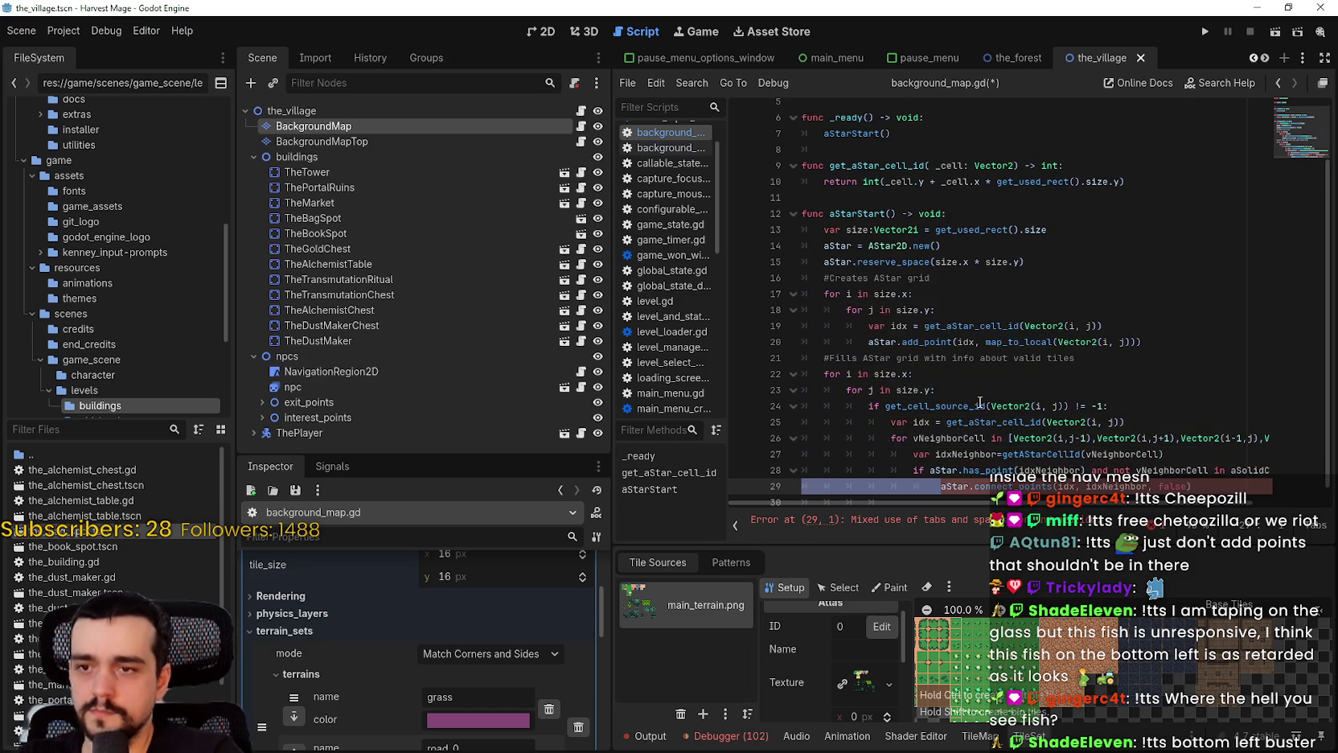
key("BackSpace")
key("Tab")
key("Tab")
key("Tab")
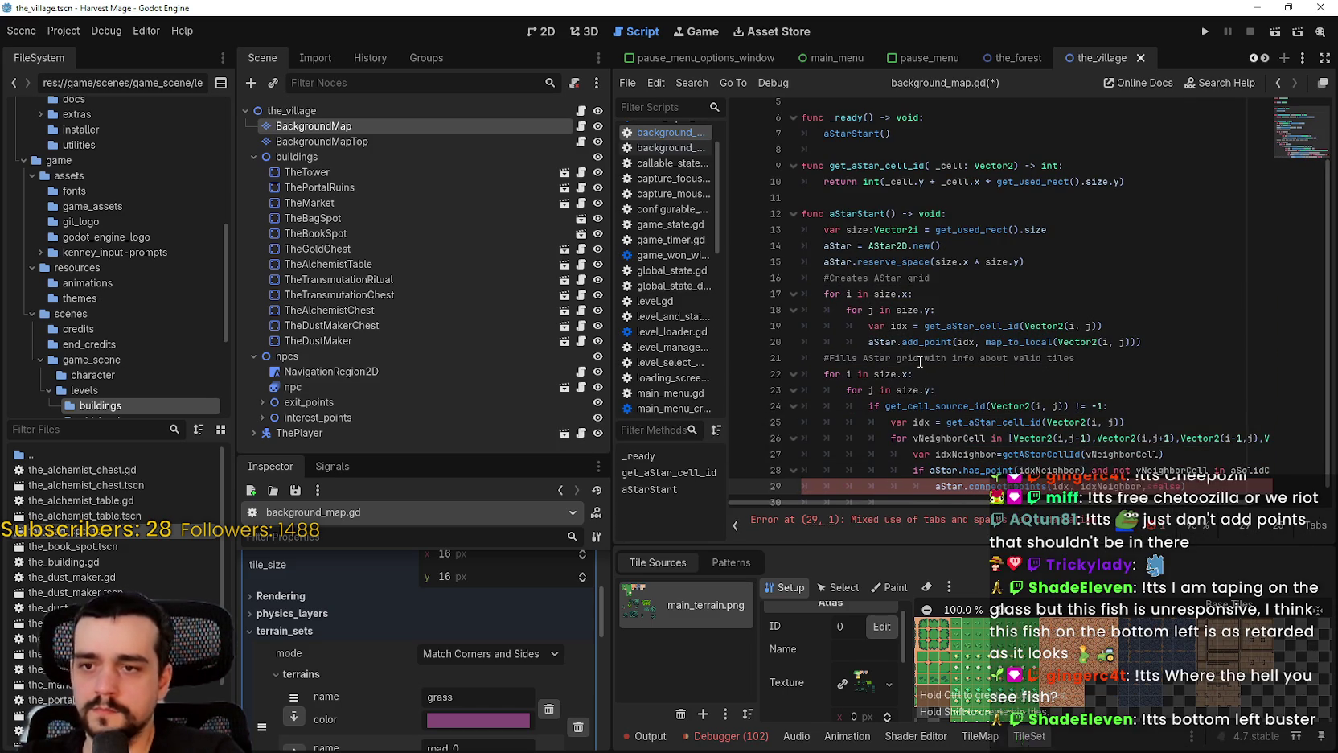
key("End")
key("Return")
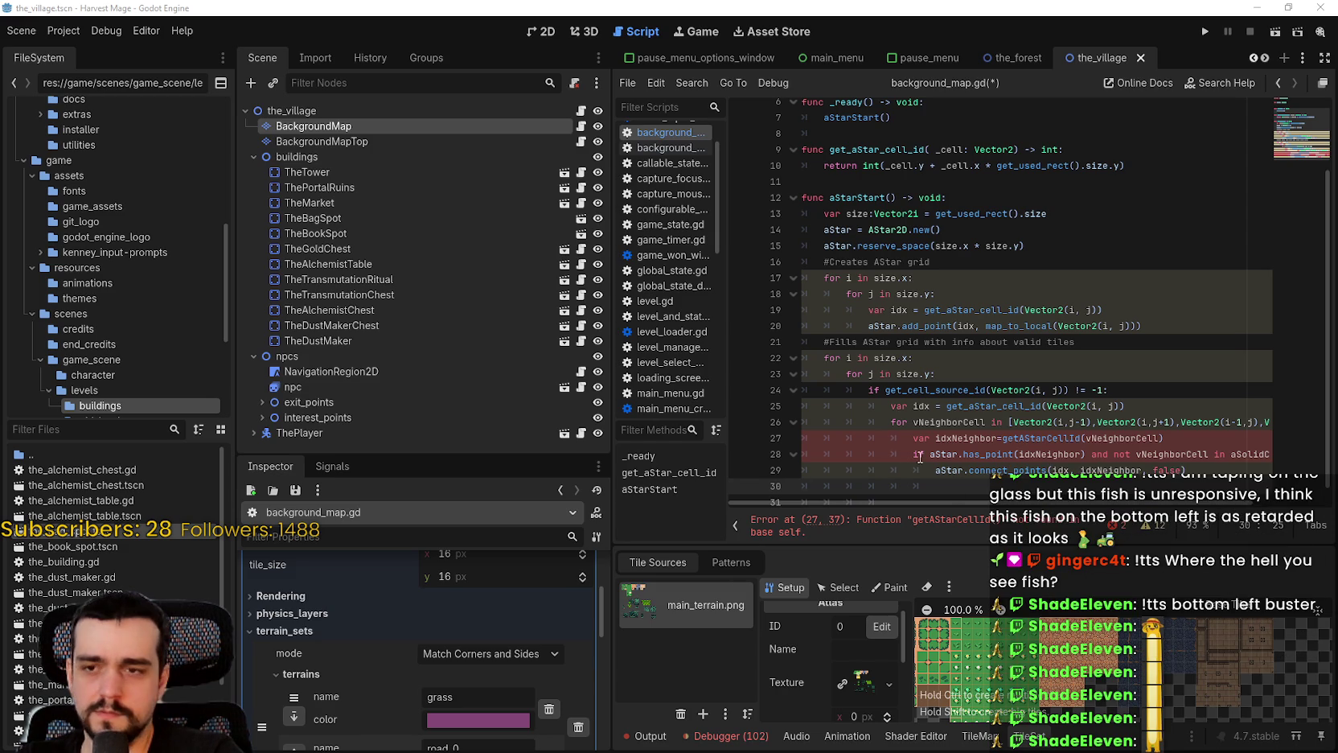
Add spaces around '=' in the idxNeighbor assignment on line 27
double_click(989, 439)
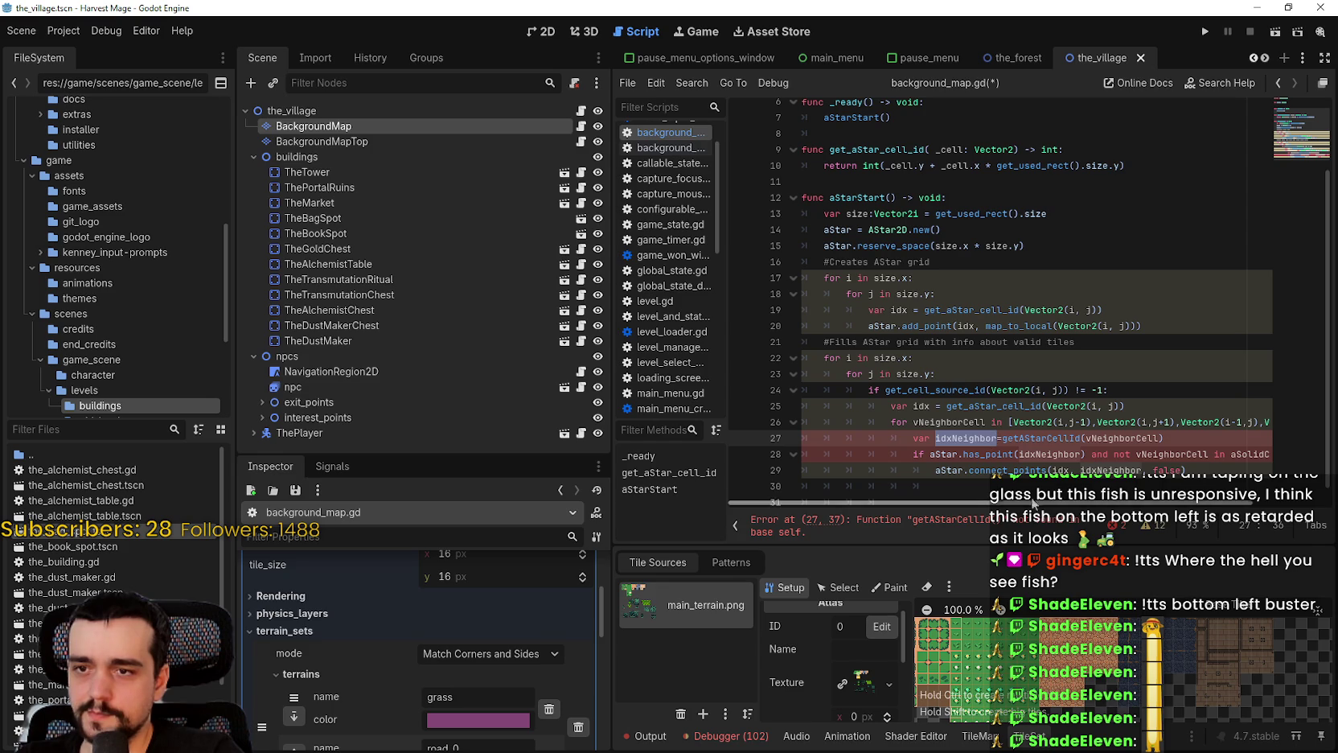
left_click(997, 438)
left_click(1004, 438)
left_click(1015, 469)
Replace the undefined getAStarCellId with get_aStar_cell_id copied from line 25
double_click(1126, 438)
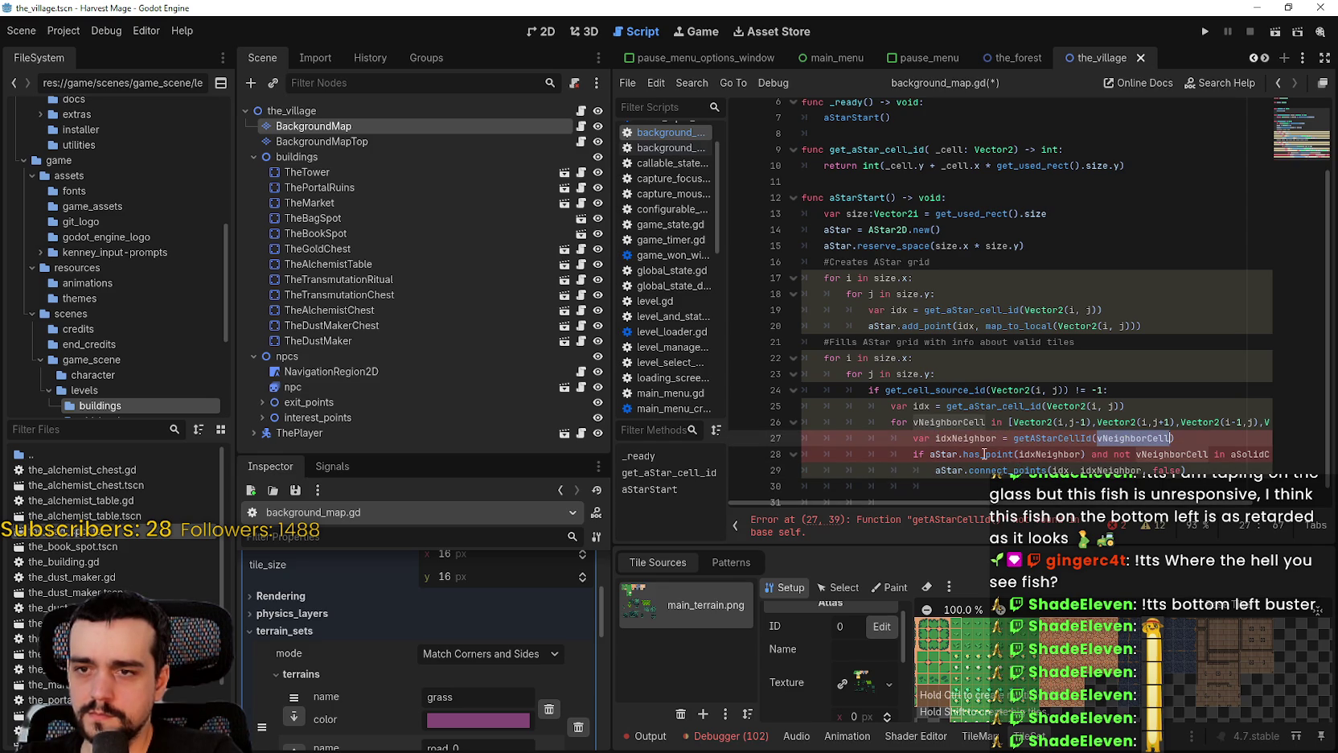
double_click(1032, 437)
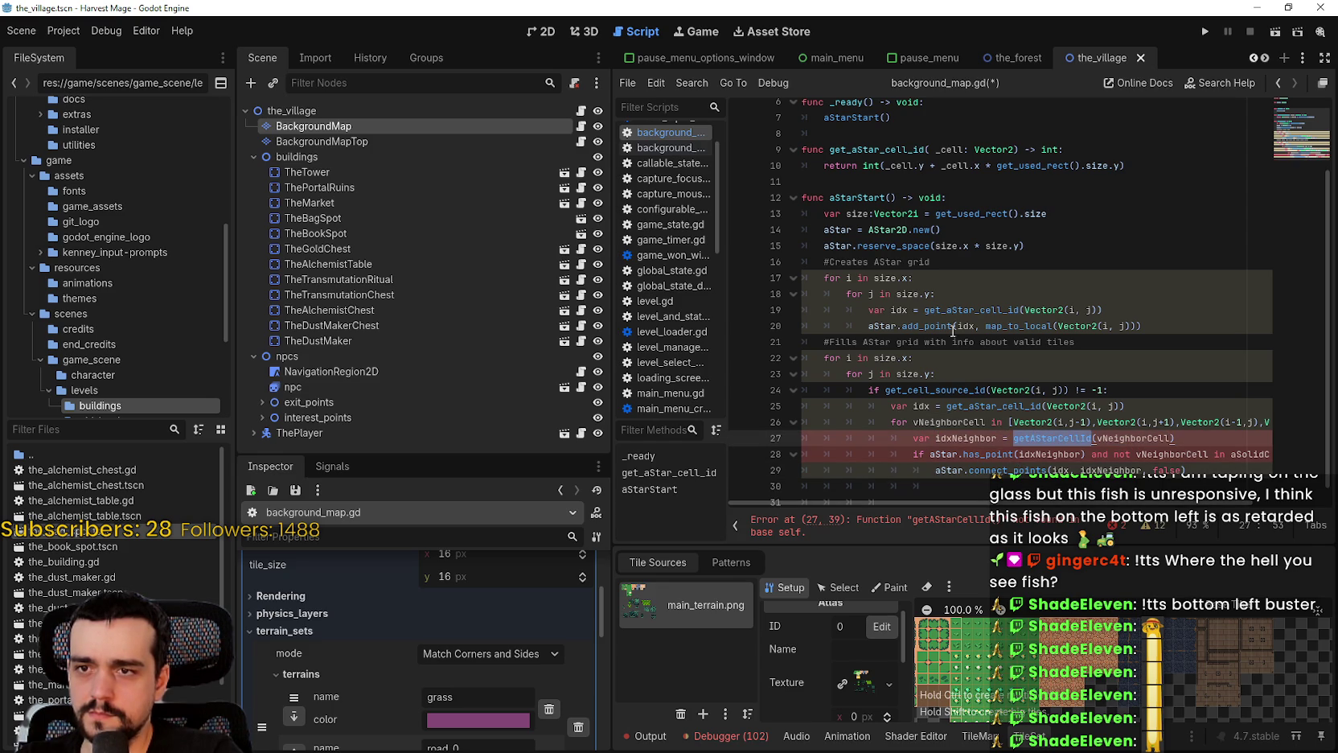
left_click(1001, 390)
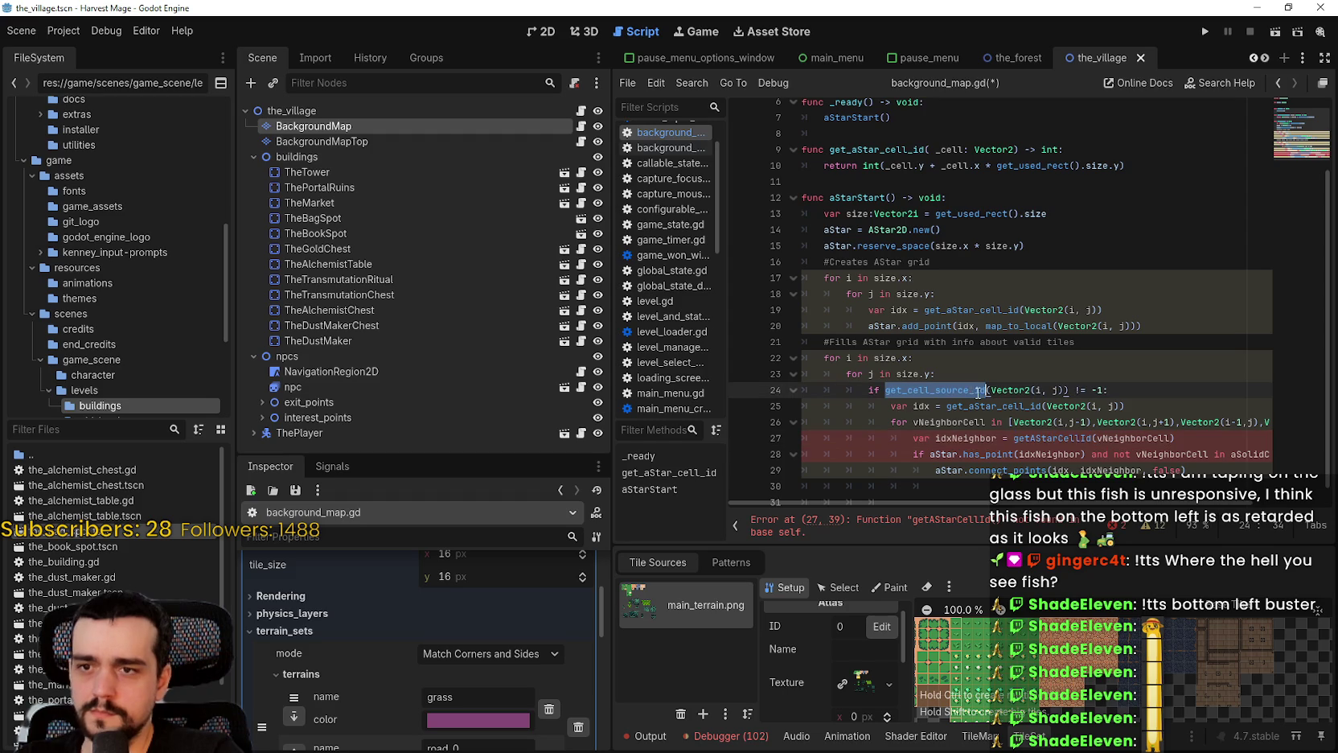
left_click(1008, 406)
double_click(1007, 406)
key("ctrl+c")
double_click(1054, 438)
key("ctrl+v")
Inspect the neighbour check on line 28 and its undeclared aSolidCells reference
left_click(1088, 456)
scroll(1070, 505, "right", 3)
scroll(1070, 513, "left", 3)
double_click(943, 454)
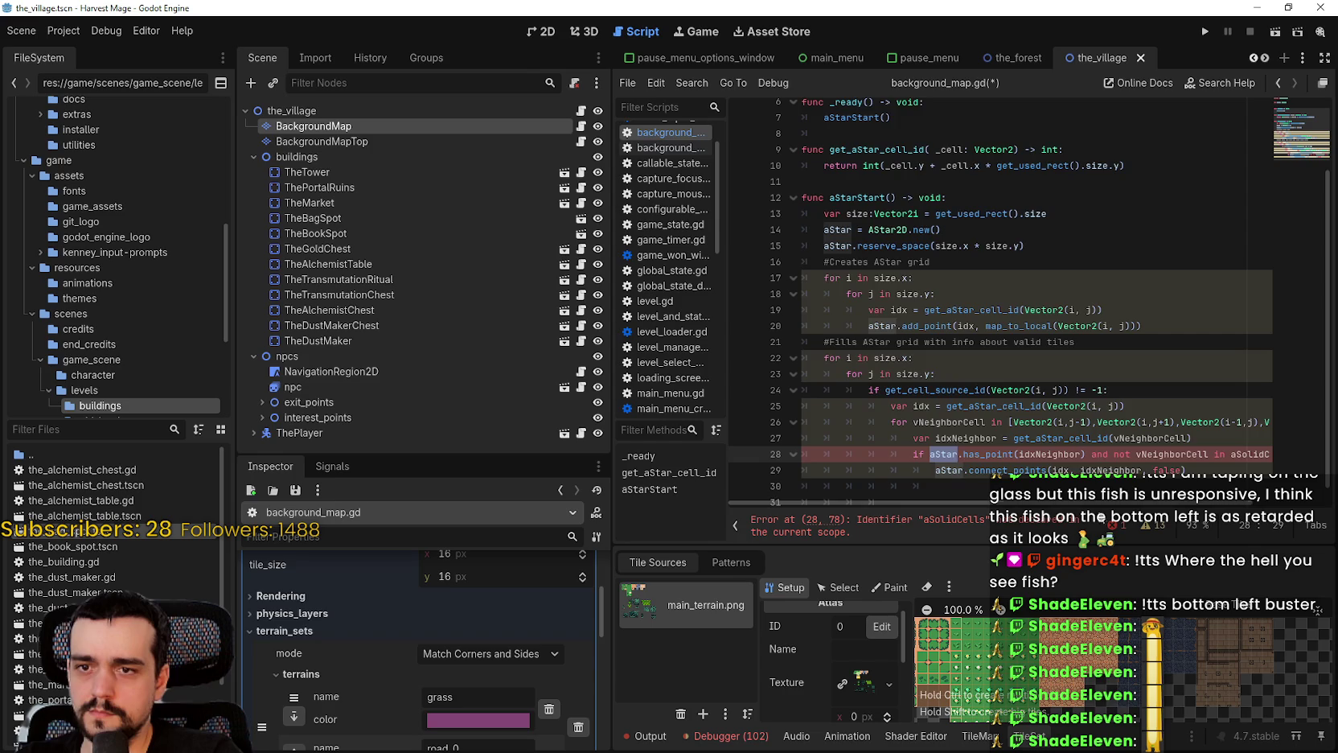
scroll(1179, 509, "right", 2)
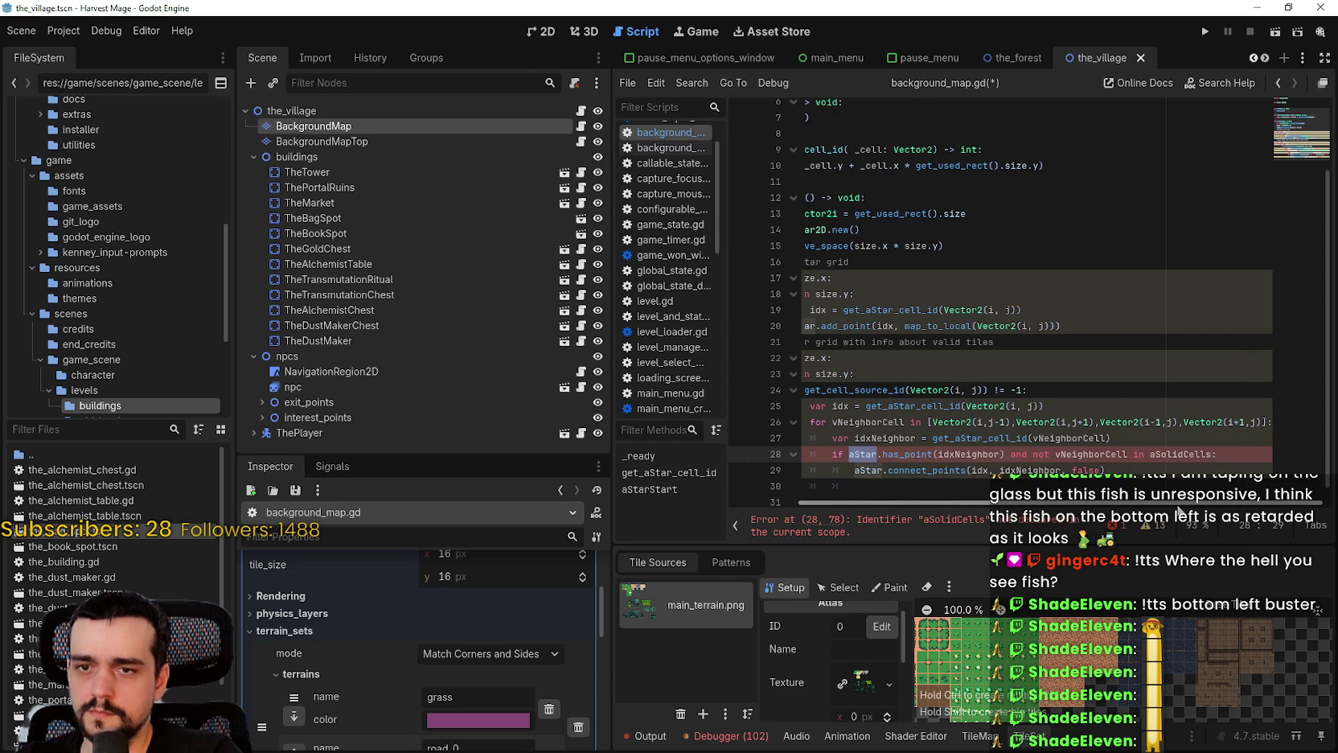
double_click(1167, 454)
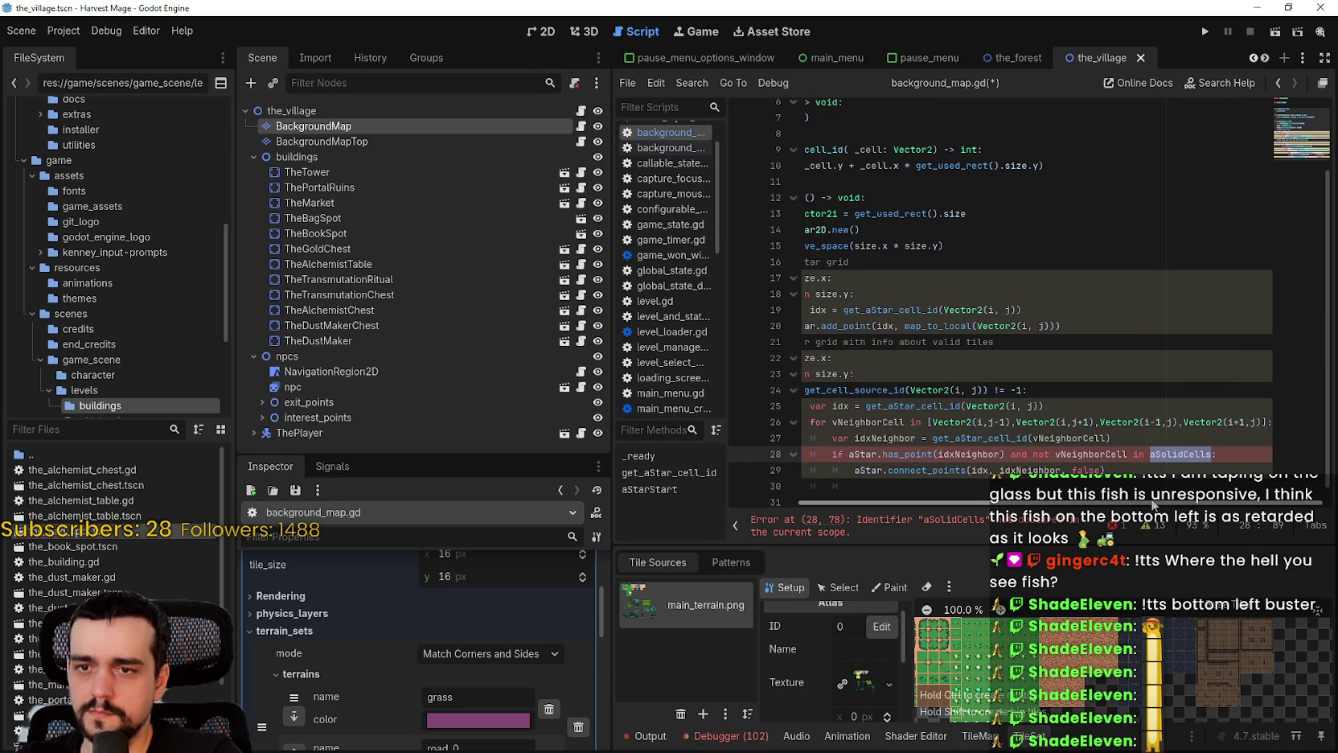
left_click_drag(1153, 505, 1076, 504)
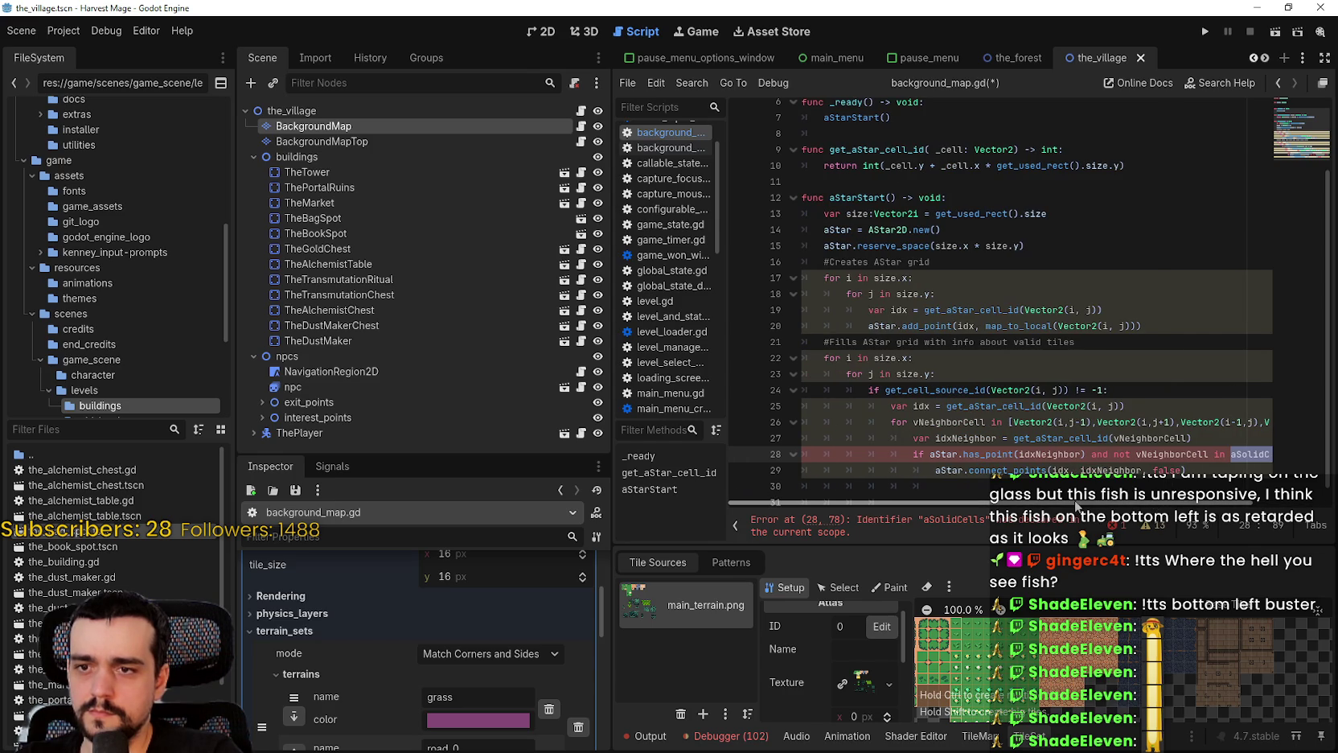
scroll(1076, 504, "right", 1)
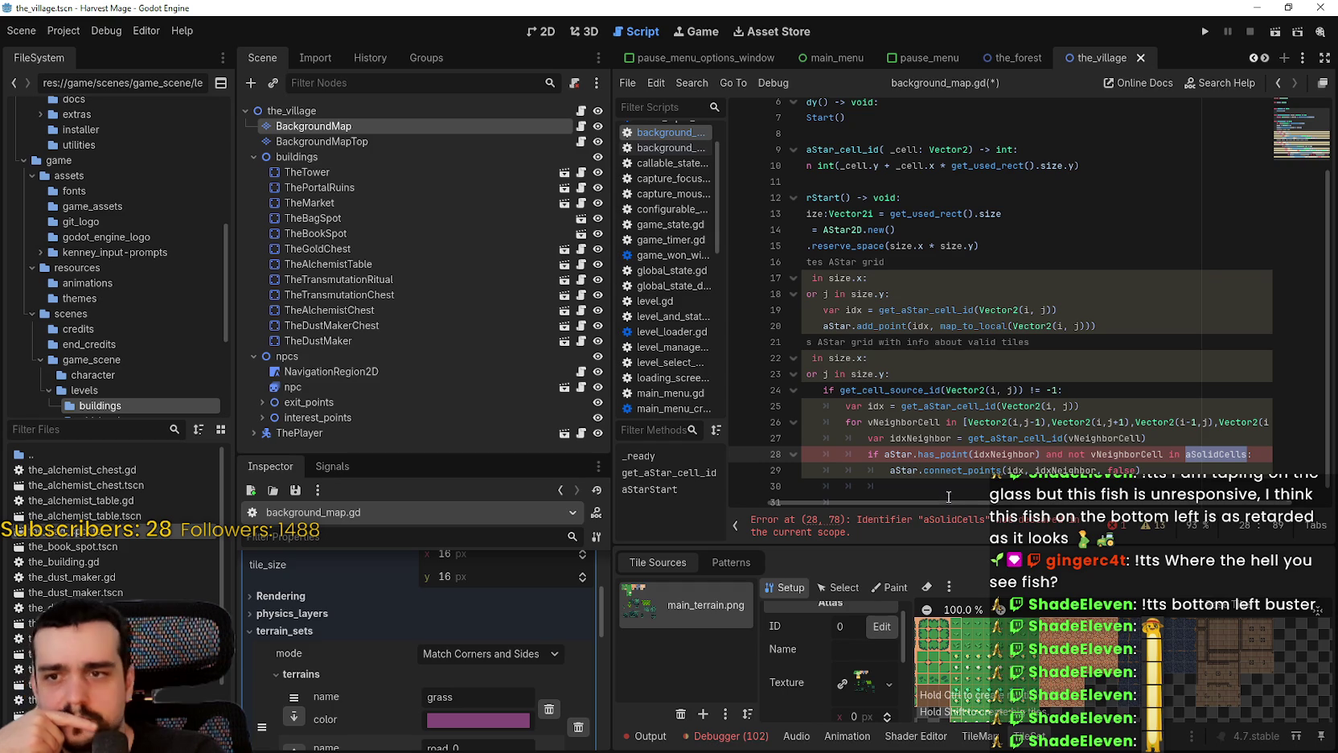
scroll(951, 504, "left", 2)
left_click(1234, 453)
double_click(1234, 454)
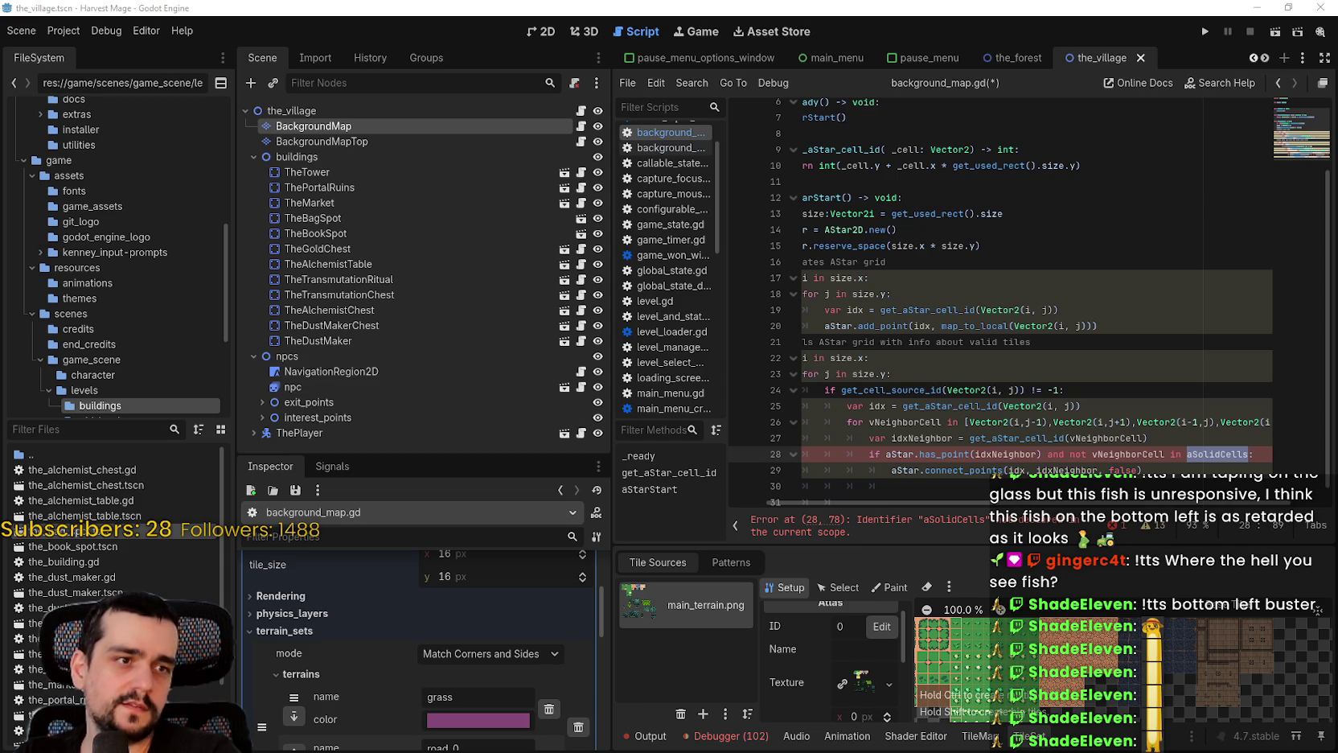
double_click(1213, 454)
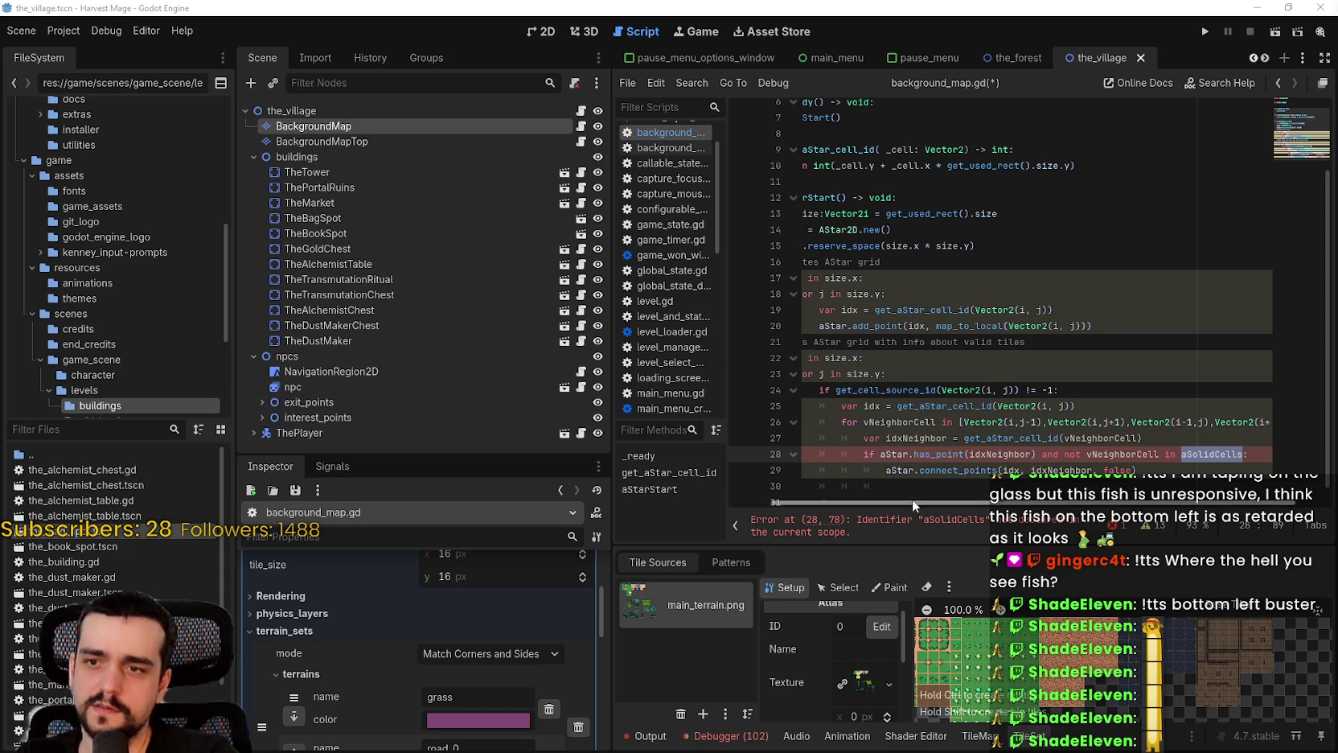
left_click(948, 454)
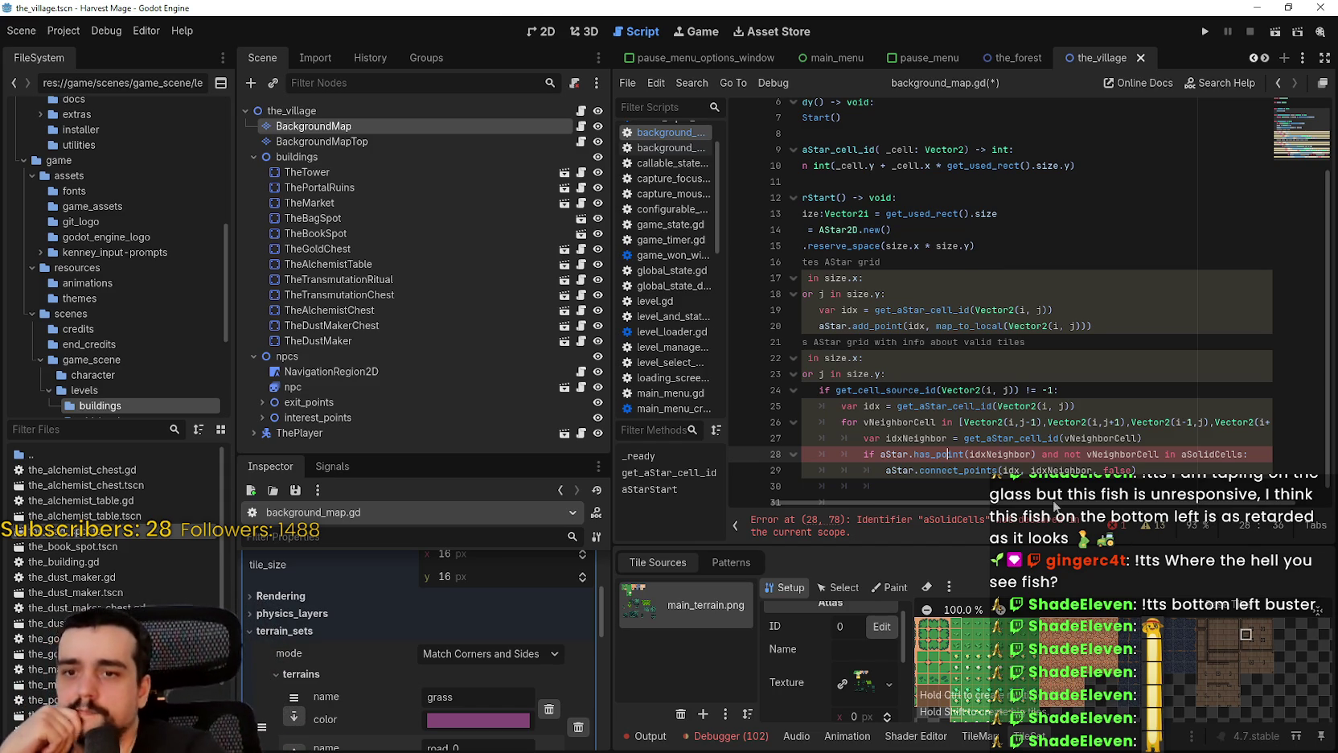
scroll(1206, 466, "left", 2)
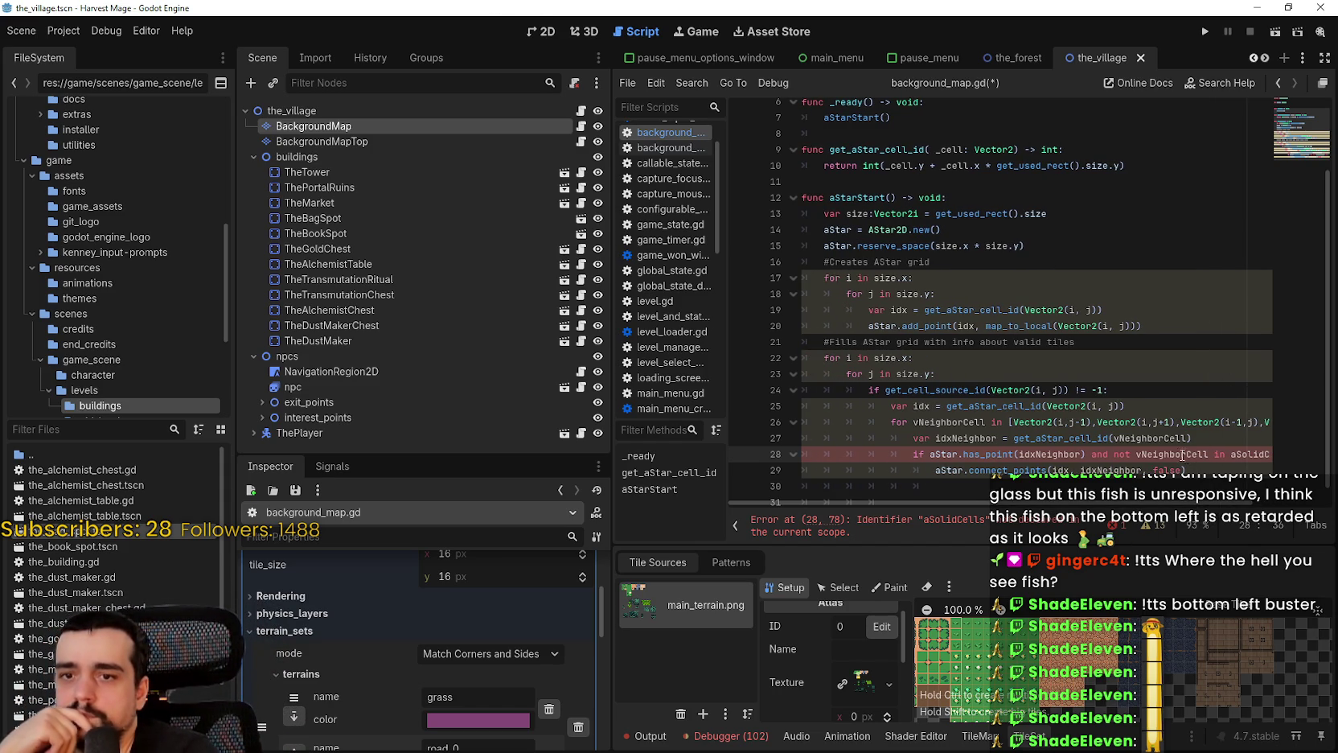
mouse_move(1065, 453)
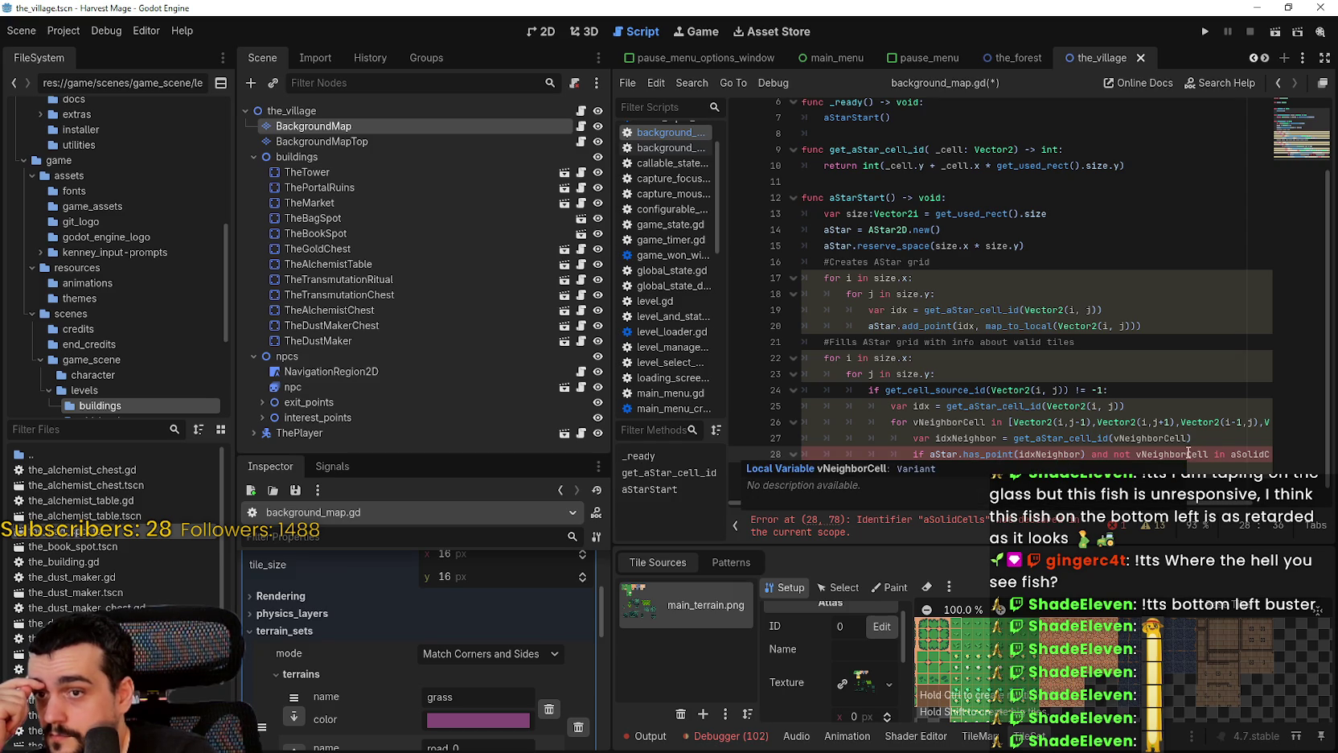
double_click(971, 422)
scroll(971, 422, "right", 3)
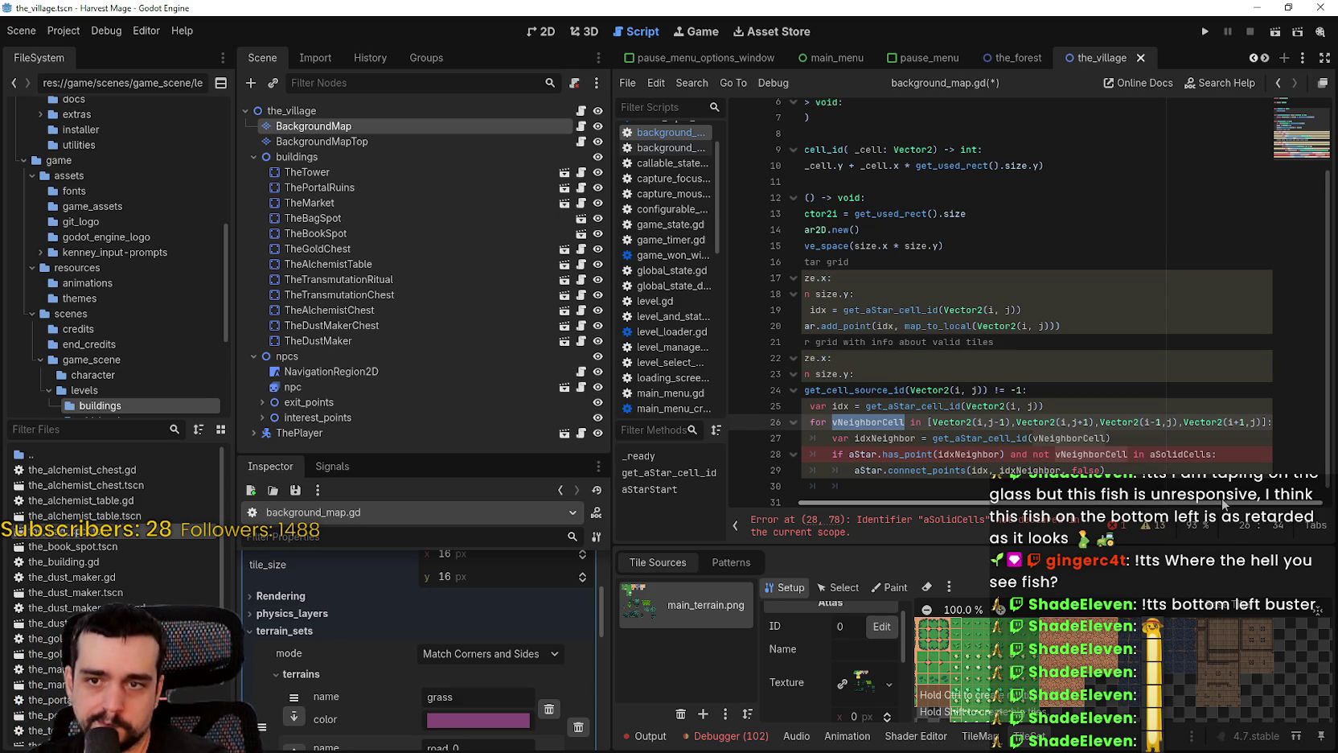
left_click_drag(1221, 504, 919, 482)
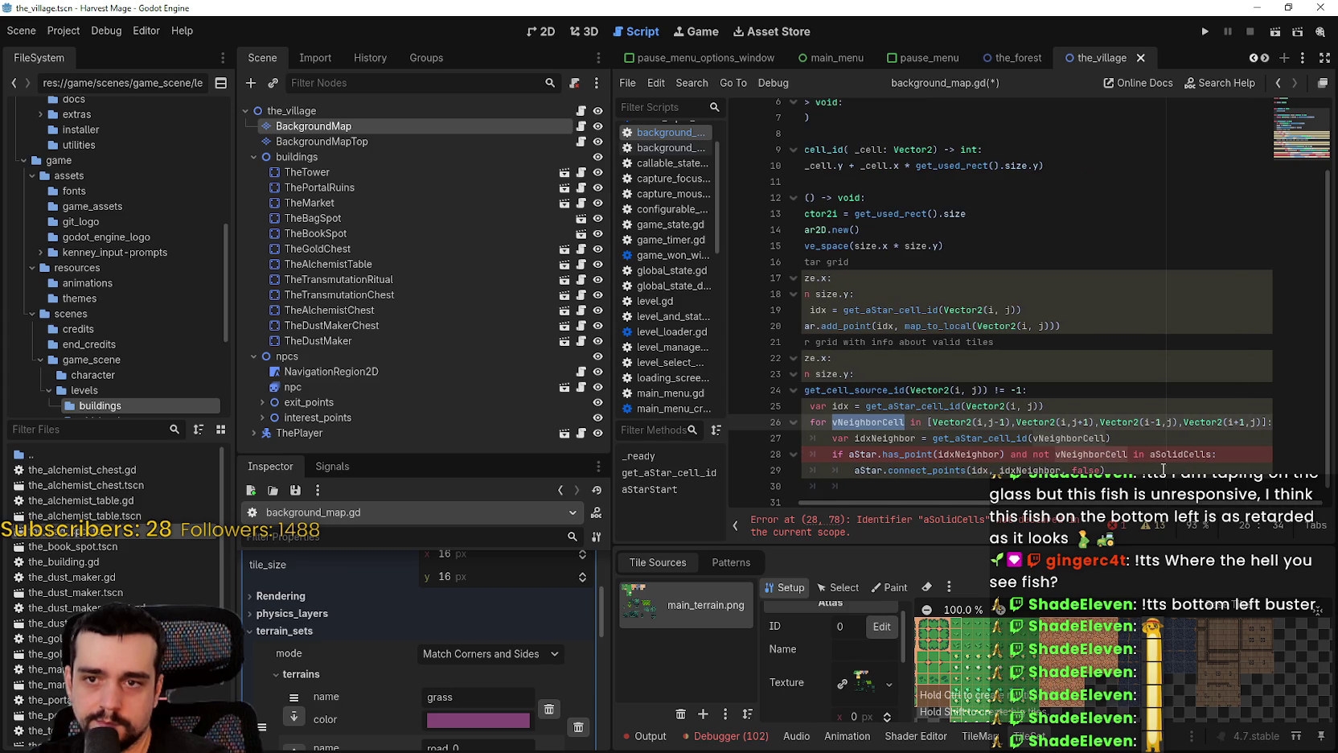
scroll(1165, 466, "right", 2)
left_click_drag(1216, 454, 1054, 455)
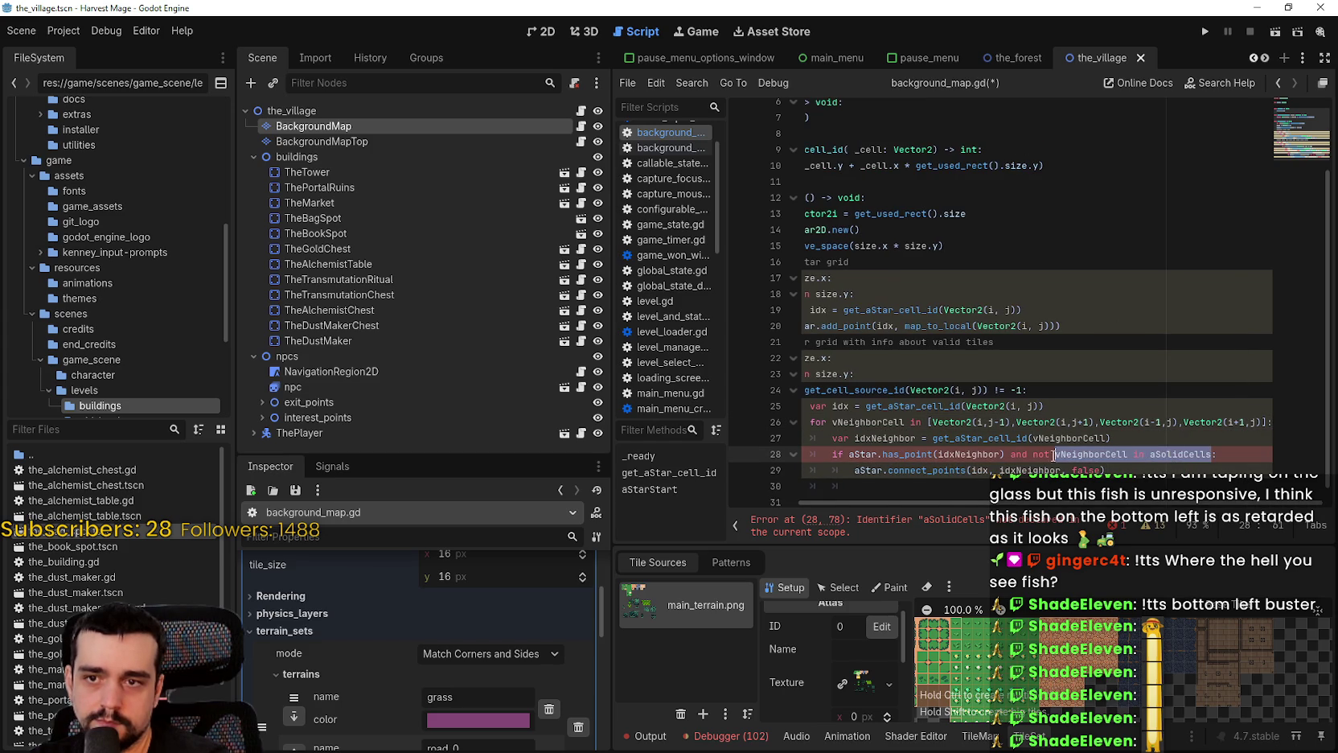
Cut line 28 down to 'if aStar.has_point(idxNeighbor):', dropping the aSolidCells check
left_click(1007, 456)
key("shift+End")
key("Delete")
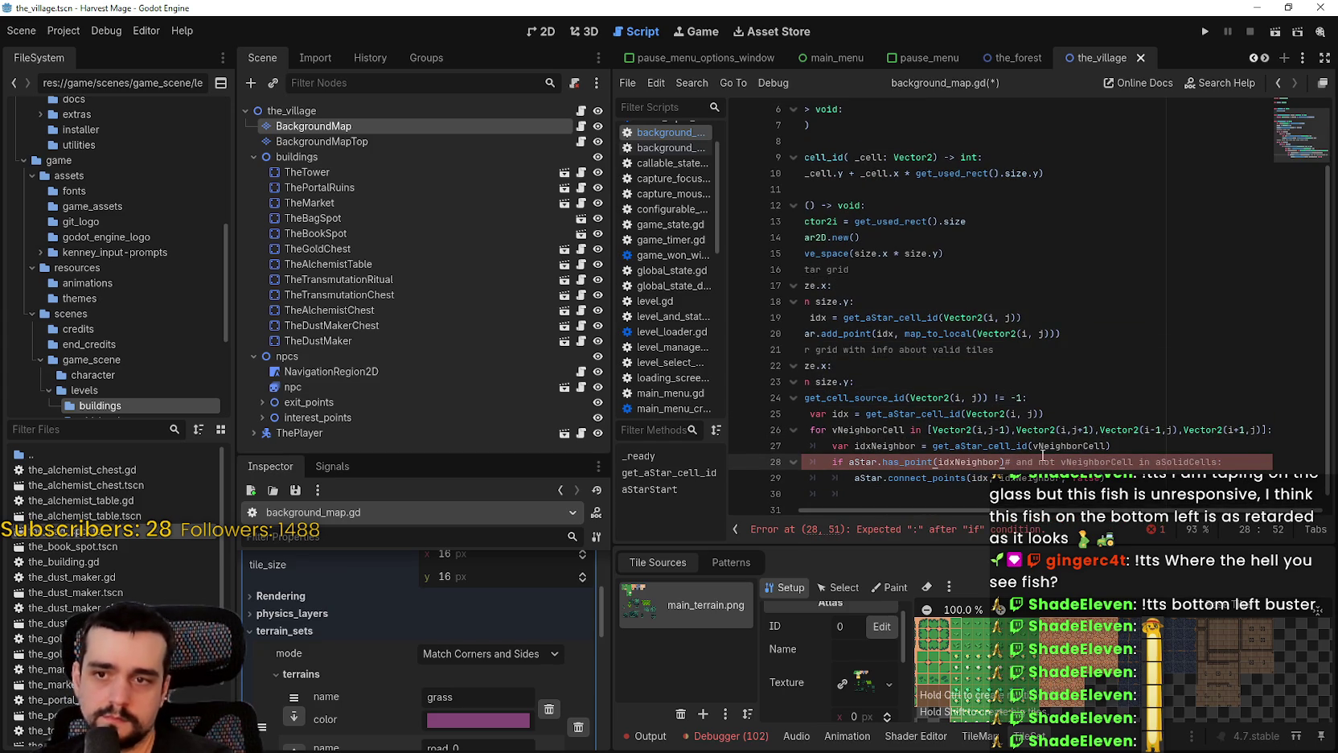
type(":")
key("Down")
key("Down")
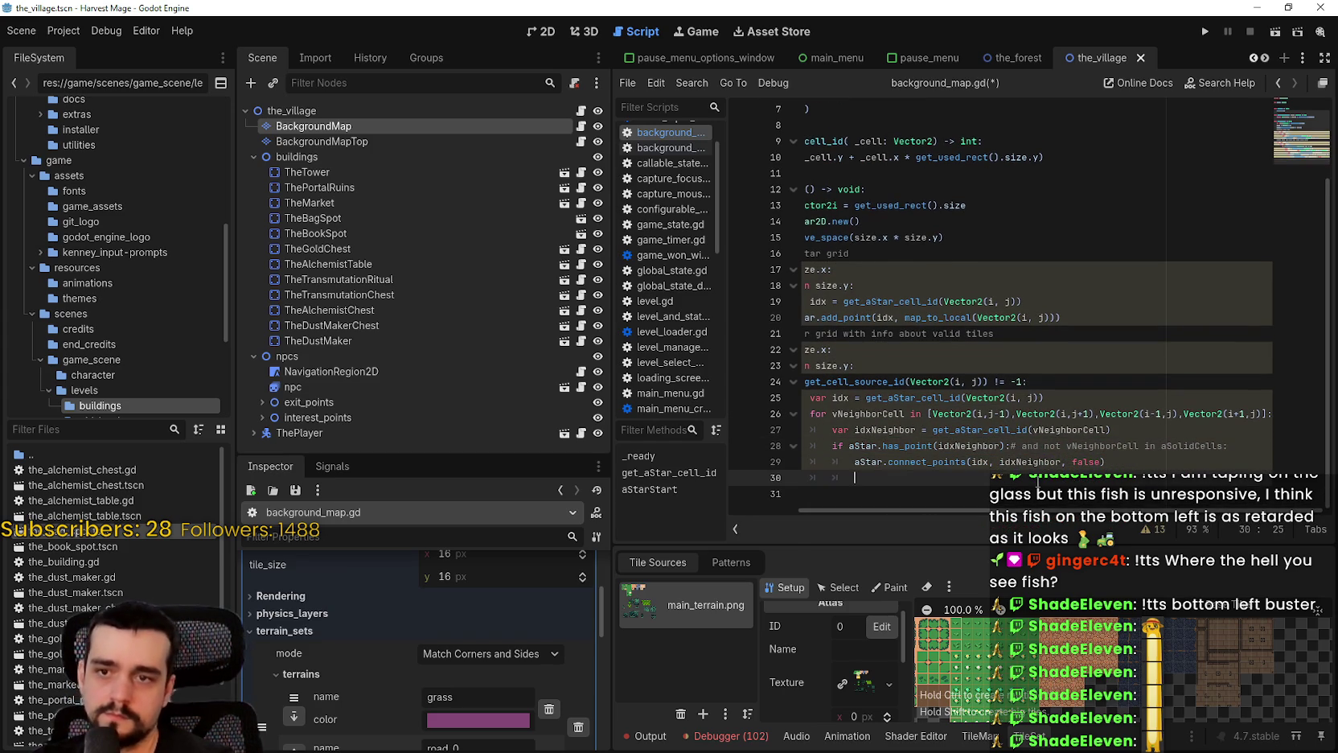
scroll(944, 505, "left", 3)
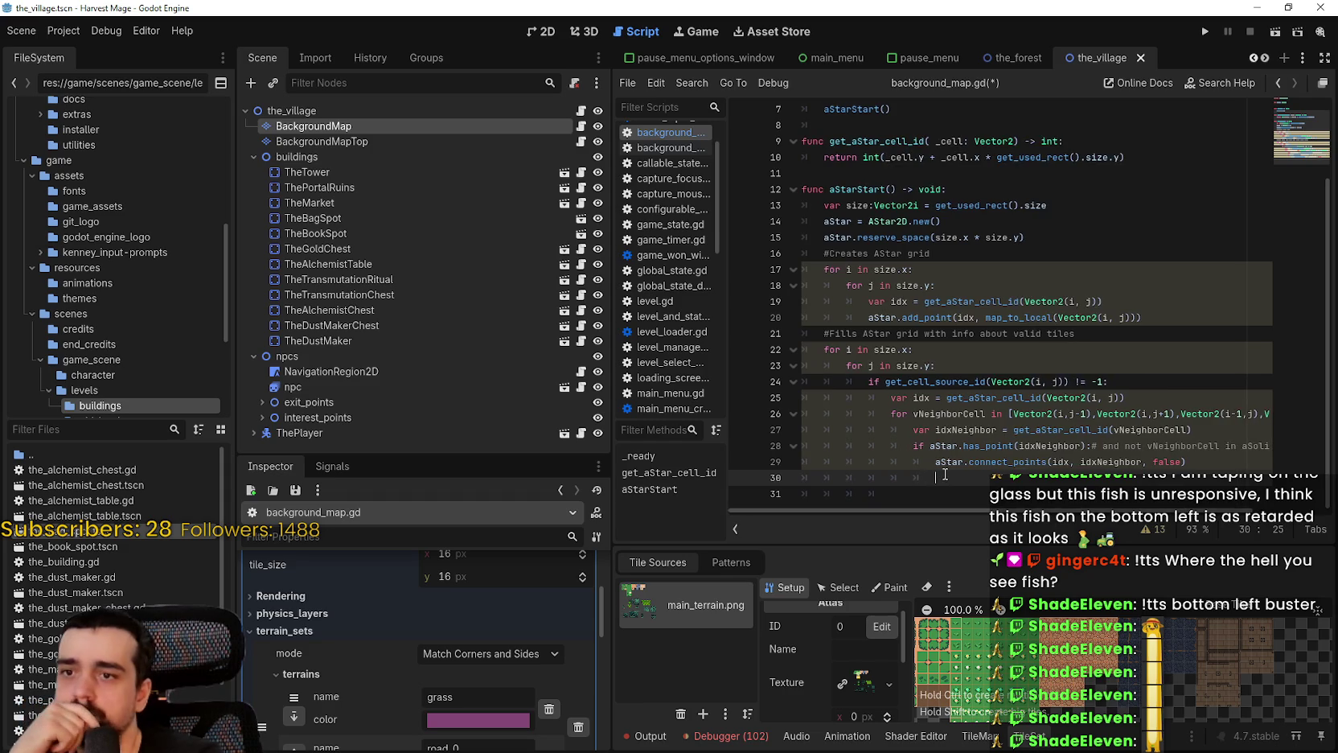
scroll(940, 406, "up", 2)
scroll(940, 406, "down", 2)
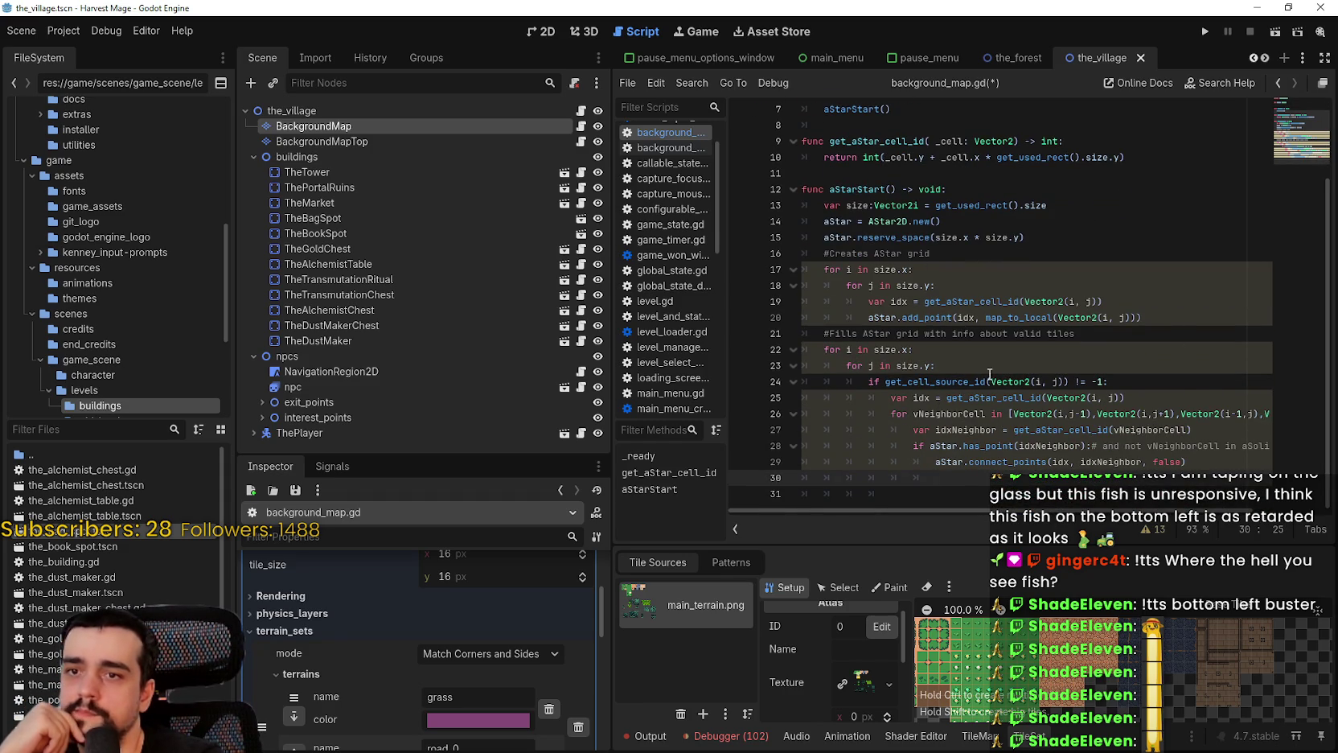
left_click(1042, 333)
left_click_drag(878, 253, 1086, 428)
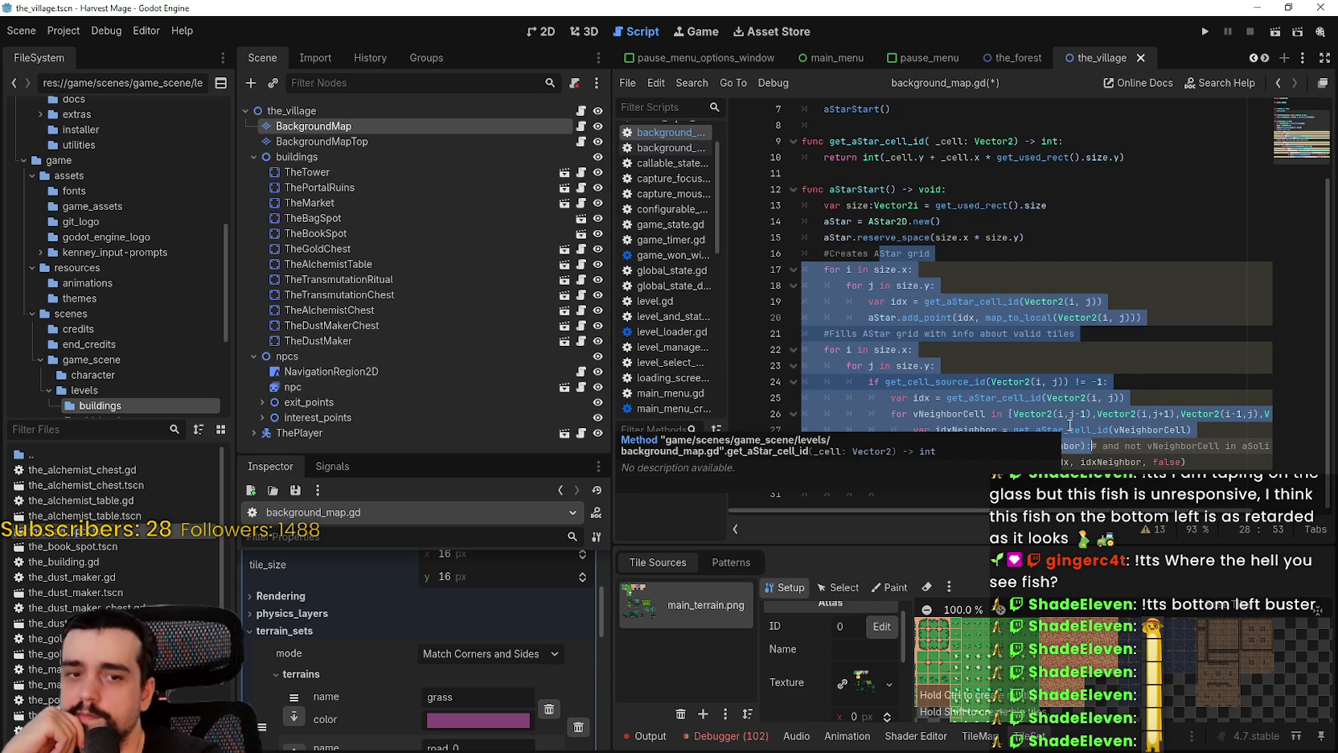
left_click(1151, 370)
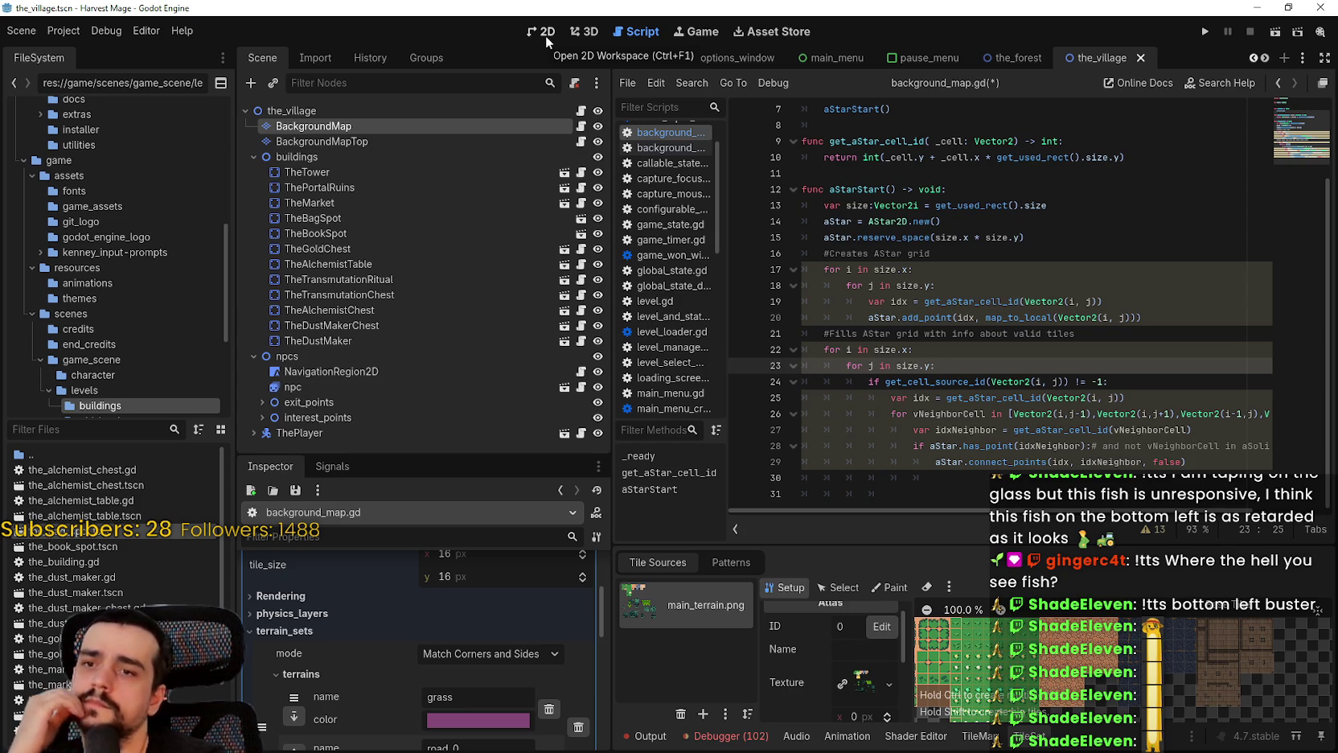
left_click(983, 381)
double_click(944, 381)
left_click(1041, 372, "shift")
left_click_drag(1041, 372, 1070, 381)
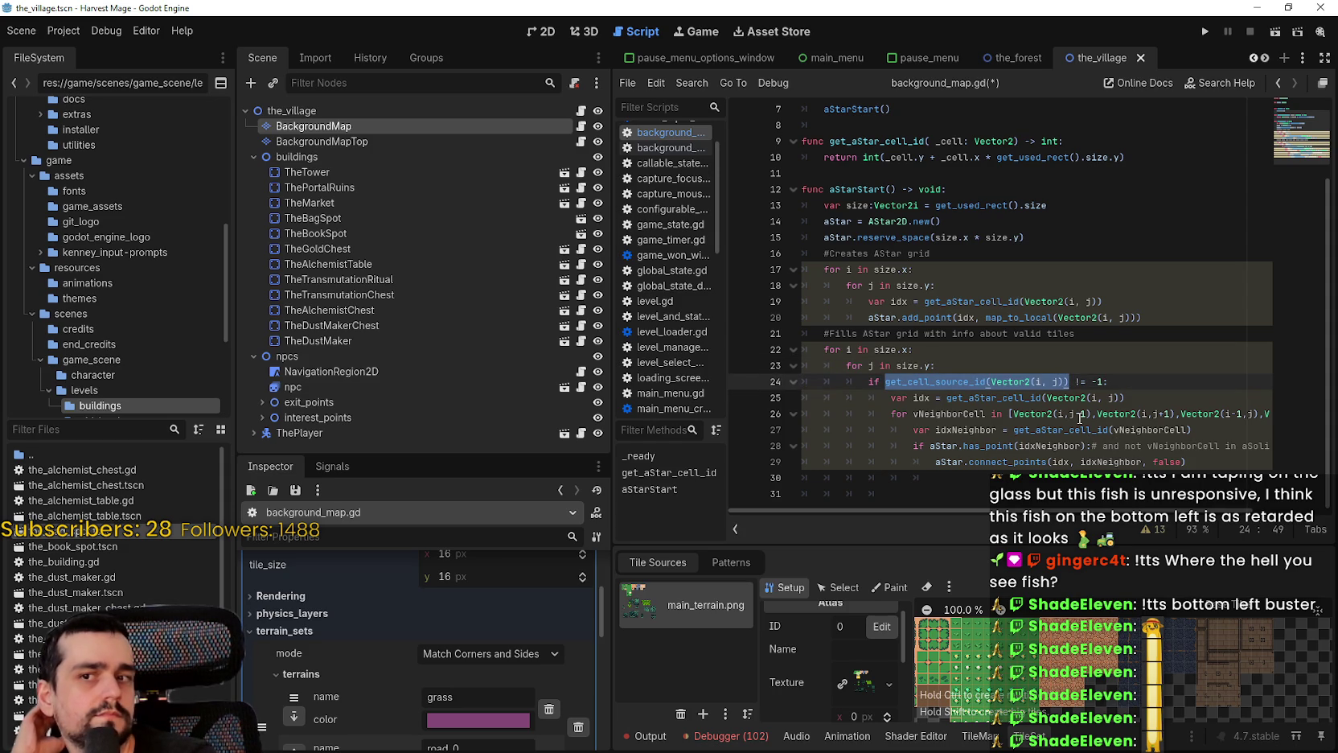
mouse_move(1041, 410)
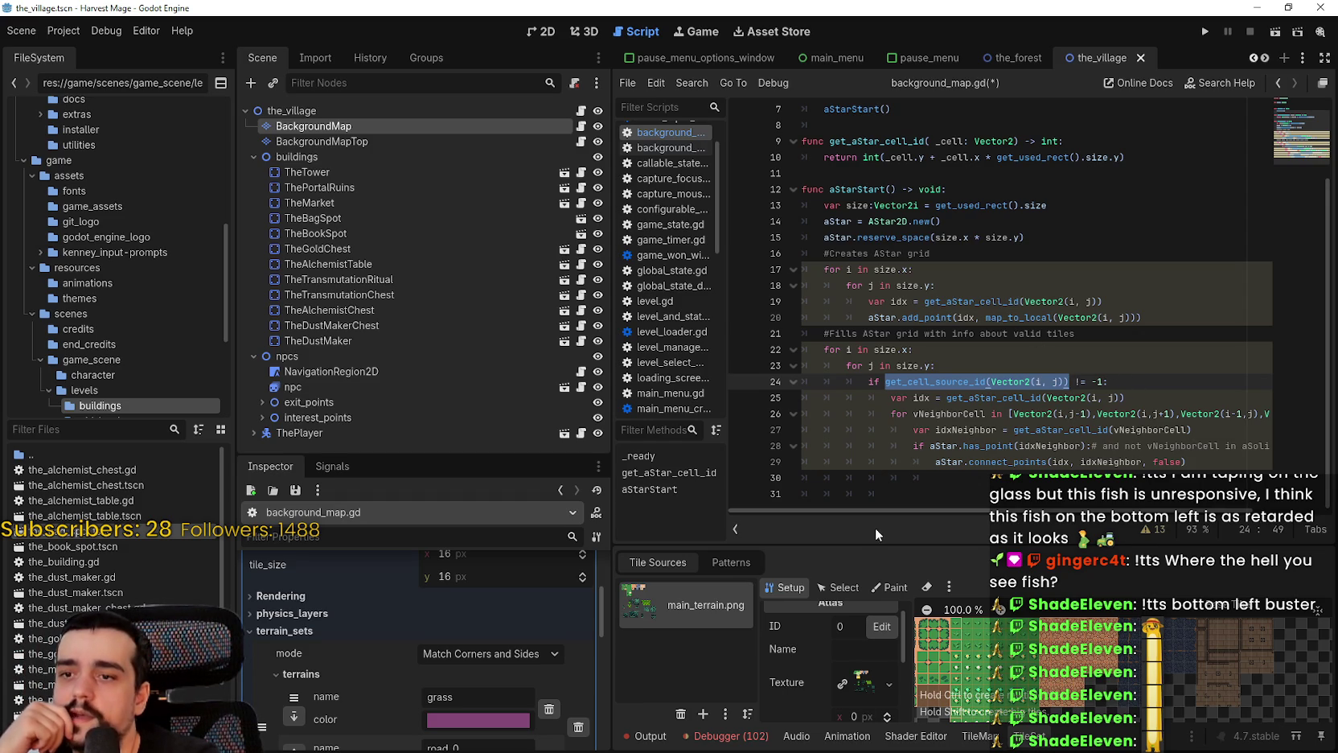
Enlarge the bottom panel and view the TileMap's road_0 terrain in Terrain Set 0
left_click_drag(870, 549, 873, 487)
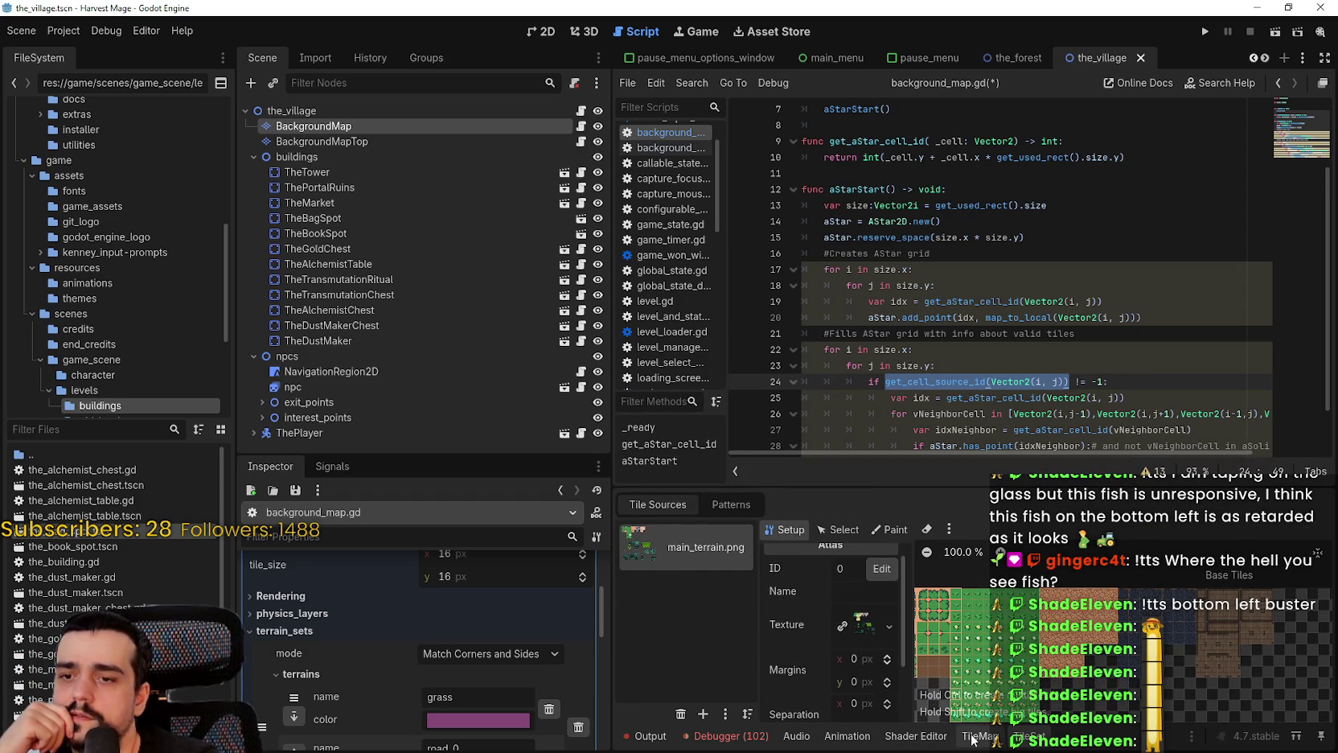
left_click(972, 738)
left_click(700, 604)
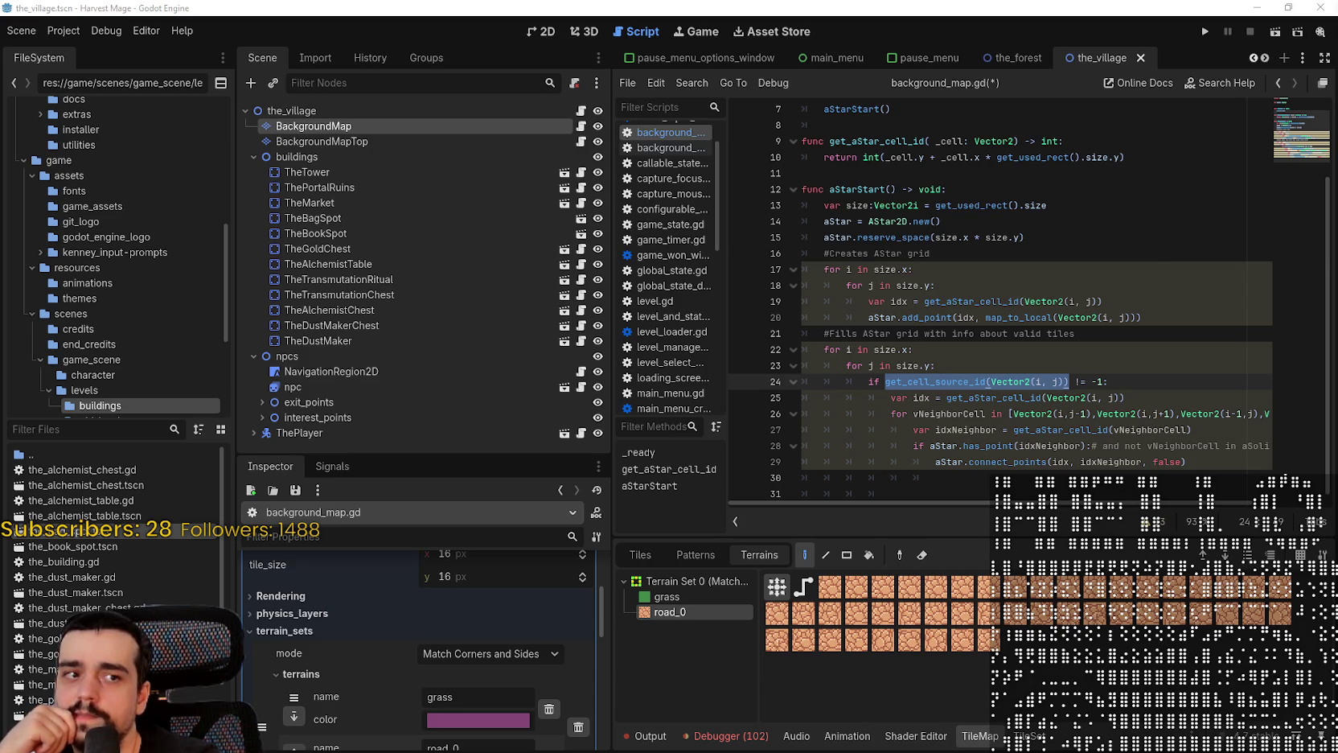
Place the caret at the end of the inner loop header on line 23
left_click(897, 366)
left_click(931, 383)
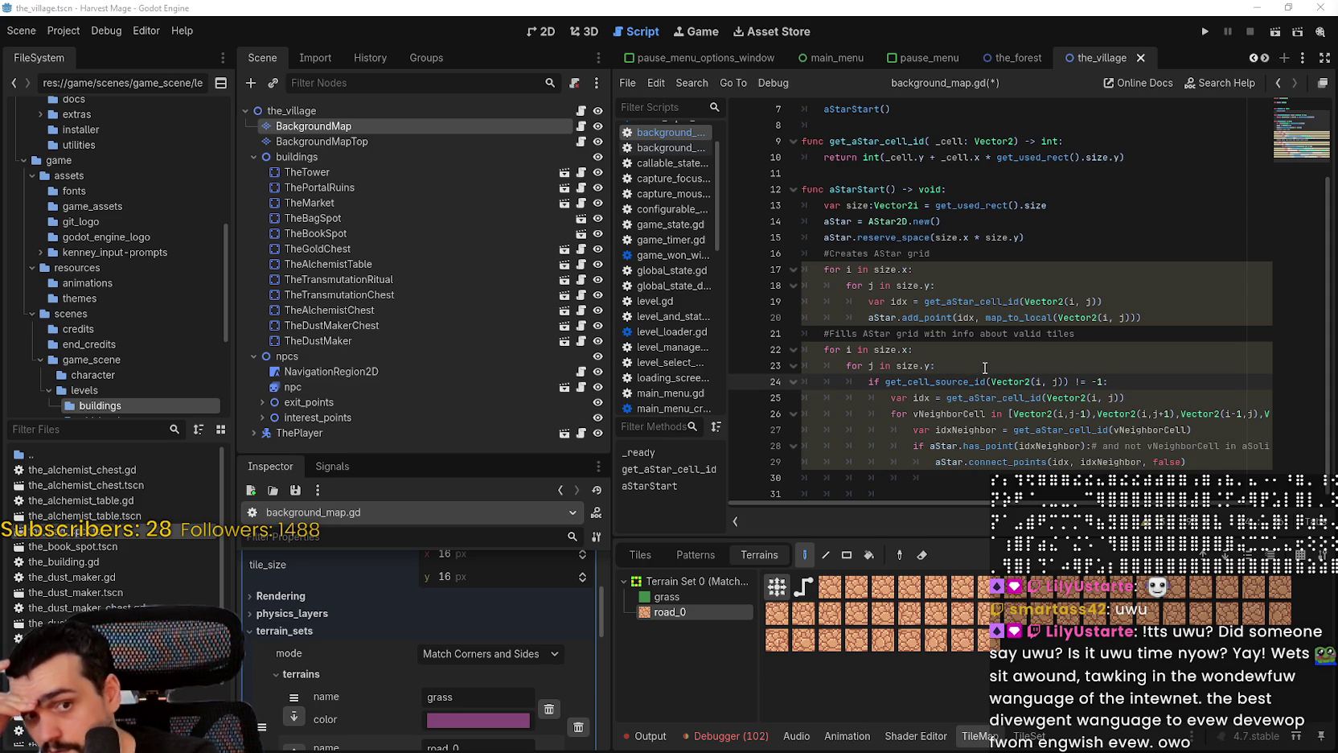
left_click(1058, 369)
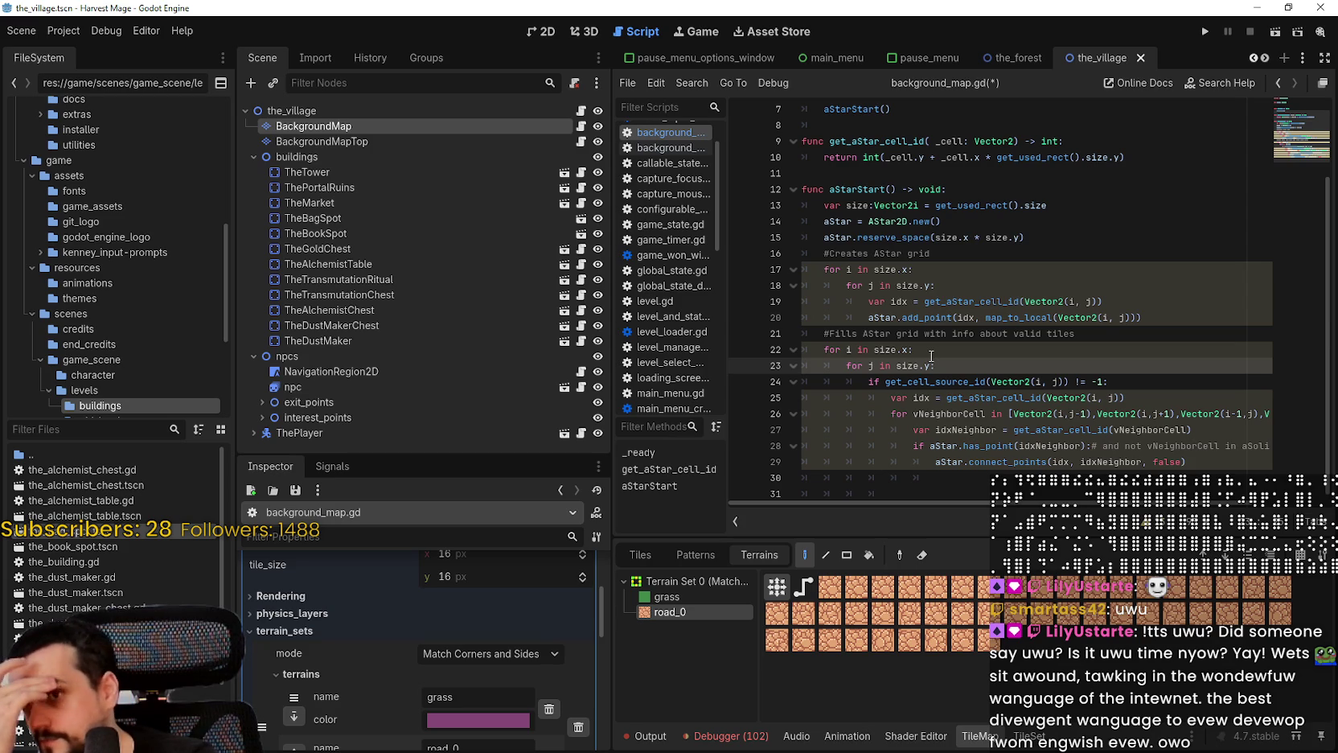
Add a new inner-loop line 'var tile_data = get_cell_tile_data' using autocomplete
key("Return")
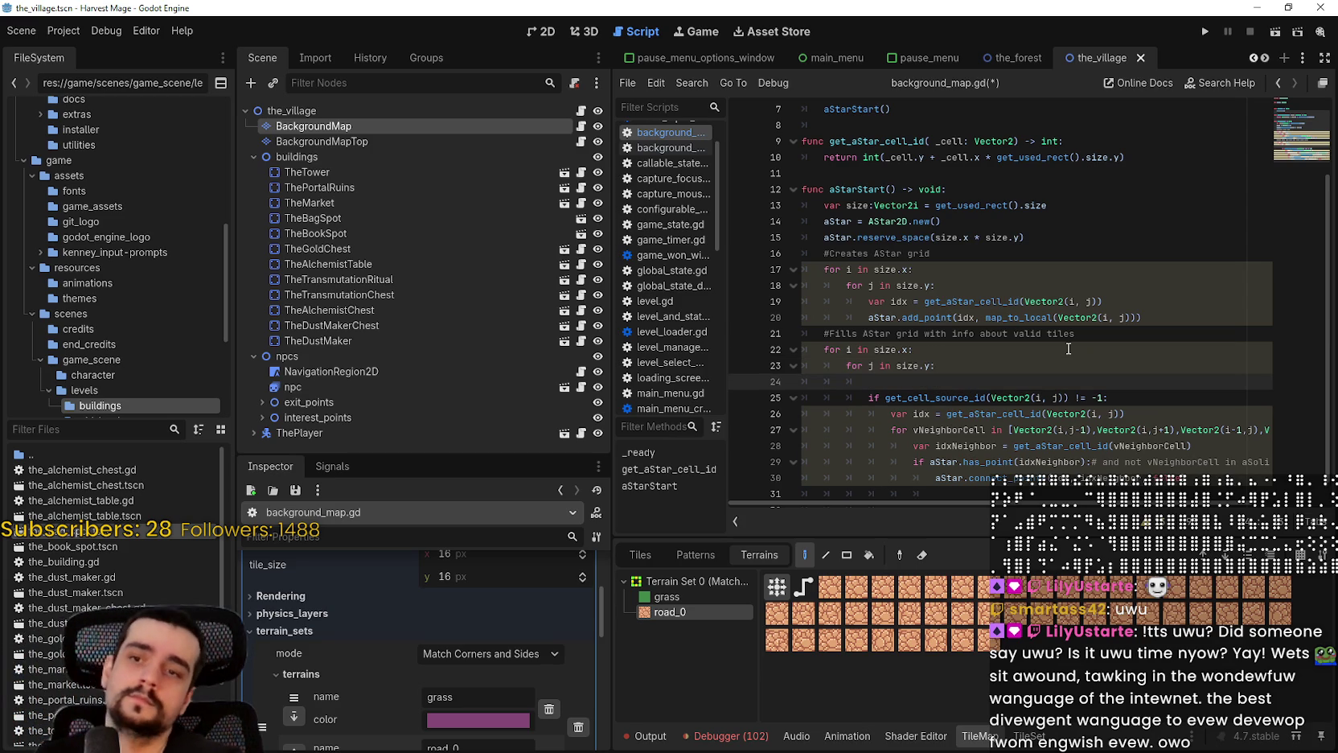
type("var tile_data ")
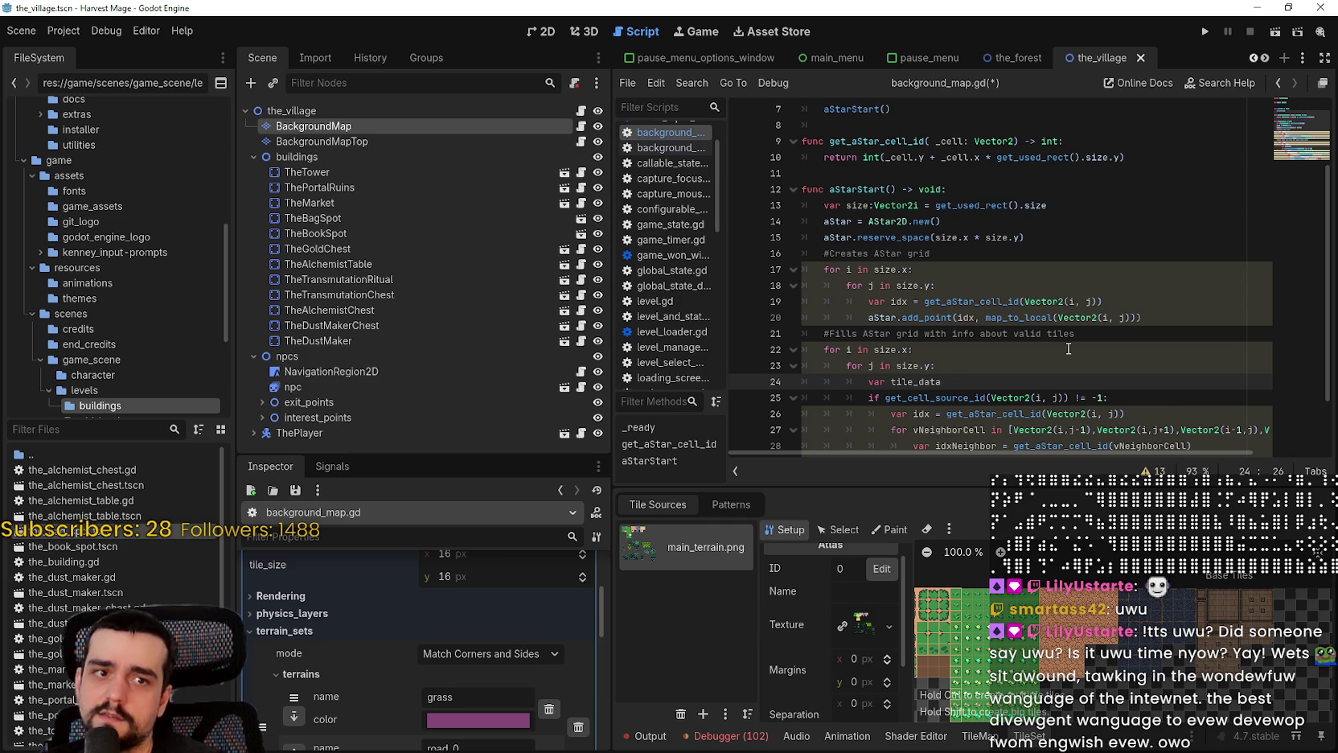
type("= ")
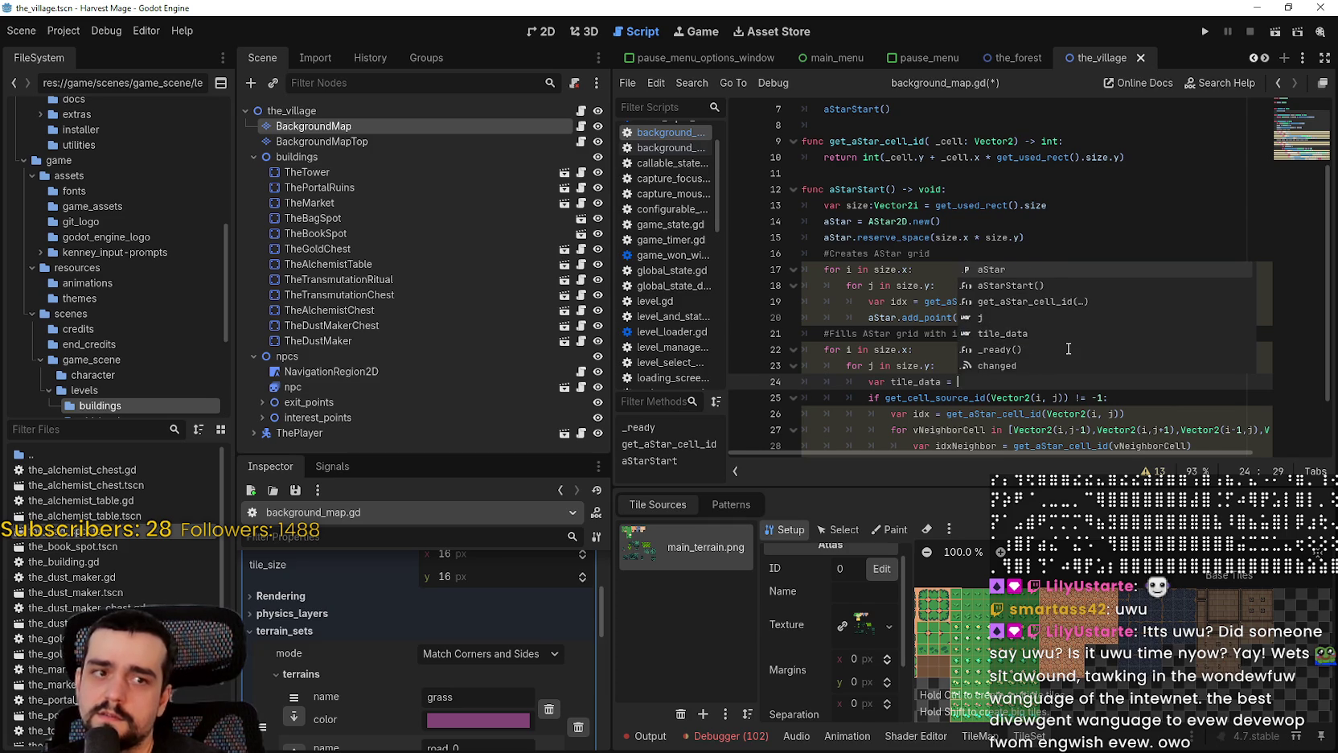
type("get_cell")
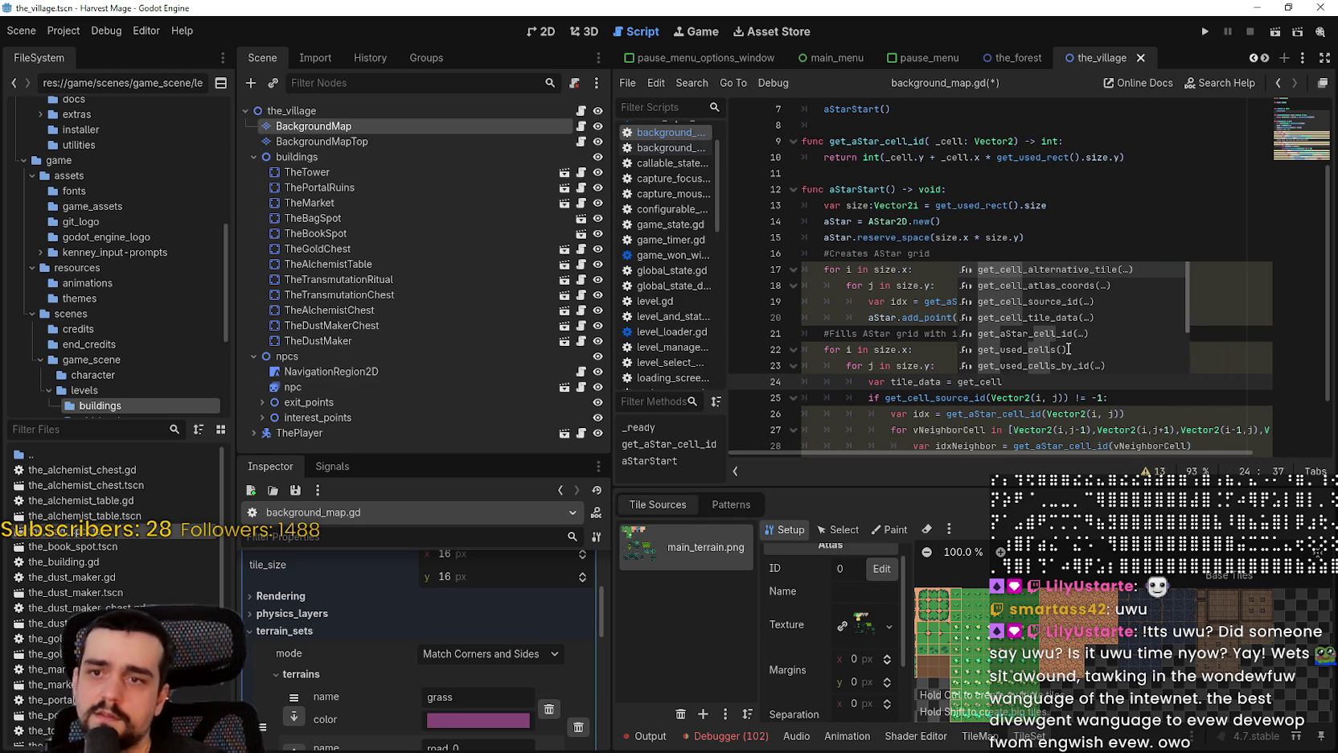
key("Down")
key("Down")
key("Return")
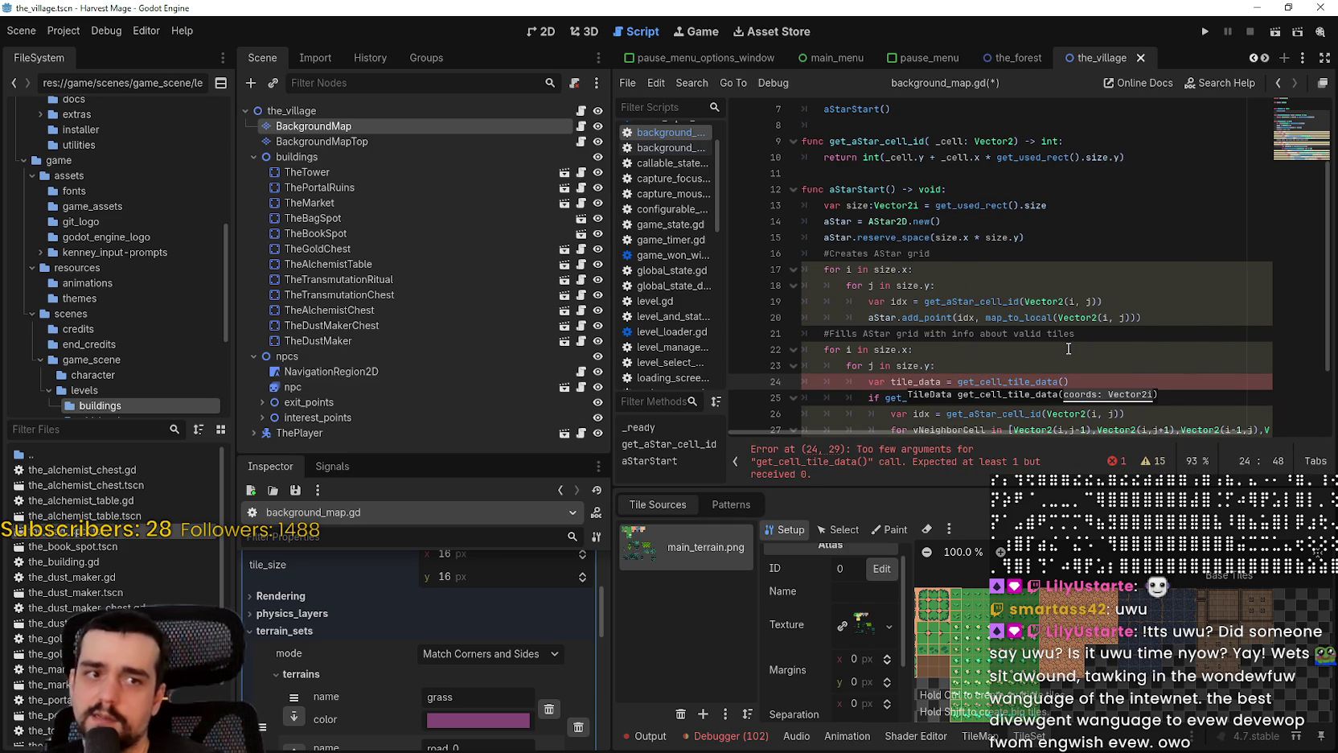
Fill in the Vector2(i, j) argument copied from line 25 and leave a blank line below
left_click(1068, 348)
scroll(1066, 347, "down", 1)
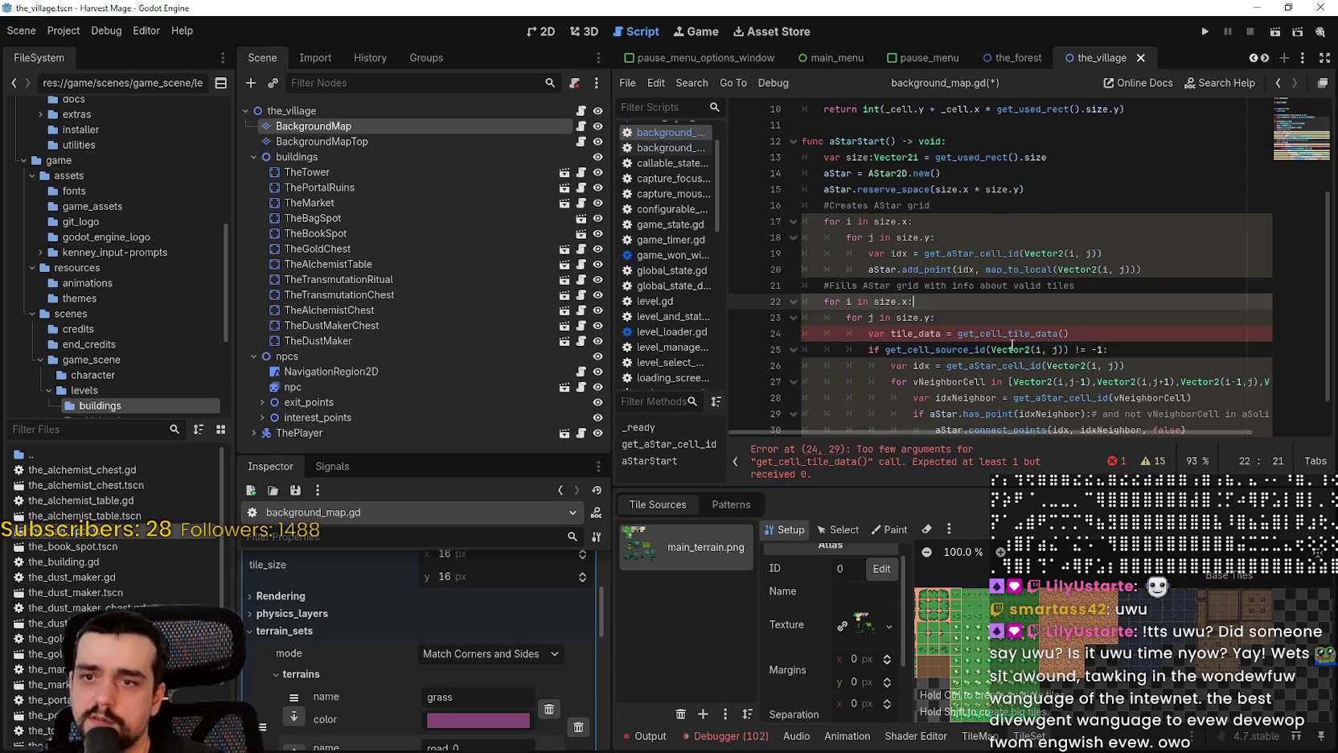
left_click(1011, 350)
left_click_drag(1010, 351, 1064, 349)
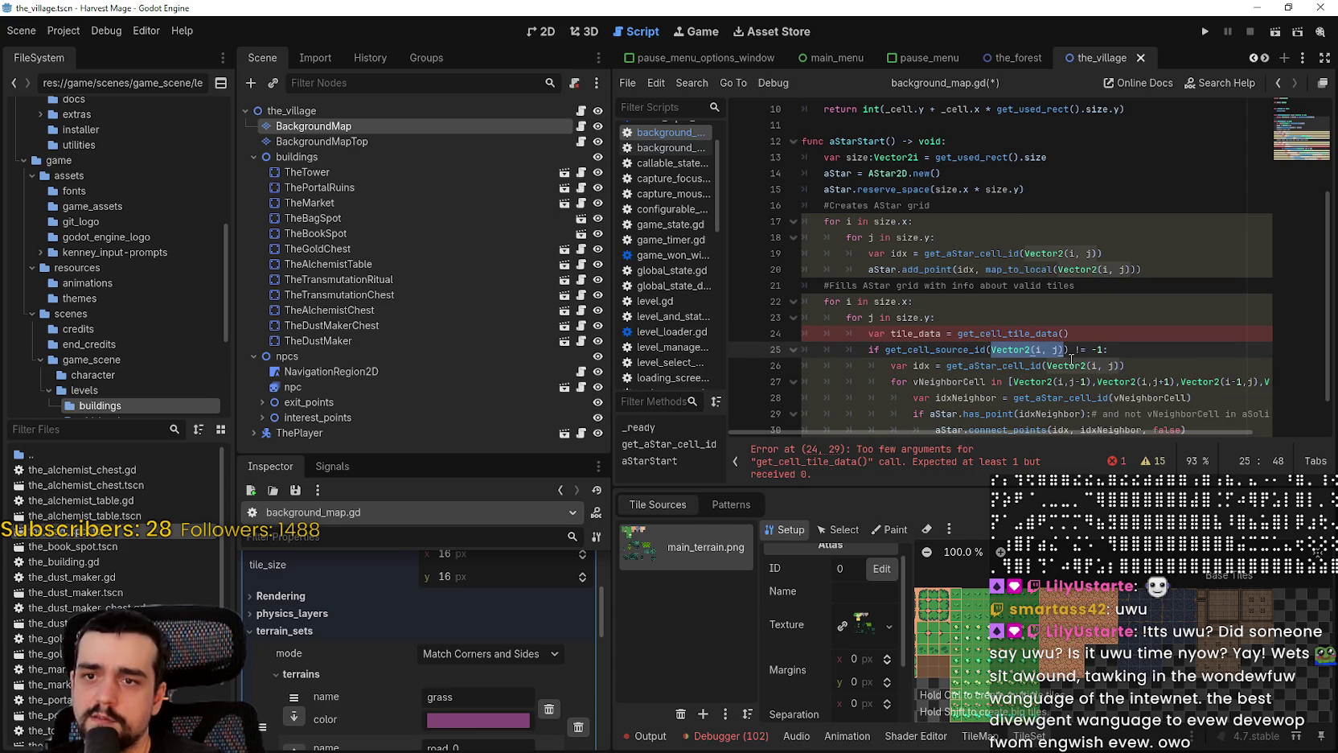
key("ctrl+c")
left_click(1064, 333)
key("ctrl+v")
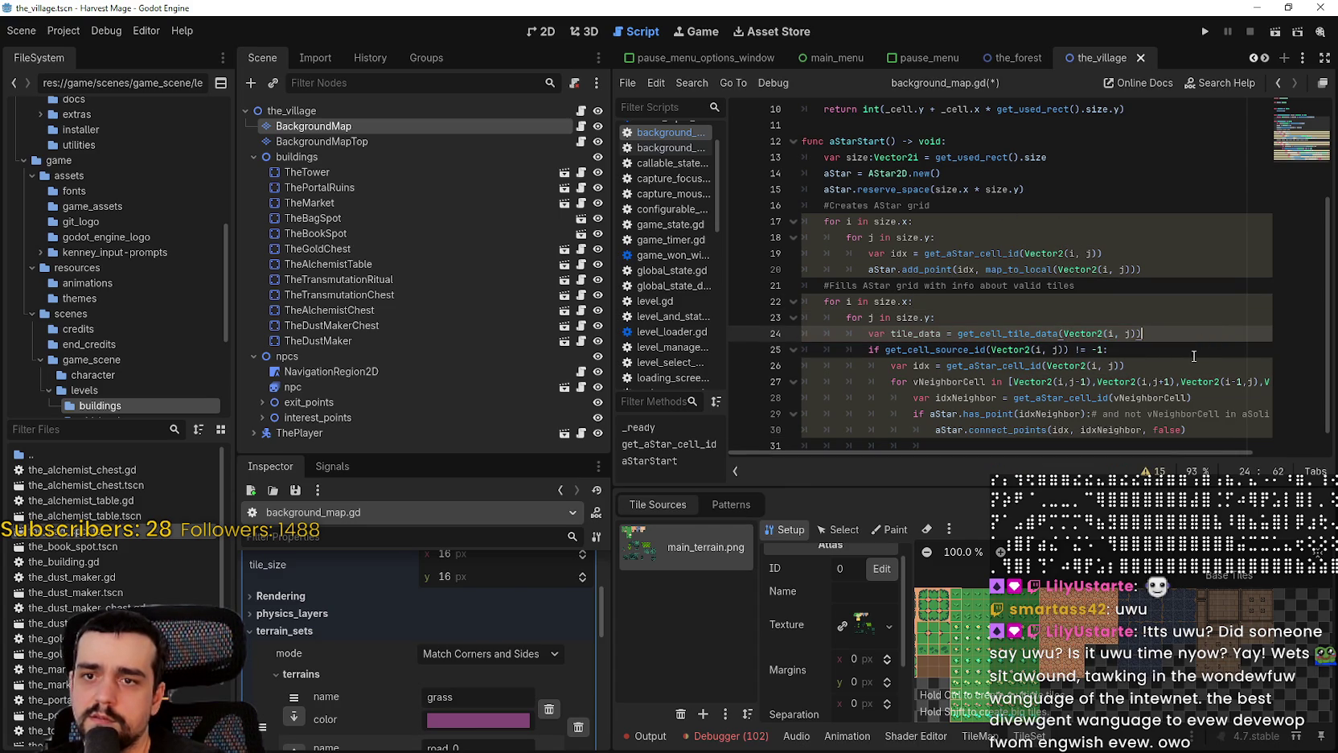
key("Return")
type("p")
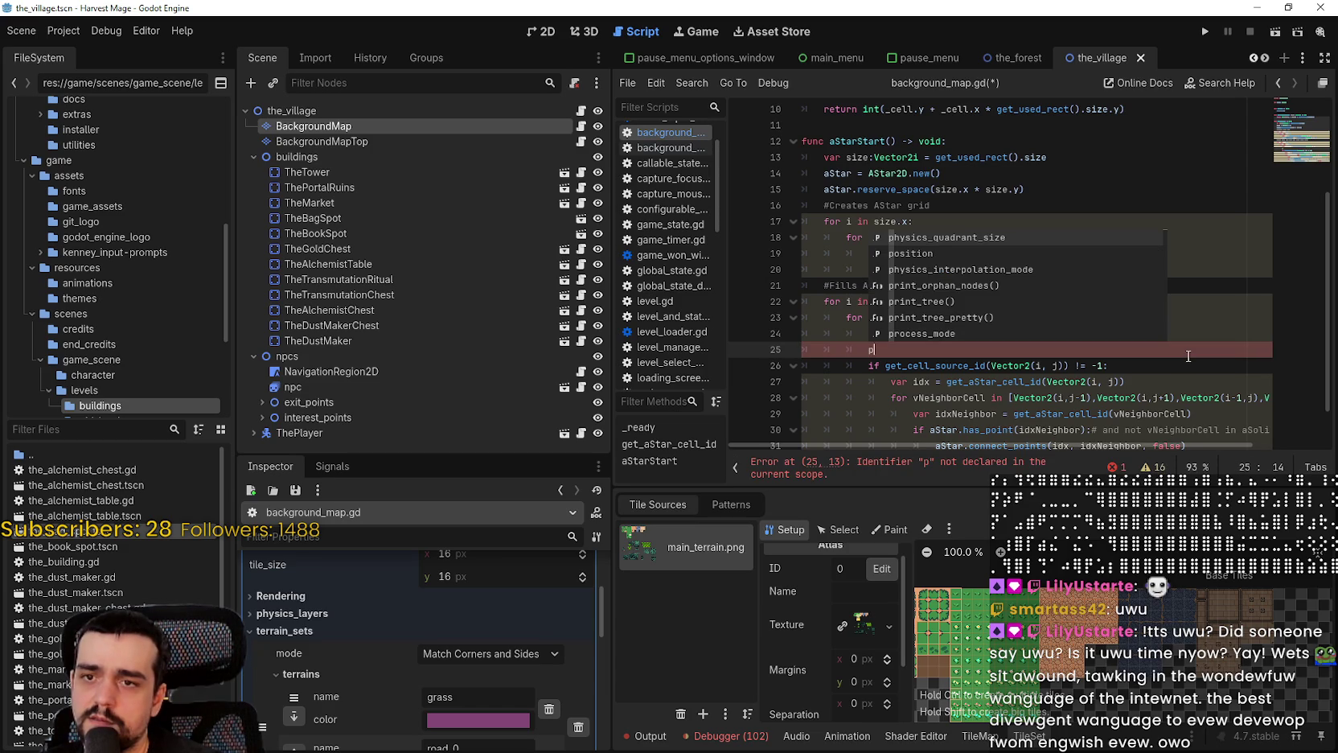
key("BackSpace")
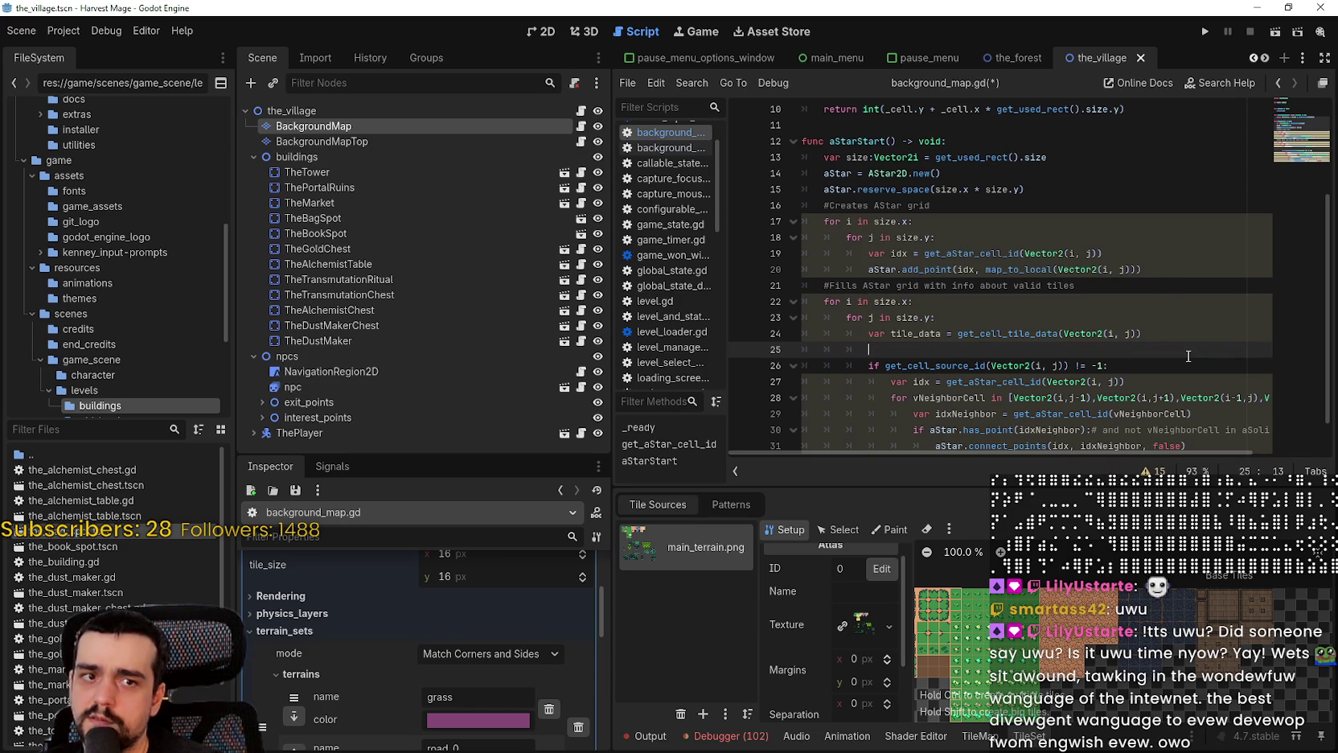
Begin line 25 as 'var tile_id = tile_set' after trying other completions
type("var ")
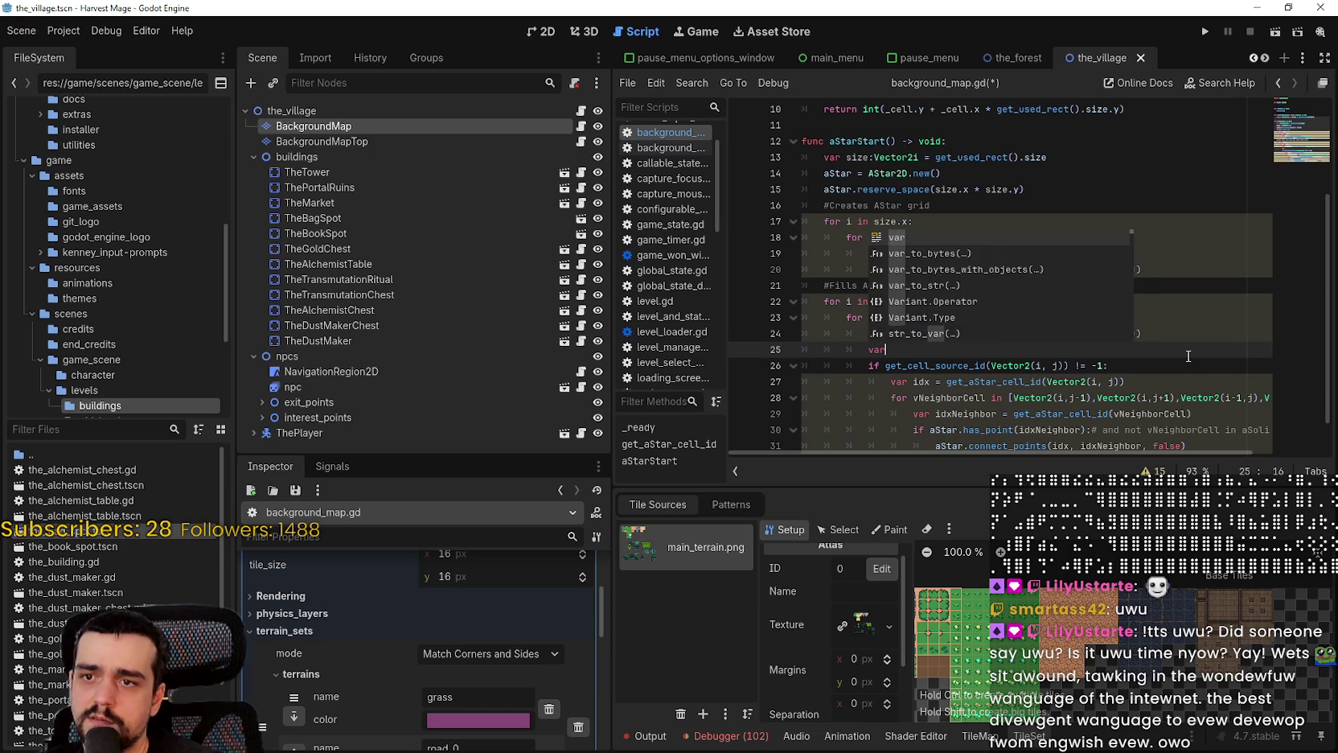
type("til")
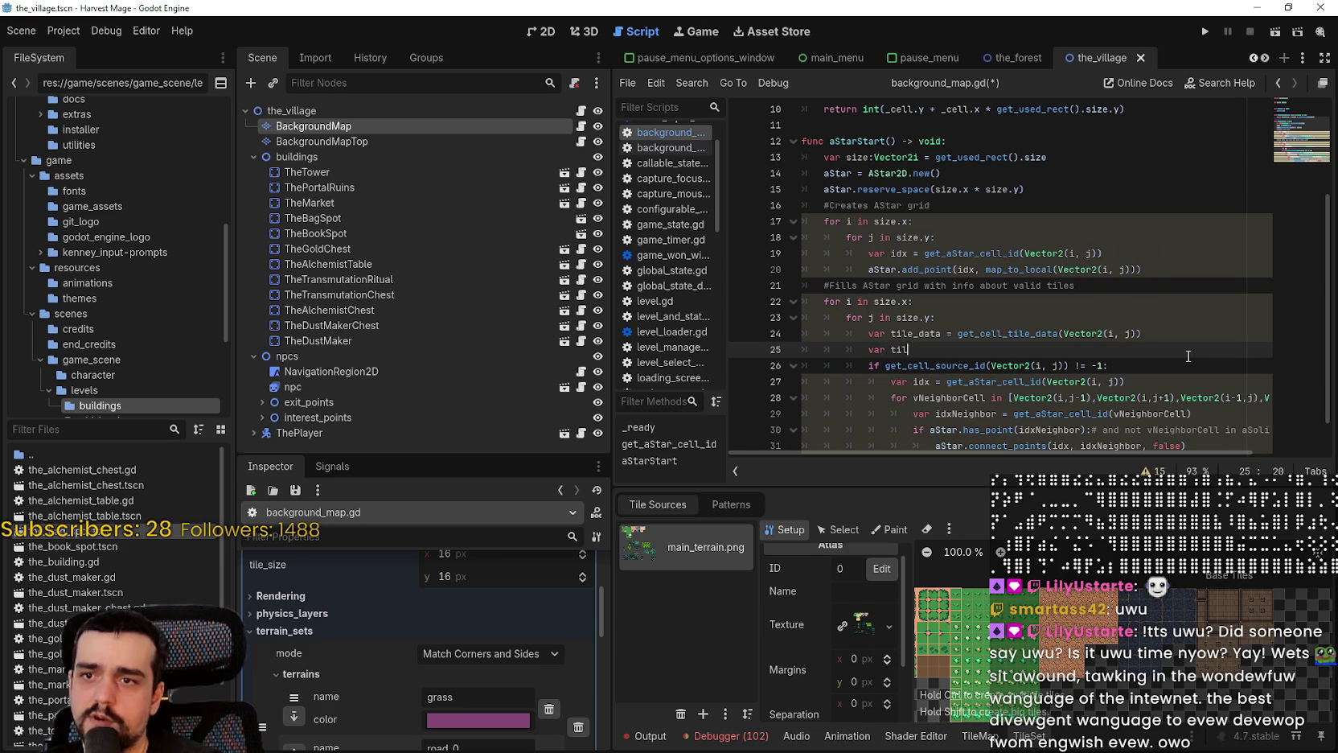
type("e_id ")
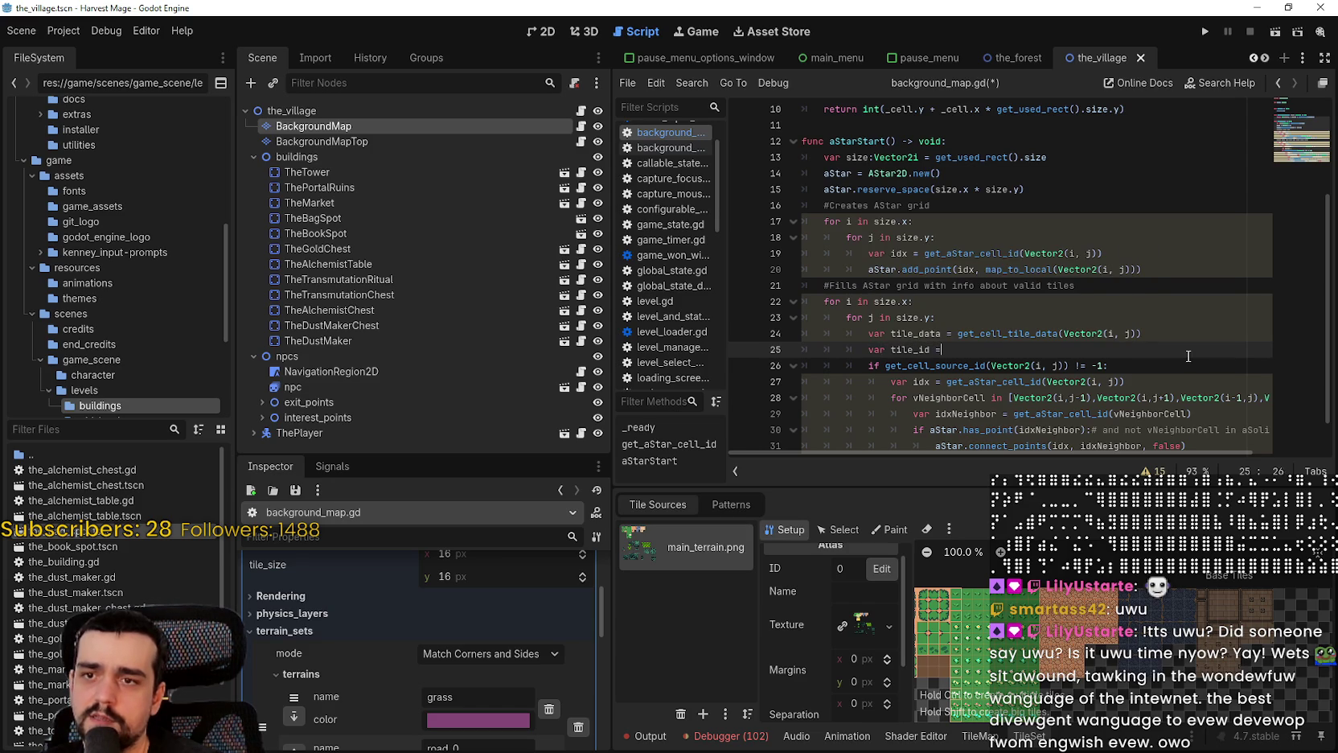
type("=")
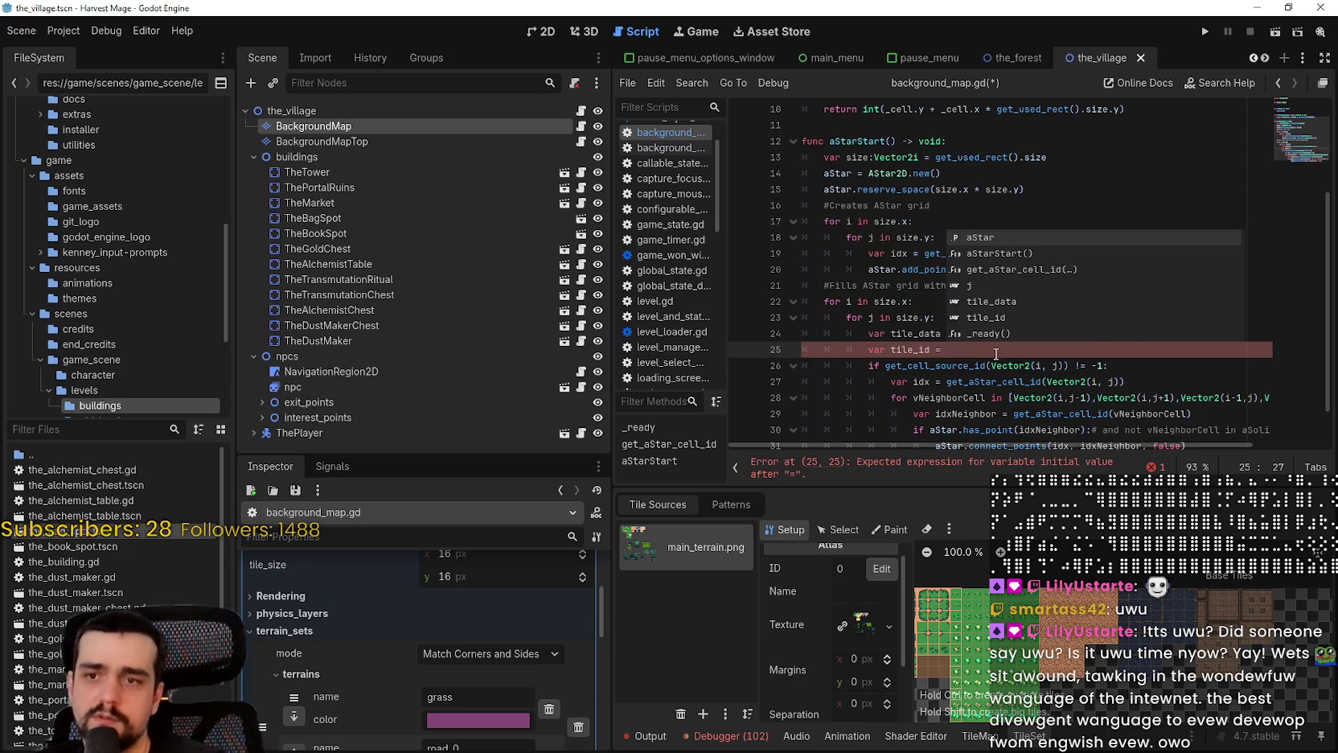
key("Escape")
mouse_move(1000, 362)
type("get_t")
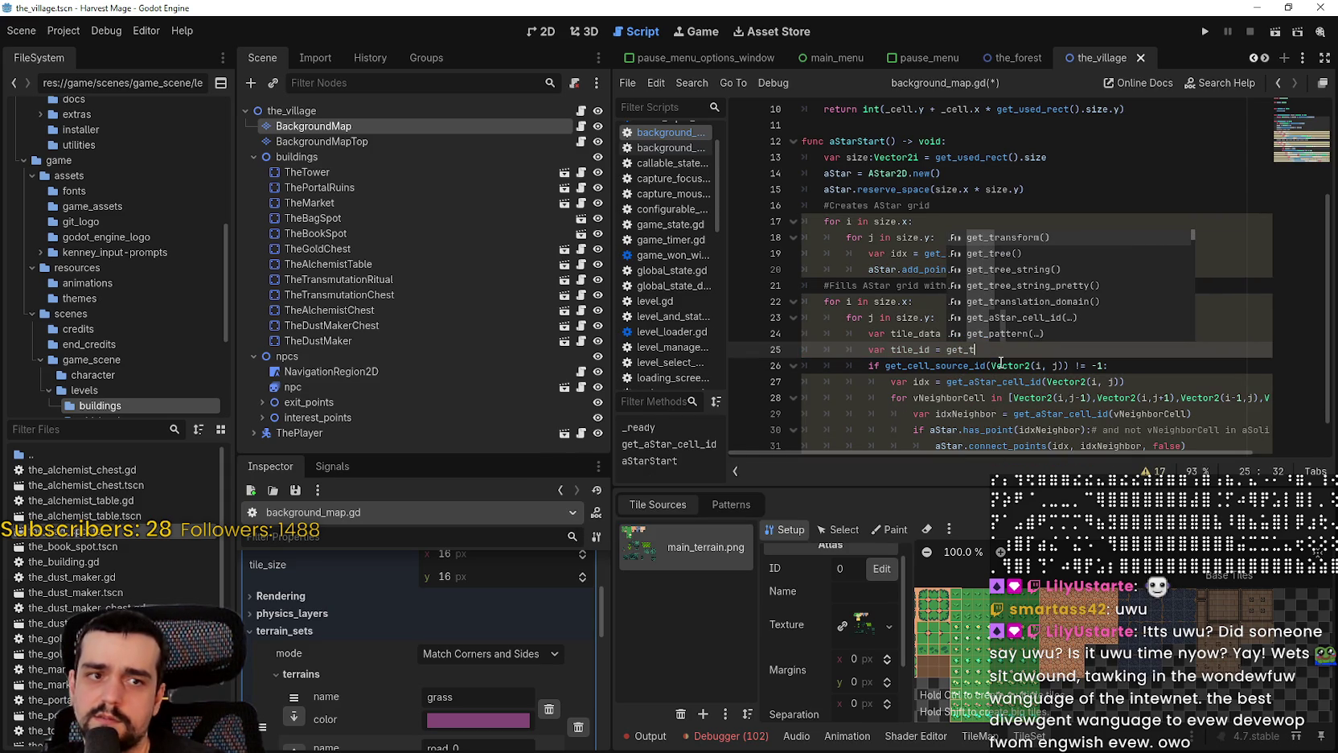
type("errai")
key("BackSpace")
key("BackSpace")
key("BackSpace")
key("BackSpace")
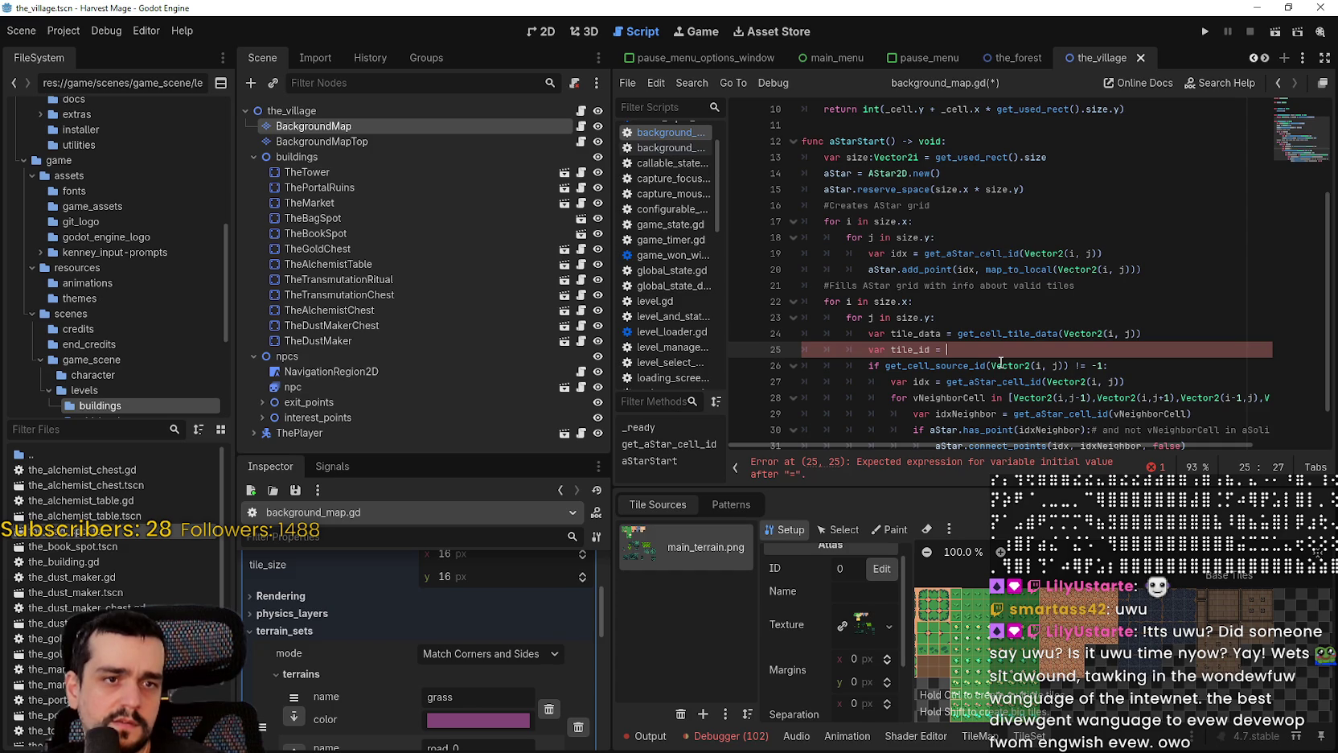
type("get_tile")
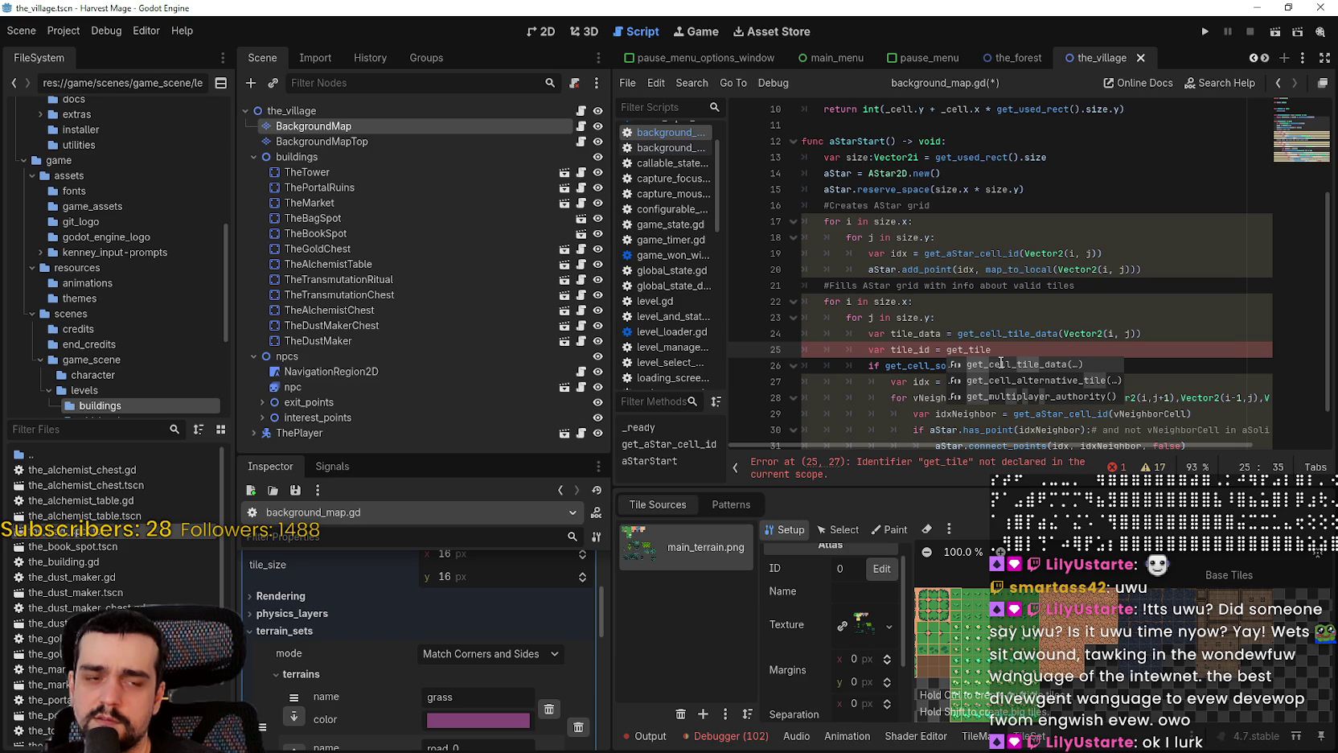
key("BackSpace")
key("BackSpace")
key("BackSpace")
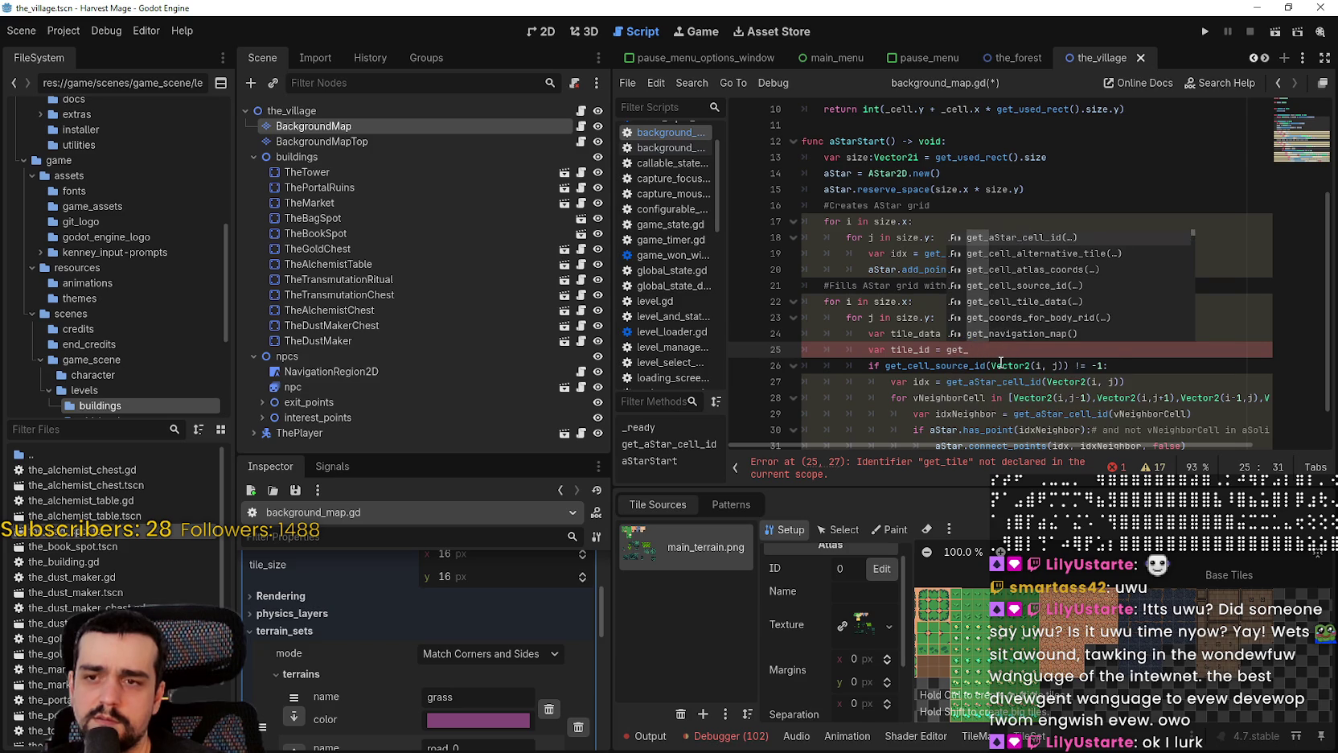
type("t")
key("BackSpace")
type("tile_set")
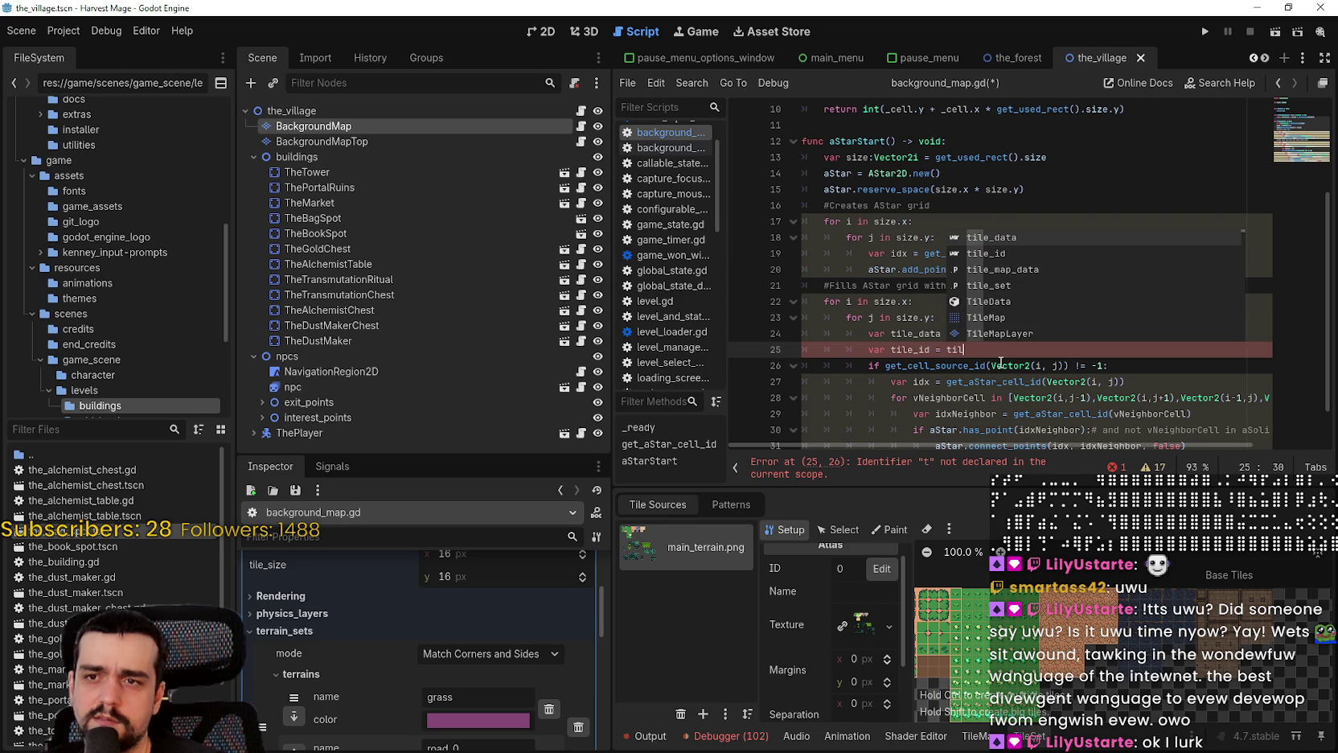
Complete the call as tile_set.get_terrain_name(0, from the suggestions
key("Return")
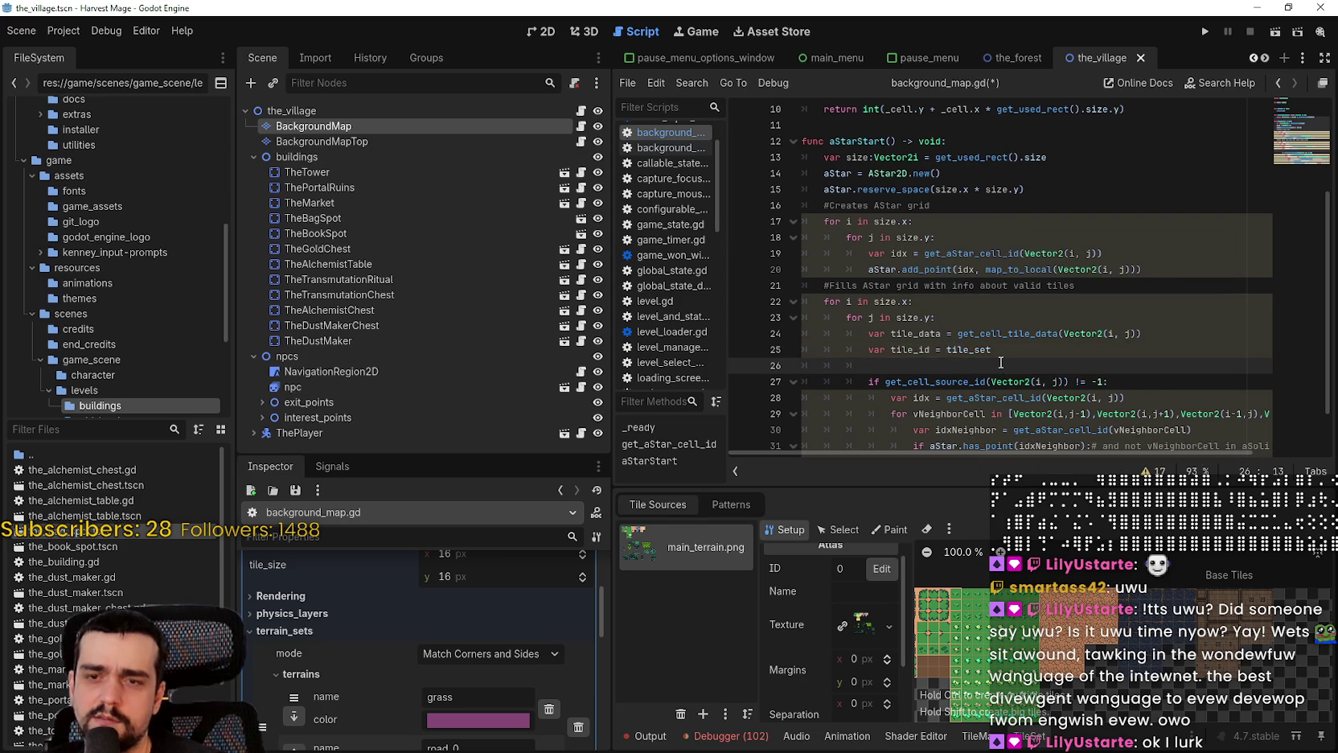
key("BackSpace")
key("BackSpace")
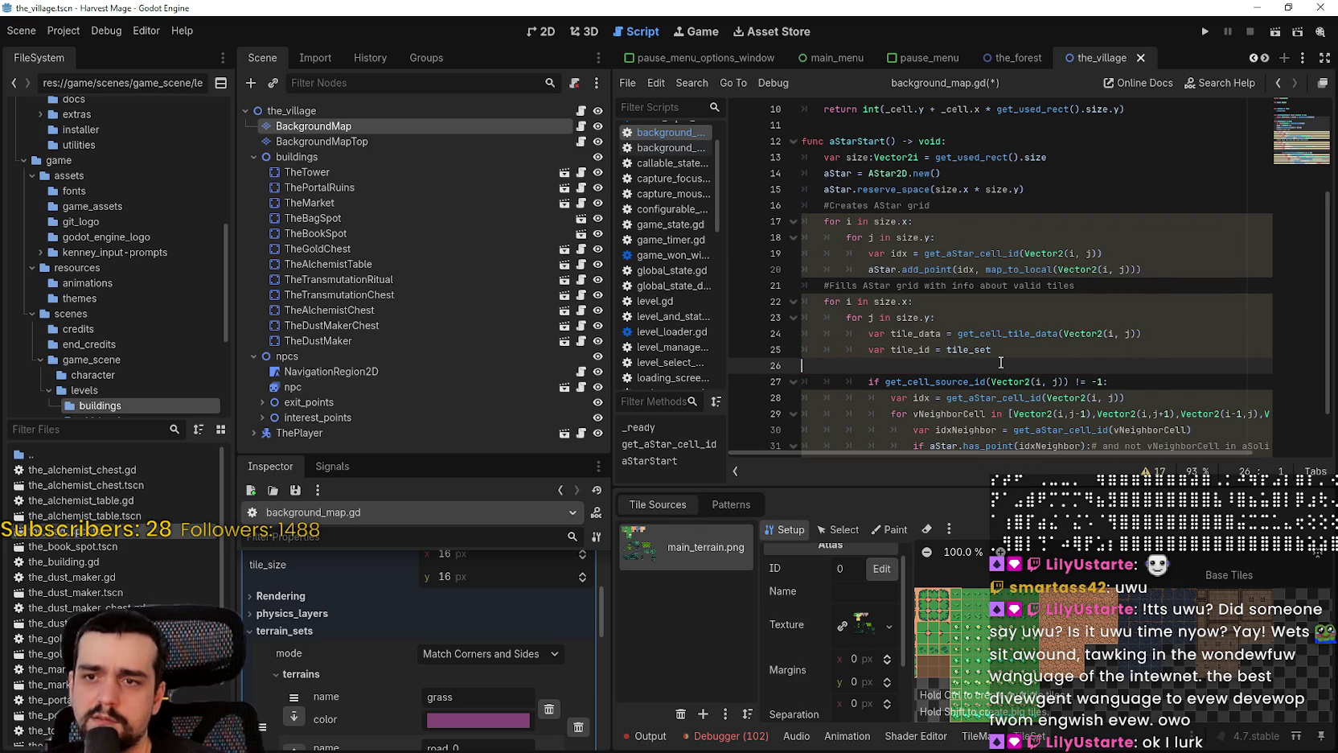
key("BackSpace")
key("BackSpace")
type(".get_tern")
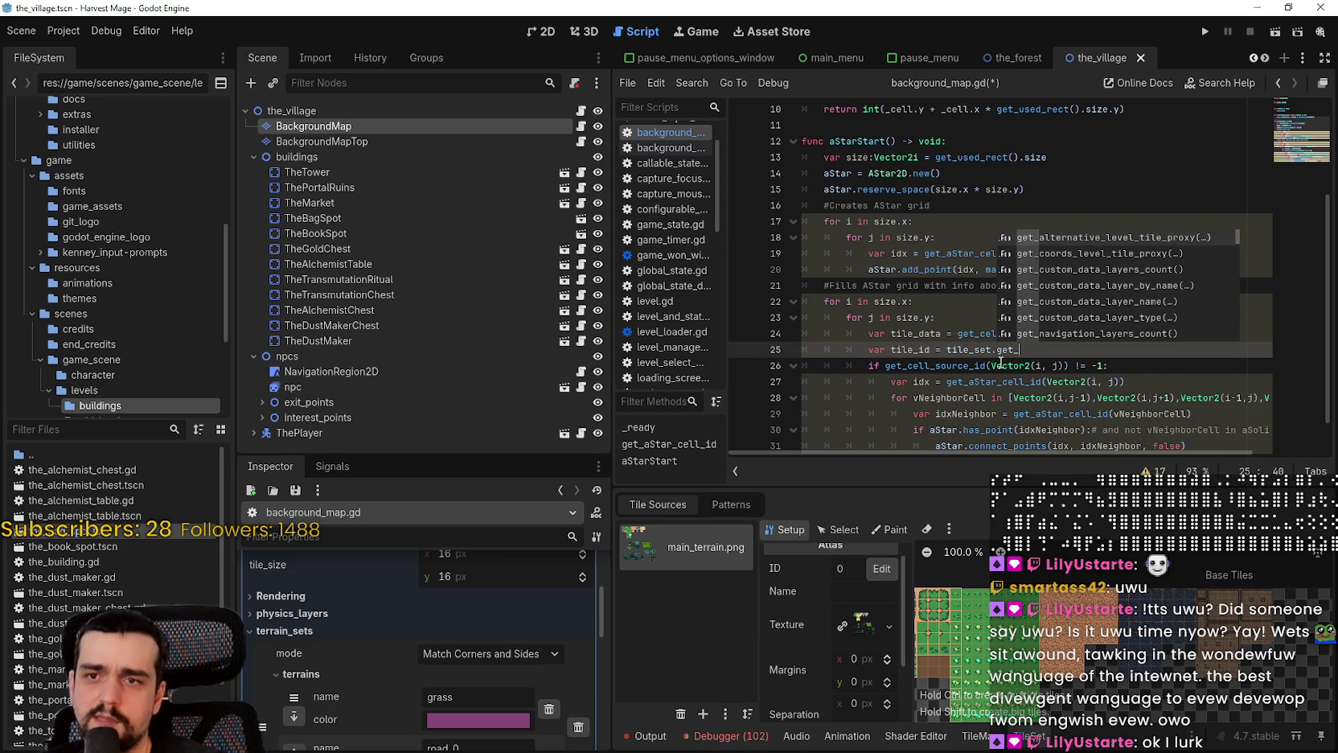
type("ain")
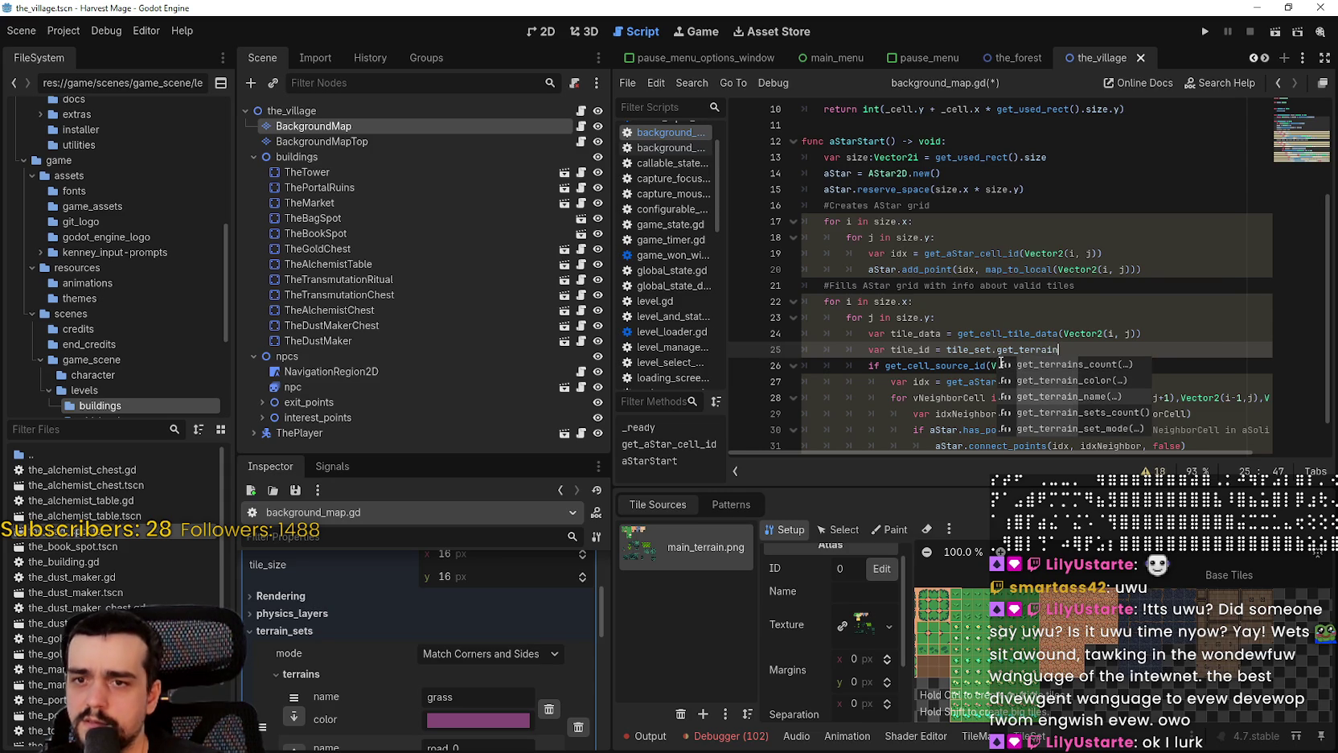
key("Return")
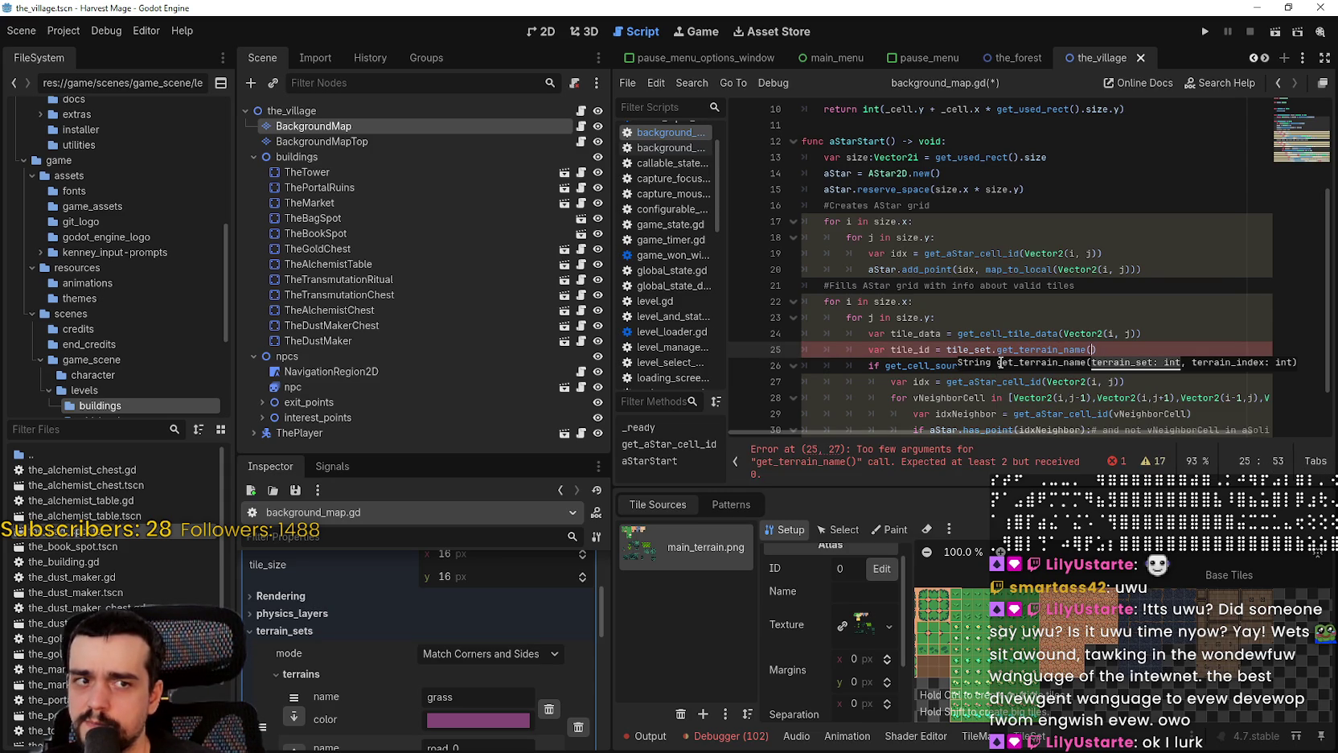
type("0")
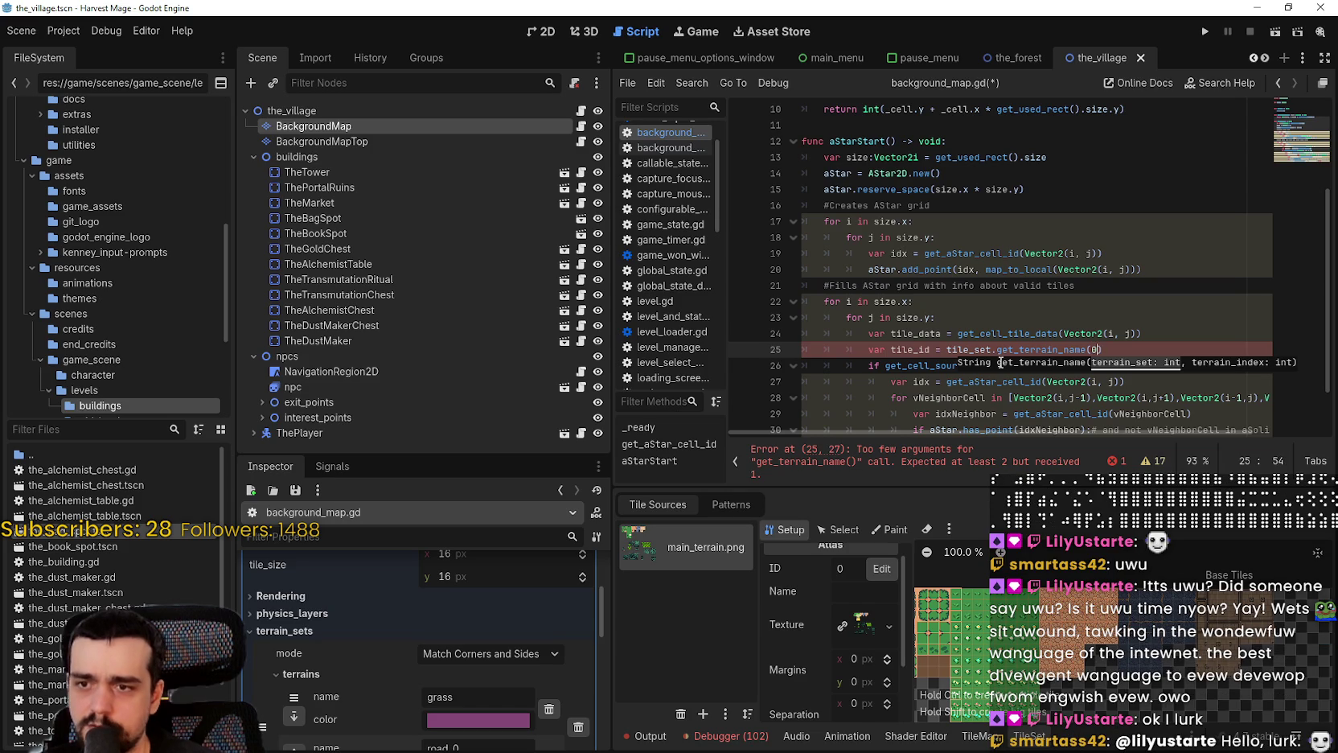
type(",")
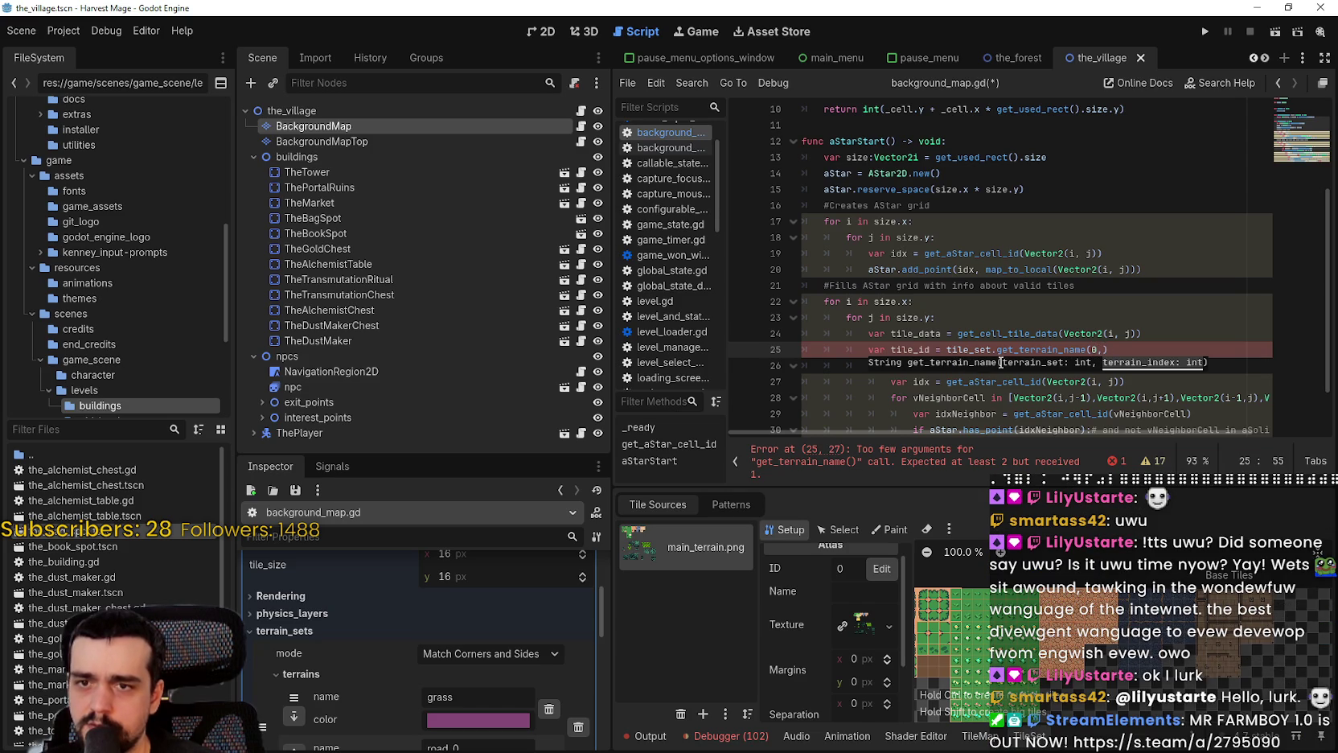
scroll(358, 682, "down", 3)
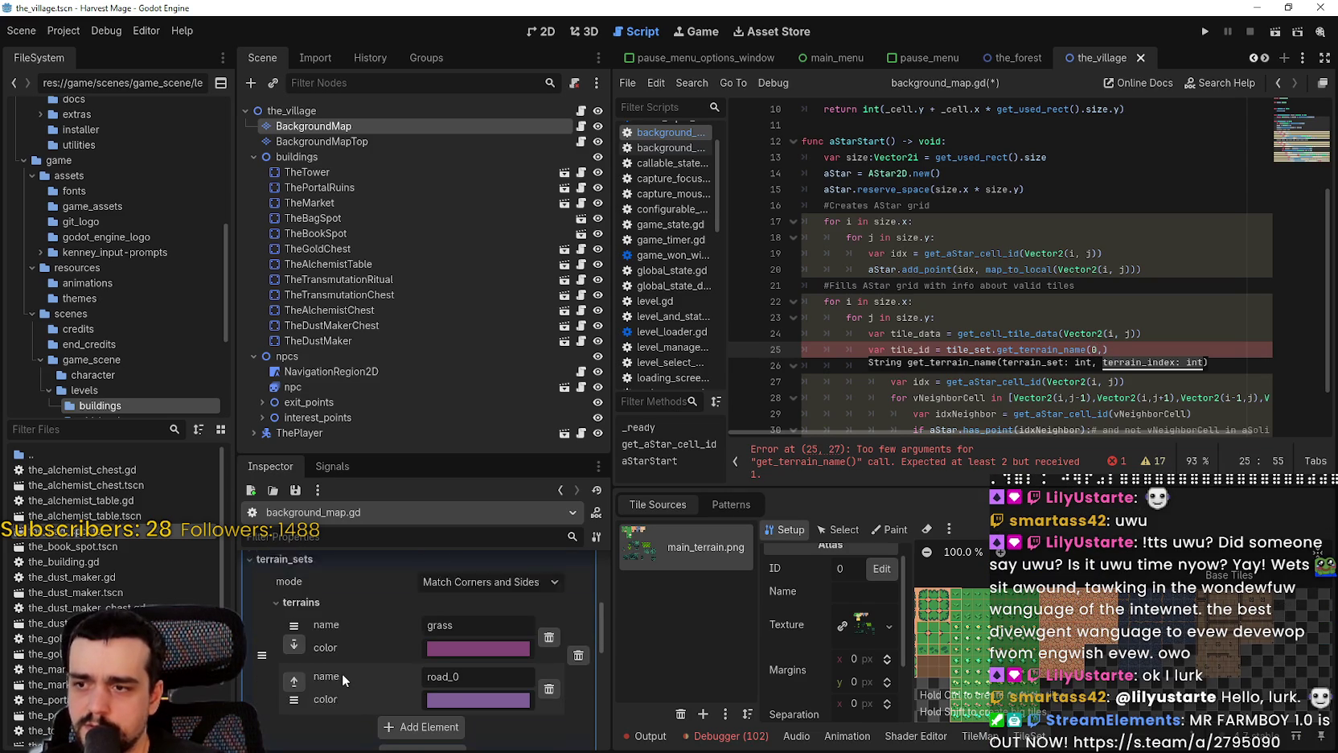
scroll(316, 658, "up", 2)
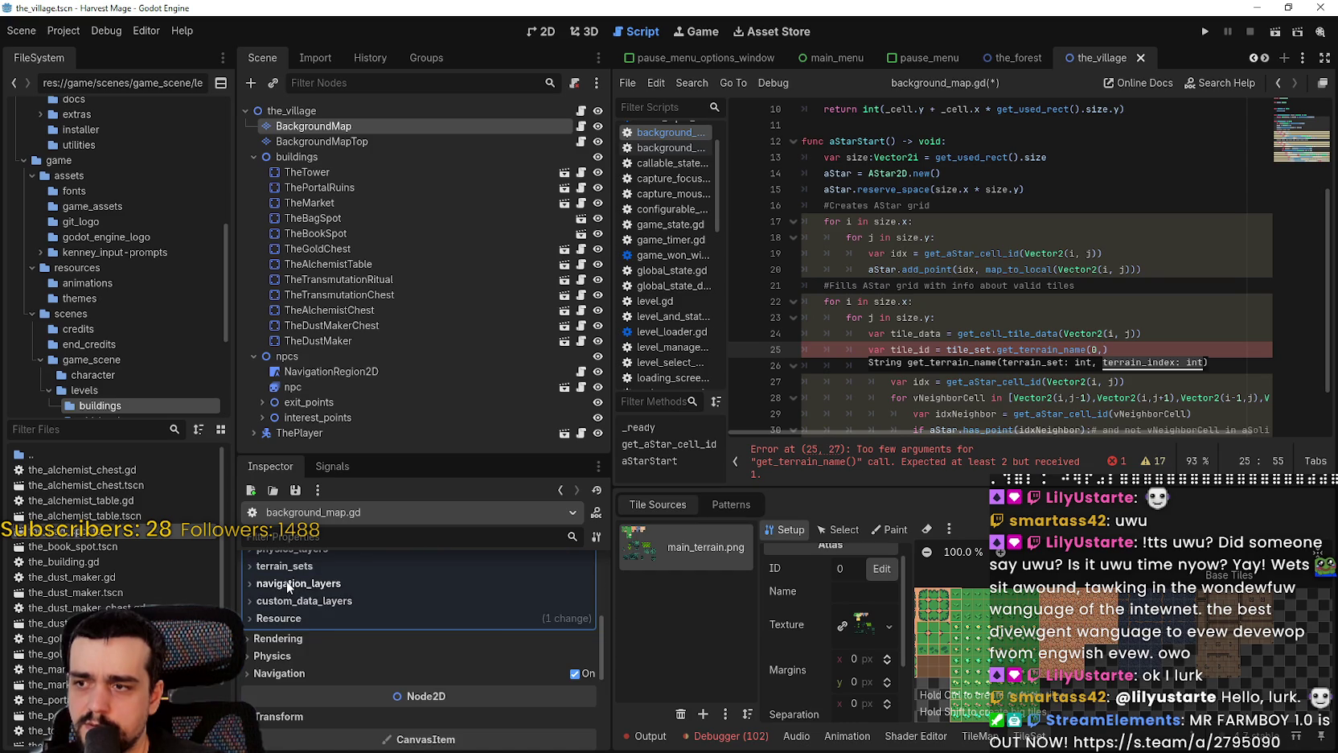
left_click(276, 609)
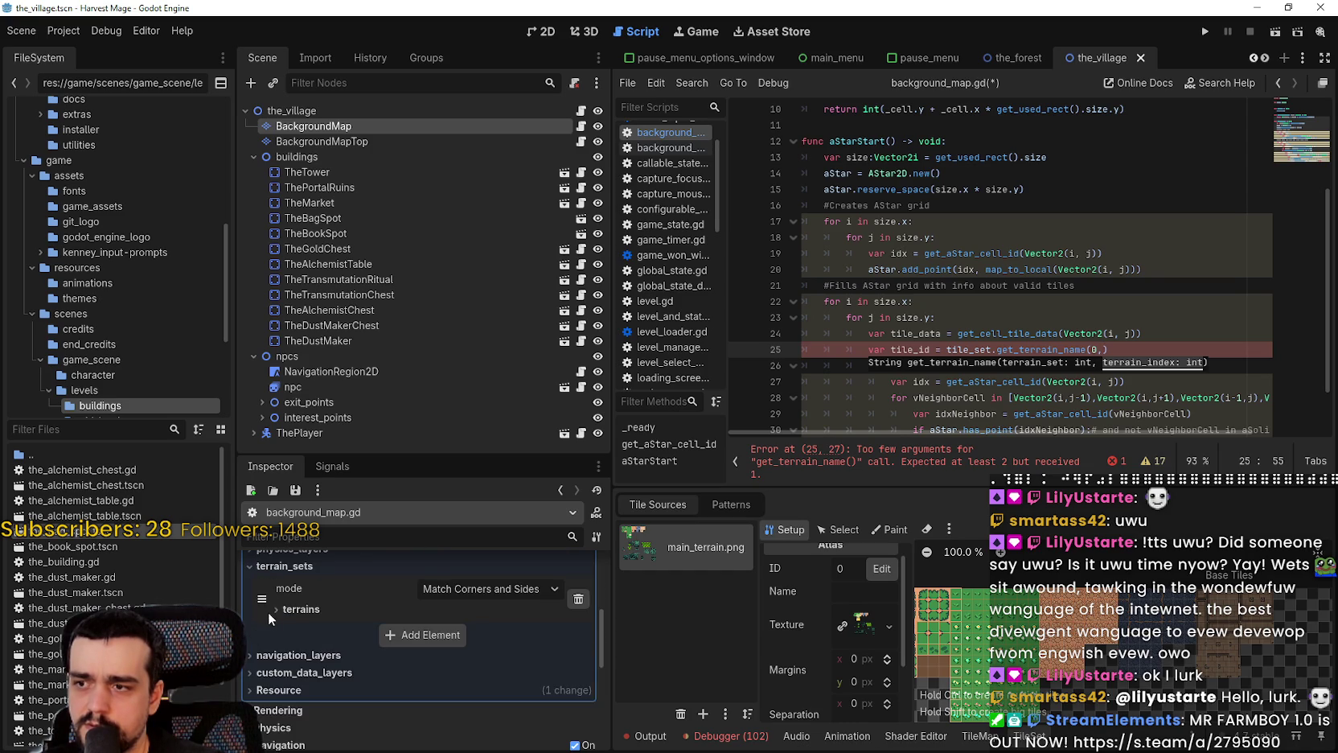
left_click(274, 609)
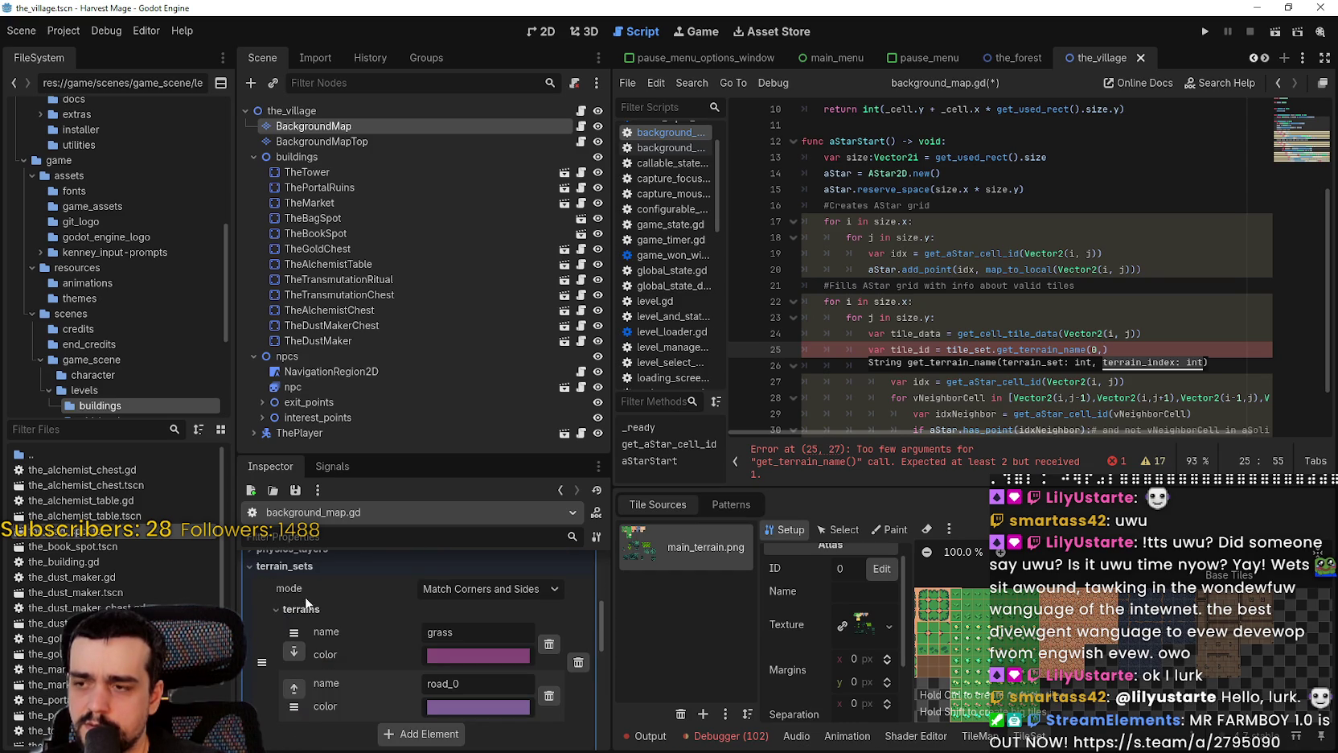
scroll(309, 612, "down", 3)
scroll(365, 710, "up", 3)
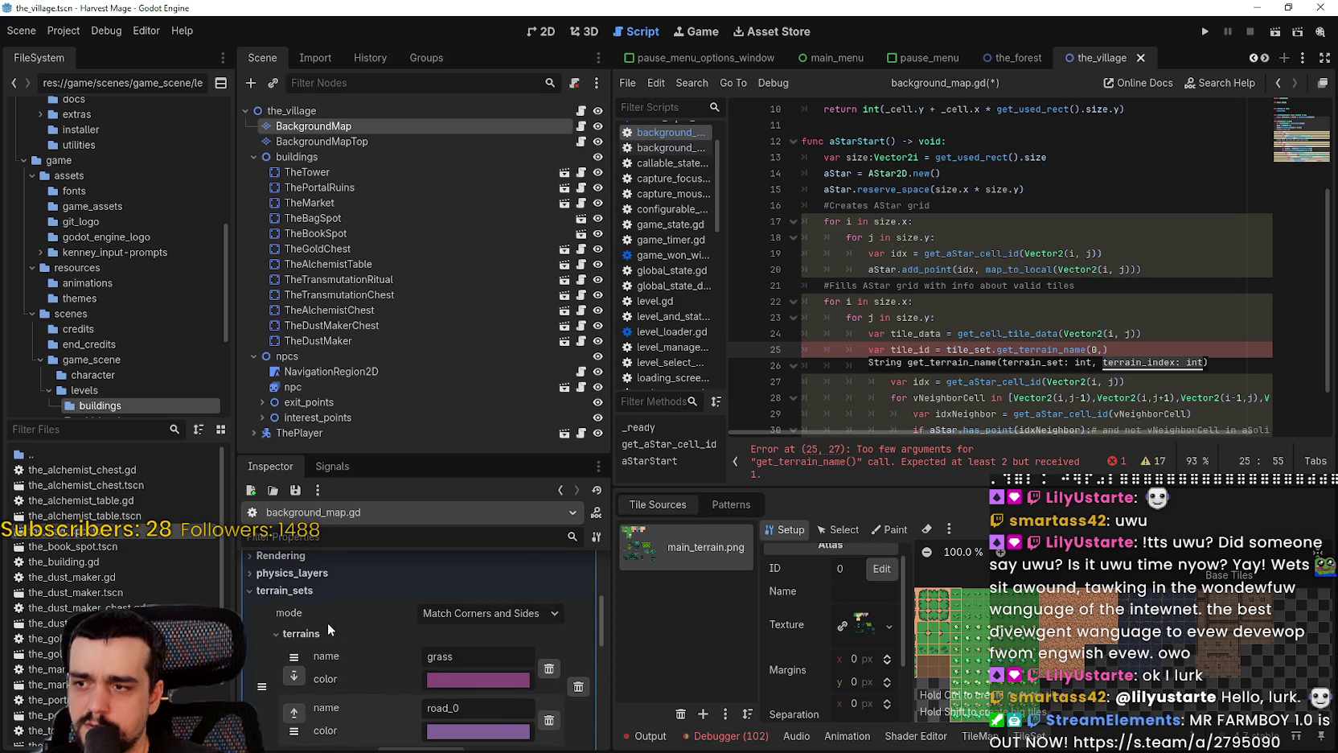
scroll(363, 643, "up", 1)
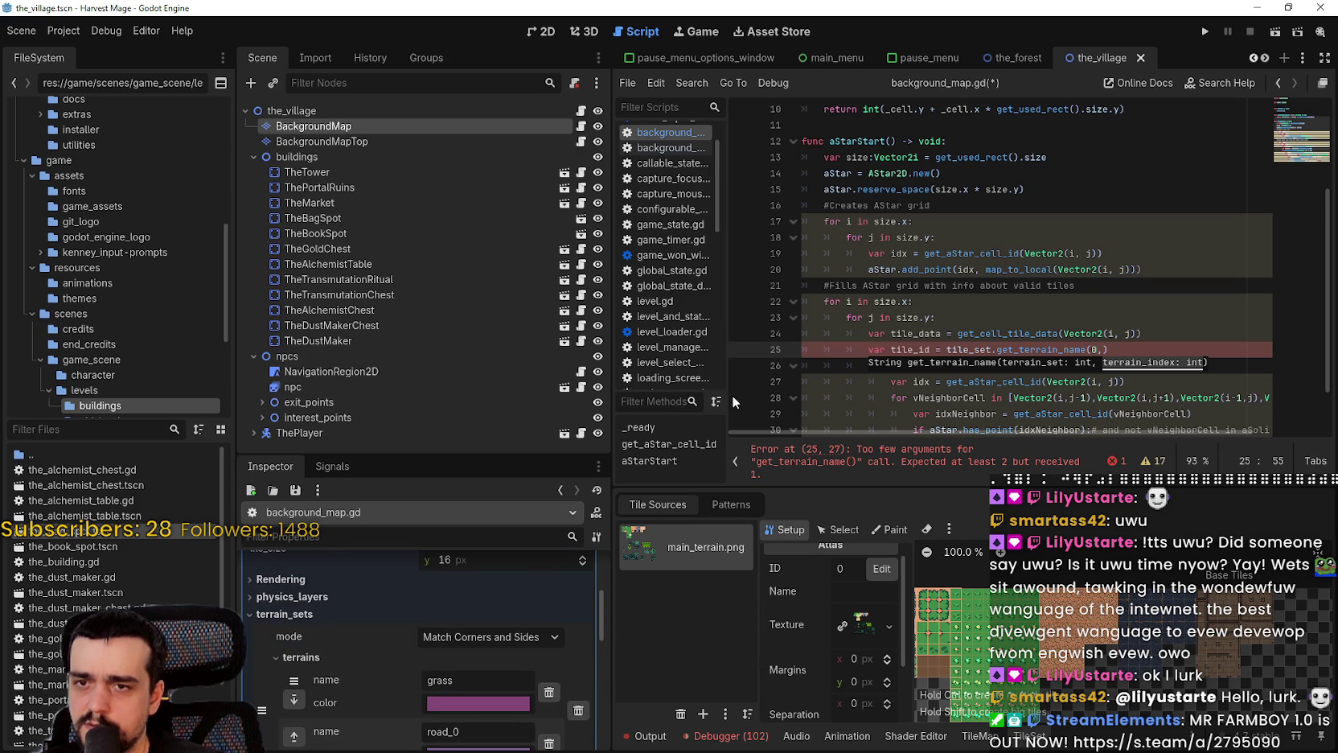
mouse_move(1033, 361)
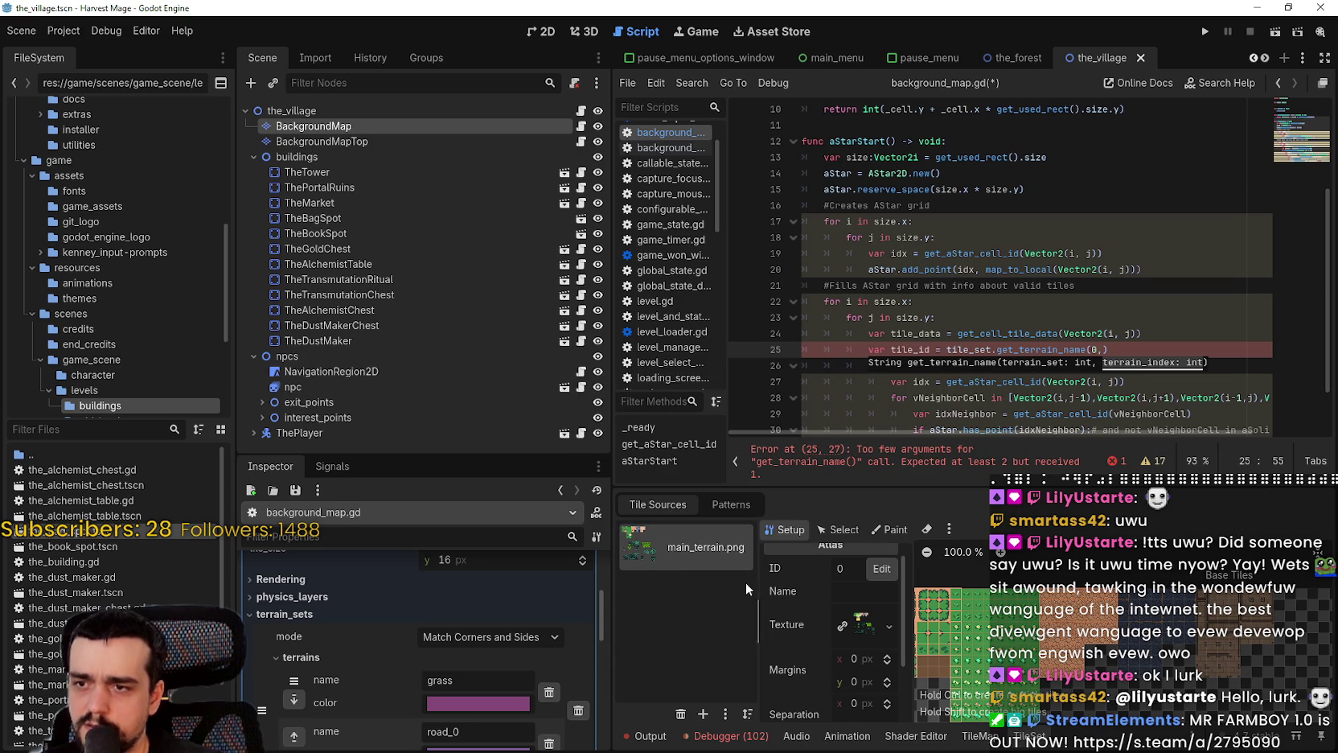
Replace the 0 argument with tile_data.terrain_set, tile_data.terrain in get_terrain_name
left_click(976, 736)
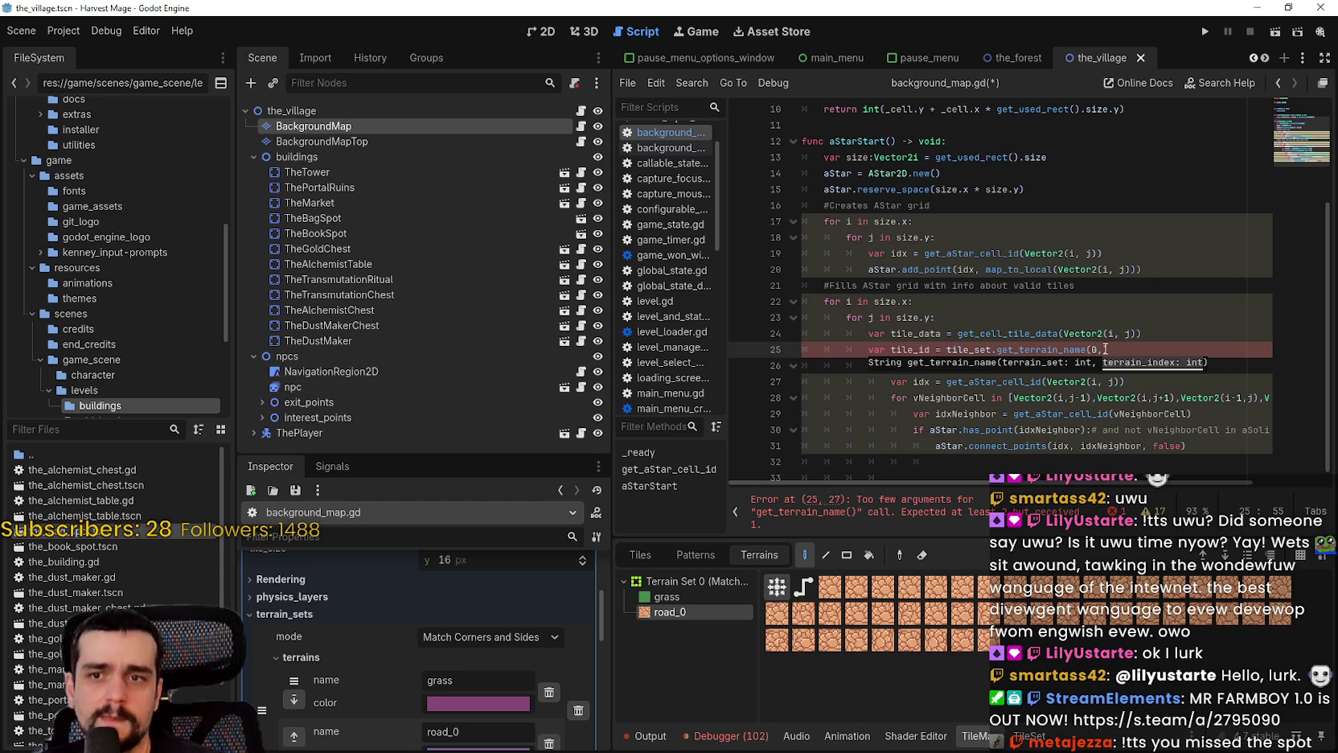
key("Escape")
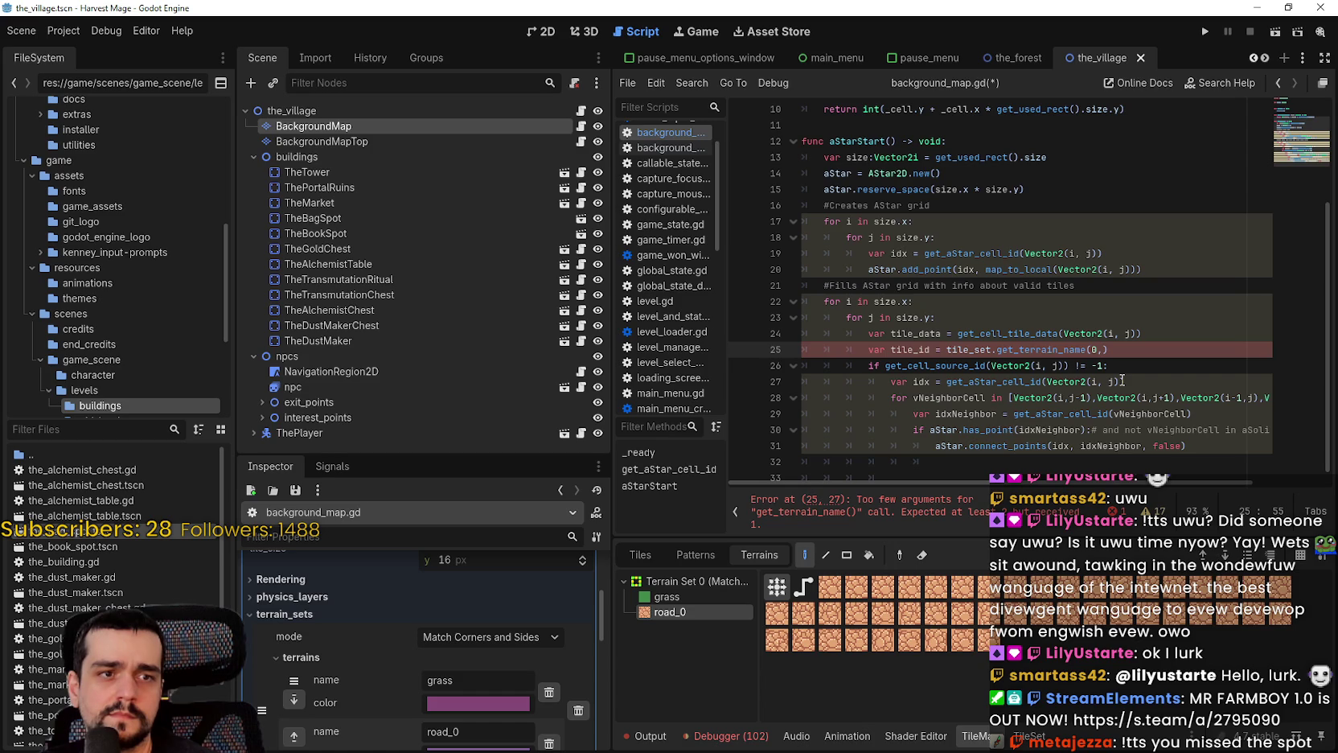
key("BackSpace")
key("BackSpace")
type("t")
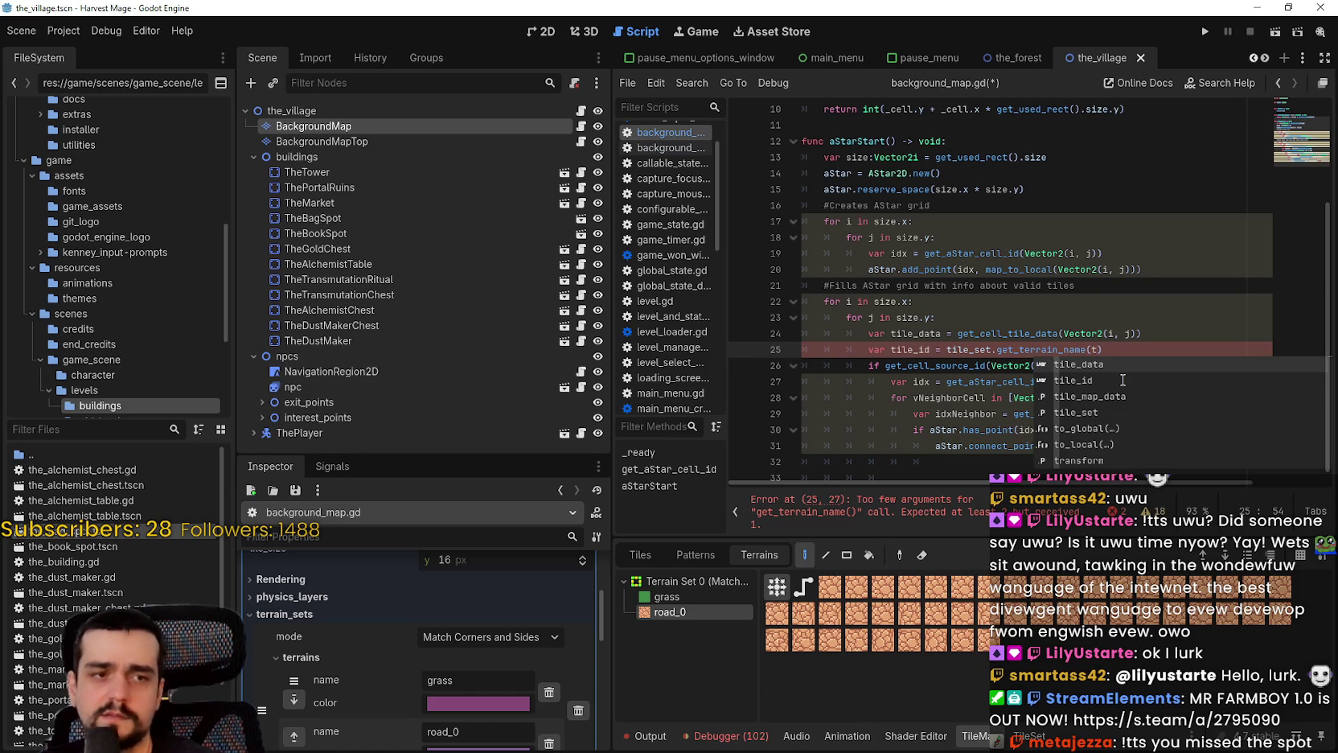
type("ile_data.")
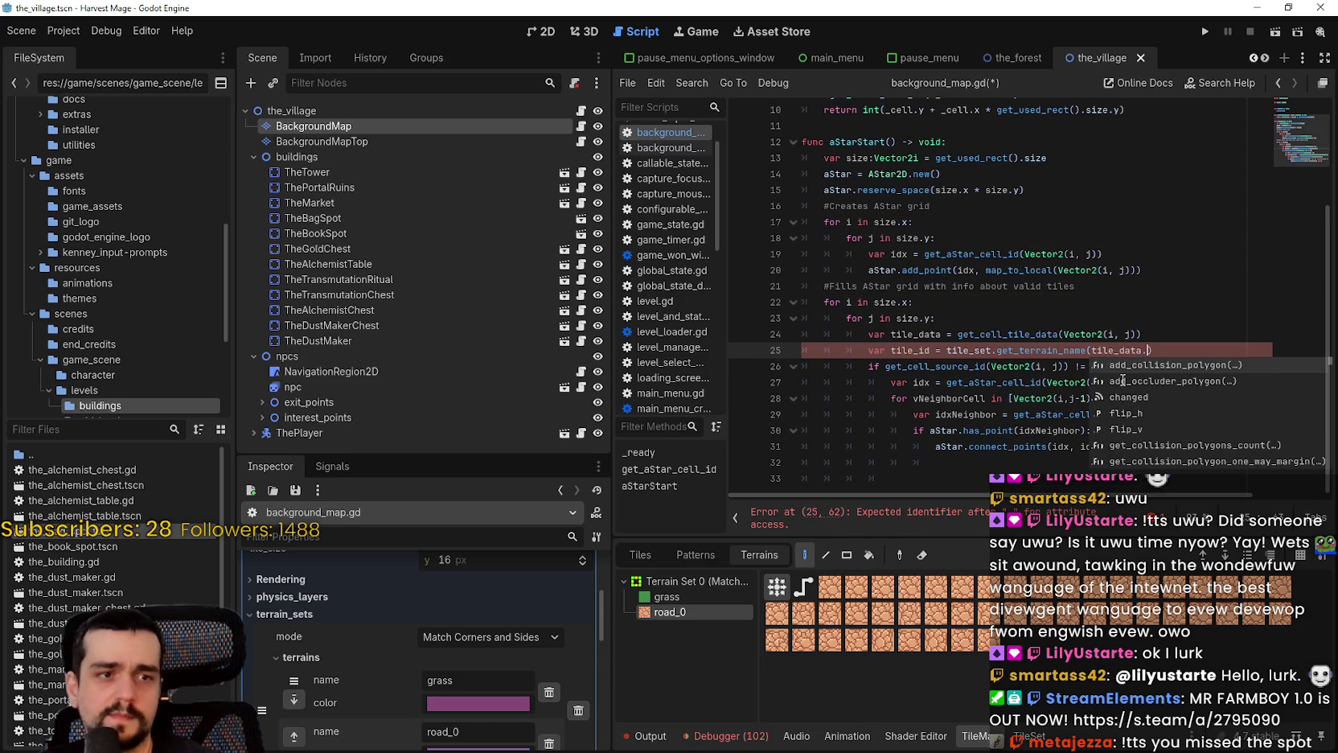
type("terra")
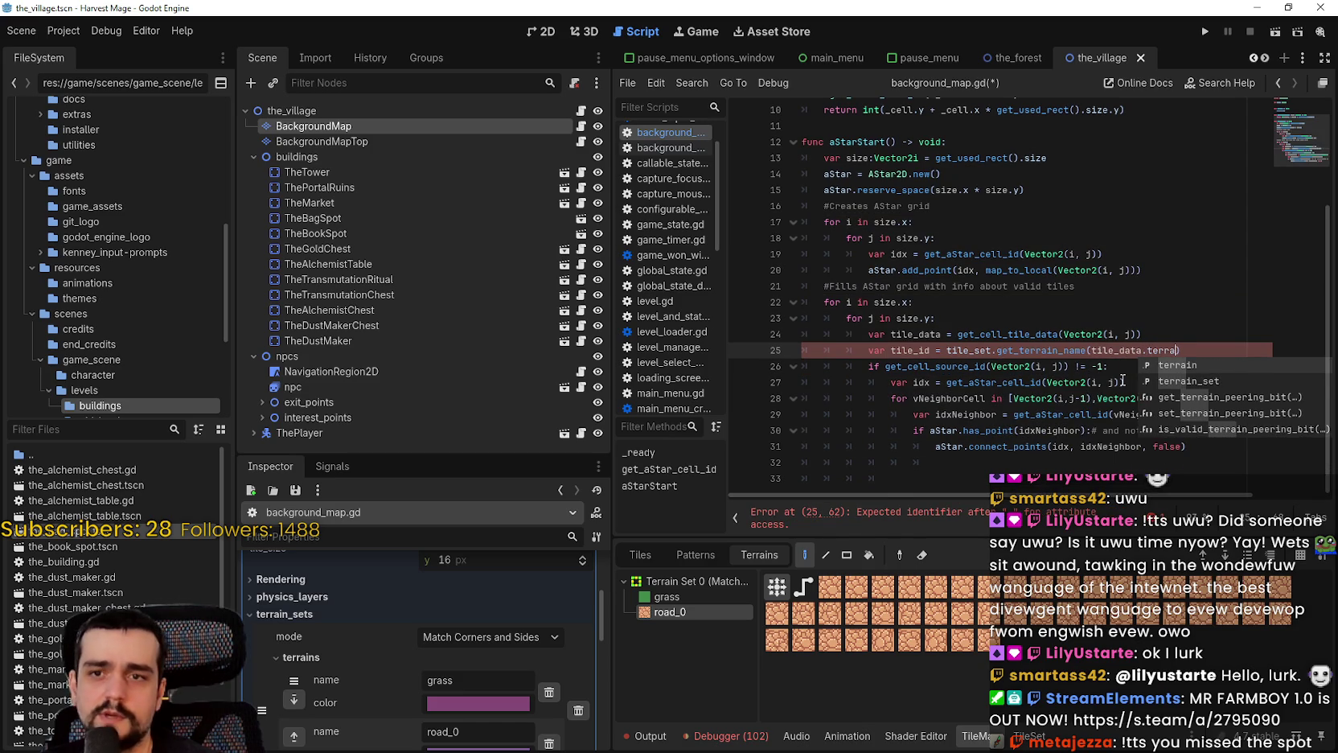
key("Down")
key("Return")
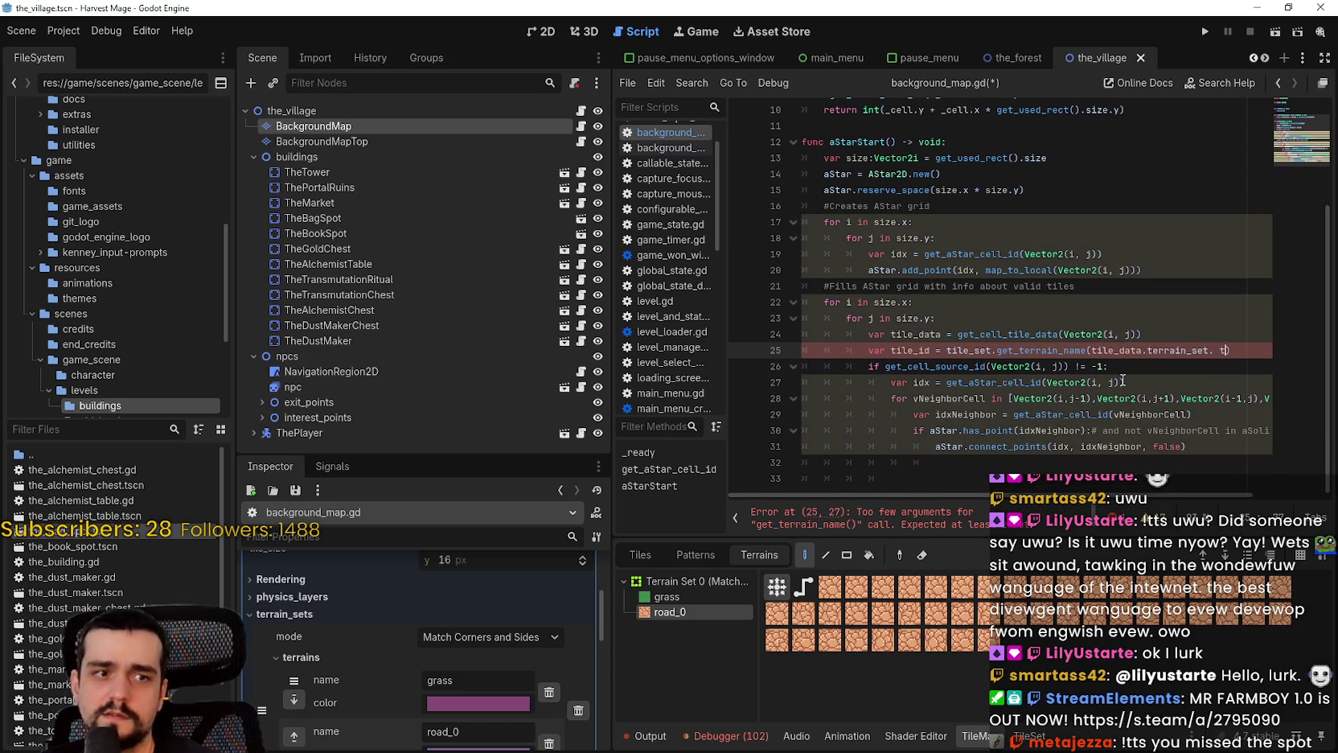
type("ile_data")
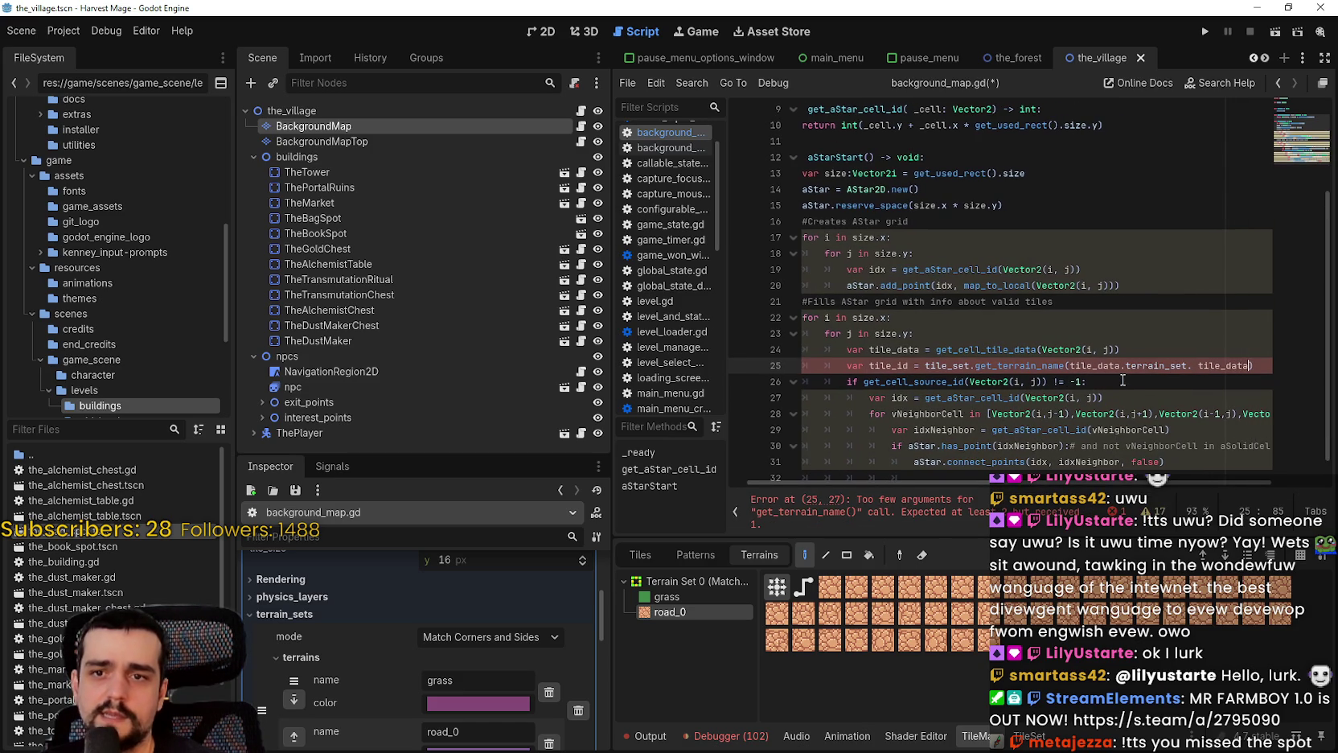
key("BackSpace")
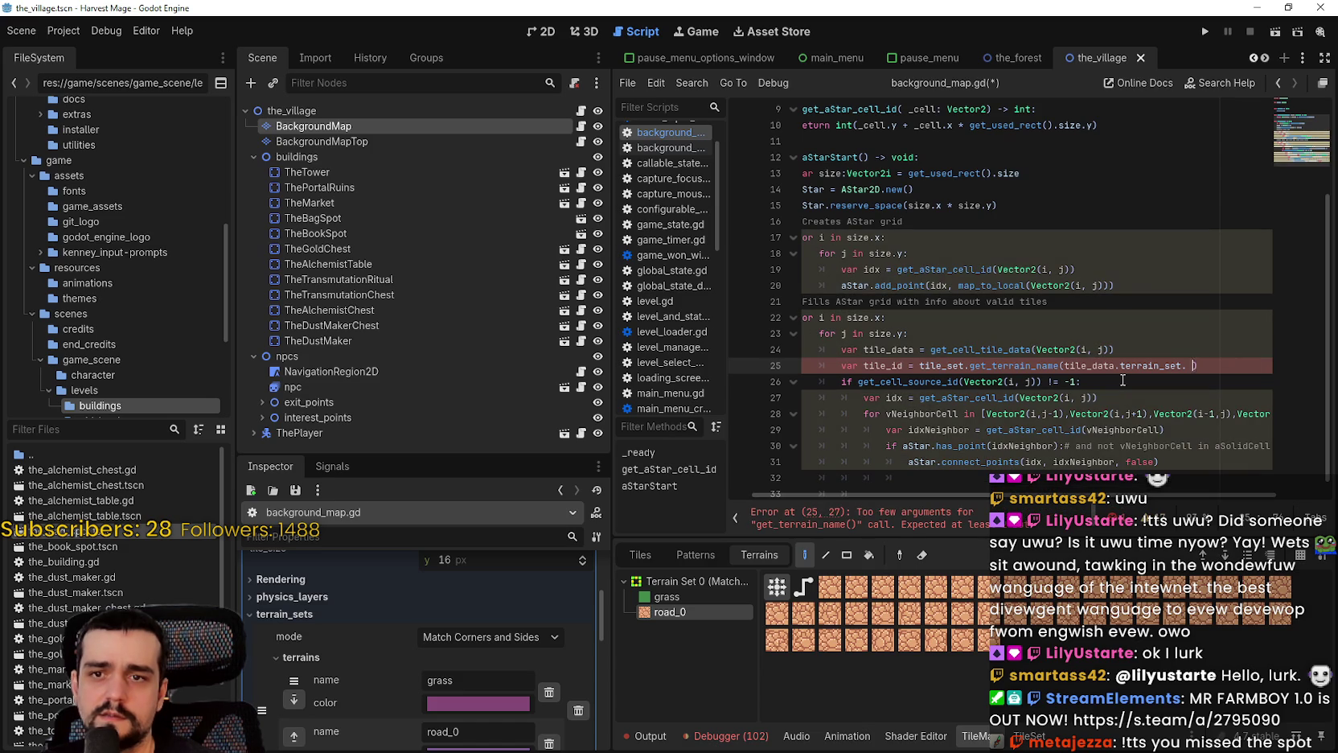
type(", tile_data.")
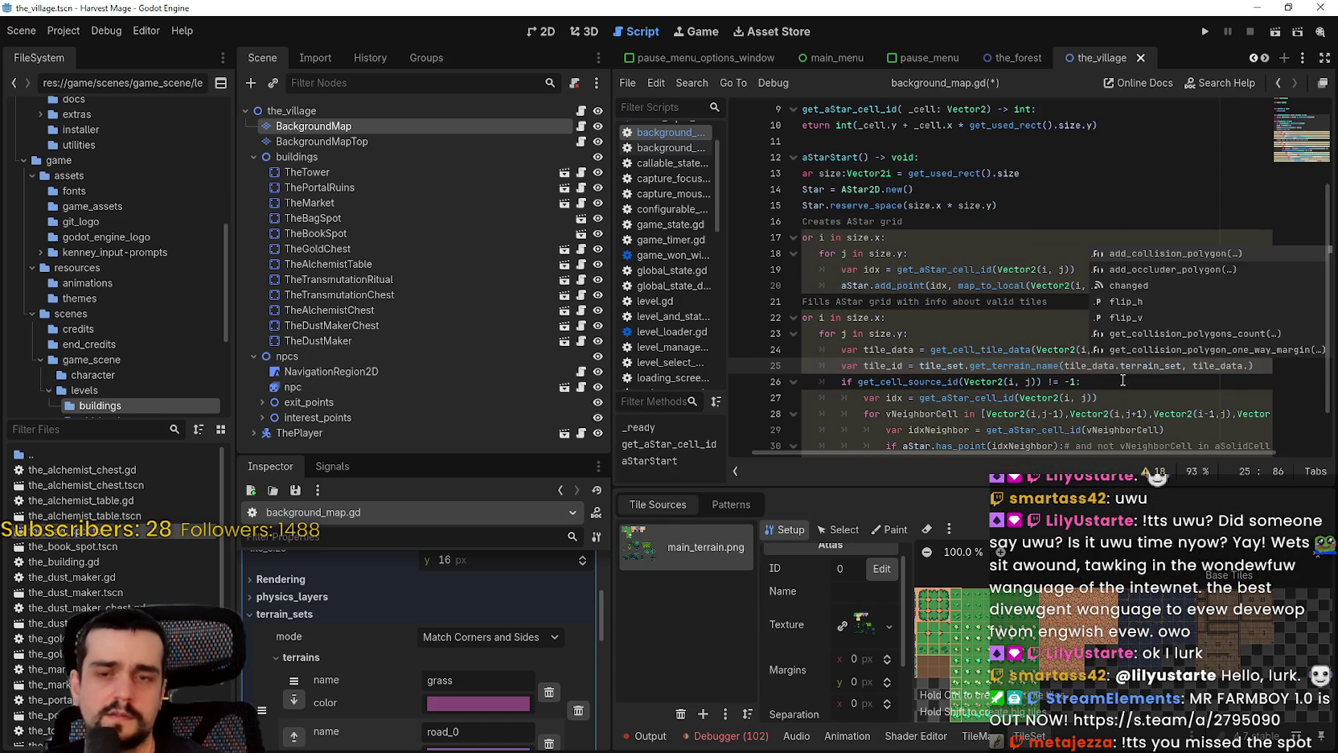
type("terrain")
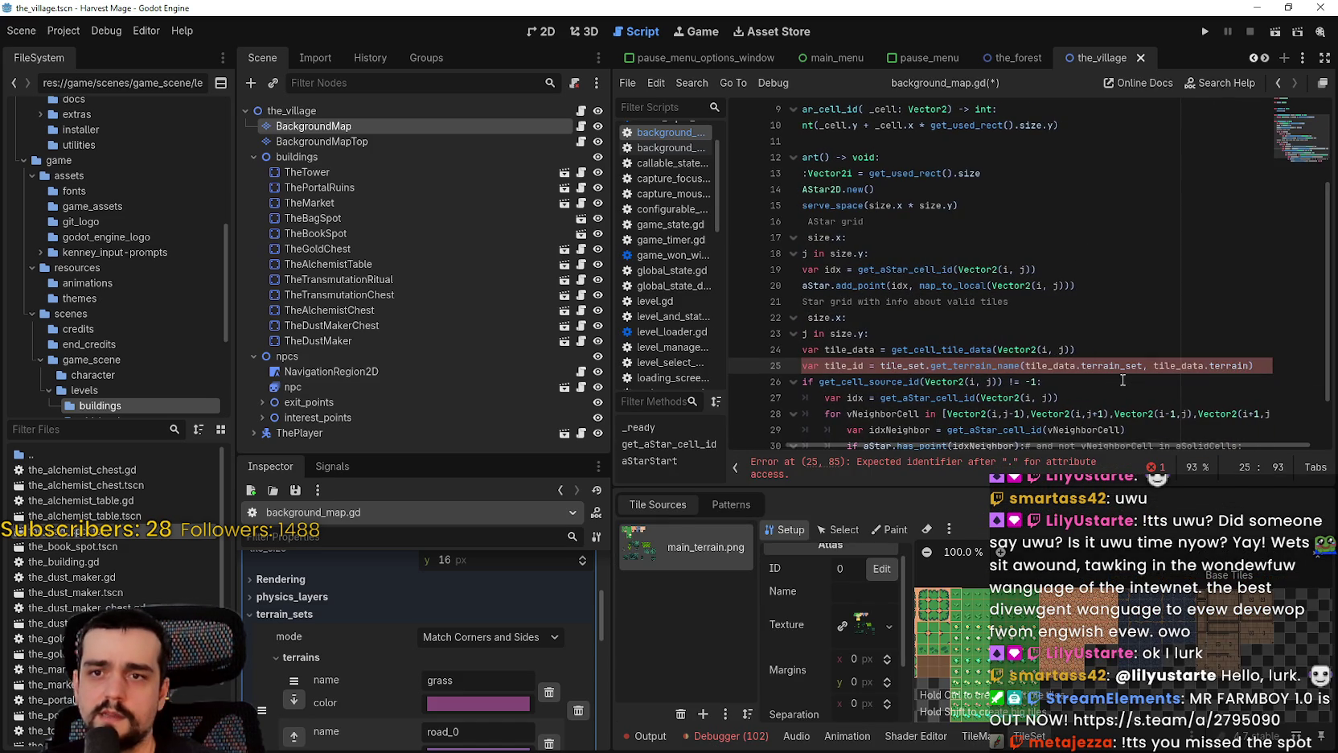
Open a new blank line below the tile_id assignment on line 25
left_click(905, 400)
scroll(906, 400, "down", 1)
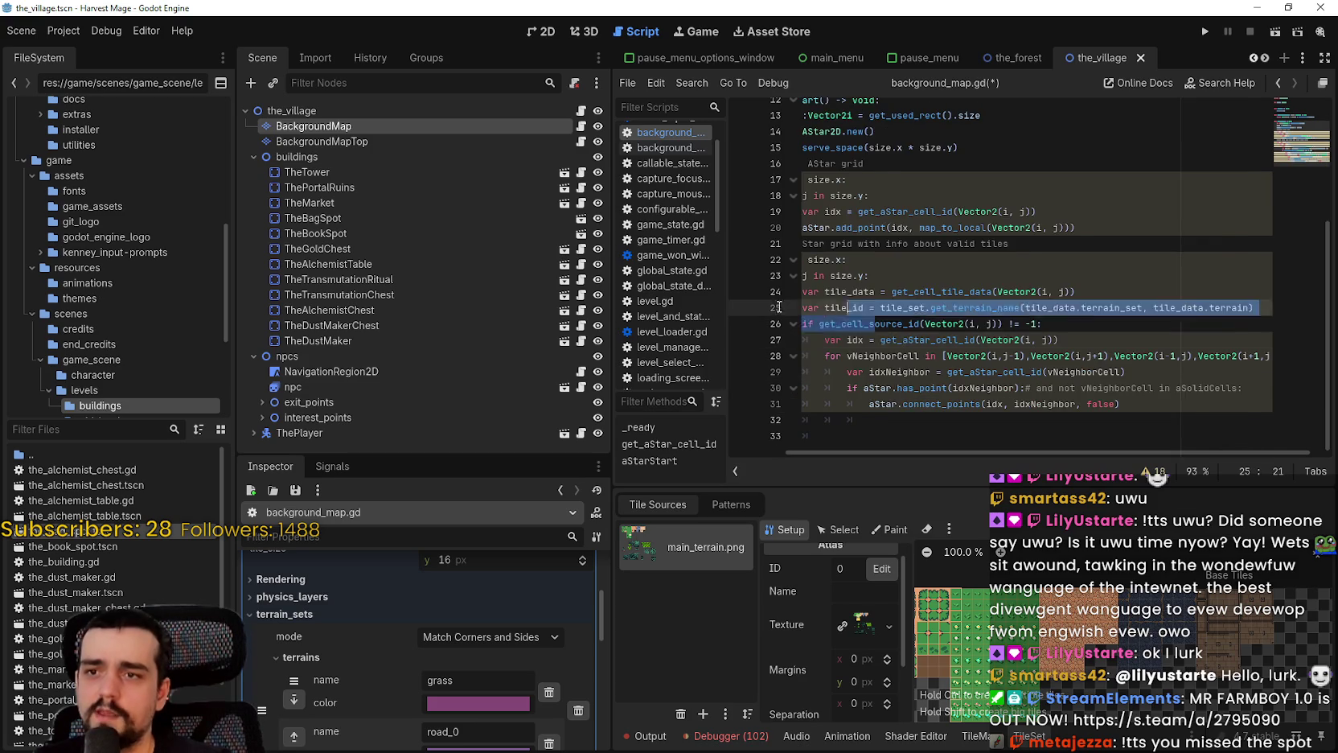
double_click(910, 308)
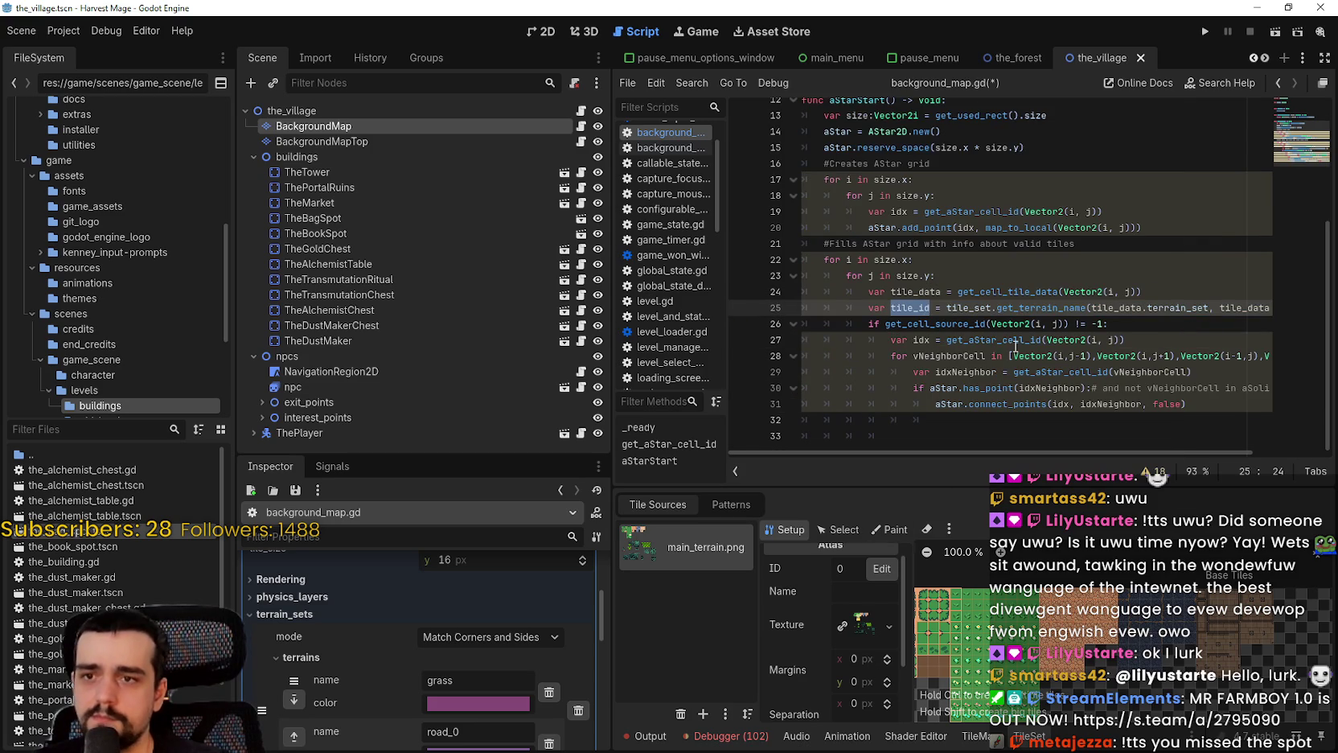
left_click(897, 323)
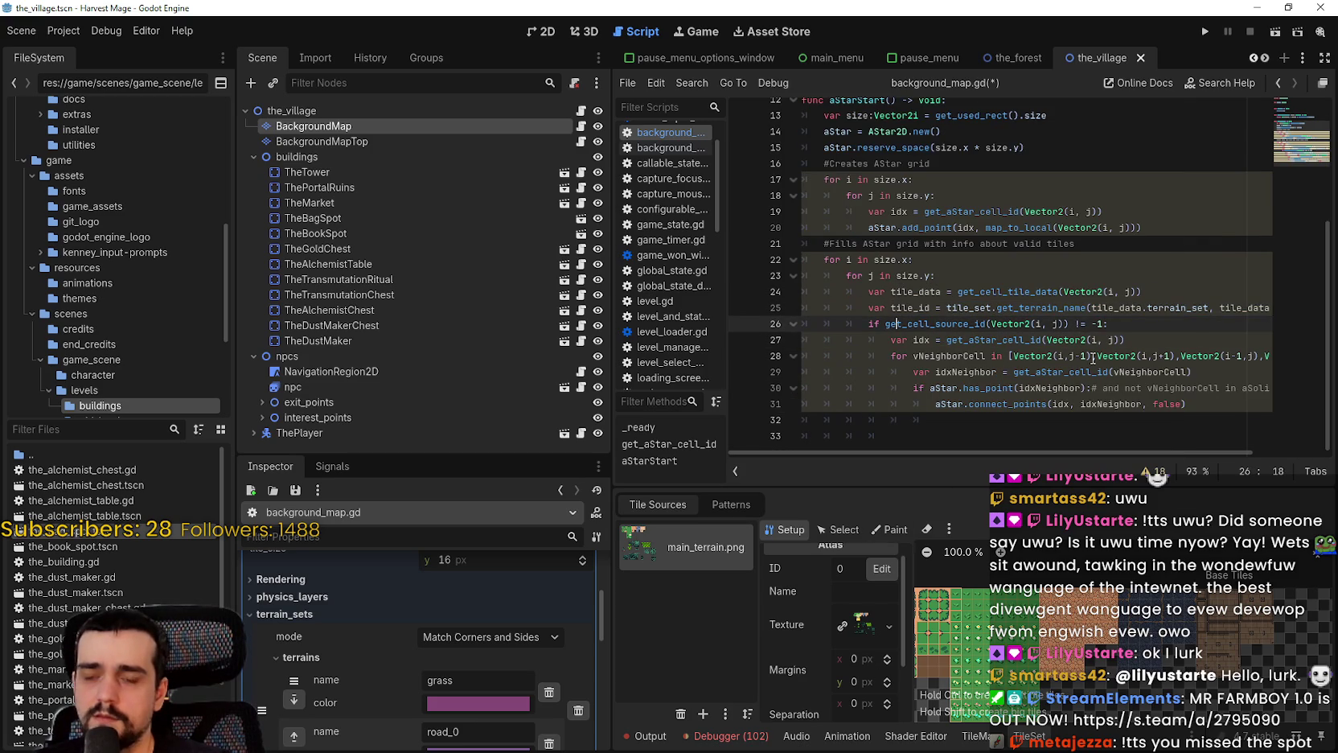
left_click_drag(1147, 311, 1282, 314)
left_click(1263, 304)
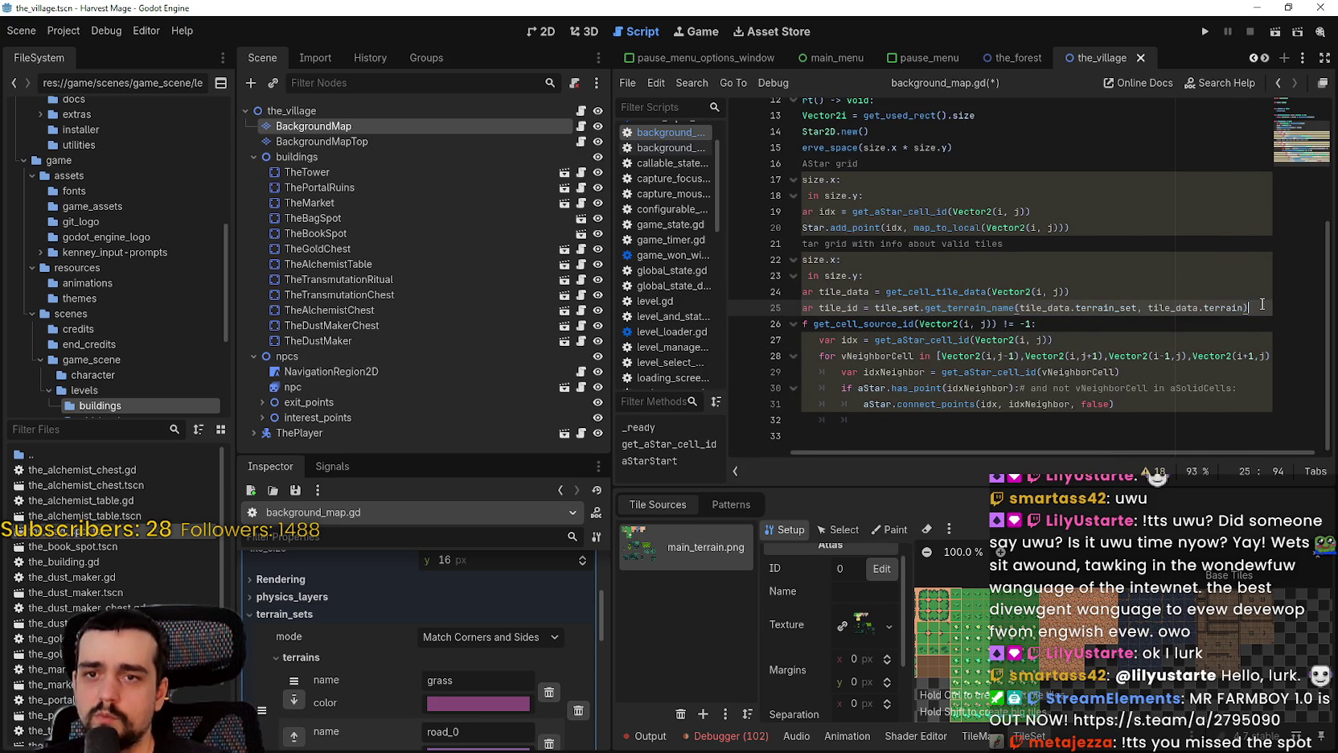
key("Return")
Add print(tile_id), comment out lines 27–32 with Ctrl+K, and save
type("(t")
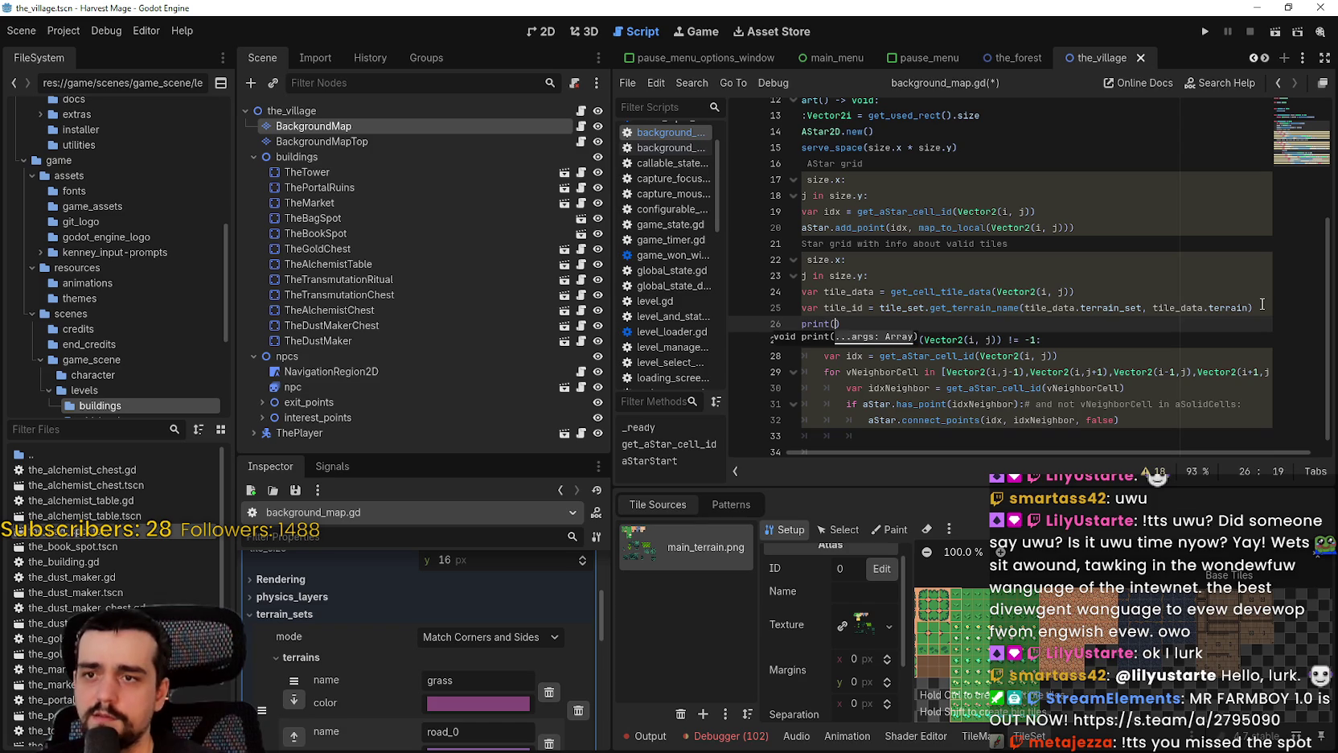
type("ile_id")
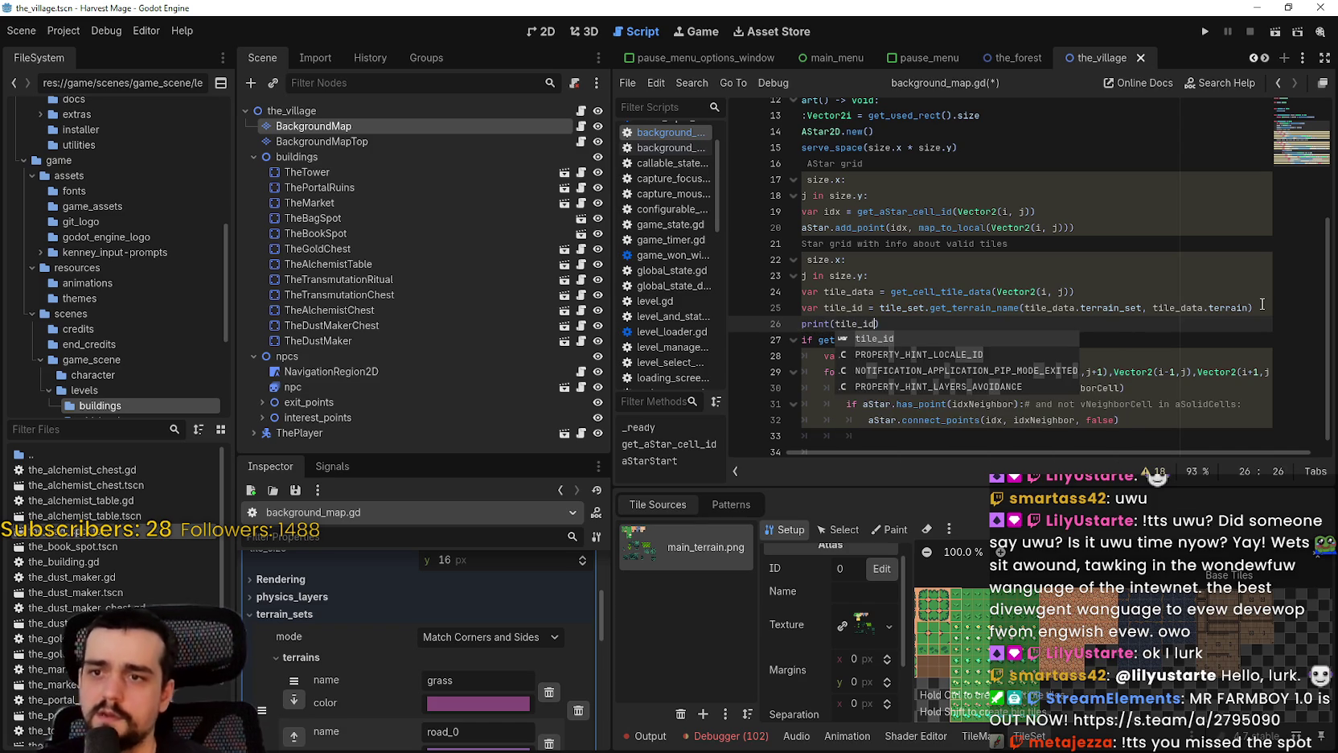
key("Escape")
scroll(1126, 386, "down", 1)
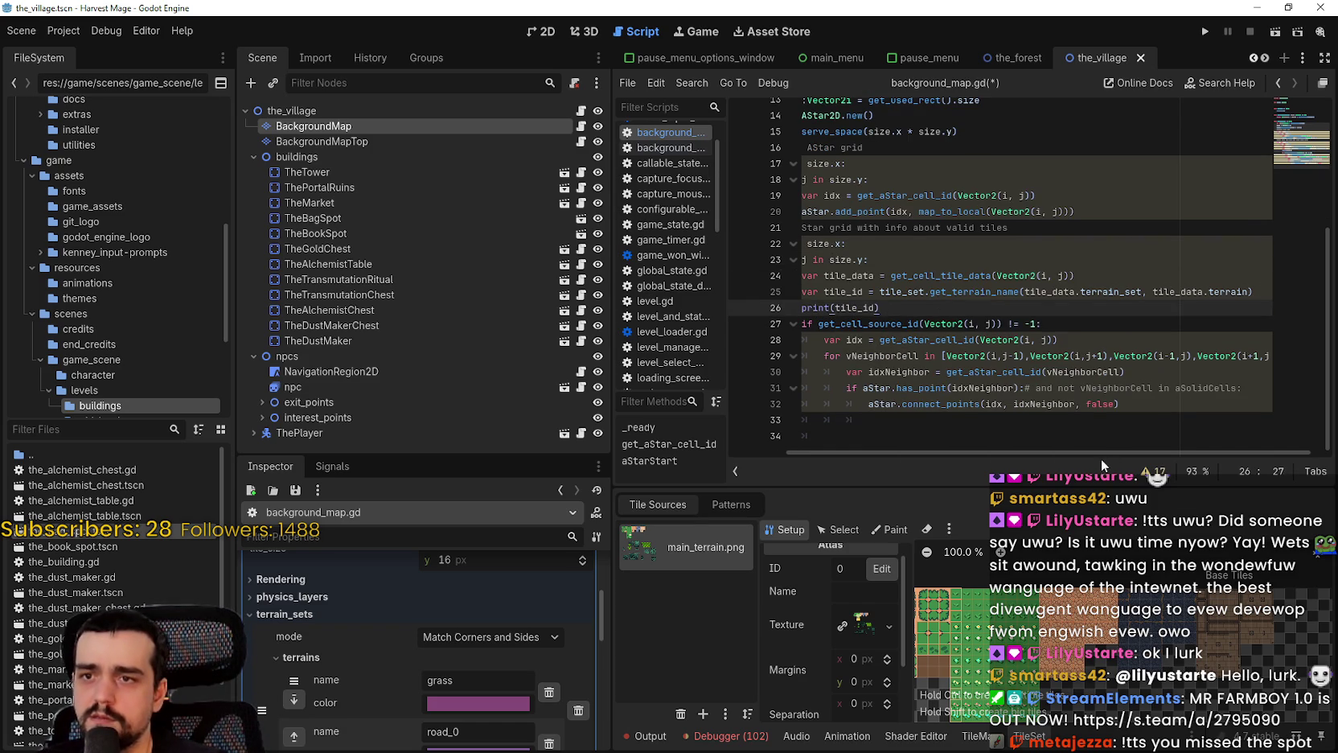
left_click_drag(1154, 406, 891, 372)
left_click_drag(763, 340, 764, 324)
key("ctrl+k")
key("ctrl+s")
Run the game with F5 and load the saved game from its main menu
left_click_drag(946, 308, 863, 308)
scroll(905, 324, "up", 3)
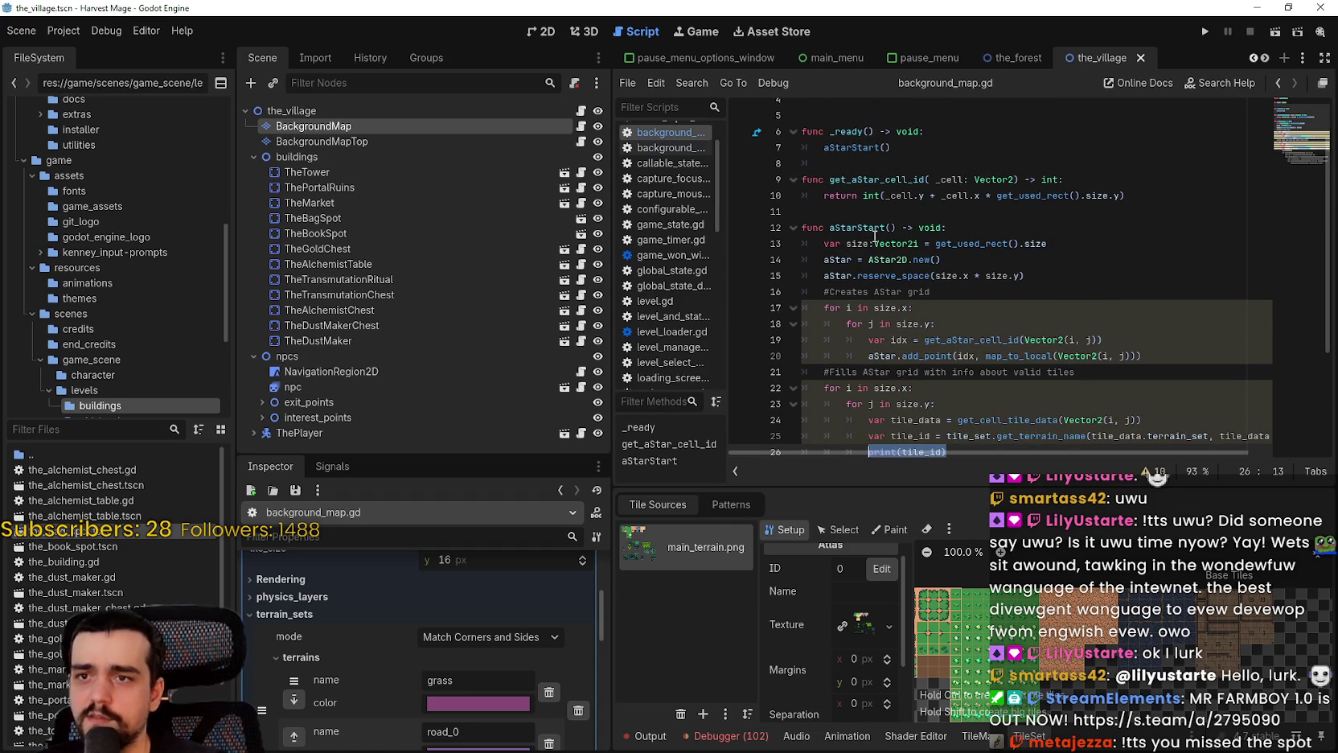
scroll(875, 237, "up", 2)
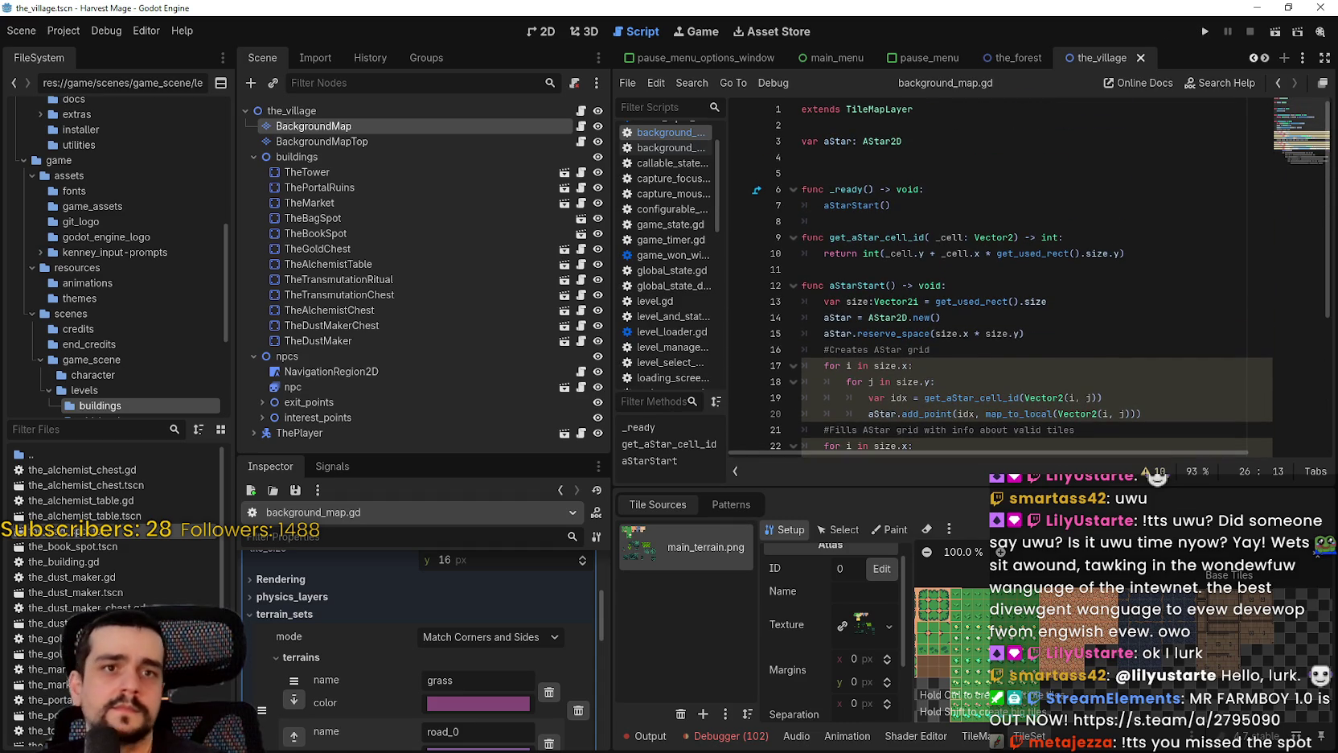
key("F5")
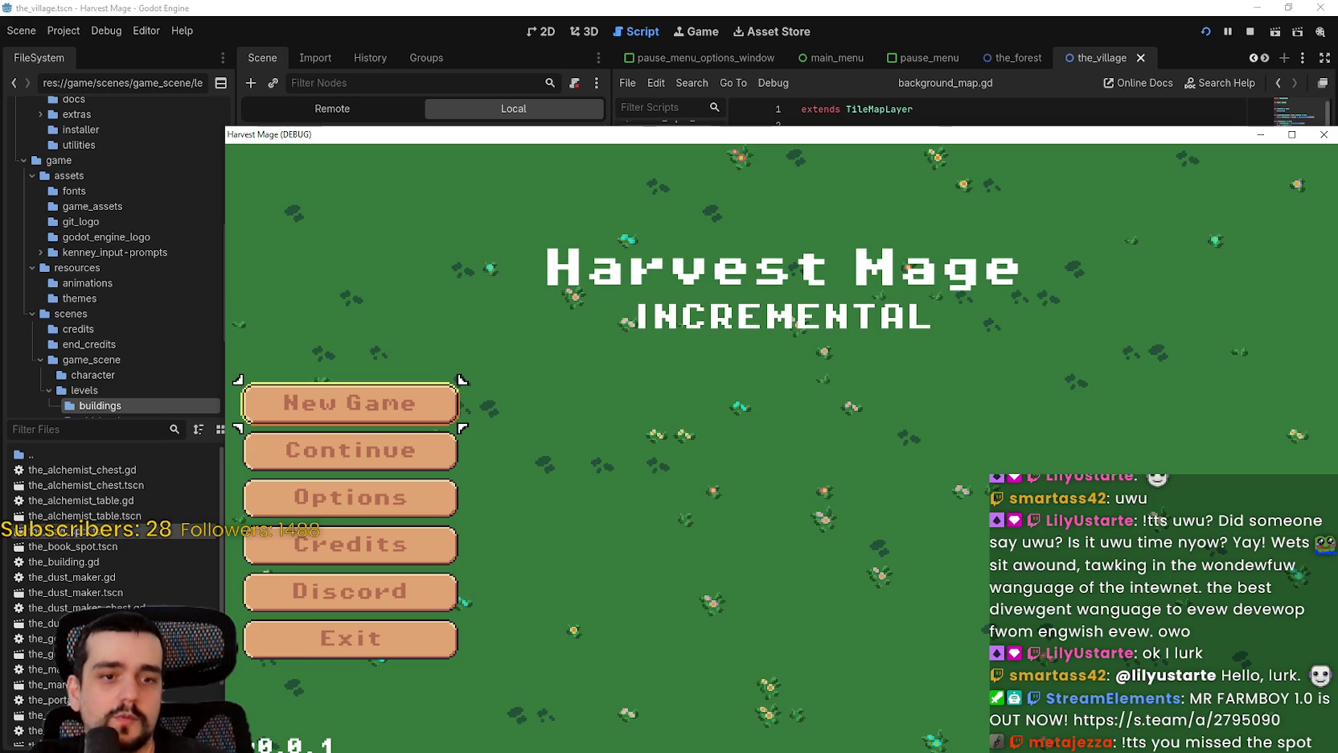
mouse_move(868, 141)
left_mouse_down()
mouse_move(814, 41)
mouse_move(824, 45)
left_mouse_up()
left_click(317, 356)
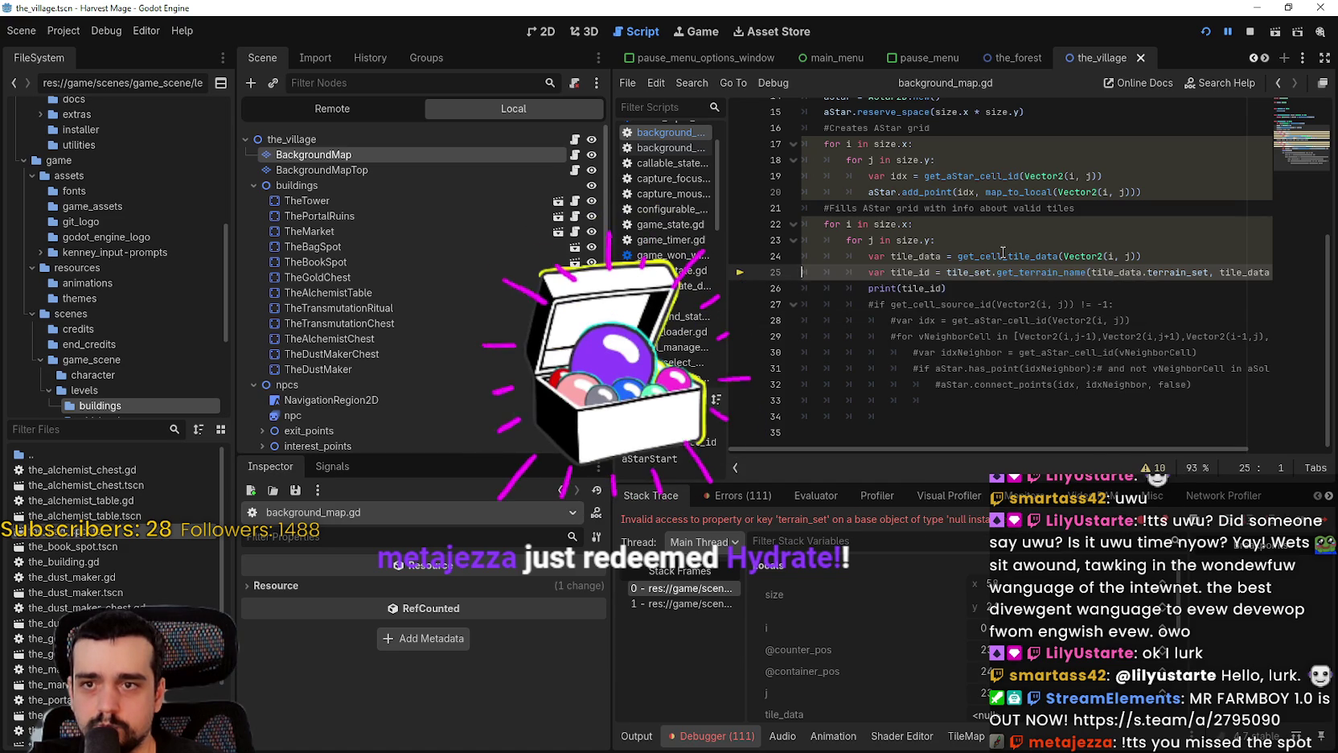
mouse_move(1002, 254)
scroll(1001, 674, "down", 2)
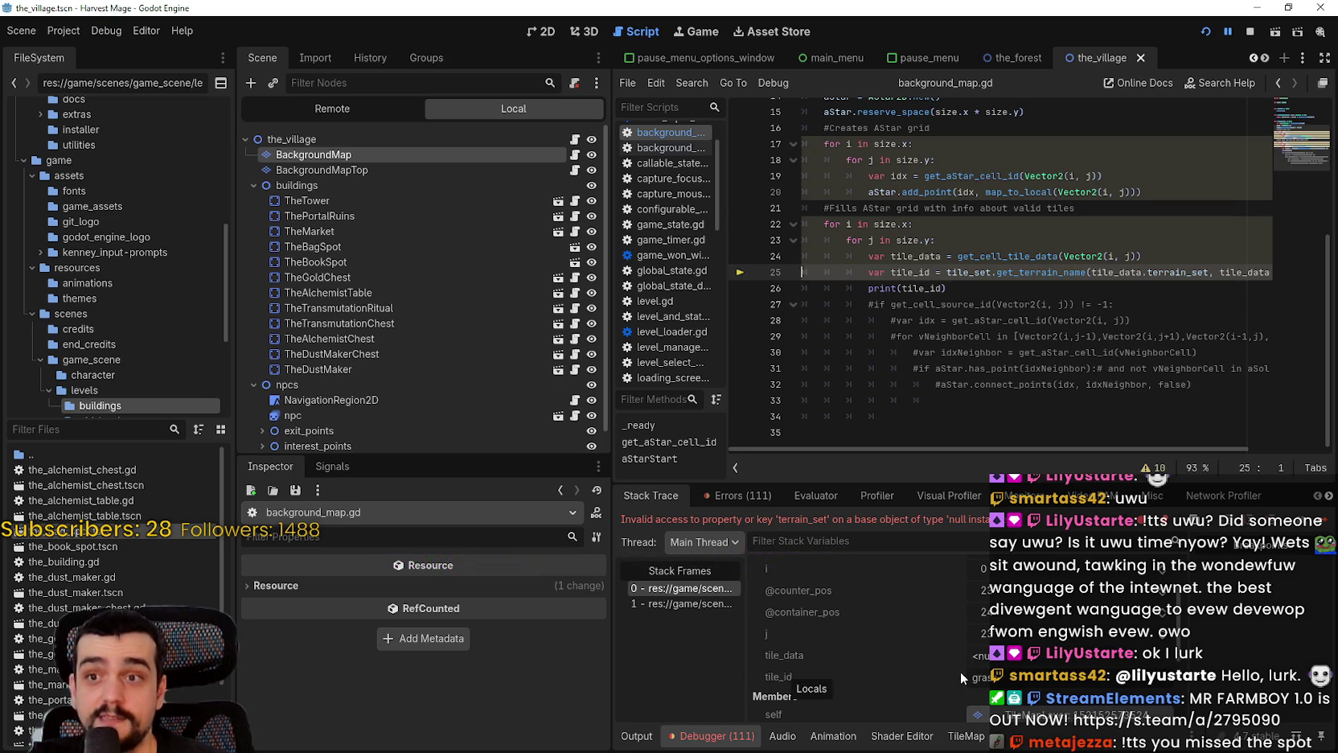
double_click(986, 677)
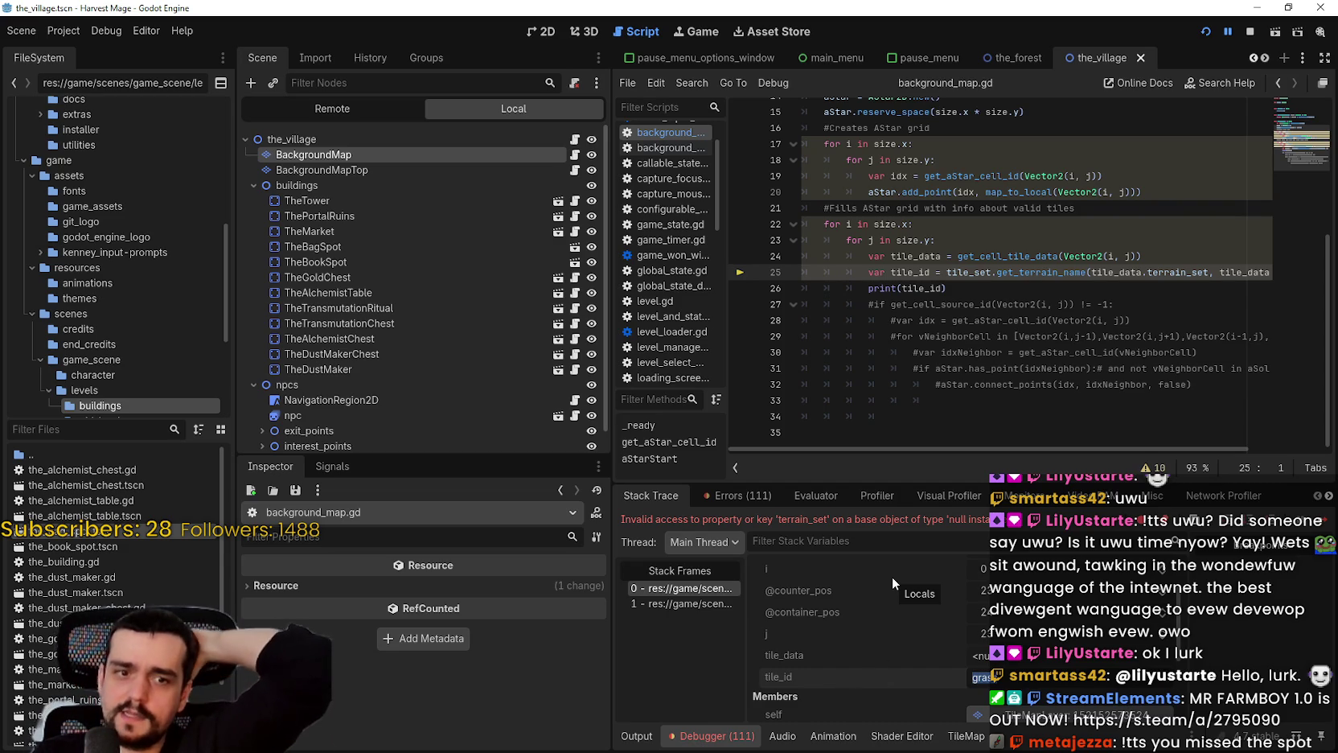
left_click(727, 496)
scroll(805, 628, "down", 1)
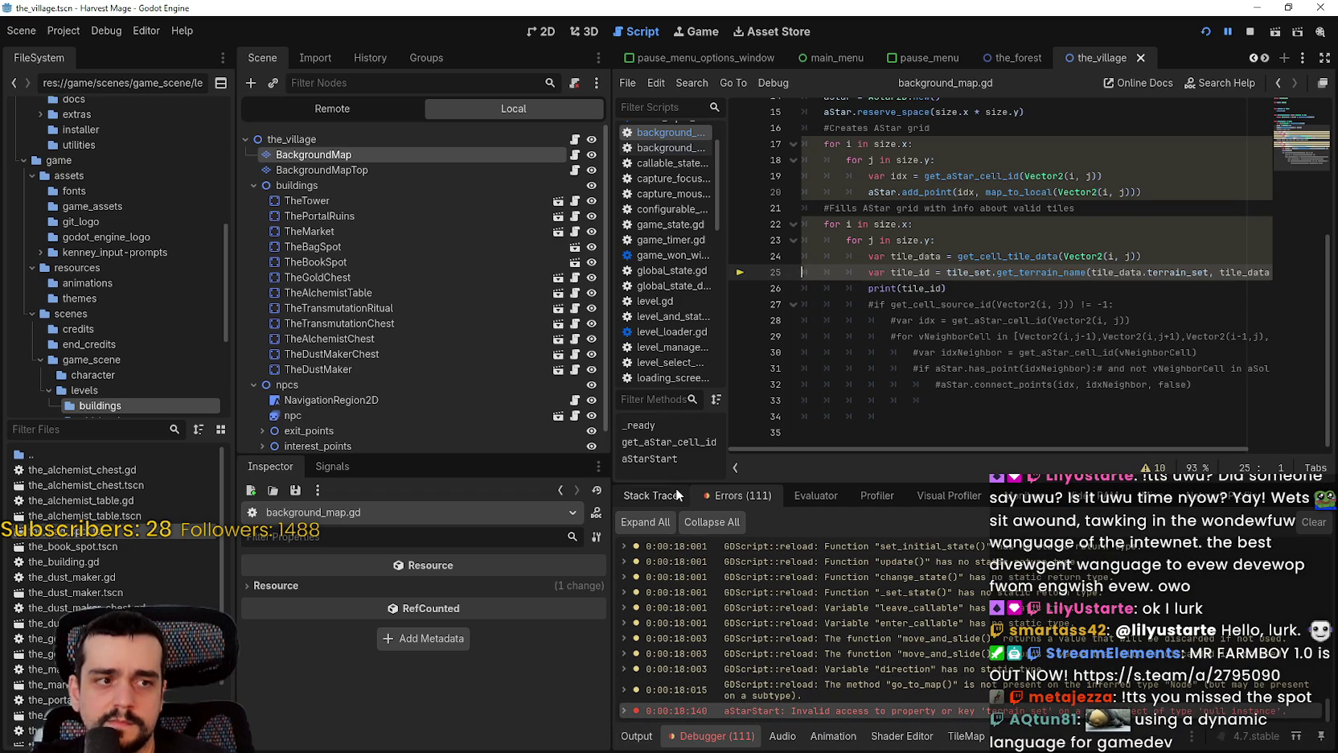
left_click(636, 736)
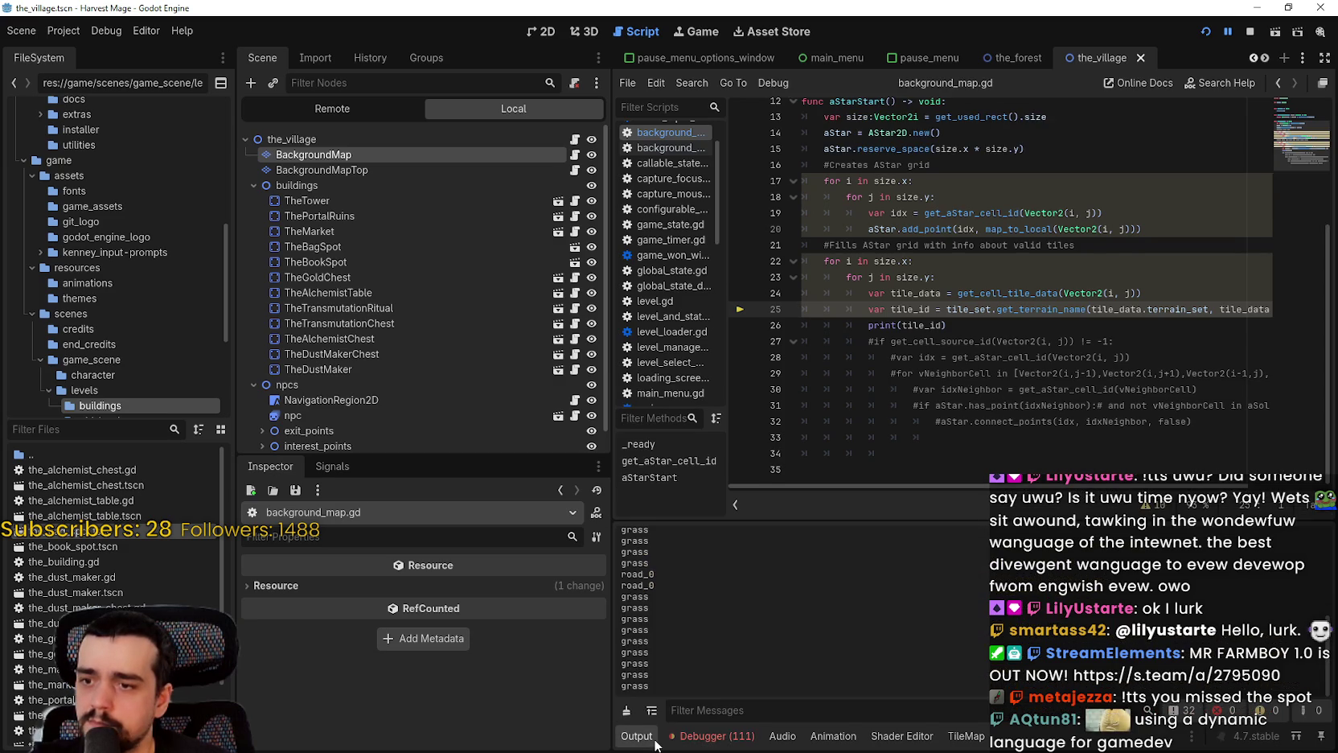
left_click(711, 738)
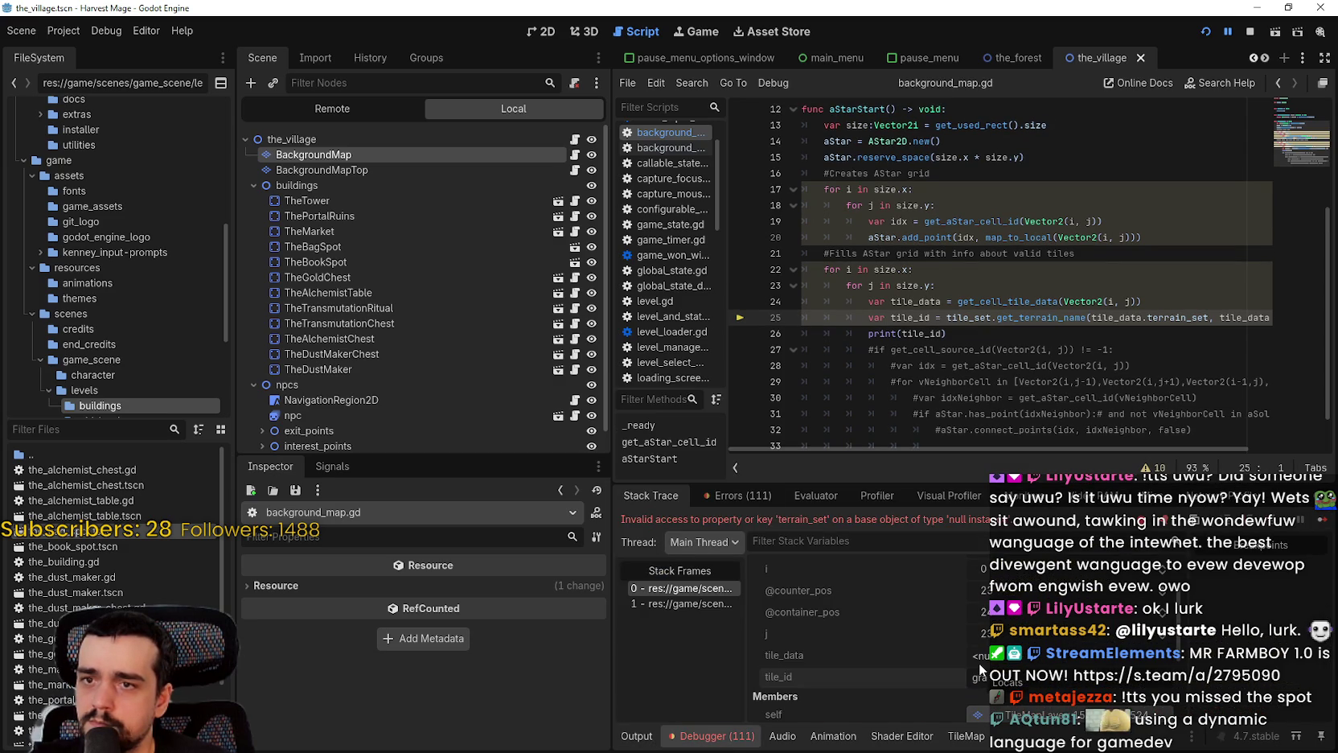
left_click(1076, 302)
mouse_move(1019, 303)
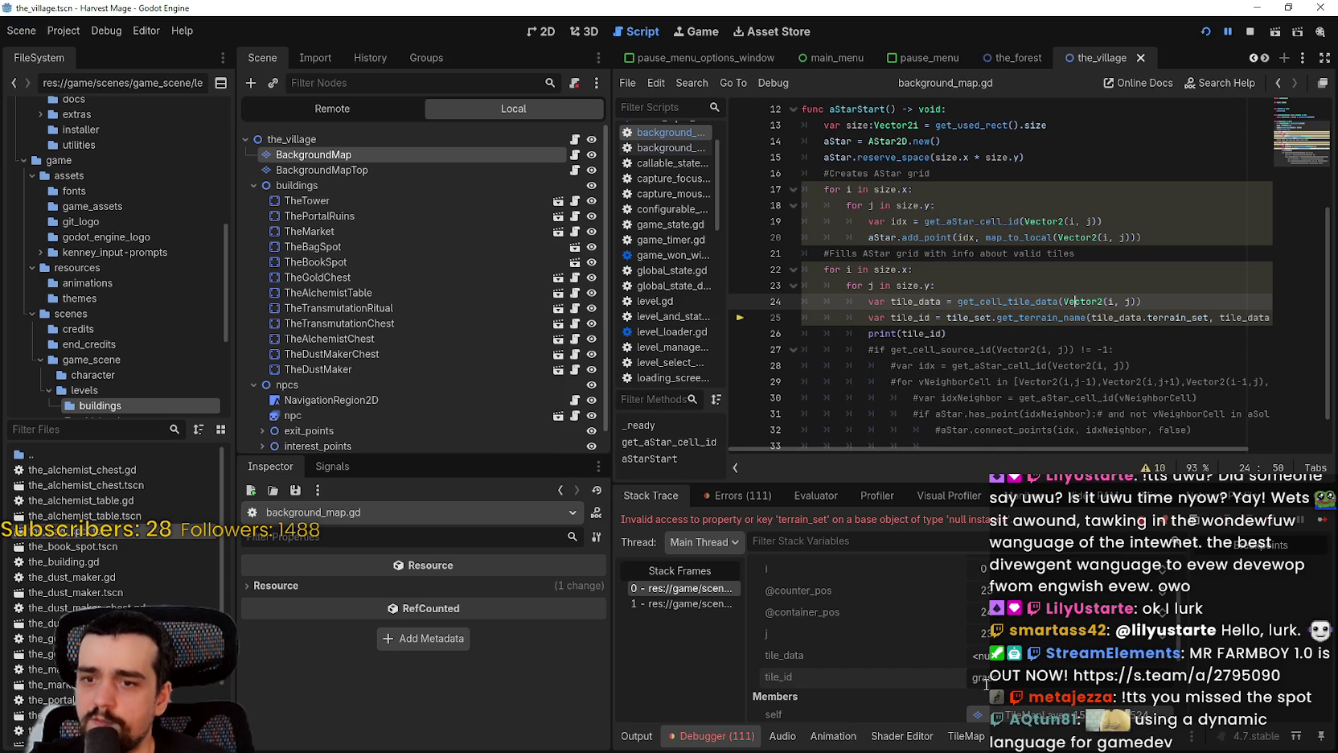
Resume the paused game and scroll the Output log showing grass and road_0
left_click(1327, 521)
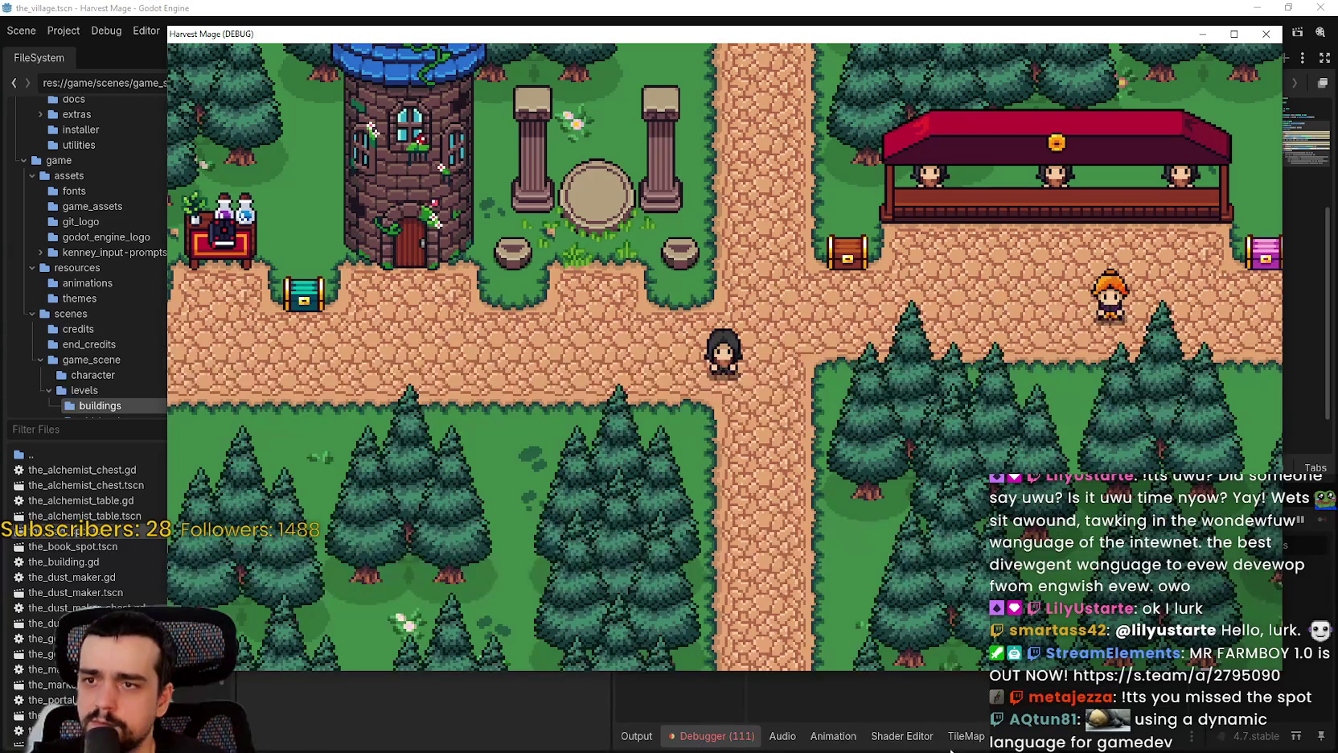
left_click(729, 743)
left_click(647, 737)
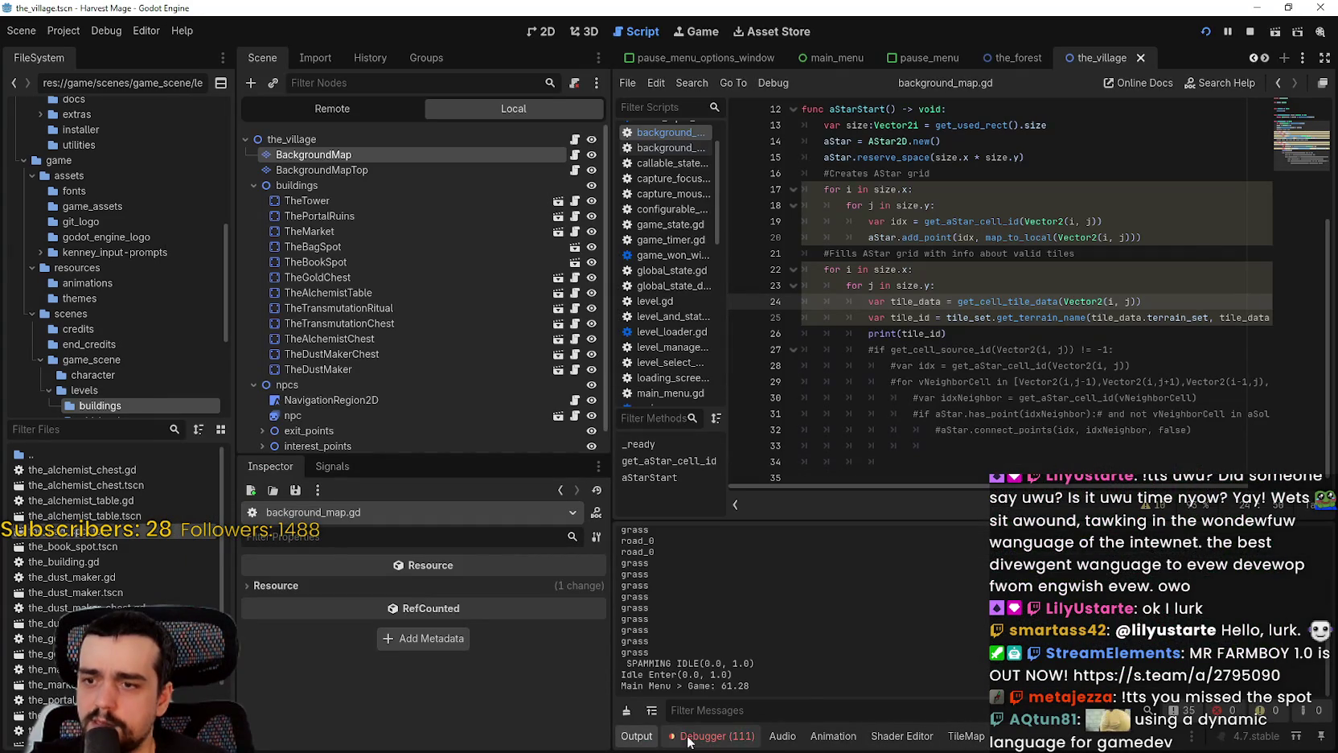
scroll(743, 643, "up", 15)
scroll(751, 648, "down", 15)
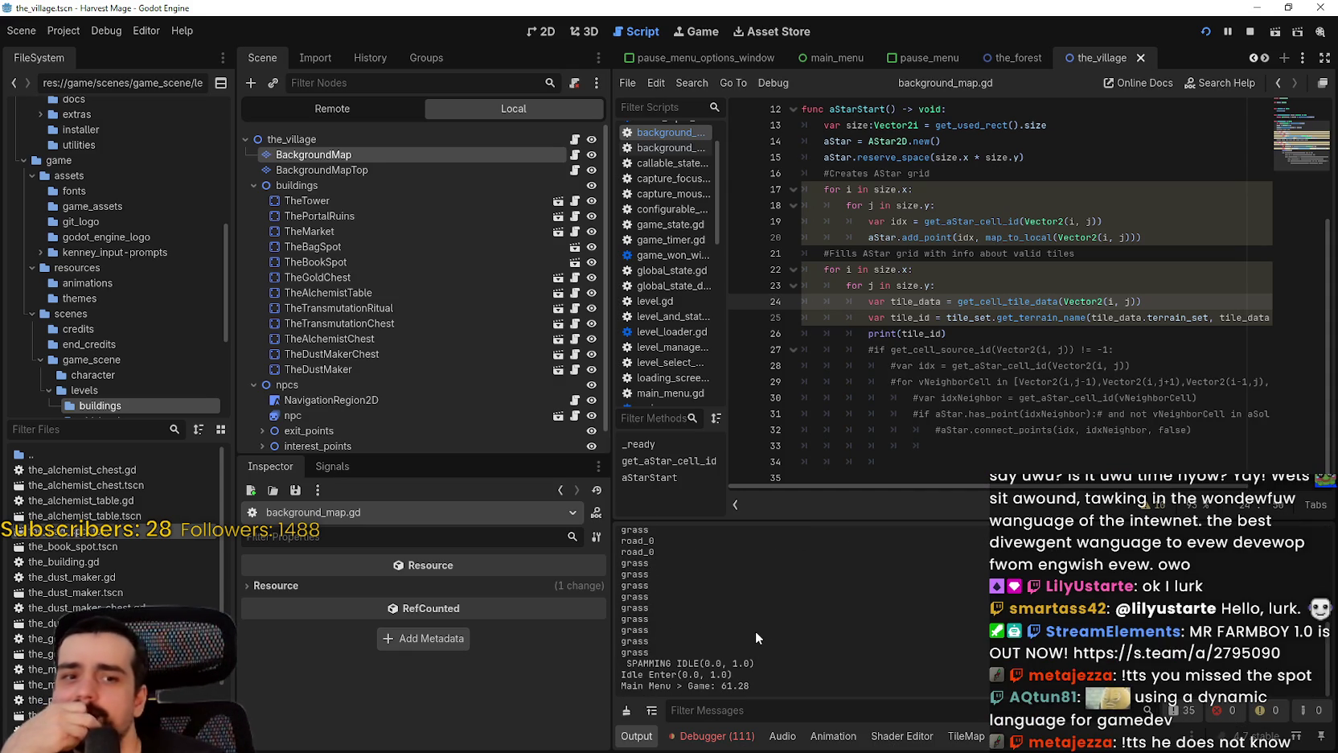
scroll(756, 631, "up", 5)
scroll(728, 607, "down", 5)
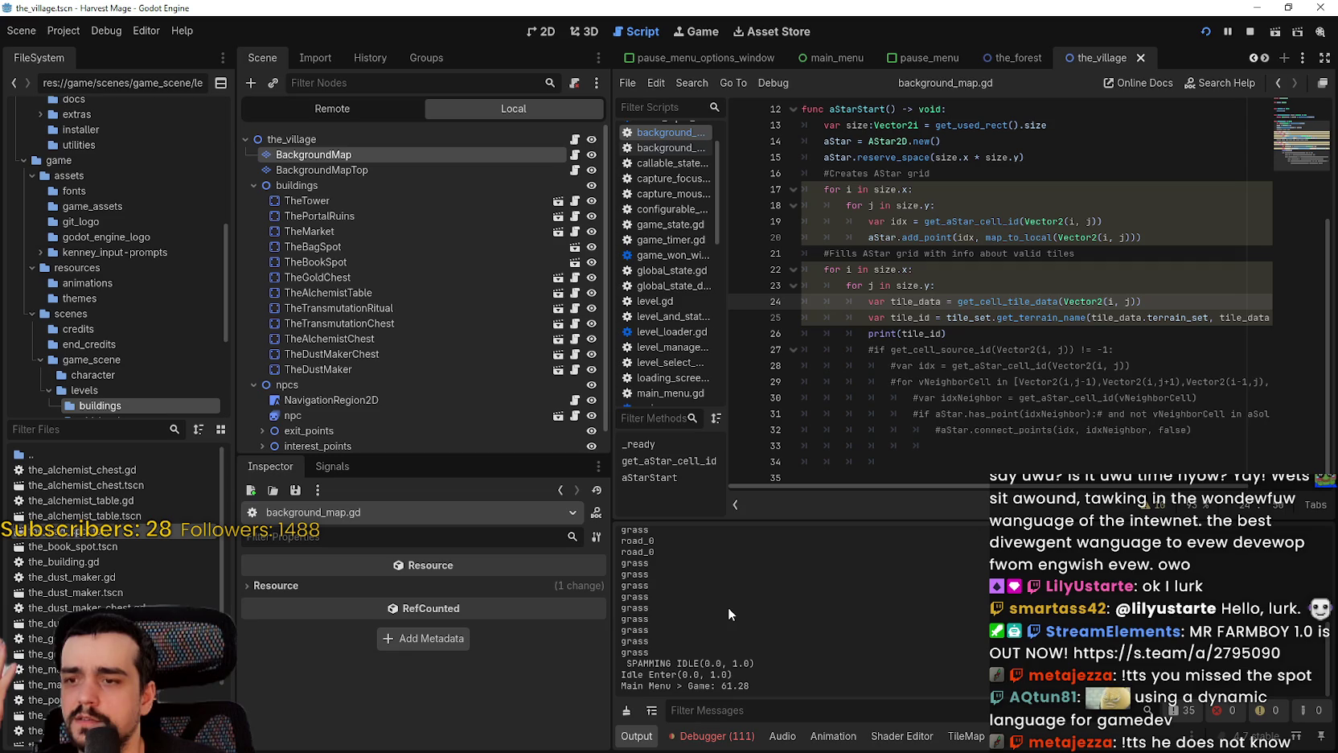
scroll(727, 611, "up", 1)
scroll(727, 612, "down", 1)
Place the caret at the end of line 24 in the script
left_click(978, 279)
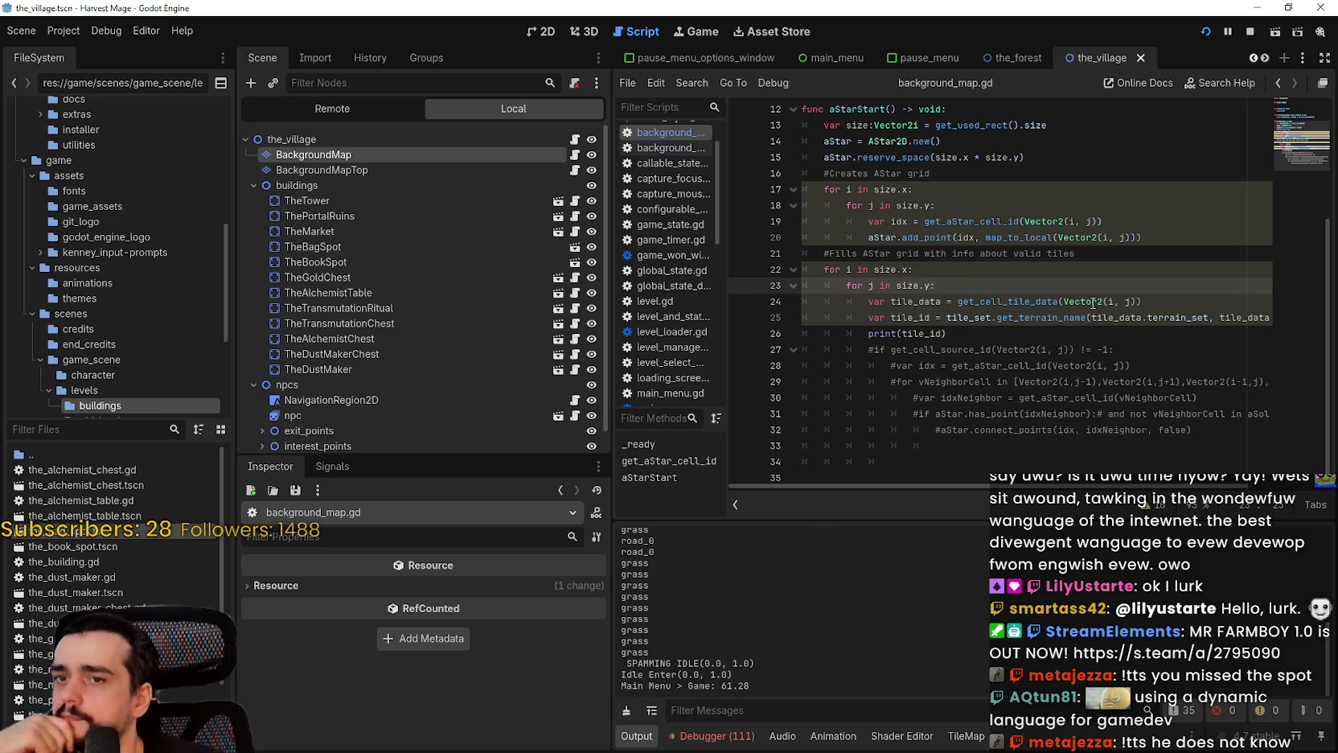
left_click(1163, 315)
left_click(1158, 301)
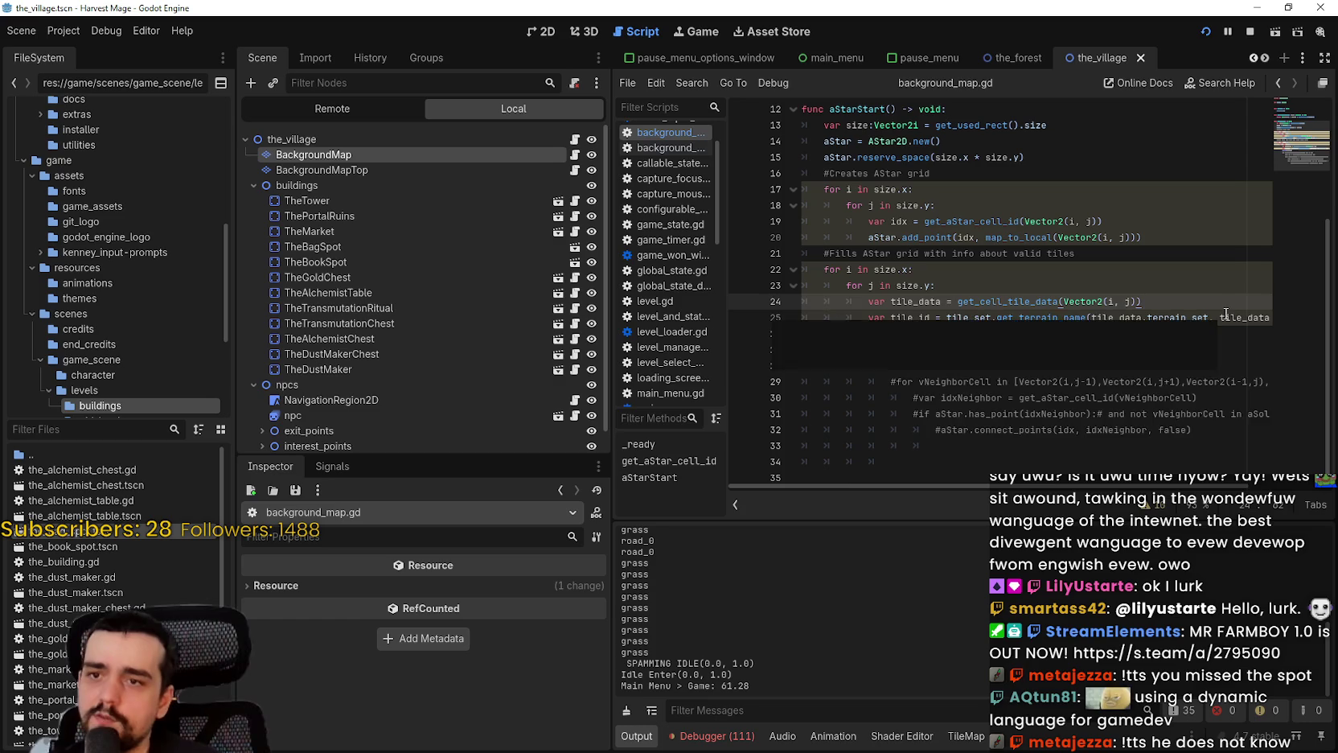
Insert an 'if tile_data == null:' guard with an indented body after line 24, then save
key("Return")
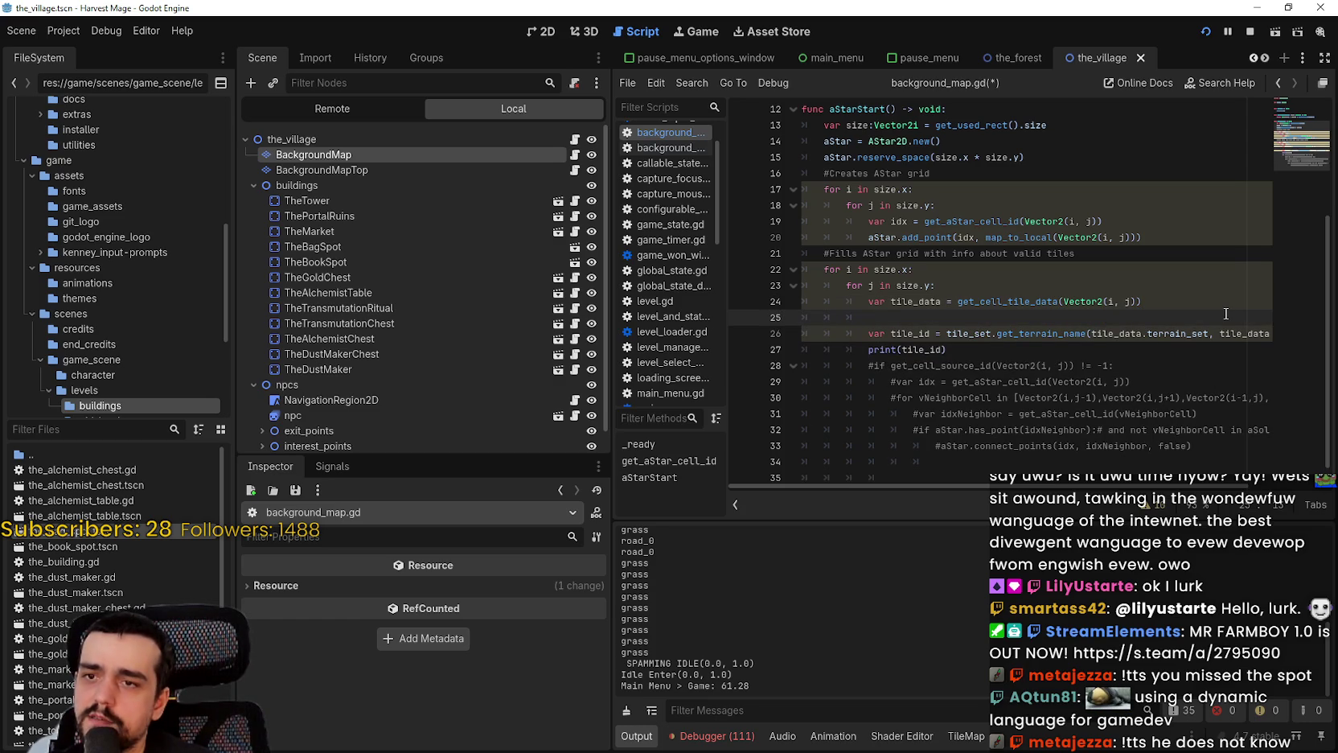
type("iftile_data")
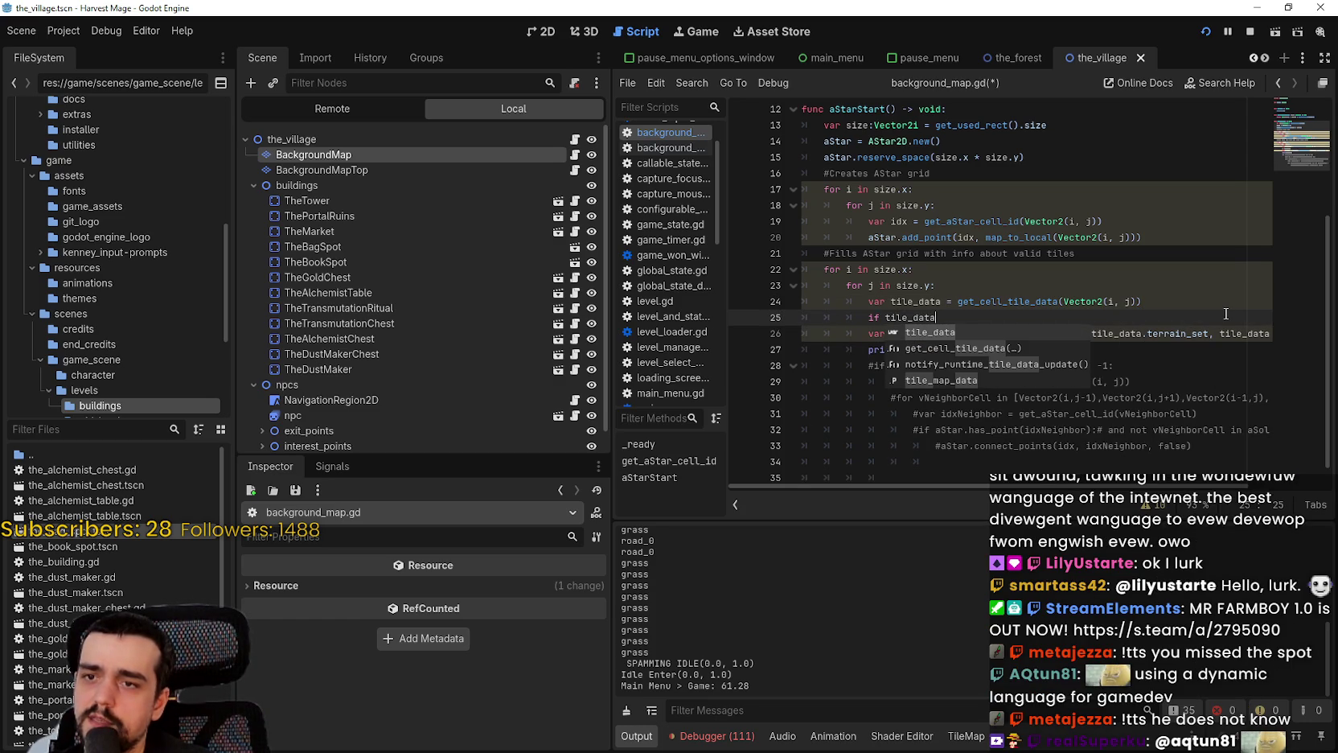
type(":")
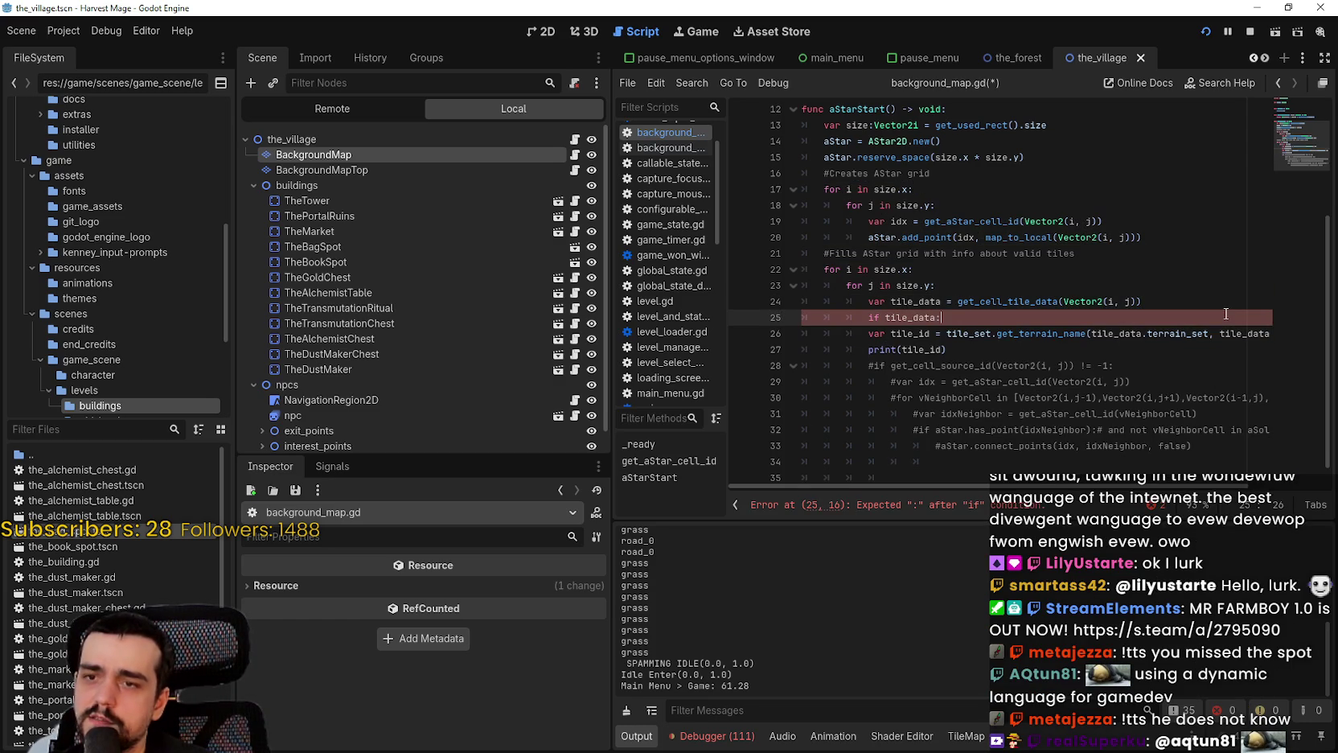
key("Return")
key("BackSpace")
key("BackSpace")
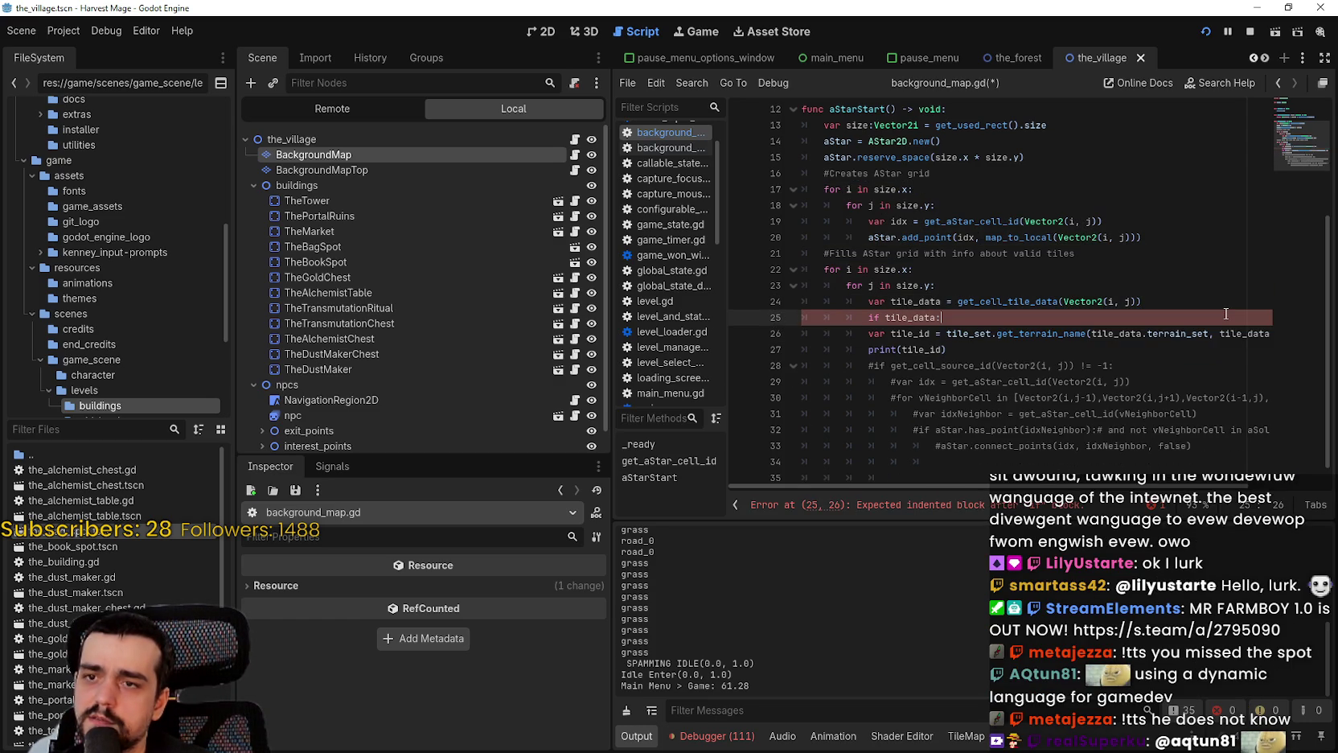
type("== null:")
key("Return")
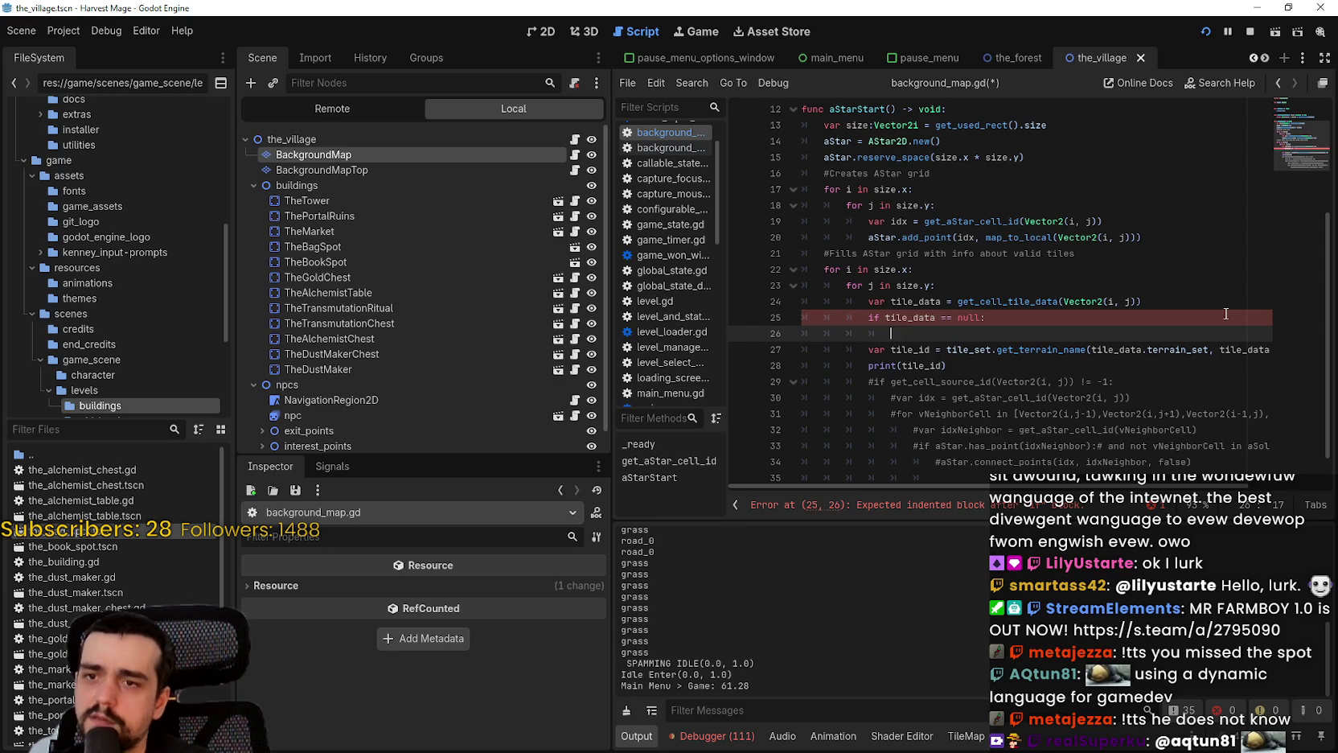
type("continue")
key("ctrl+s")
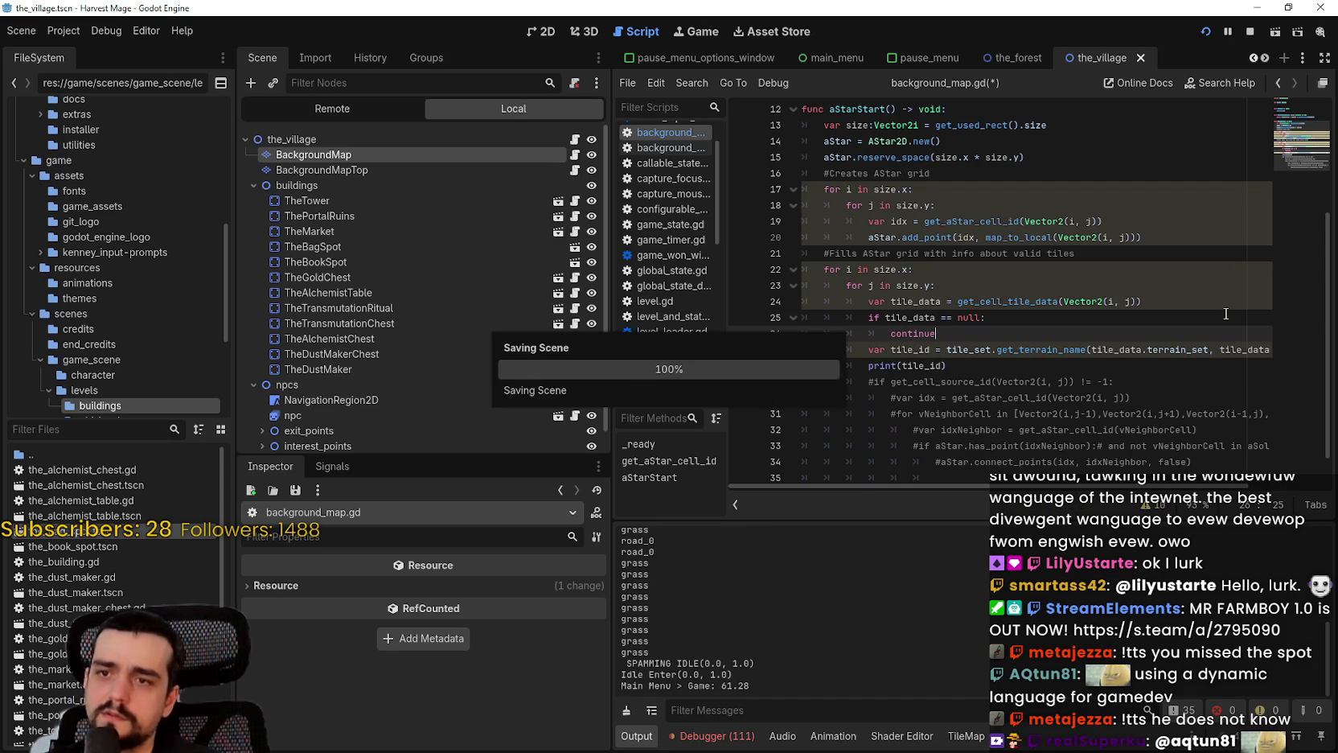